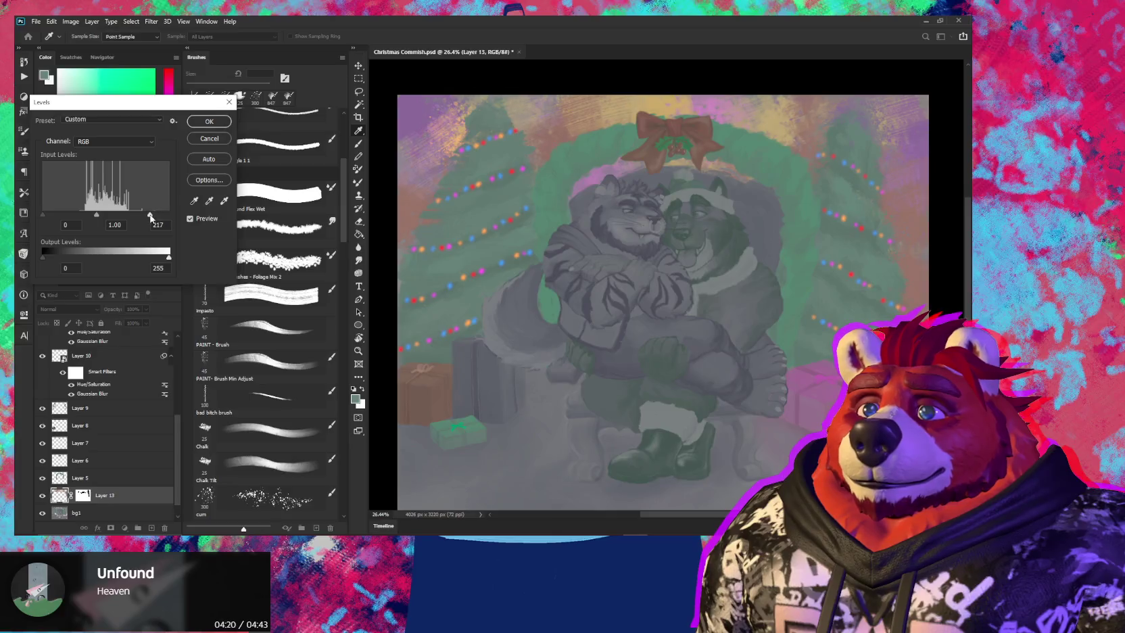
Apply Levels to Layer 13 with input 25 / 2.64 / 216 and output white 201
left_click_drag(150, 215, 149, 215)
mouse_move(43, 214)
left_mouse_down()
mouse_move(93, 217)
mouse_move(84, 215)
left_mouse_up()
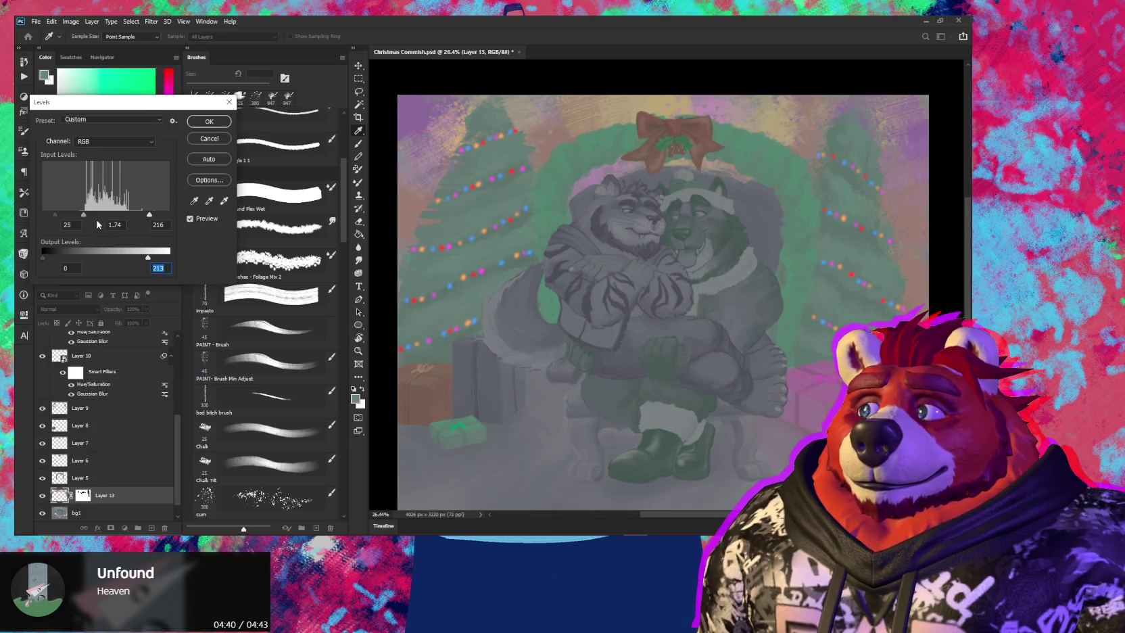
left_click_drag(84, 216, 80, 214)
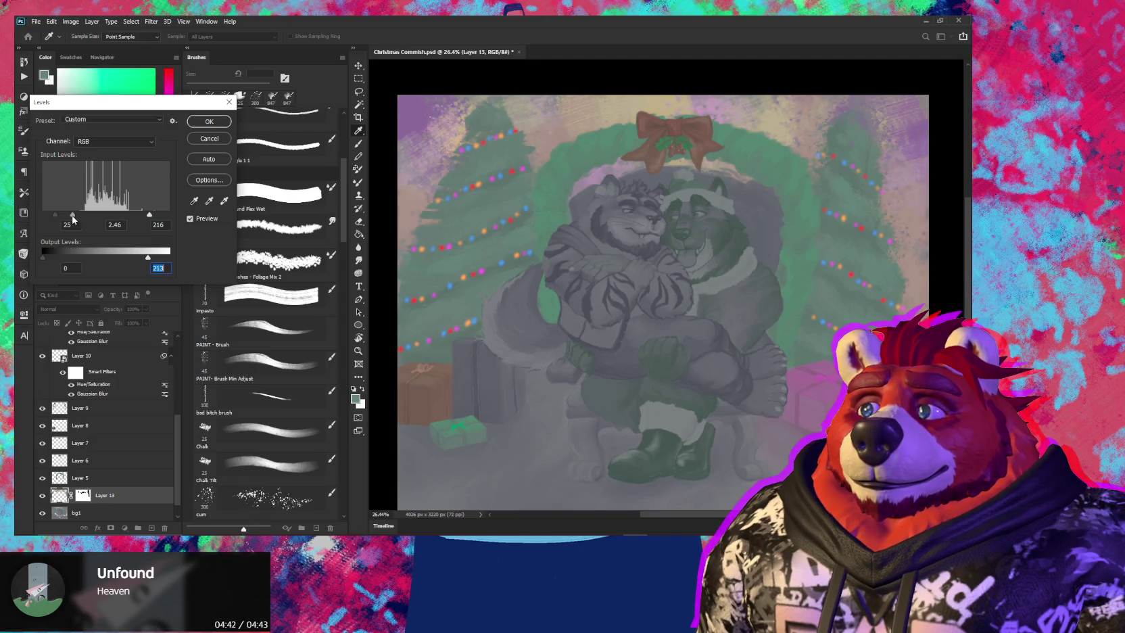
left_click(115, 224)
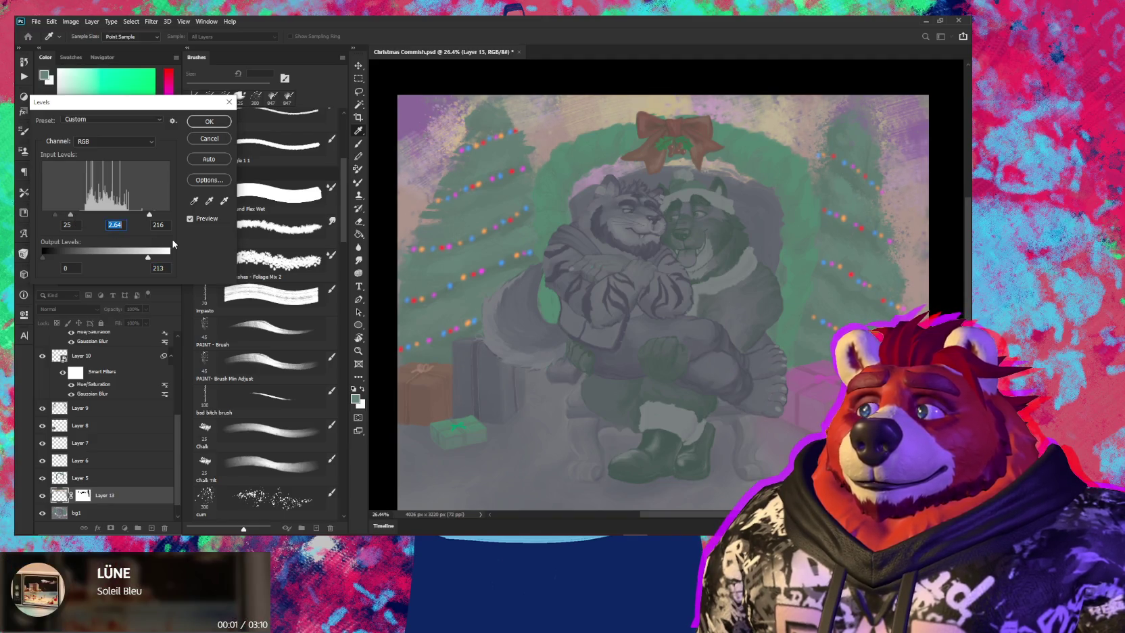
left_click_drag(152, 259, 144, 262)
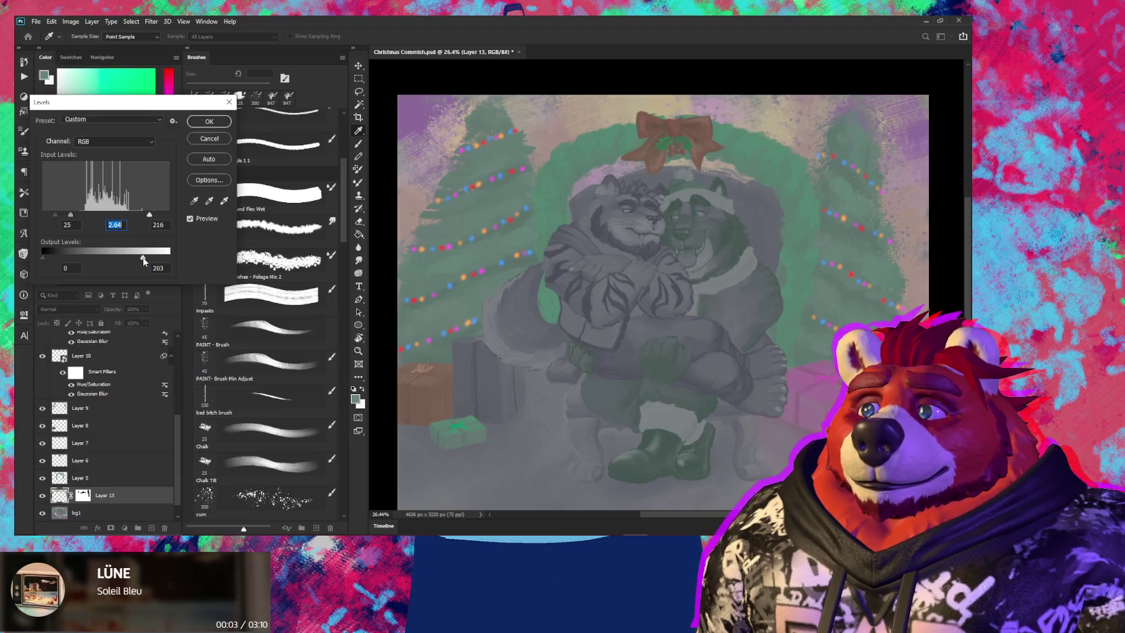
left_click(210, 121)
key("b")
scroll(727, 308, "down", 2)
Create empty Layer 14 beneath Layer 13 and pick a 45 px soft brush
scroll(757, 351, "down", 1)
scroll(780, 402, "up", 1)
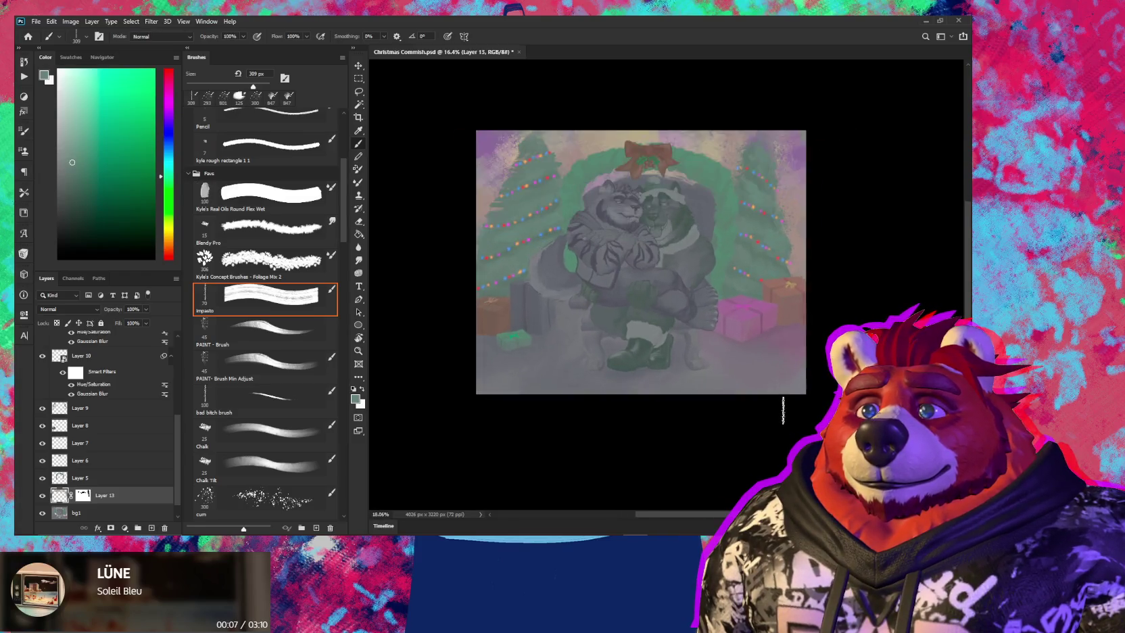
scroll(771, 399, "up", 1)
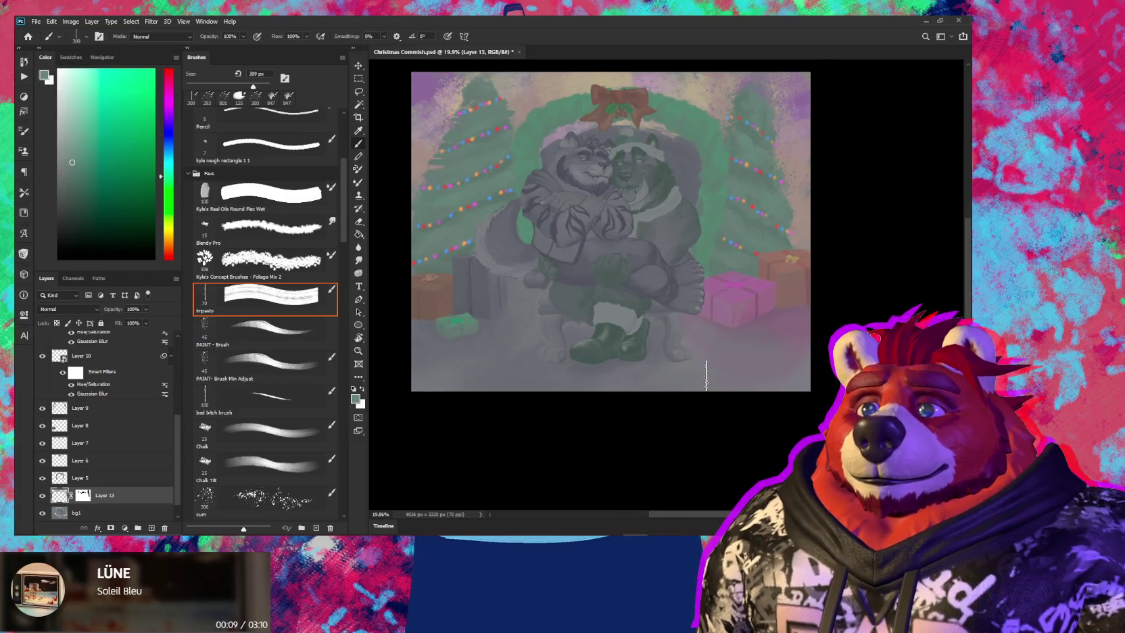
scroll(707, 379, "up", 1)
left_click_drag(632, 366, 710, 403)
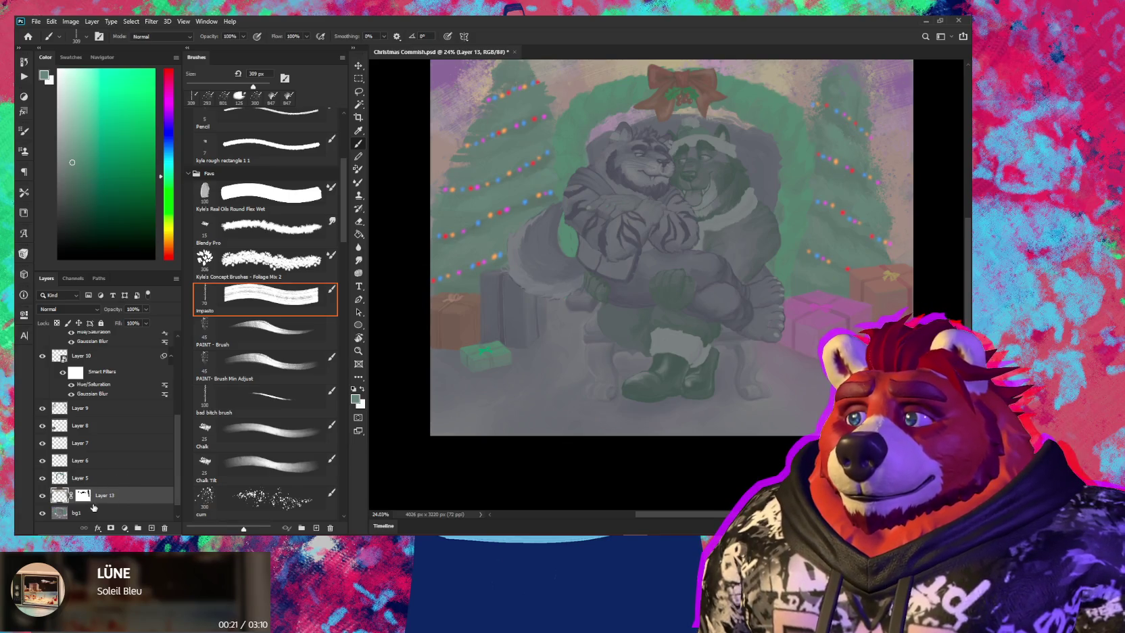
key("ctrl+shift+alt+n")
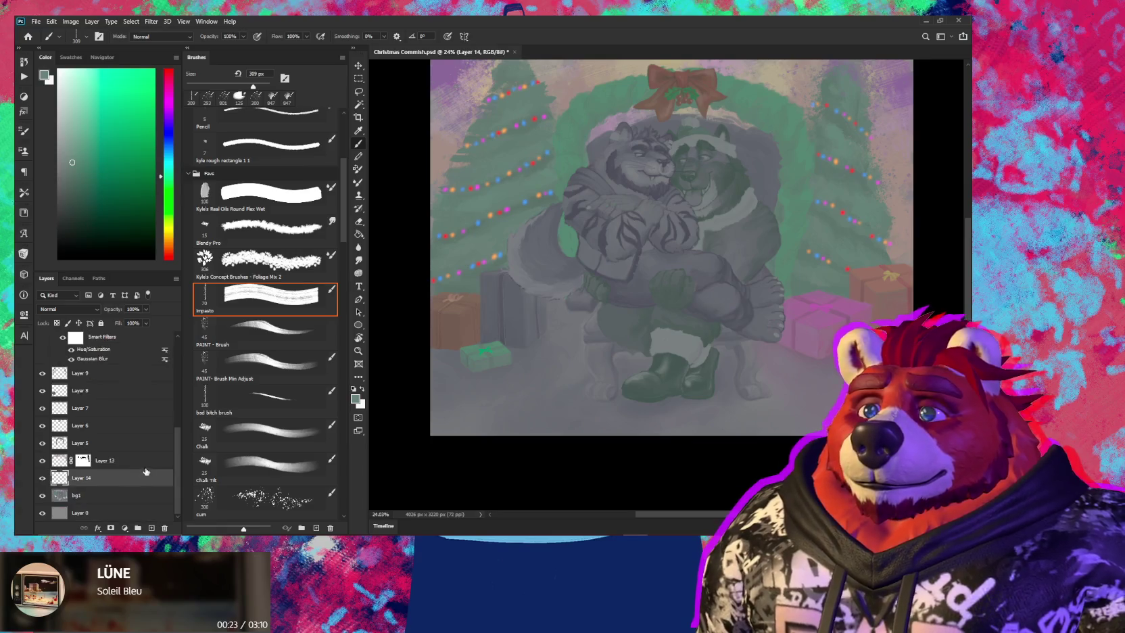
scroll(562, 392, "up", 1)
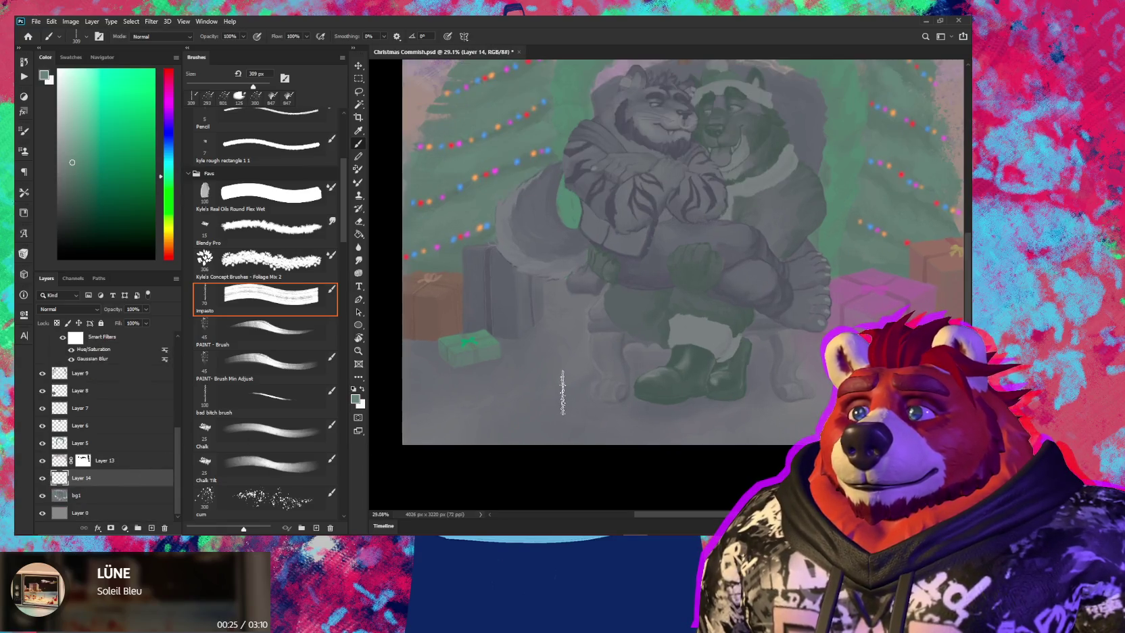
scroll(575, 370, "up", 1)
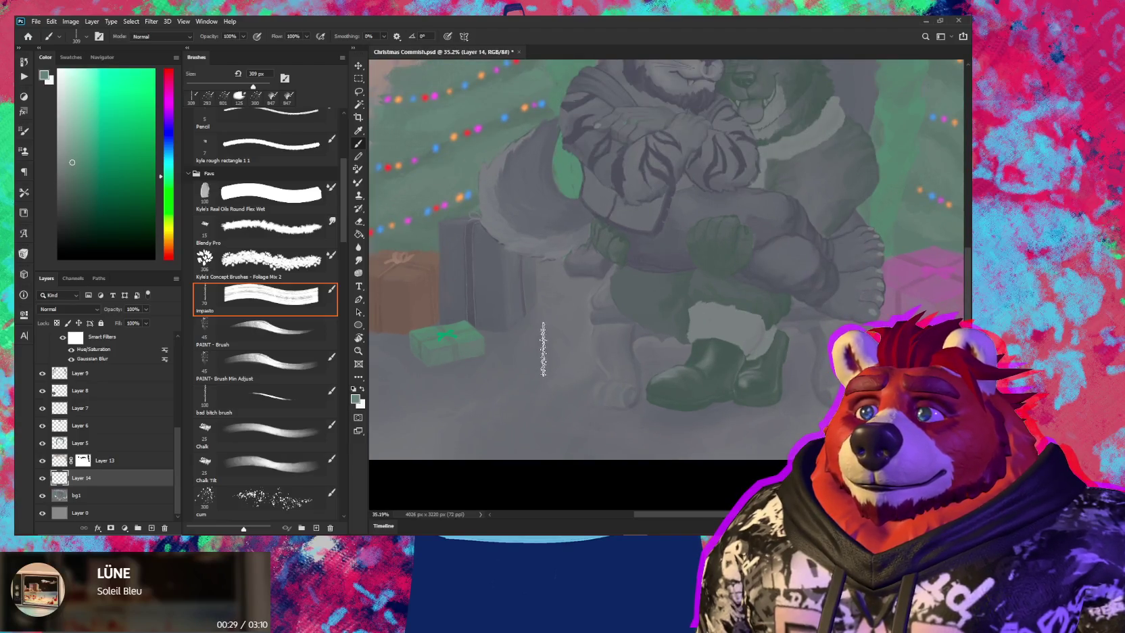
scroll(535, 348, "down", 1)
scroll(542, 353, "down", 1)
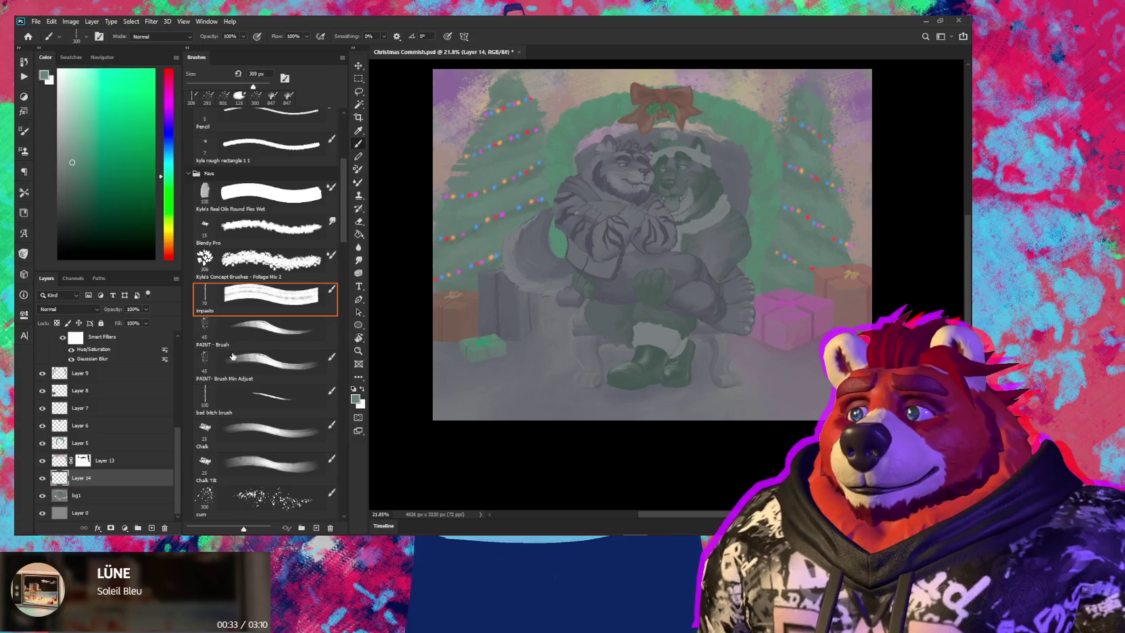
left_click(254, 360)
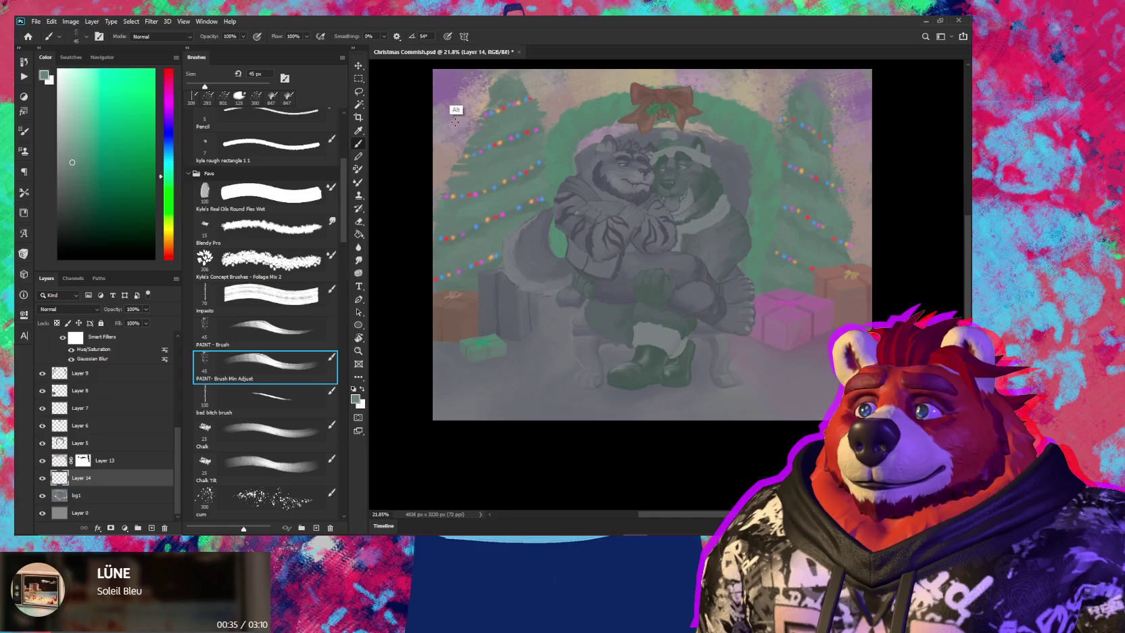
Sample purple, enlarge the brush to about 411 px, and paint a faint purple ground stroke
left_click(447, 102, "alt")
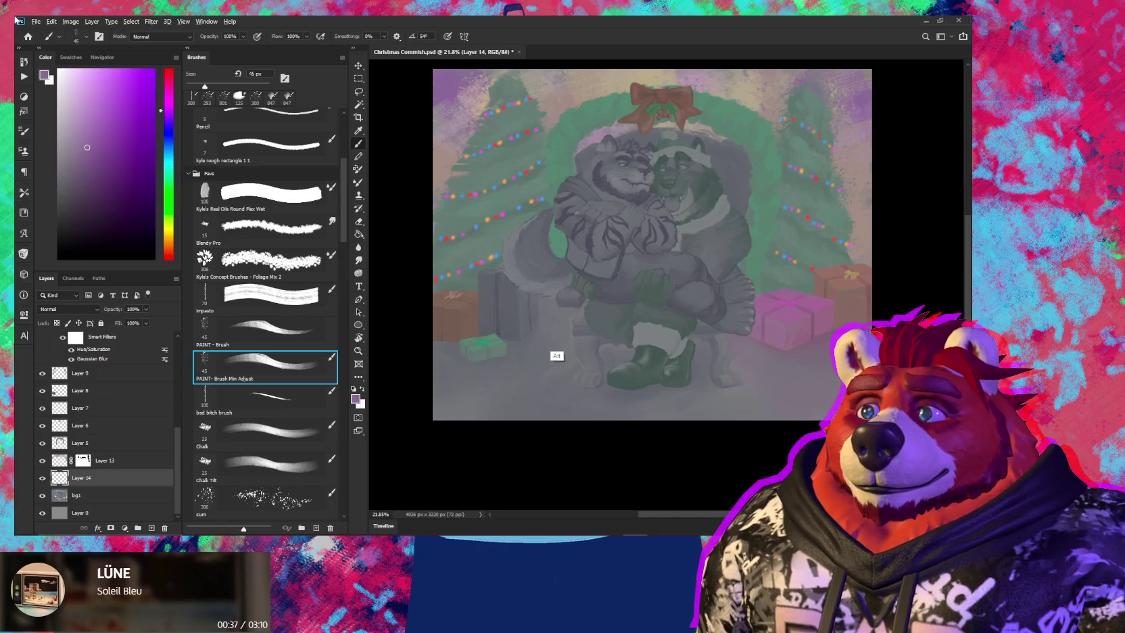
left_click_drag(561, 331, 581, 327)
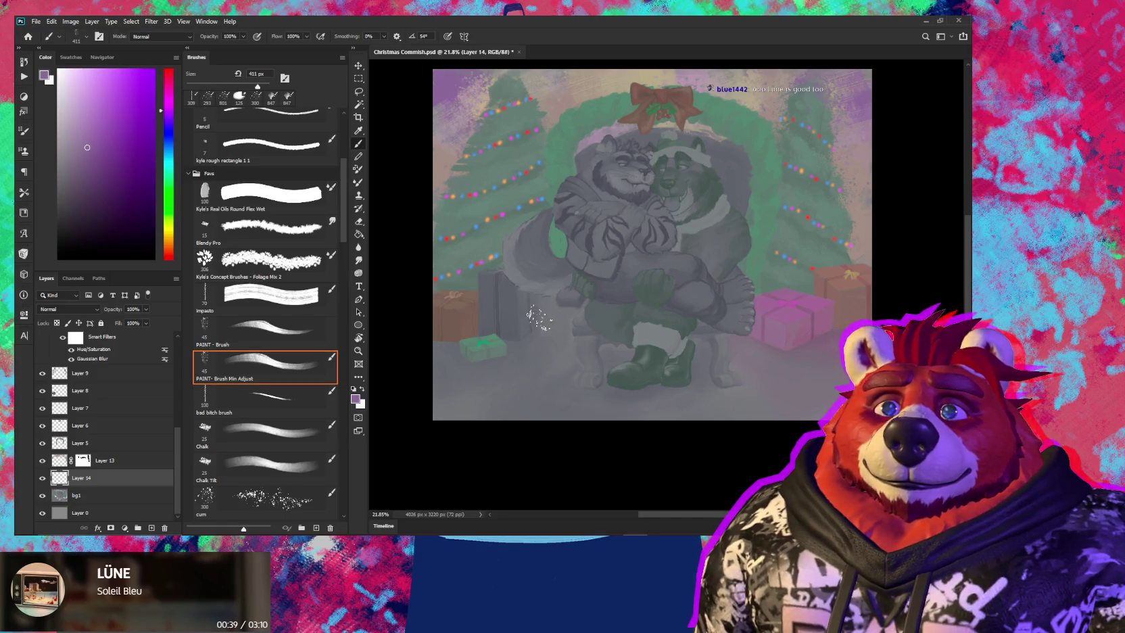
left_click_drag(544, 321, 547, 334)
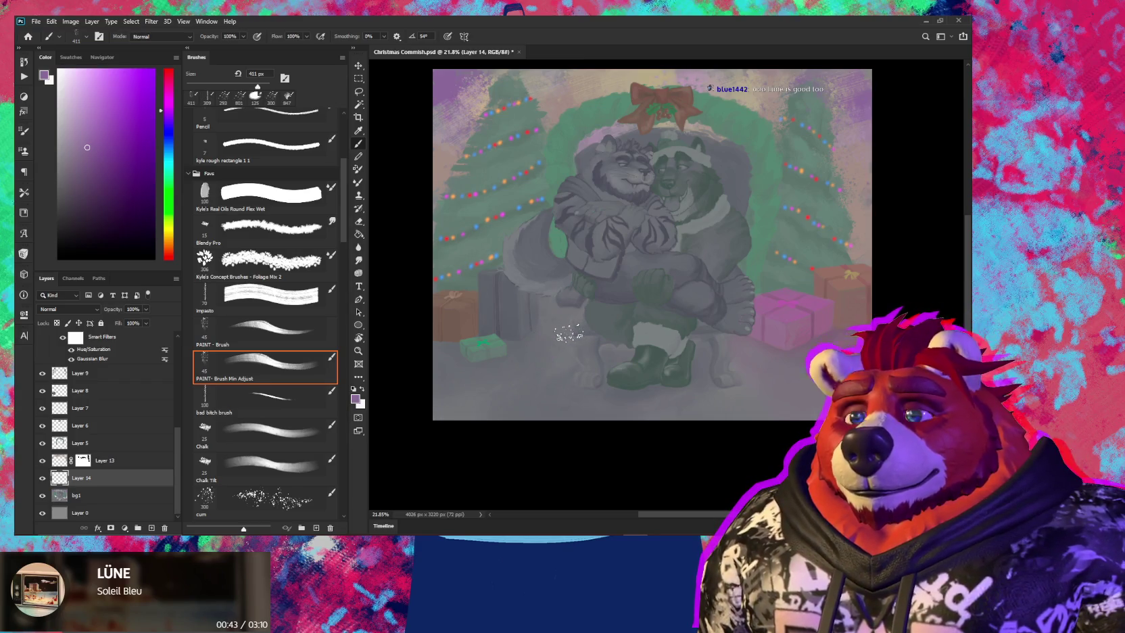
key("ctrl+space")
mouse_move(575, 325)
left_mouse_down()
mouse_move(601, 318)
mouse_move(521, 318)
mouse_move(558, 326)
mouse_move(558, 389)
mouse_move(595, 396)
mouse_move(610, 346)
left_mouse_up()
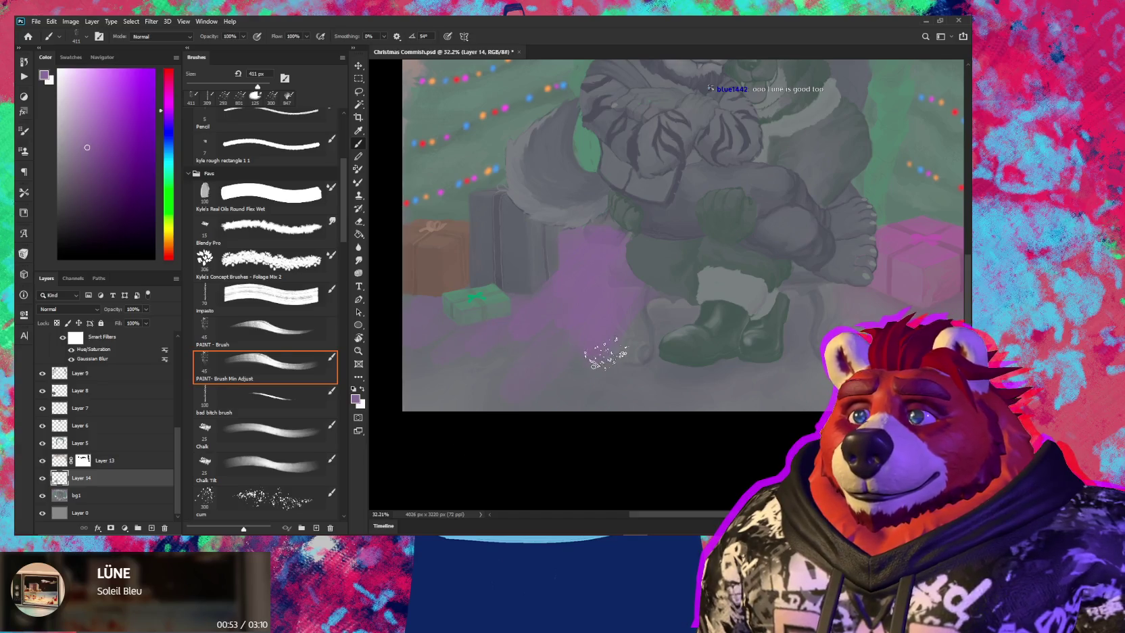
Sample beige and paint light streaks along the ground near the bottom edge
left_click(560, 365, "alt")
left_click_drag(607, 334, 591, 534)
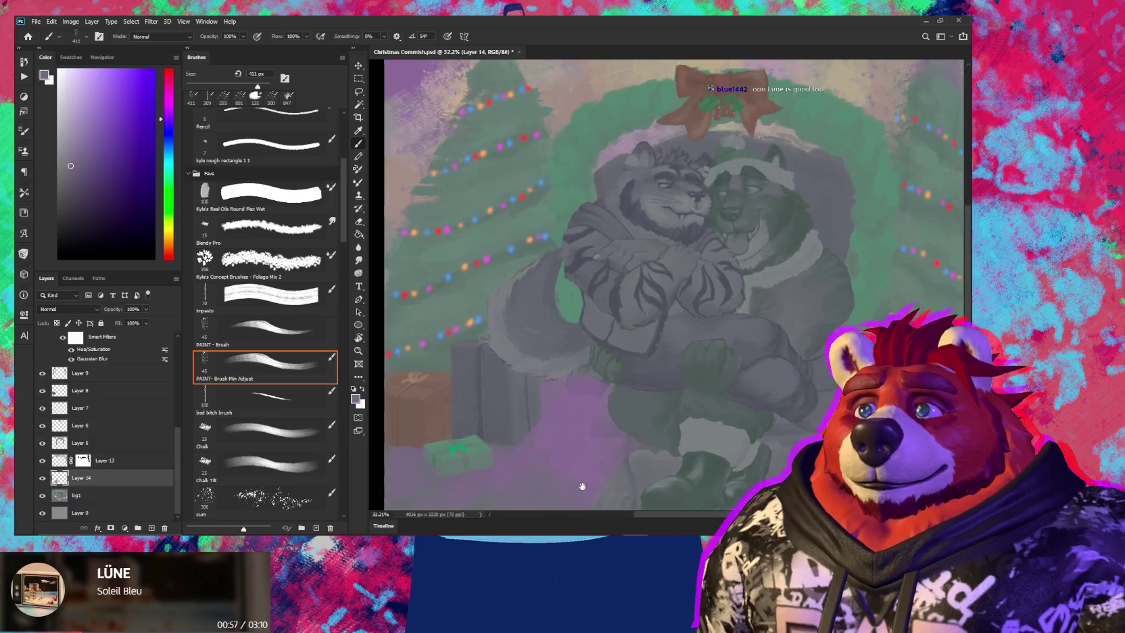
left_click(469, 144, "alt")
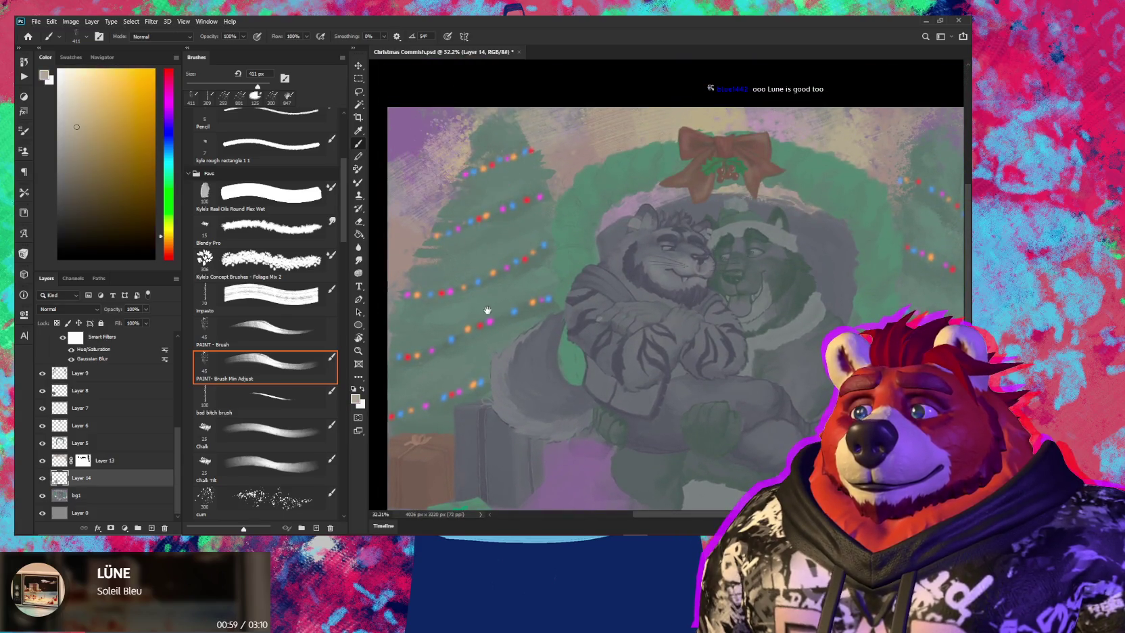
left_click_drag(595, 500, 649, 311)
mouse_move(598, 404)
left_mouse_down()
mouse_move(639, 396)
mouse_move(669, 352)
mouse_move(651, 346)
left_mouse_up()
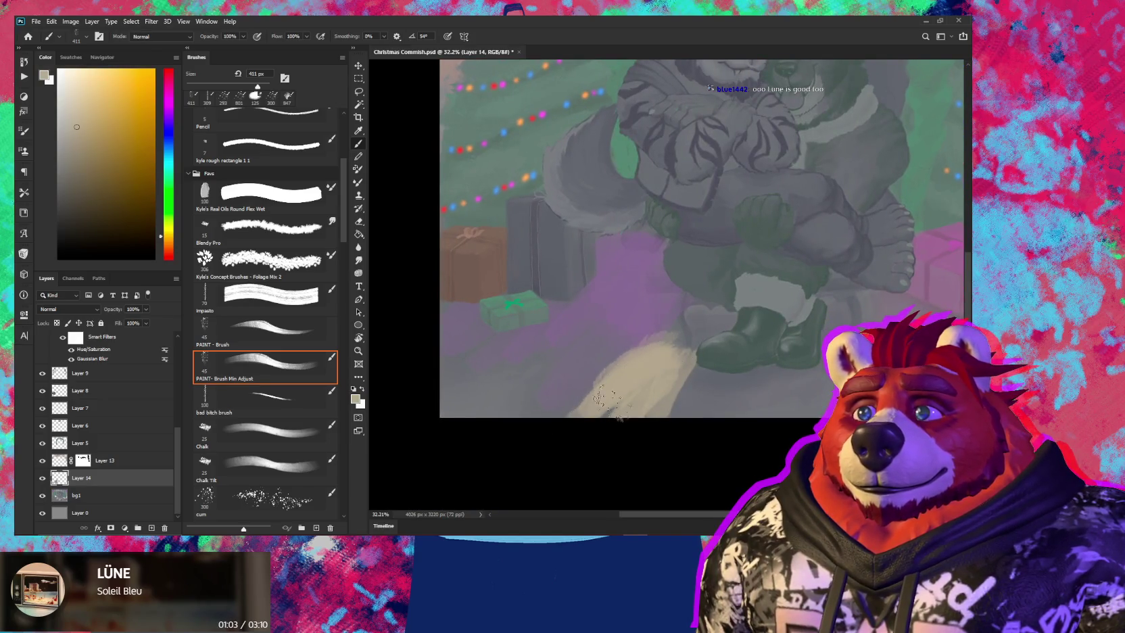
left_click_drag(611, 402, 657, 355)
Spread the beige glow across the lower-right ground, then sample purple again
left_click_drag(574, 406, 414, 412)
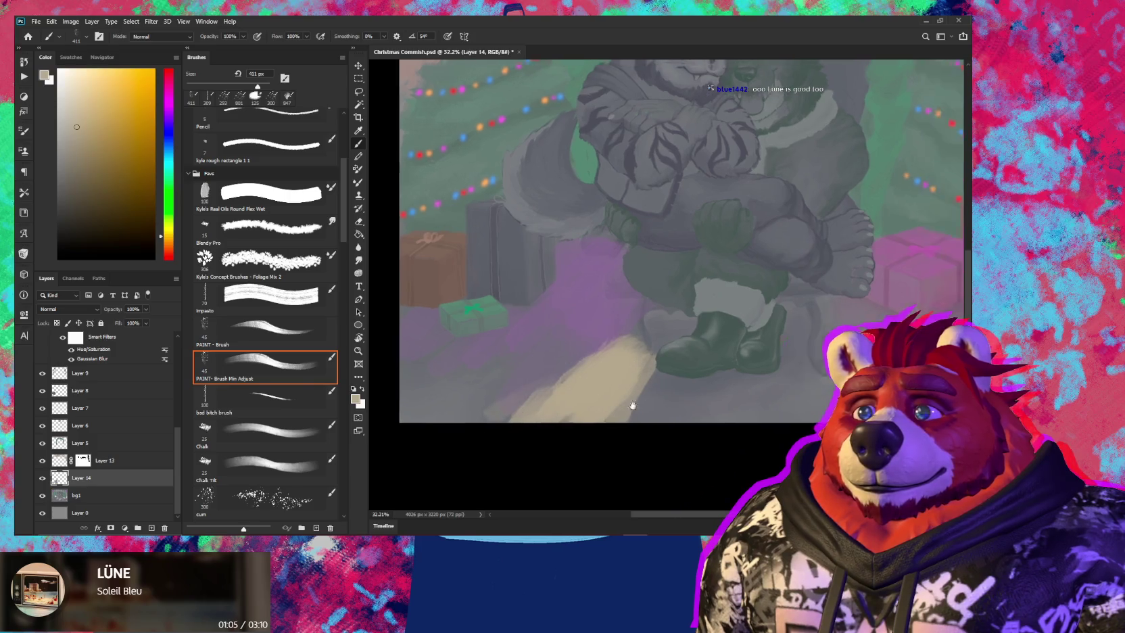
mouse_move(737, 395)
left_mouse_down()
mouse_move(770, 345)
mouse_move(703, 304)
mouse_move(804, 351)
left_mouse_up()
left_click_drag(777, 399, 811, 379)
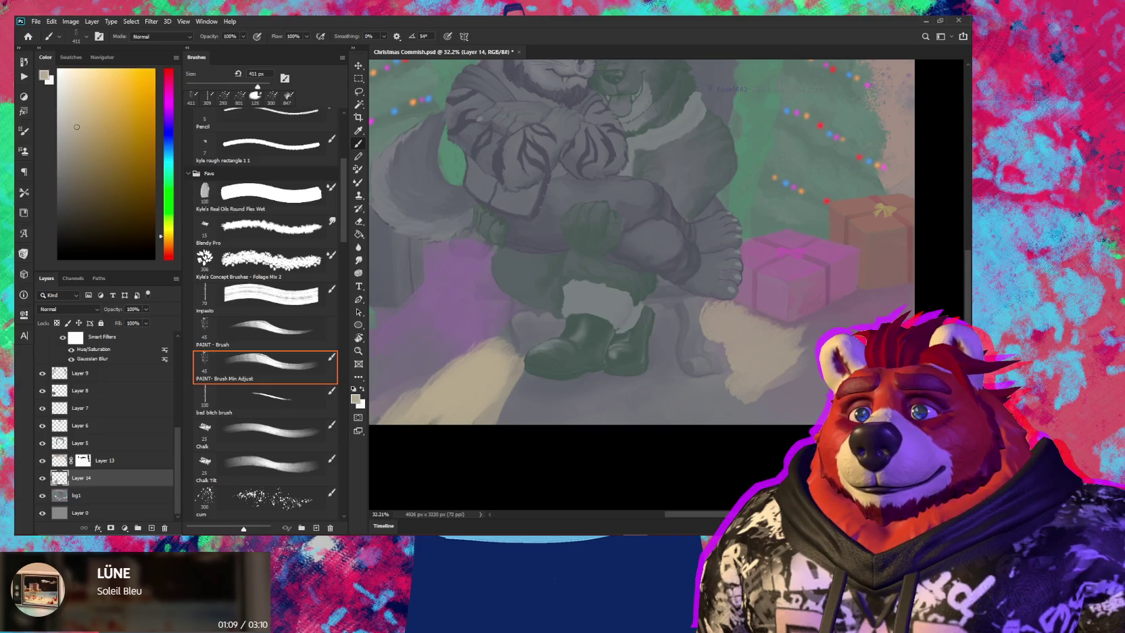
left_click_drag(676, 390, 750, 386)
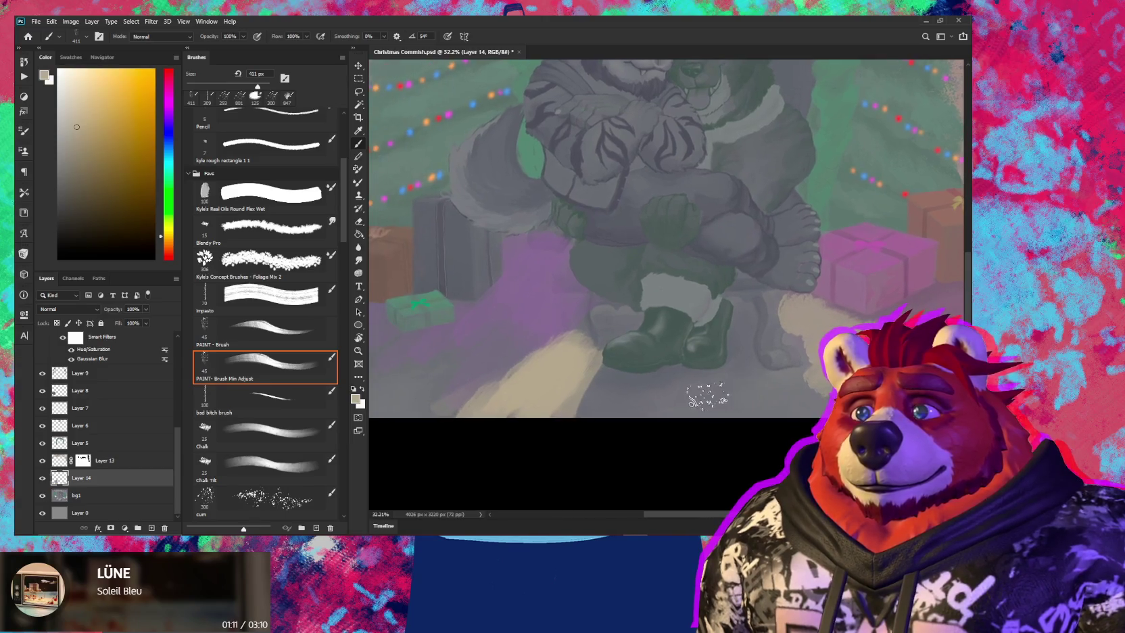
left_click_drag(647, 396, 754, 413)
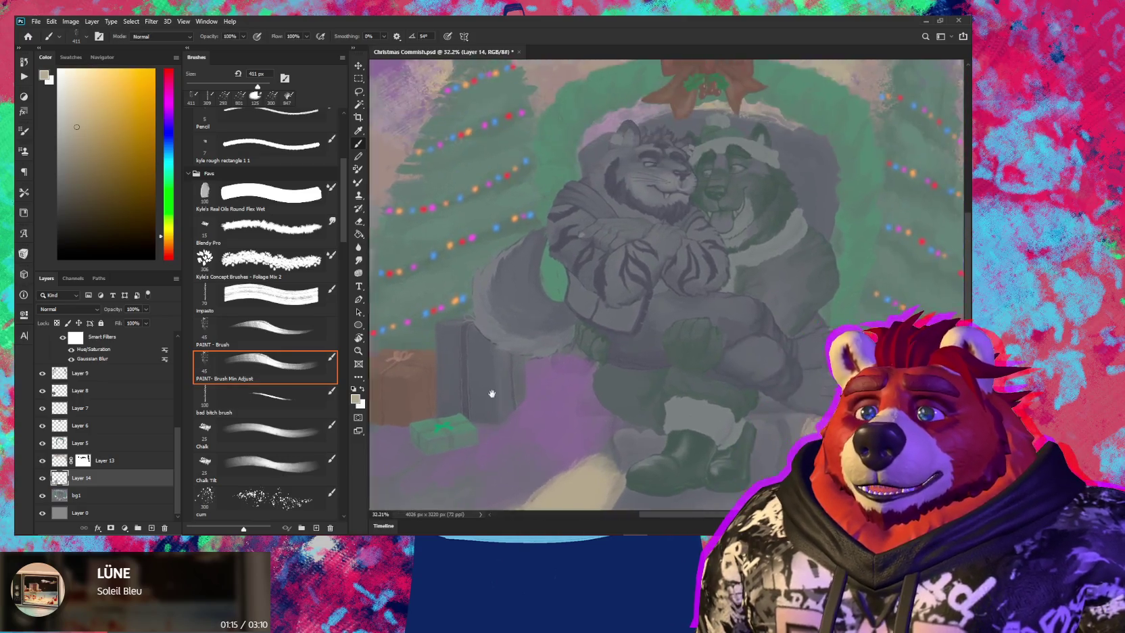
left_click_drag(592, 316, 432, 398)
left_click(490, 412, "alt")
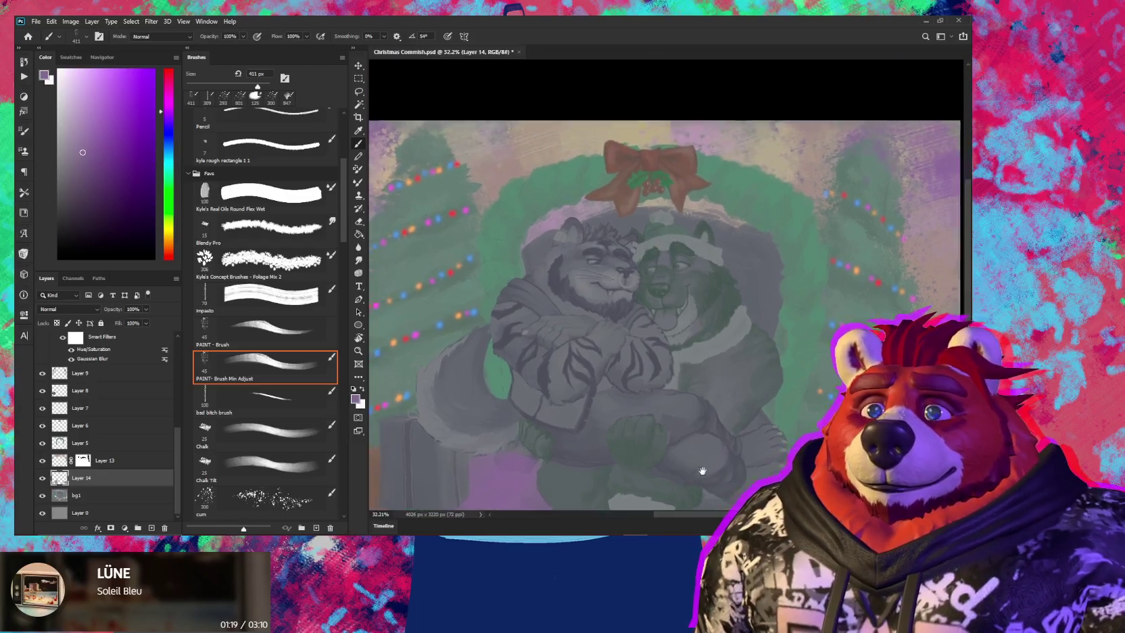
Sample beige and pink from the canvas and paint pink strokes below the boots
left_click_drag(770, 368, 686, 527)
left_click(734, 206, "alt")
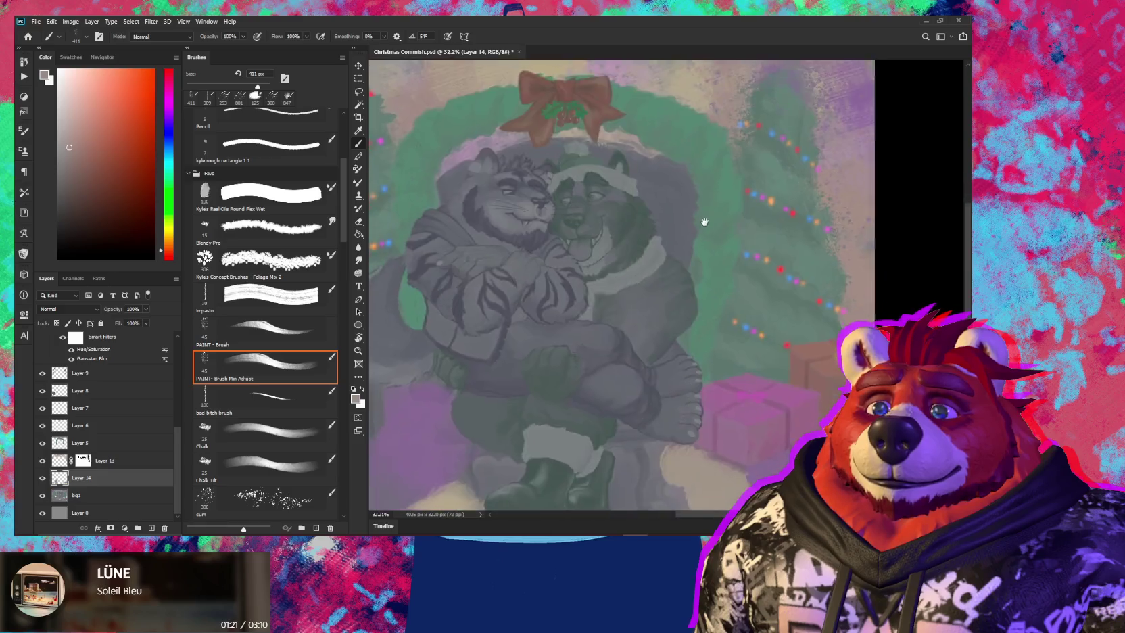
left_click_drag(733, 206, 700, 27)
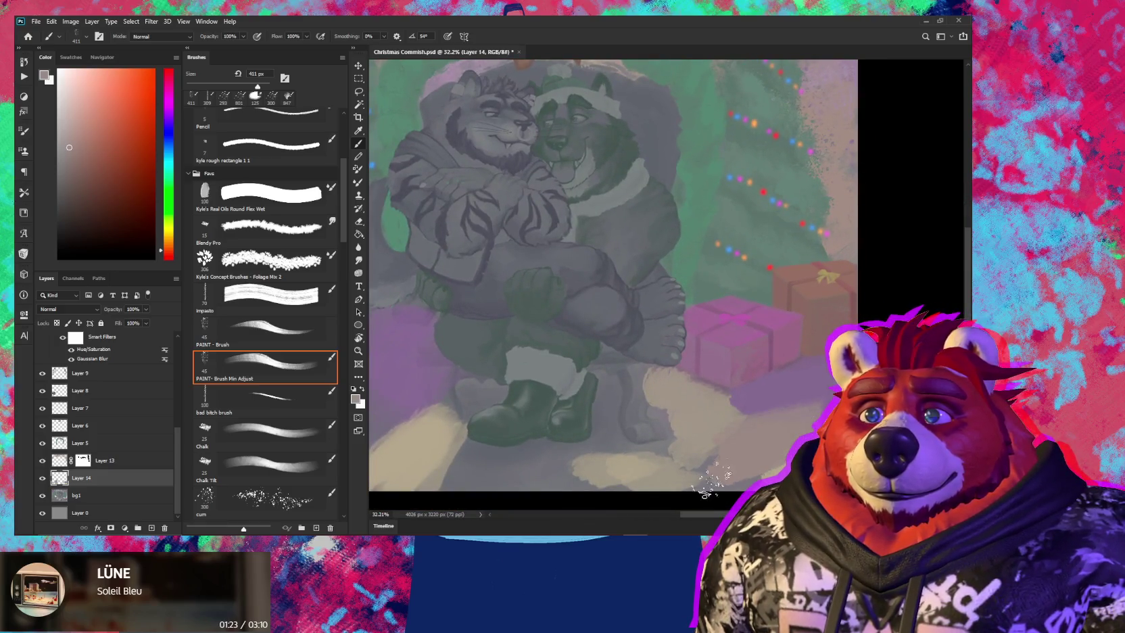
left_click_drag(629, 458, 684, 417)
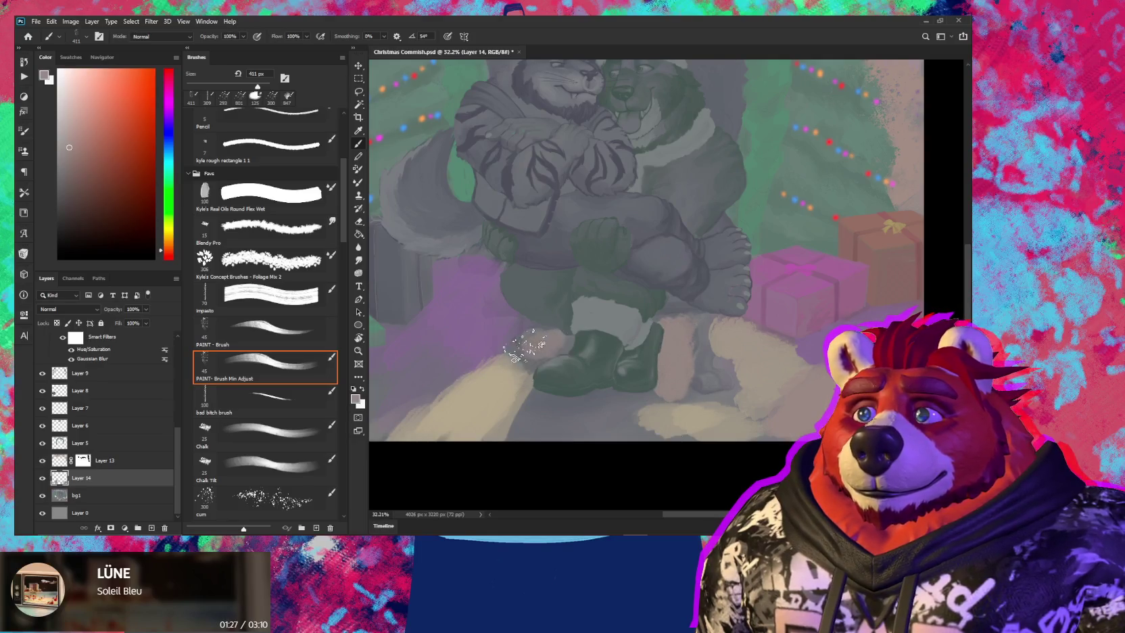
left_click_drag(615, 359, 670, 402)
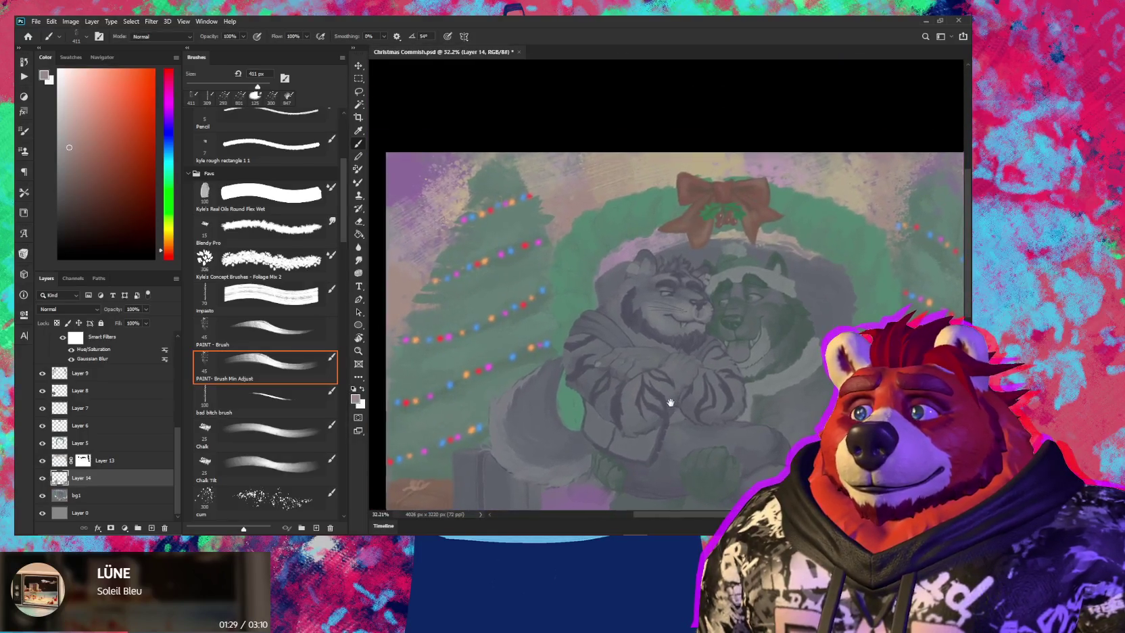
left_click(575, 209, "alt")
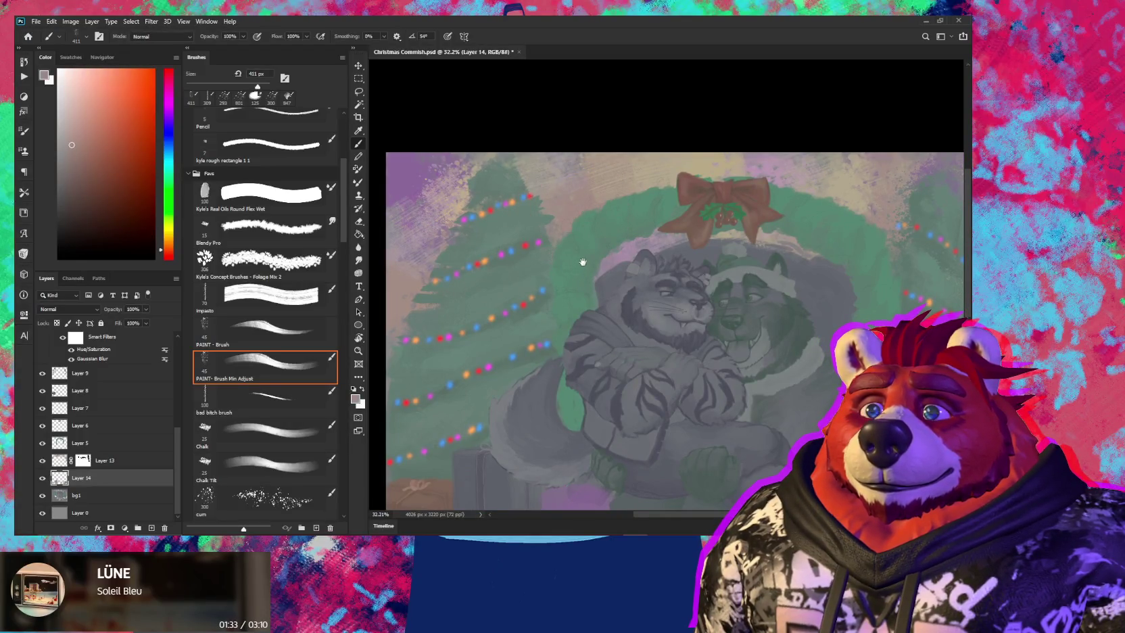
left_click_drag(579, 257, 498, 279)
left_click(686, 203, "alt")
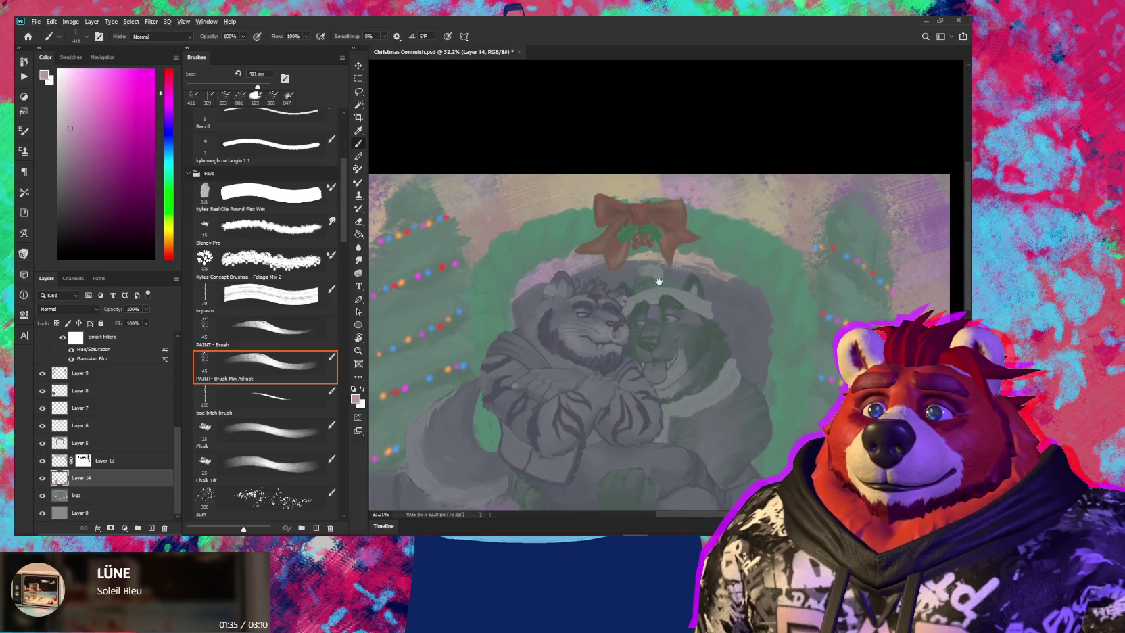
scroll(676, 284, "down", 5)
scroll(663, 342, "down", 5)
mouse_move(609, 378)
left_mouse_down()
mouse_move(583, 402)
mouse_move(540, 401)
mouse_move(651, 422)
left_mouse_up()
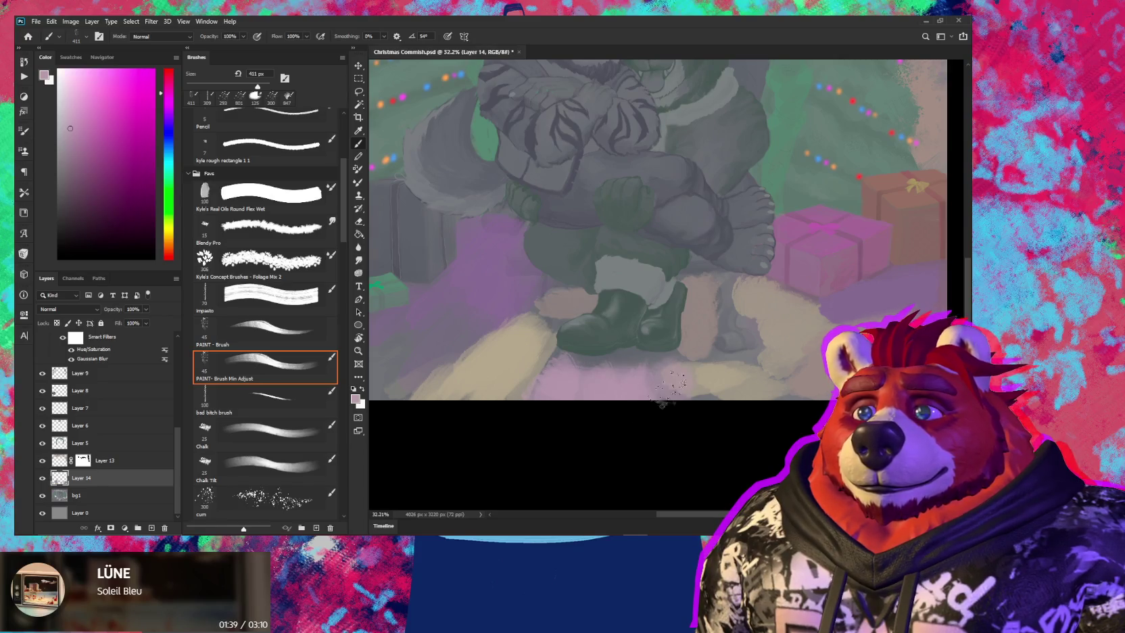
Zoom out and dab light pink strokes on the lower-left ground
key("z")
mouse_move(750, 409)
left_mouse_down()
mouse_move(726, 410)
mouse_move(728, 395)
left_mouse_up()
key("b")
key("period")
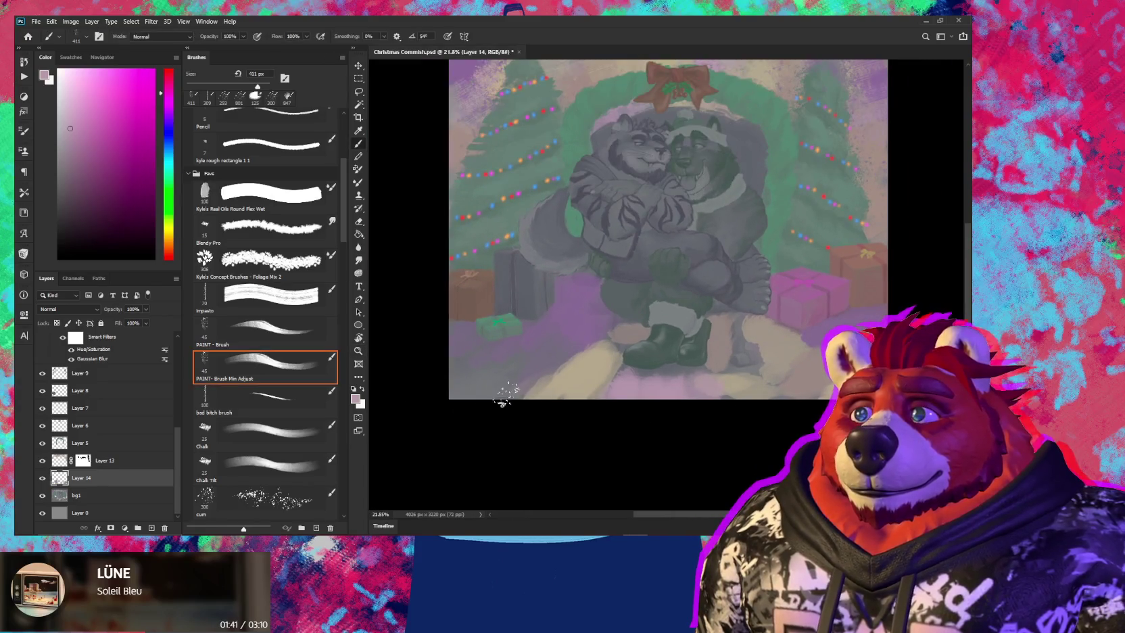
mouse_move(486, 399)
left_mouse_down()
mouse_move(528, 371)
mouse_move(511, 360)
mouse_move(482, 390)
mouse_move(443, 395)
mouse_move(524, 392)
mouse_move(544, 369)
left_mouse_up()
left_click_drag(473, 365, 485, 383)
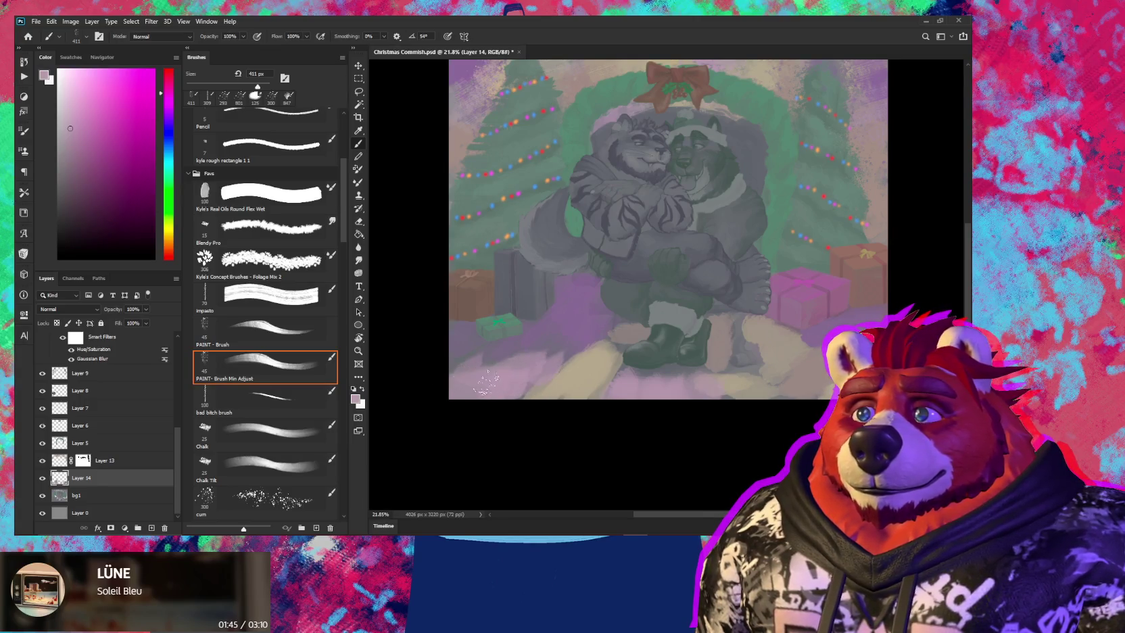
Sample muted purple, tan and mauve, then add a white layer mask to Layer 14
left_click(574, 336, "alt")
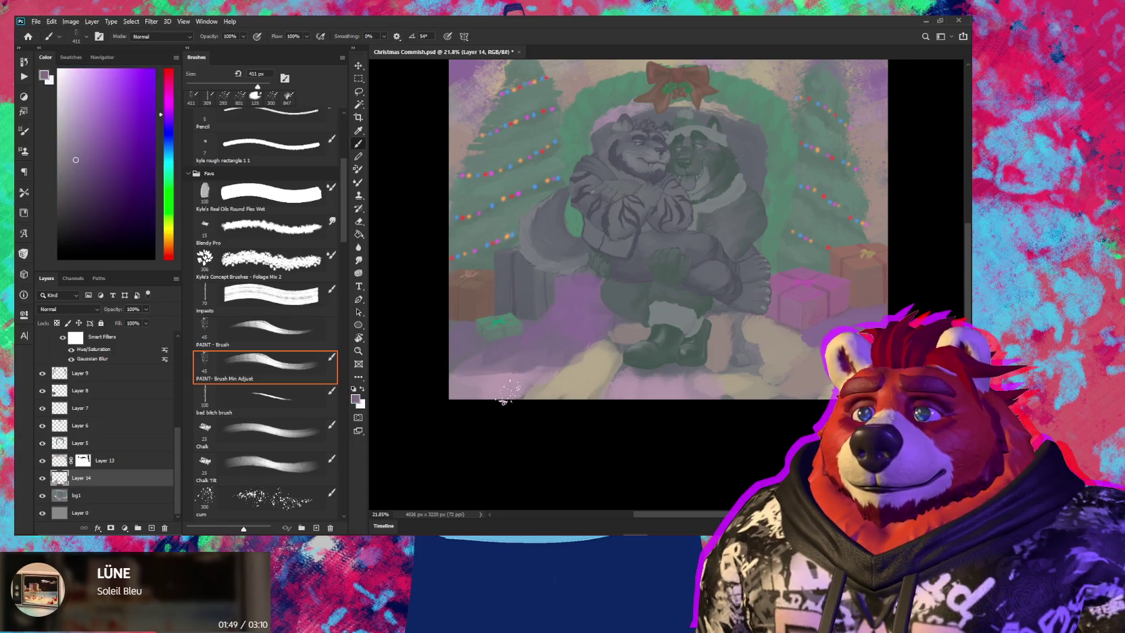
left_click(568, 371, "alt")
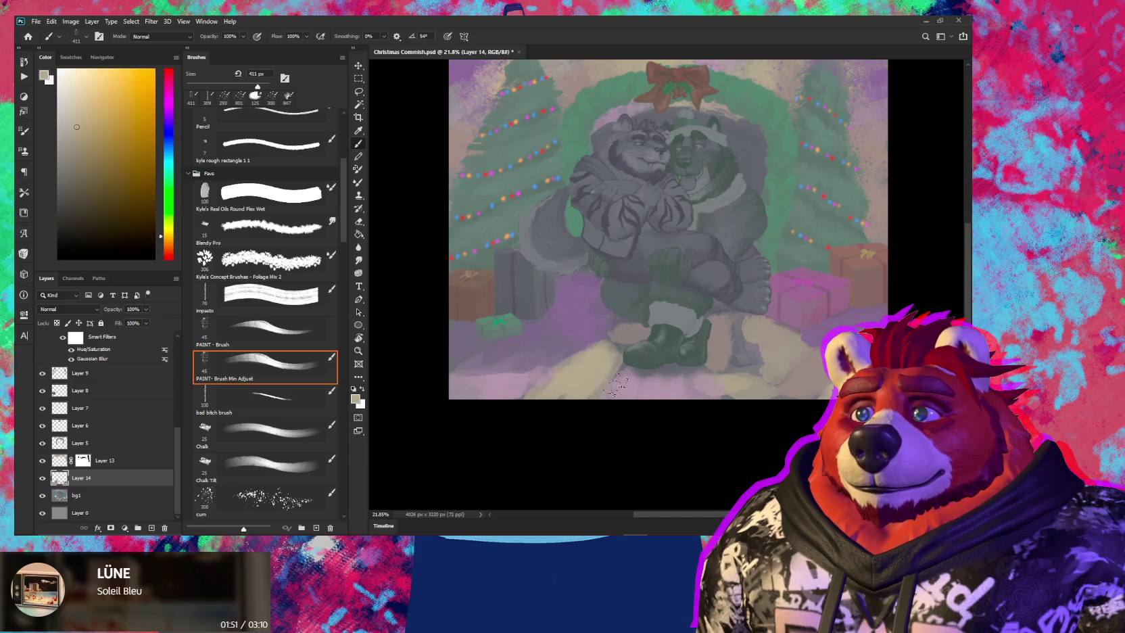
left_click(616, 388, "alt")
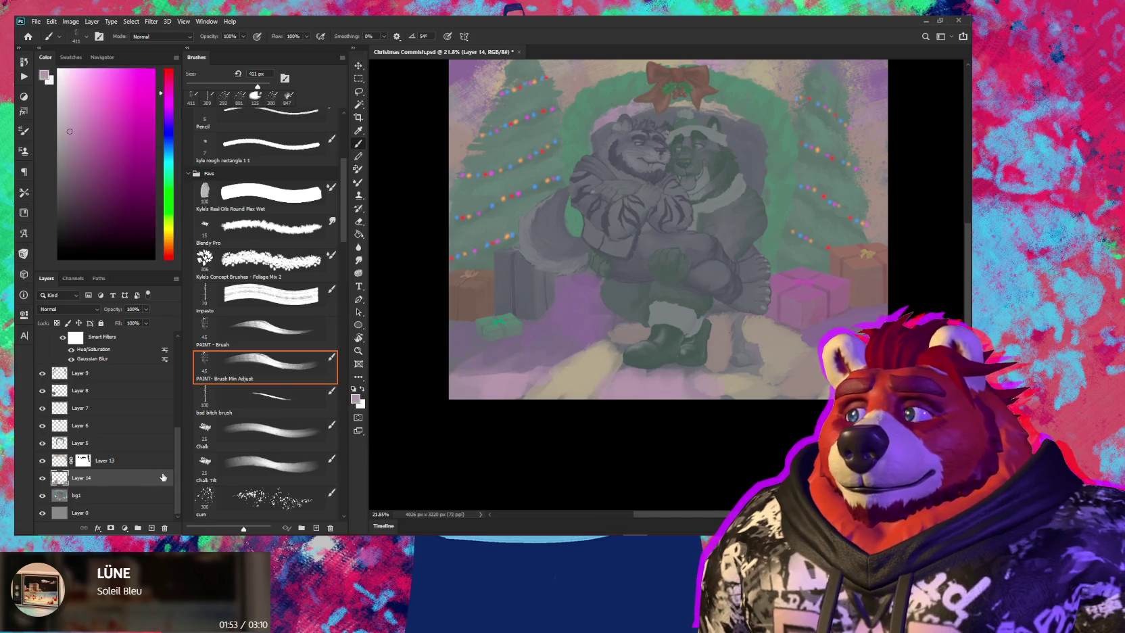
left_click(111, 528)
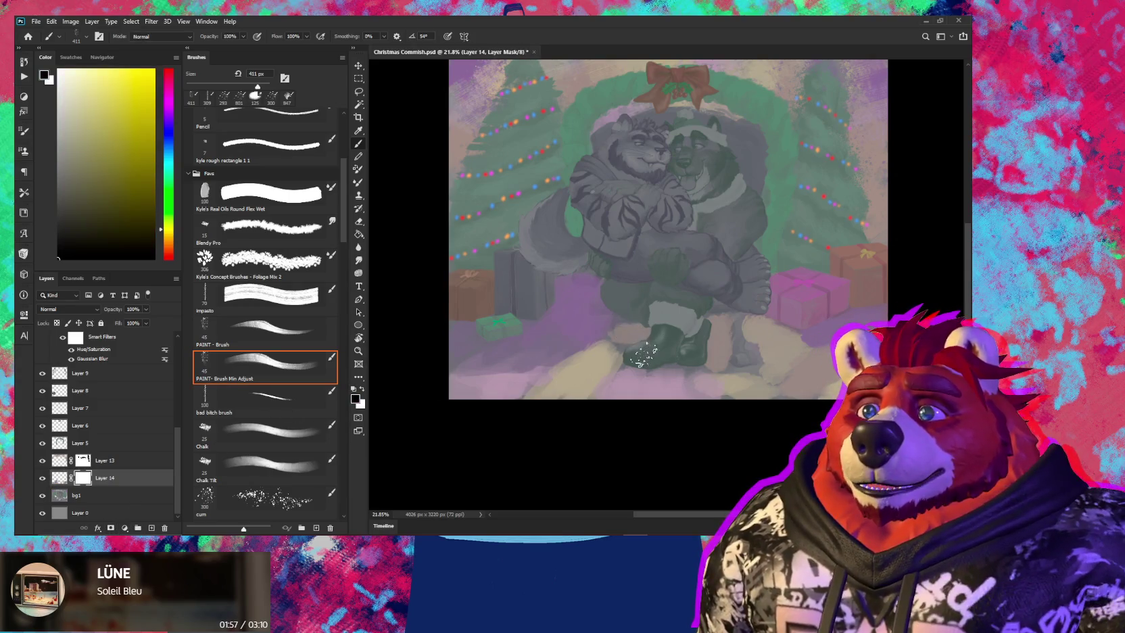
scroll(617, 330, "up", 3)
Drop Layer 14 to 32% opacity and mask its haze around the legs with a 110 px brush
left_click(265, 365)
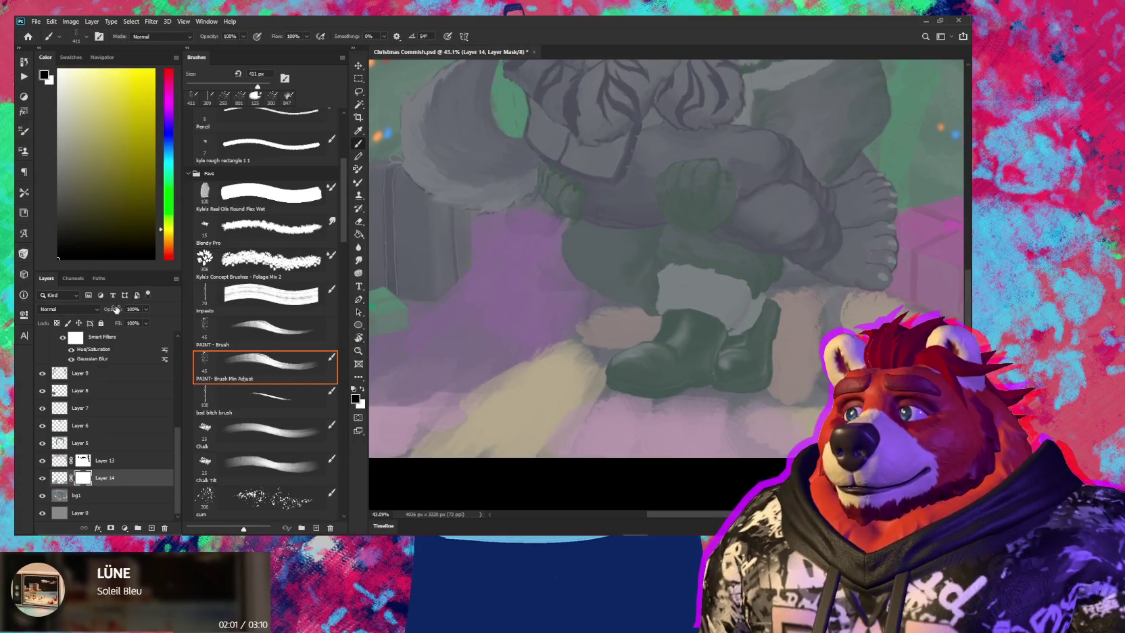
left_click_drag(122, 309, 107, 309)
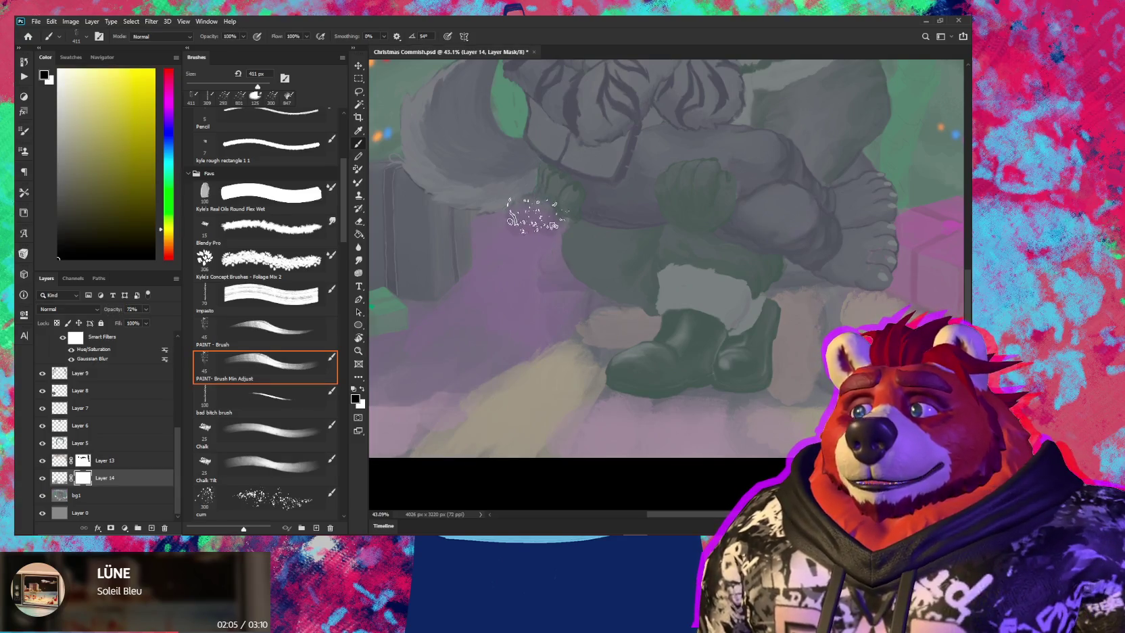
left_click_drag(556, 220, 520, 231)
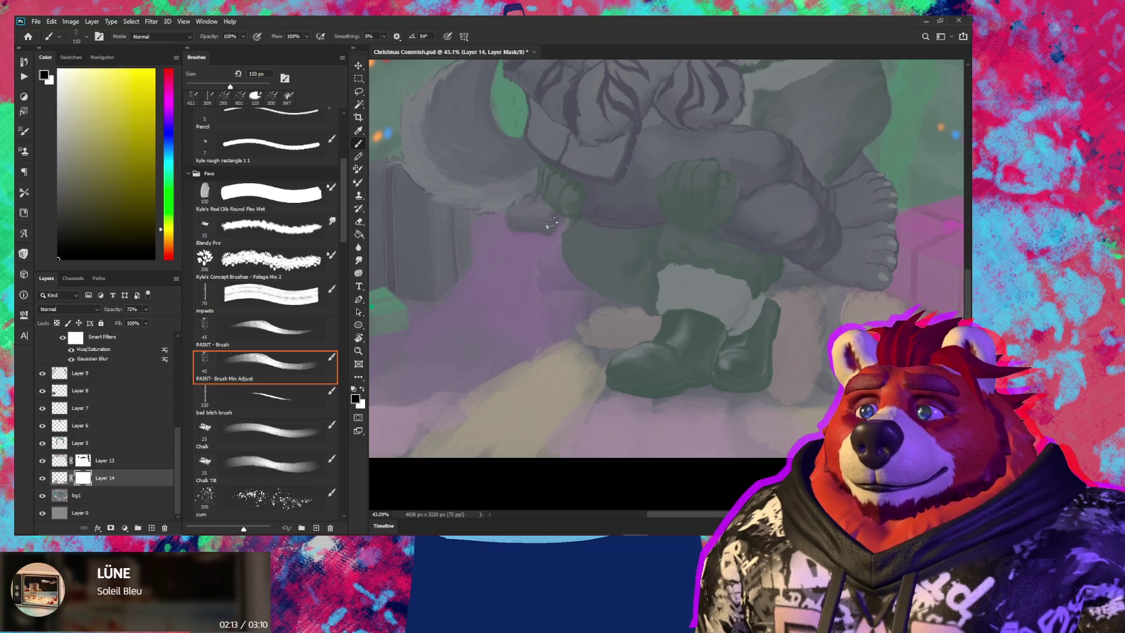
left_click_drag(551, 223, 603, 258)
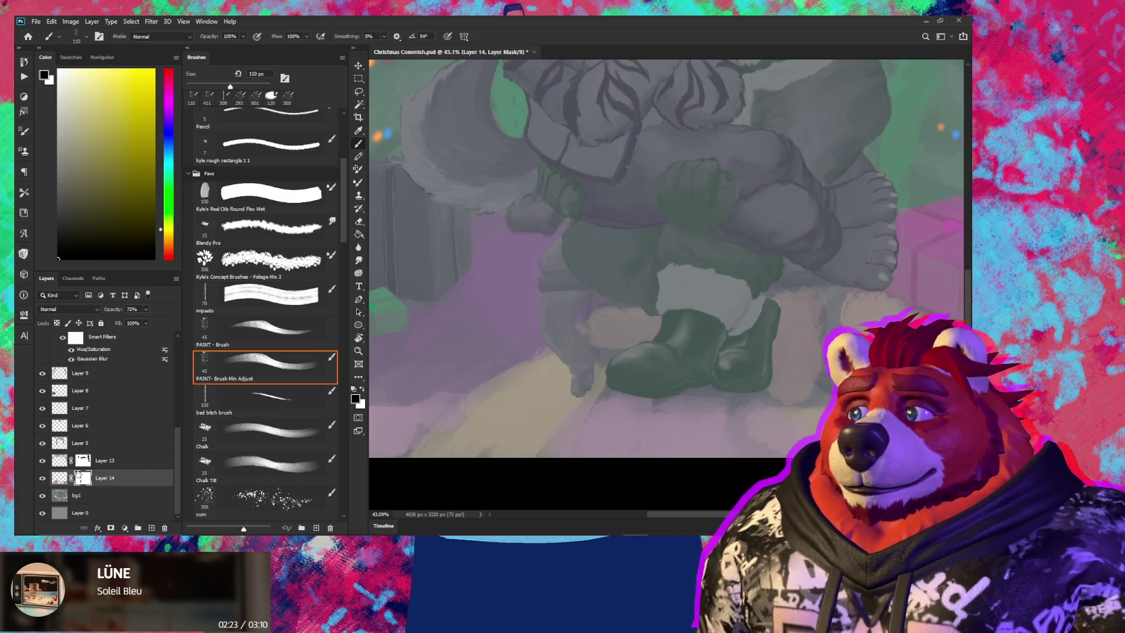
left_click_drag(113, 309, 95, 317)
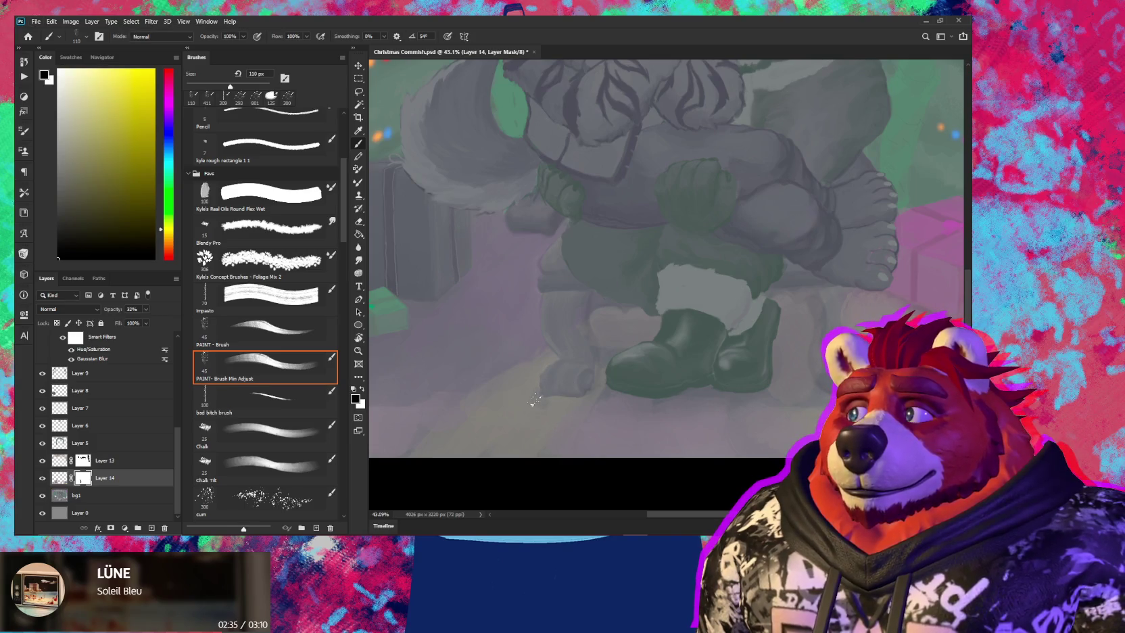
key("x")
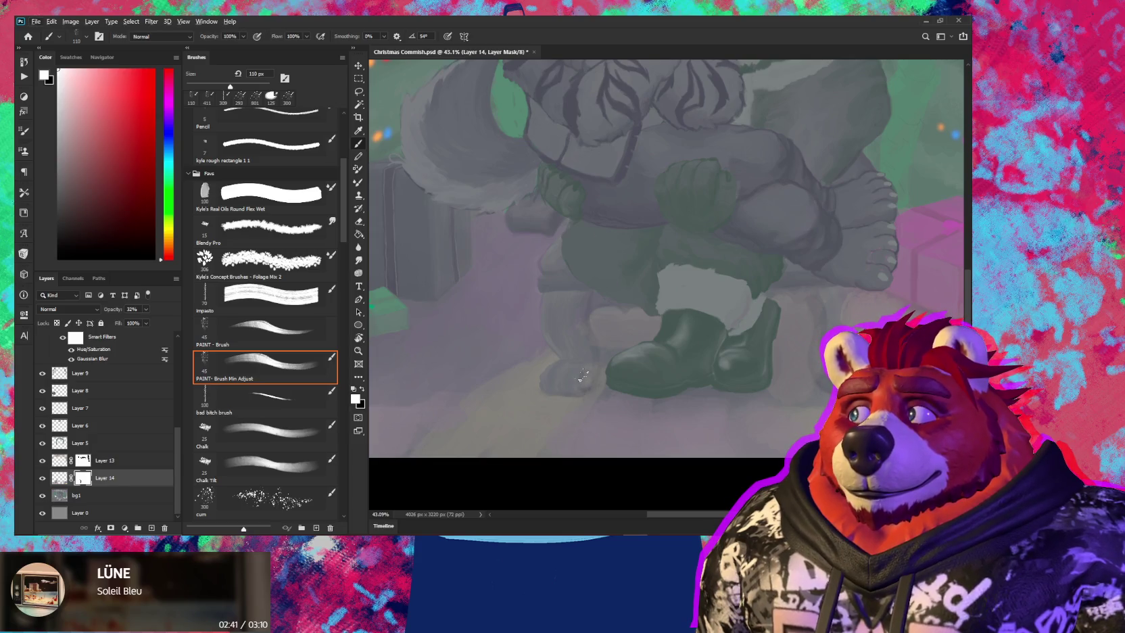
key("x")
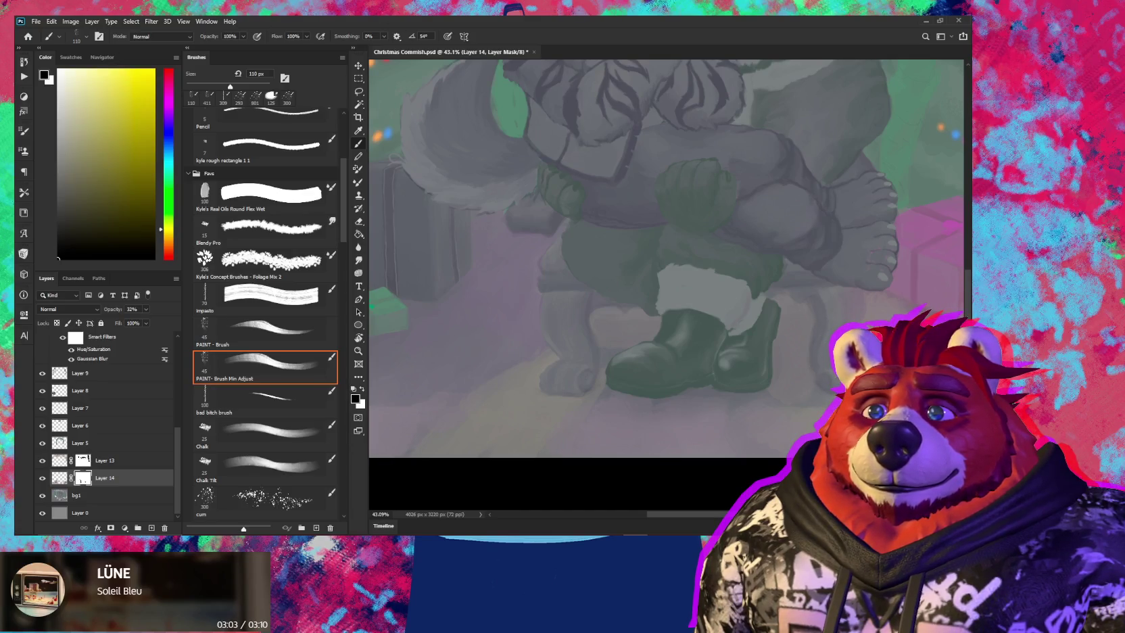
scroll(698, 413, "down", 5)
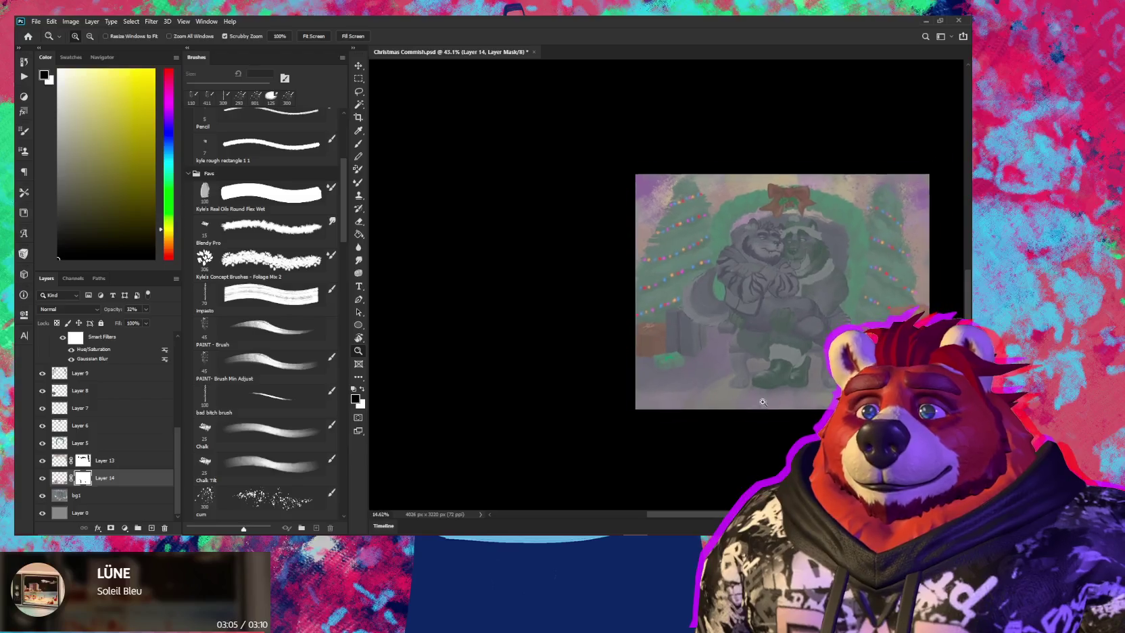
left_click_drag(698, 414, 587, 388)
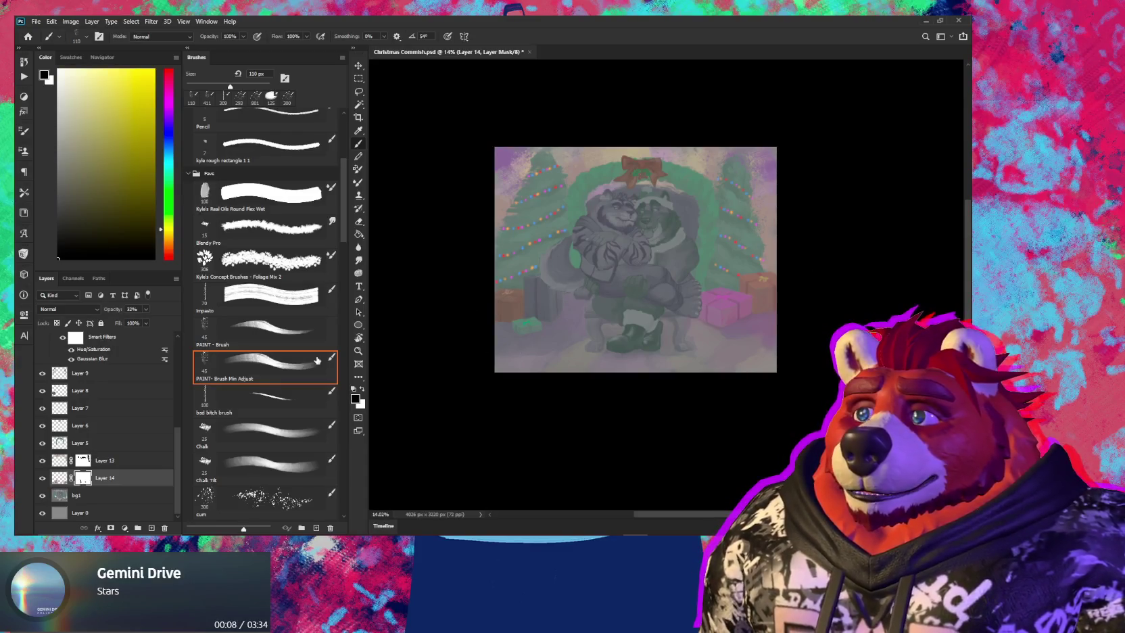
Delete Layer 4 from the character layer stack
left_click(117, 227)
scroll(147, 431, "up", 1)
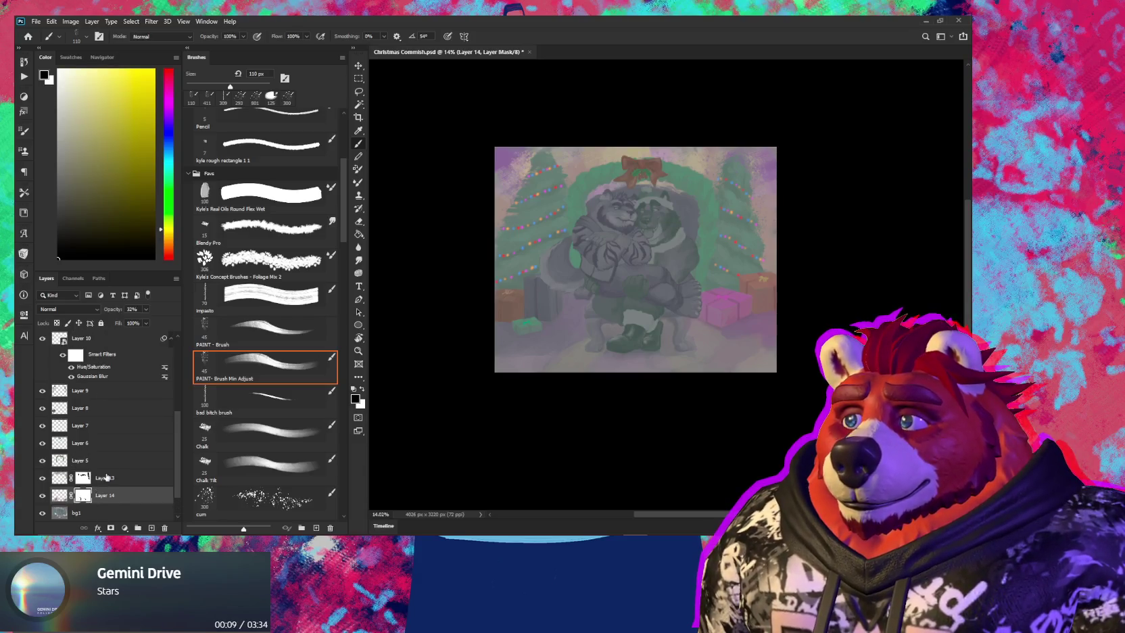
scroll(148, 432, "up", 1)
scroll(136, 433, "up", 2)
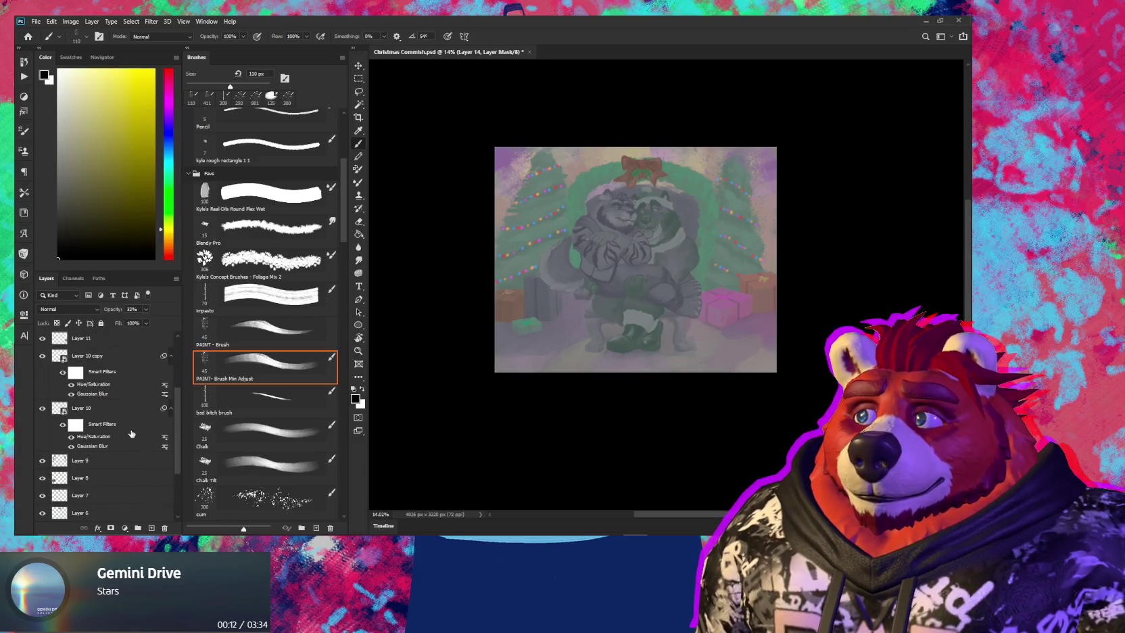
scroll(126, 436, "up", 3)
scroll(122, 426, "up", 1)
scroll(116, 411, "up", 2)
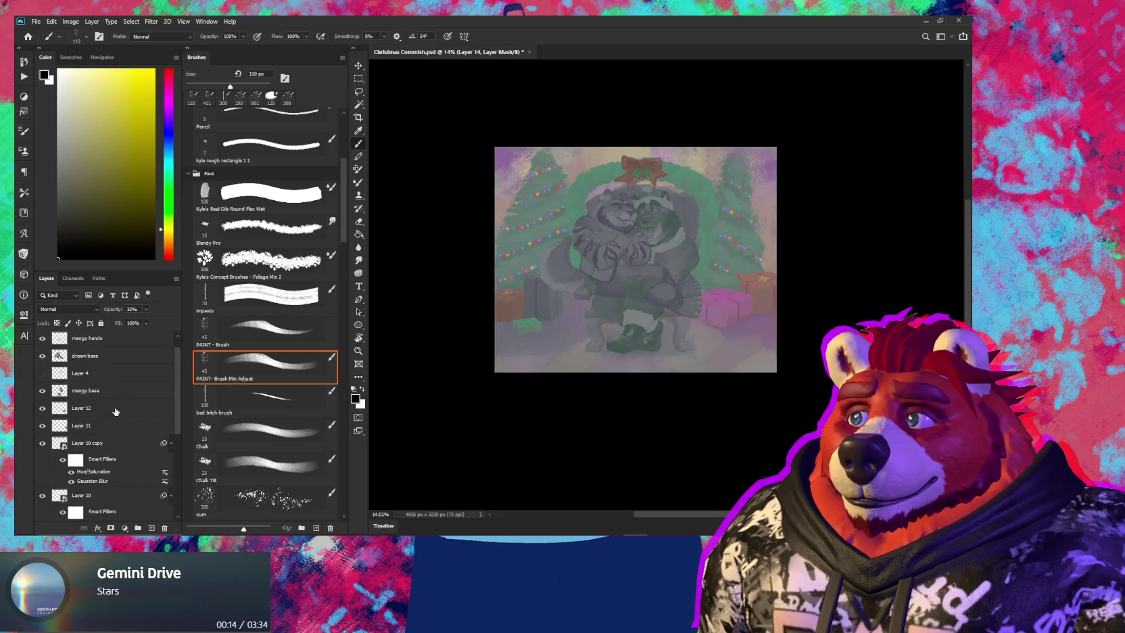
left_click(121, 392)
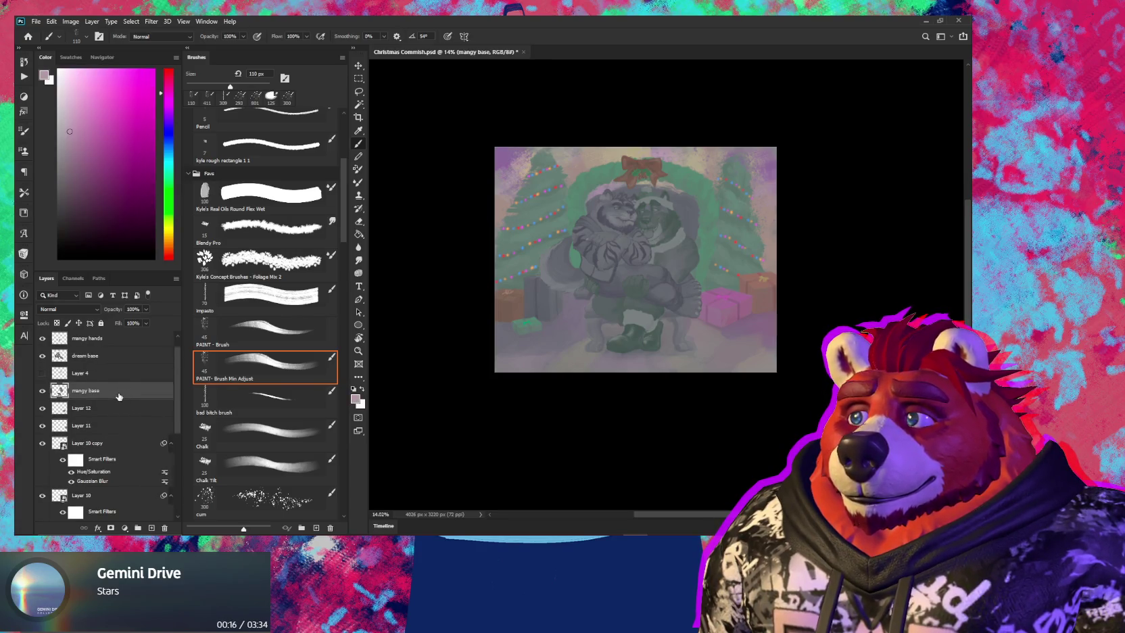
scroll(119, 396, "up", 1)
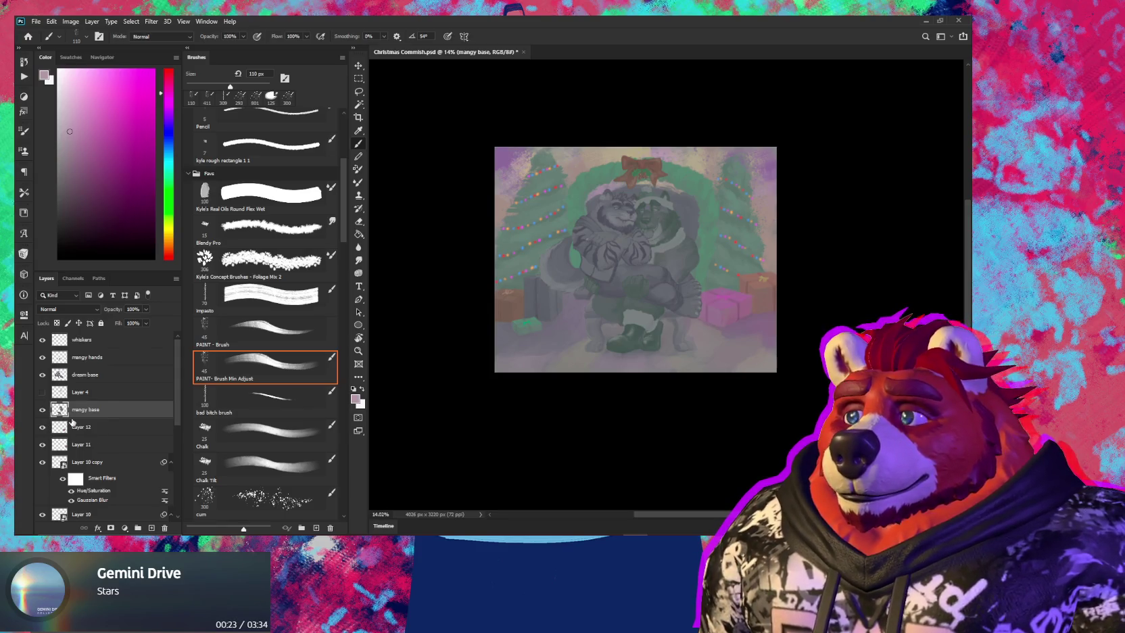
double_click(42, 376)
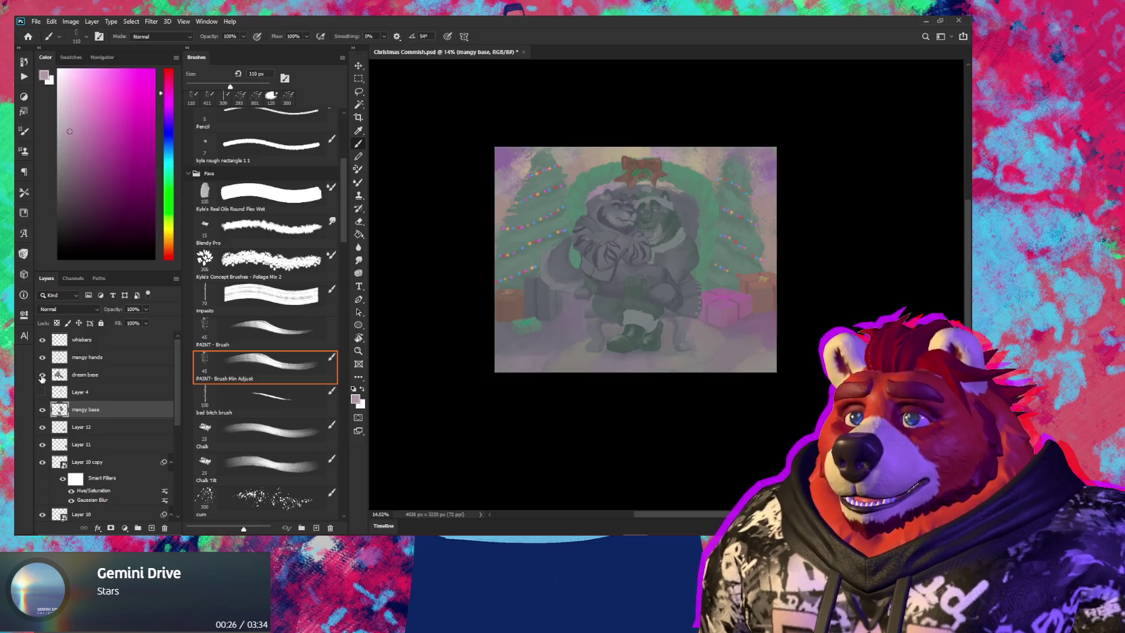
left_click(88, 343)
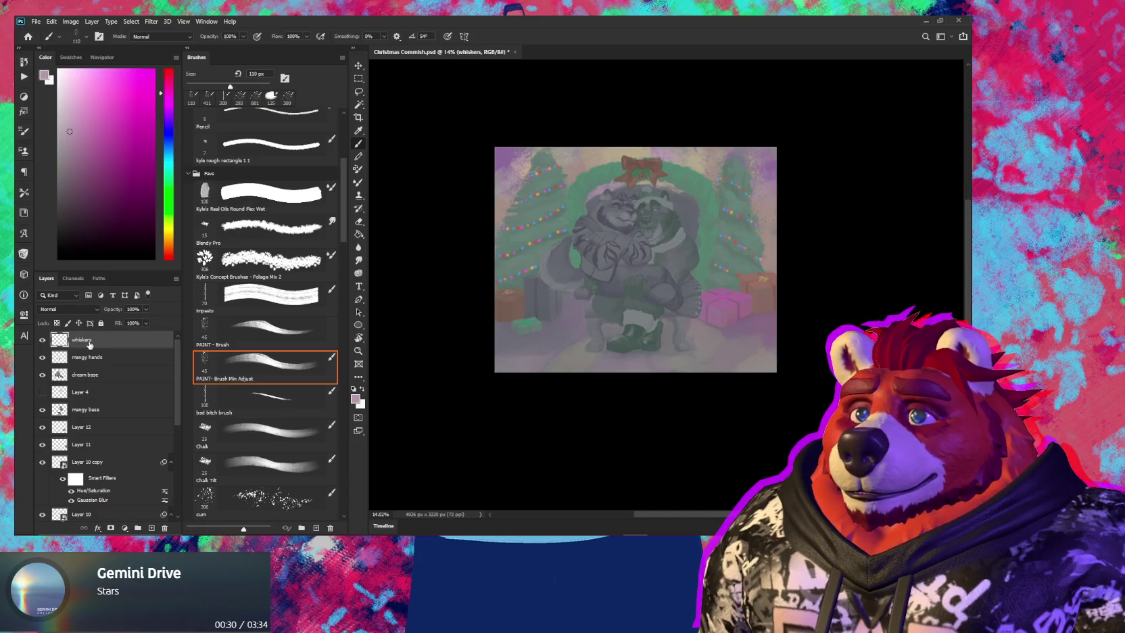
left_click(84, 393)
left_click(166, 528)
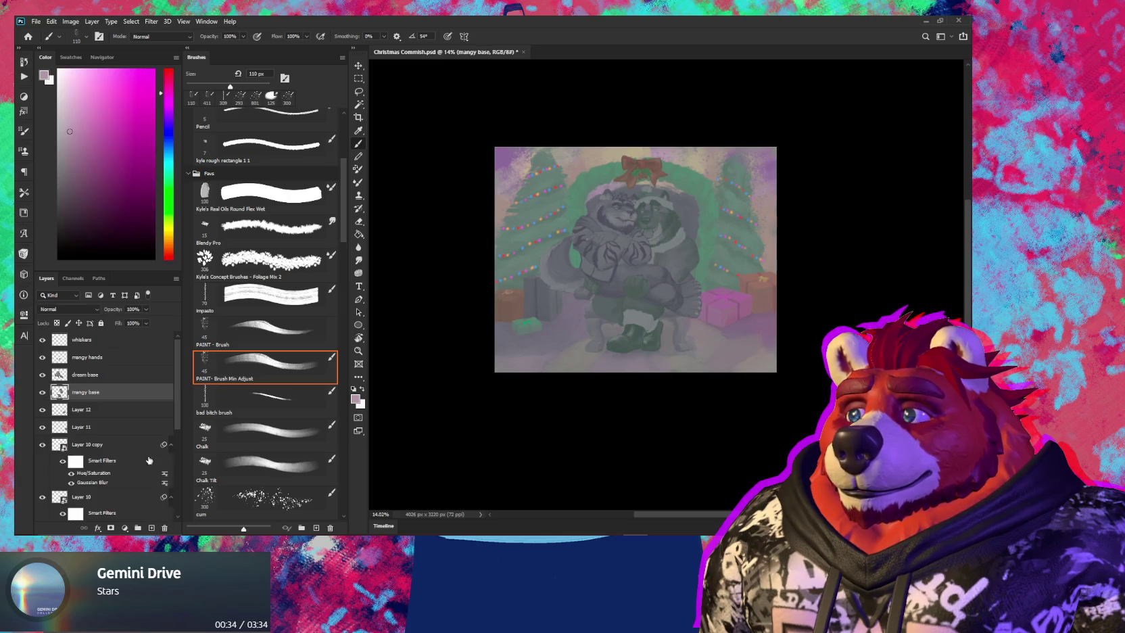
Duplicate whiskers through mangy base, merge the copies, and hide the originals
left_click(105, 343, "shift")
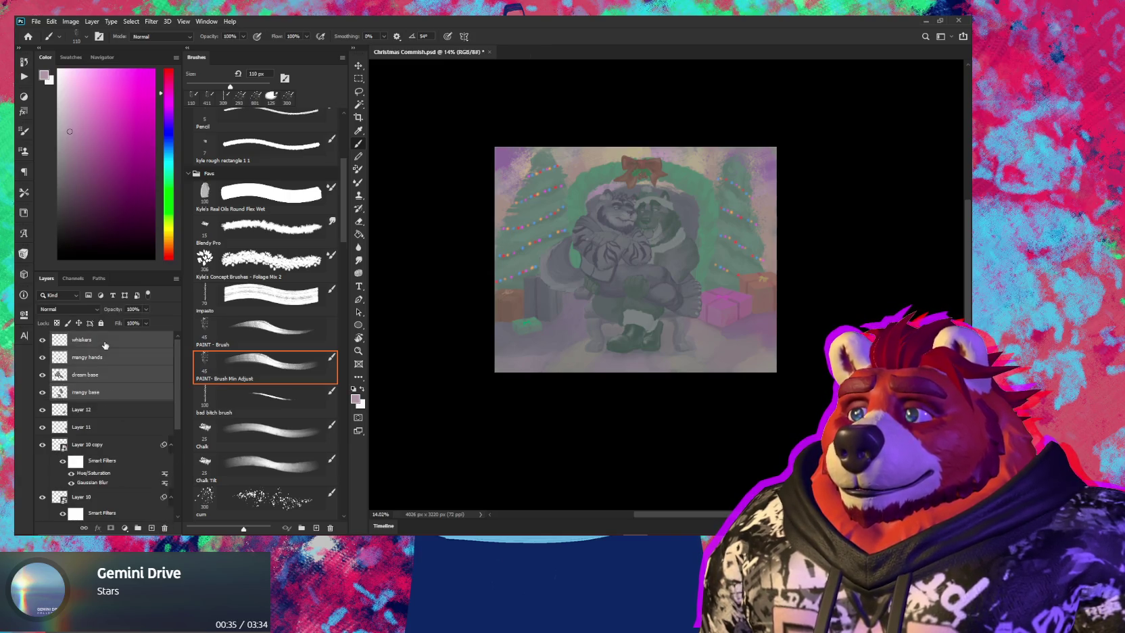
key("ctrl+j")
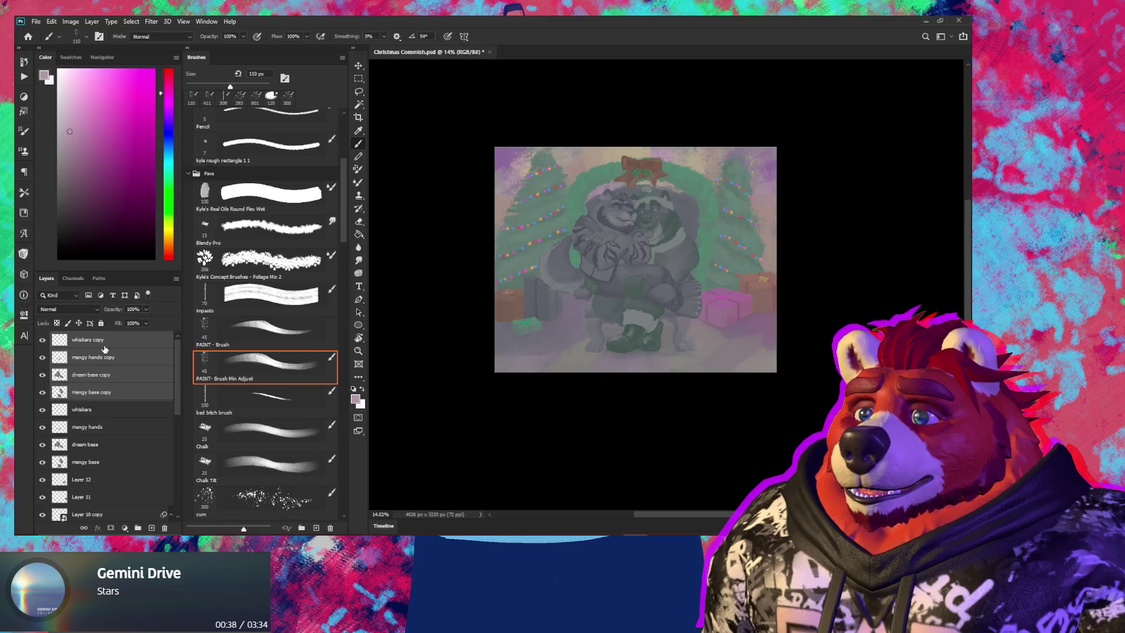
key("ctrl+e")
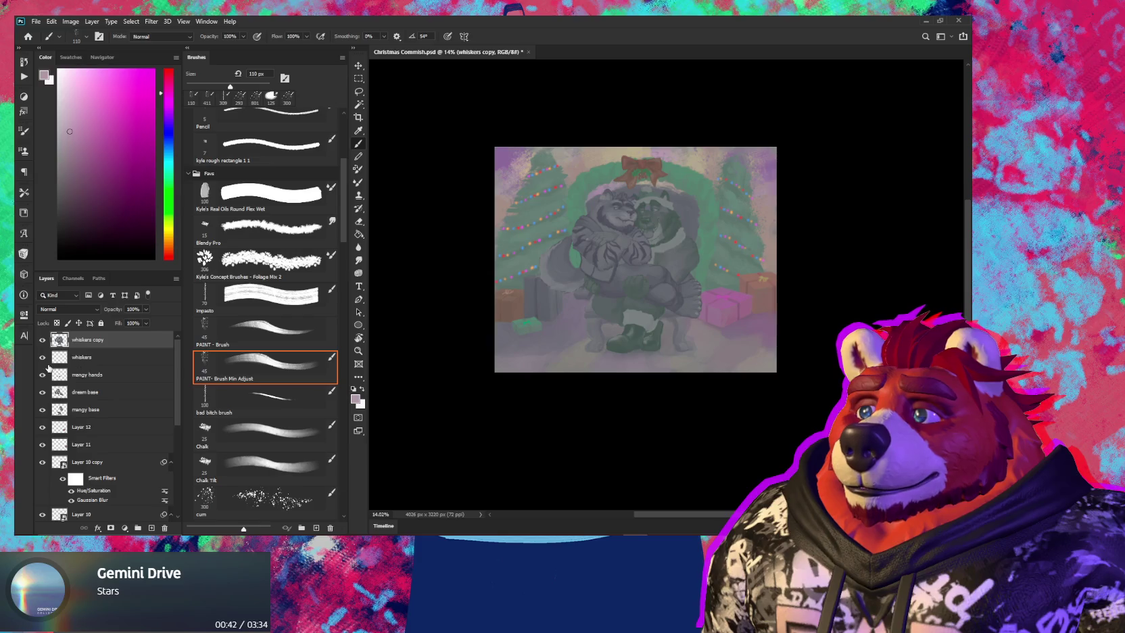
left_click_drag(45, 374, 47, 407)
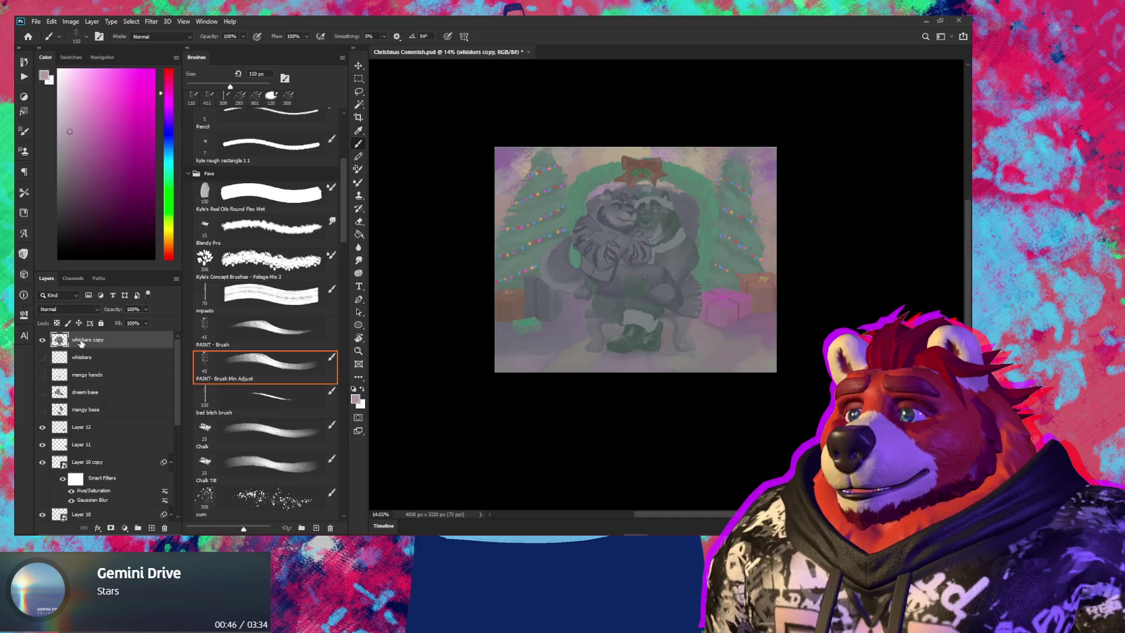
Rename the merged layer 'Bodies Combined'
double_click(96, 340)
type("con")
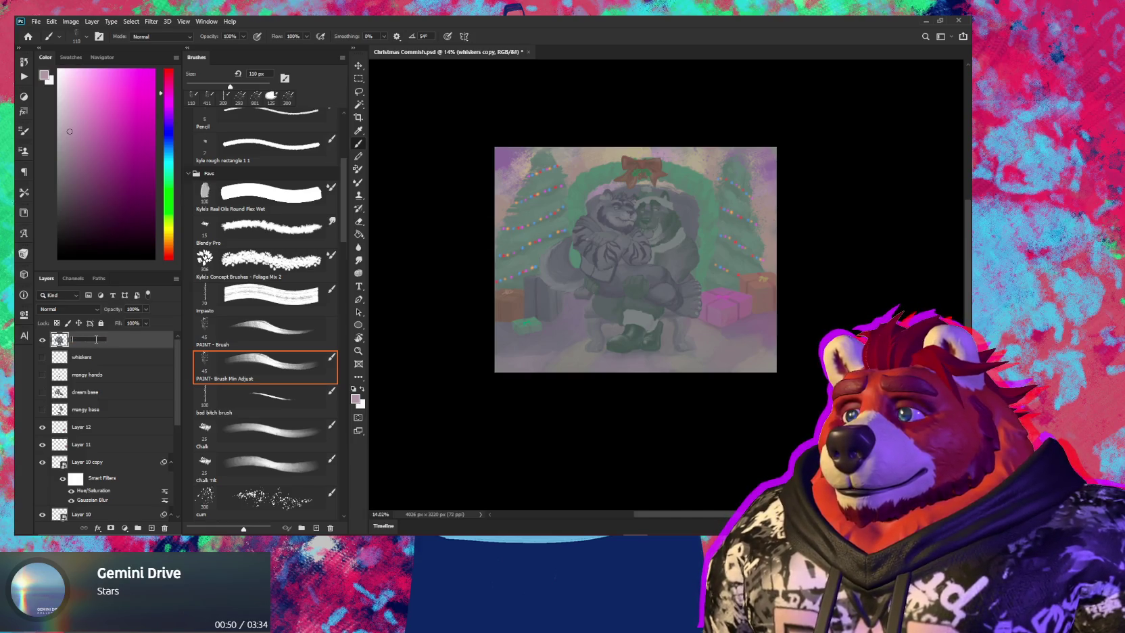
type("ies")
type("ne")
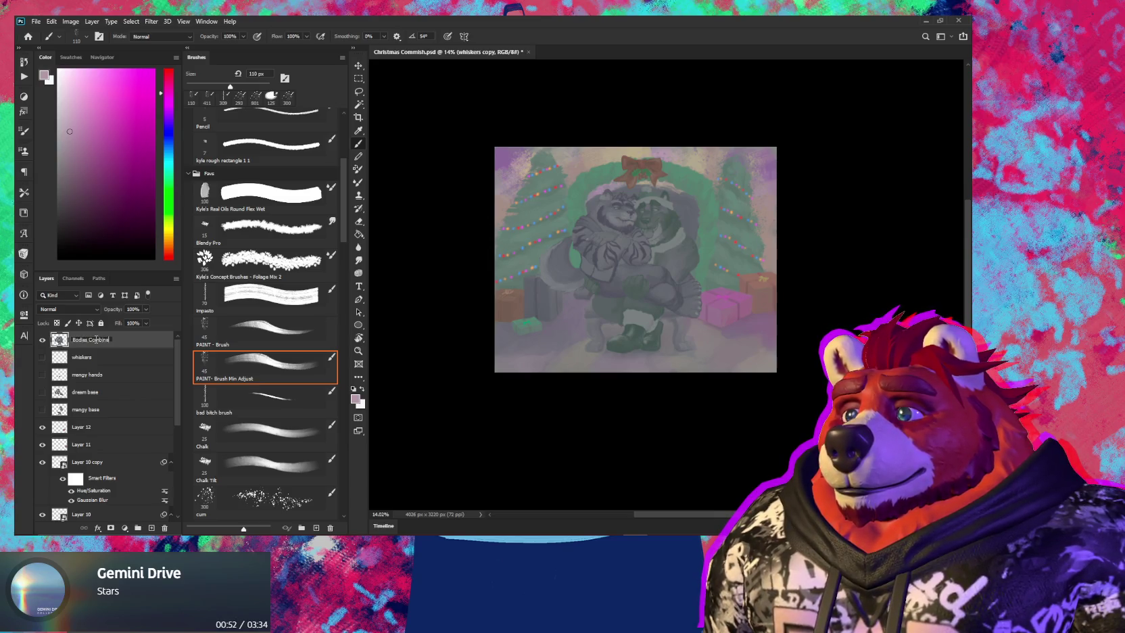
key("Return")
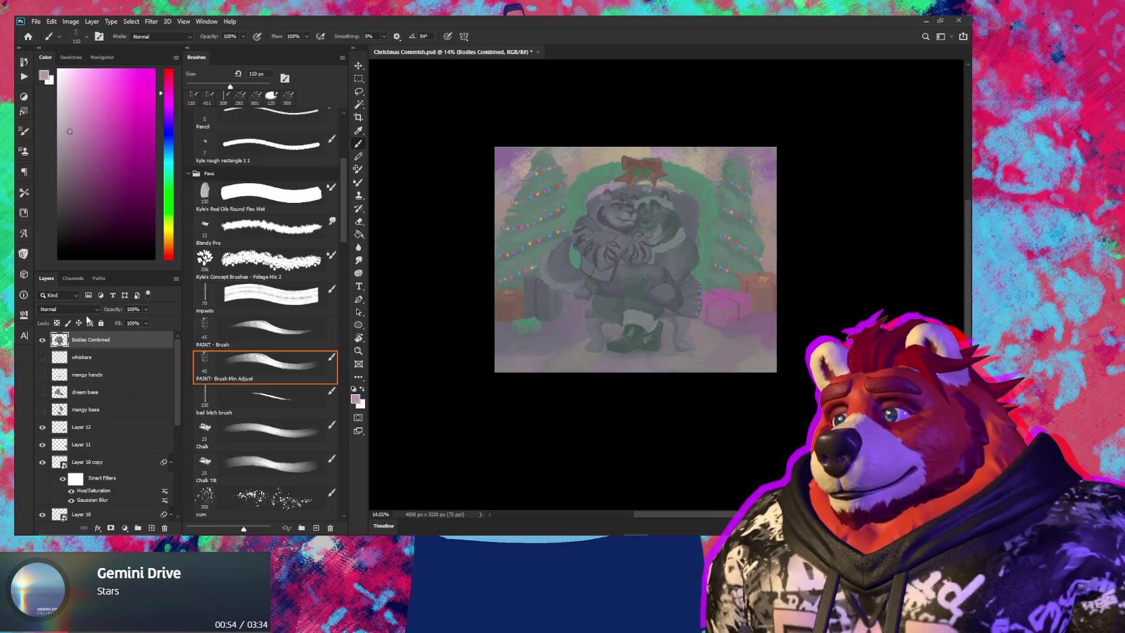
left_click(67, 309)
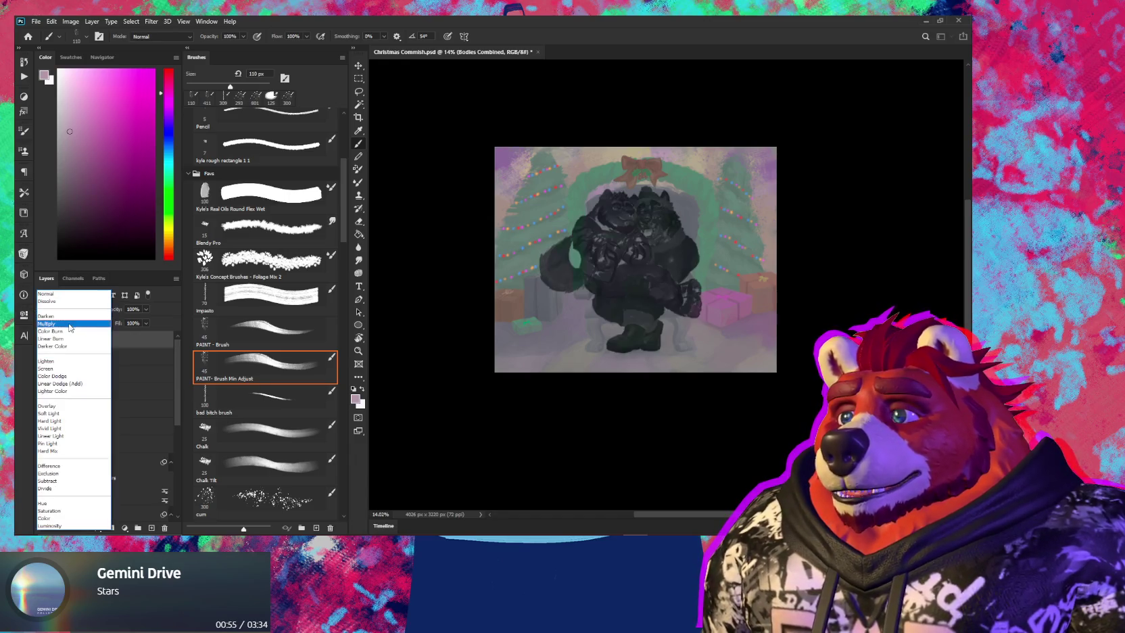
Set the Bodies Combined blend mode to Darken
left_click(71, 325)
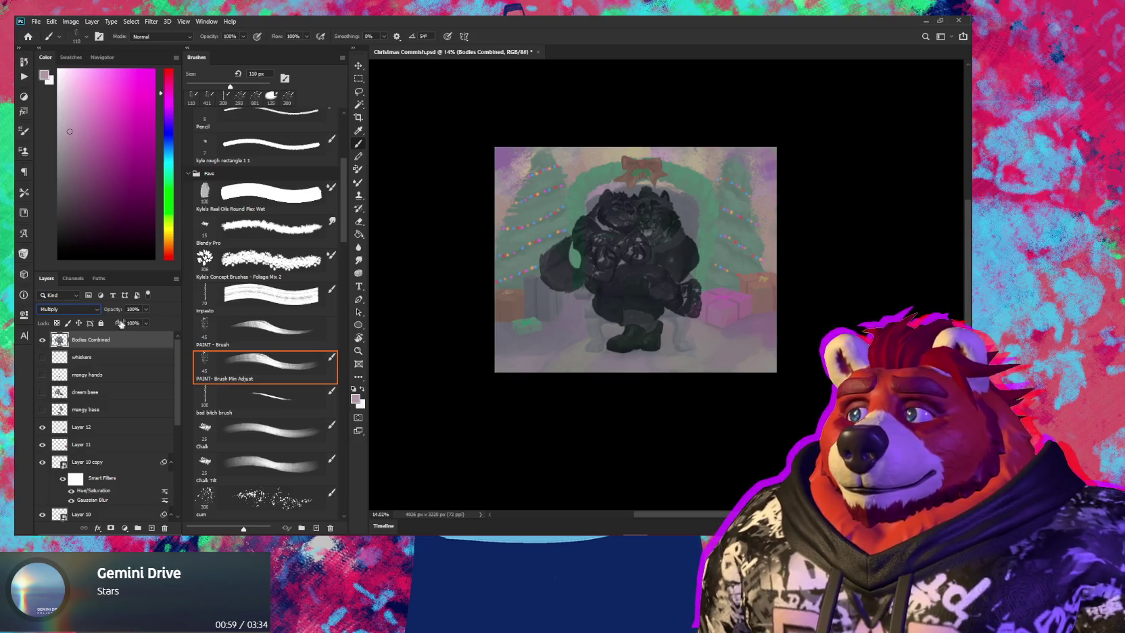
left_click(67, 309)
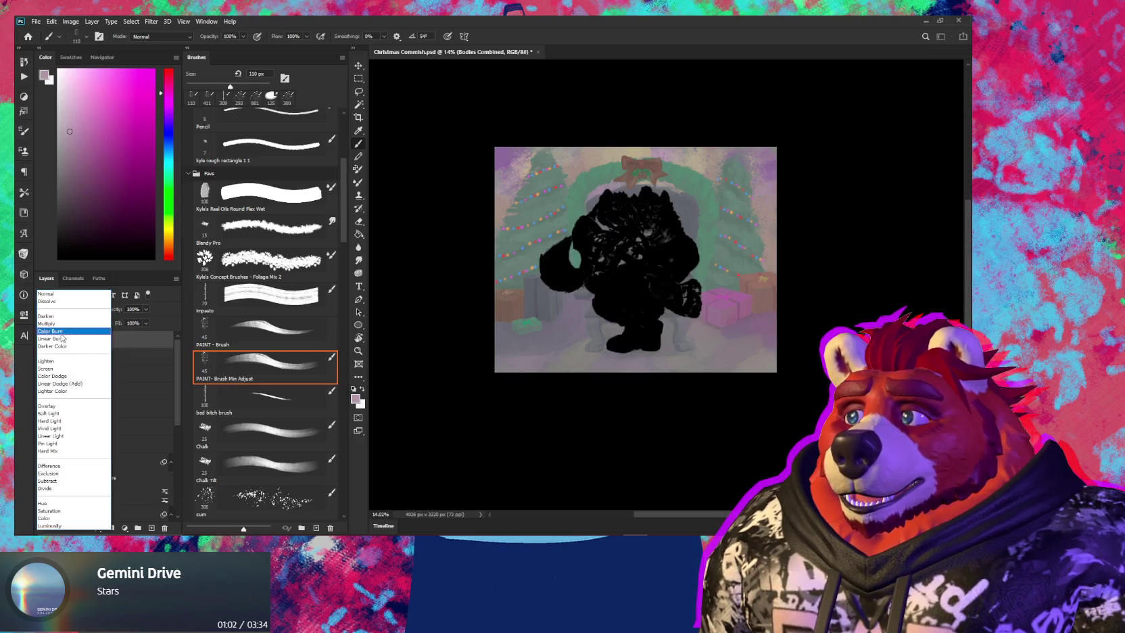
left_click(59, 318)
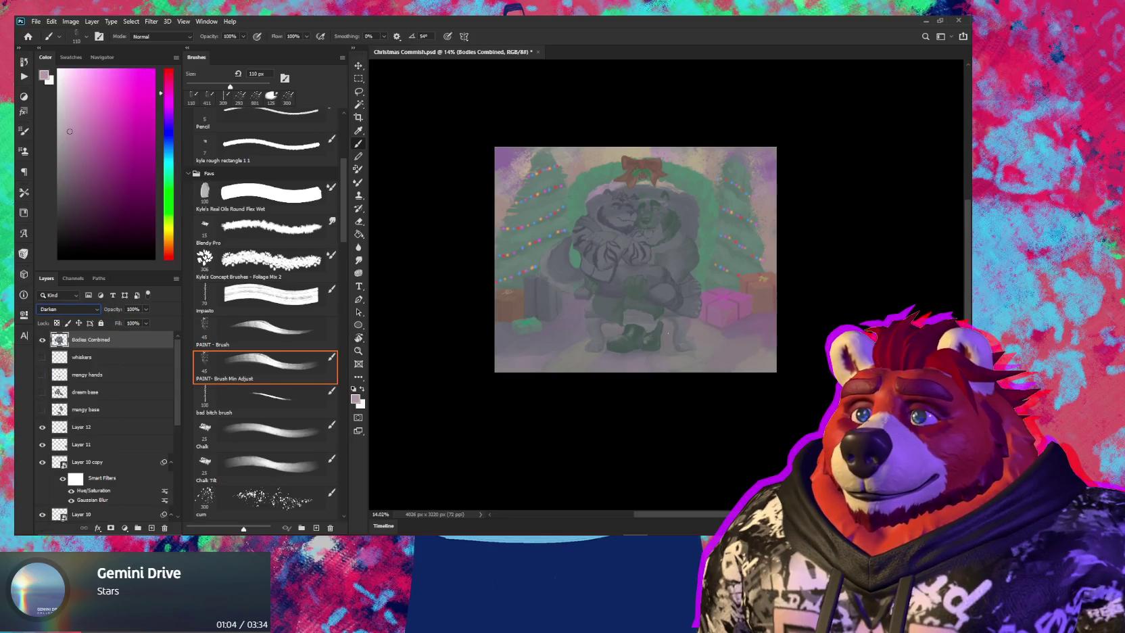
Add new Layer 15 above whiskers, then bring up Hue/Saturation on Bodies Combined
left_click(150, 360)
left_click(151, 527)
scroll(634, 245, "up", 4)
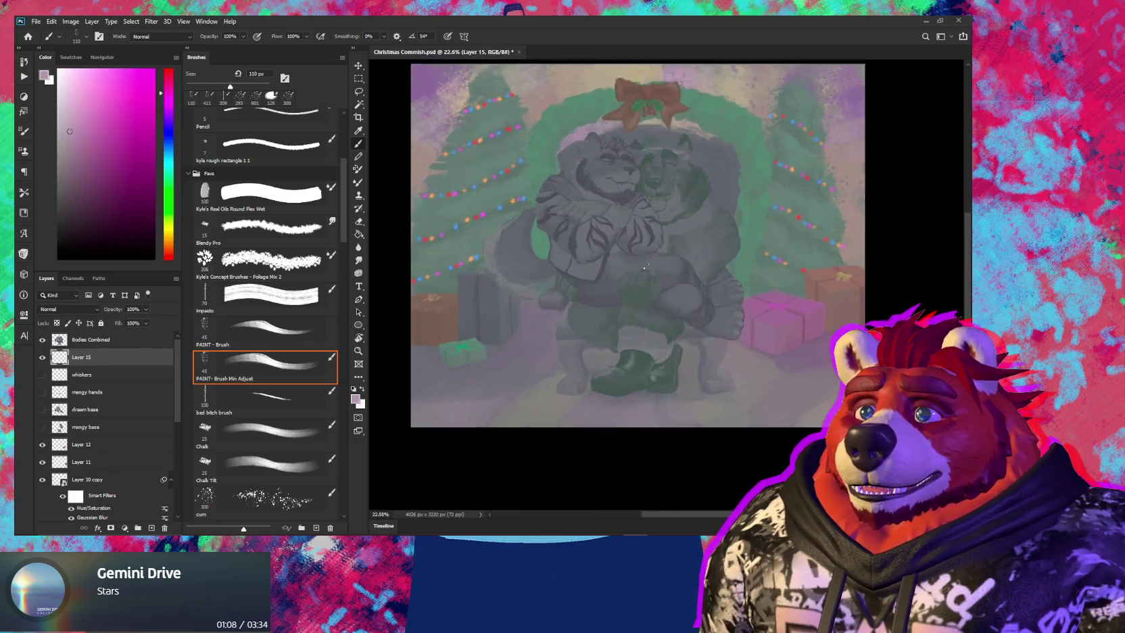
scroll(595, 306, "up", 3)
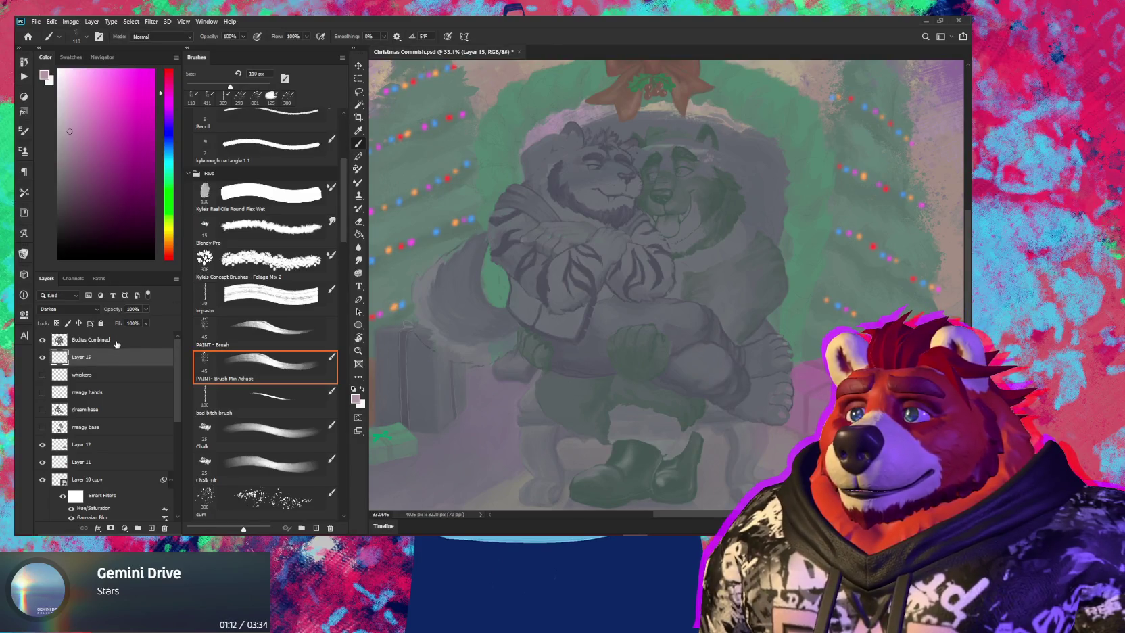
key("alt+bracketright")
key("ctrl+u")
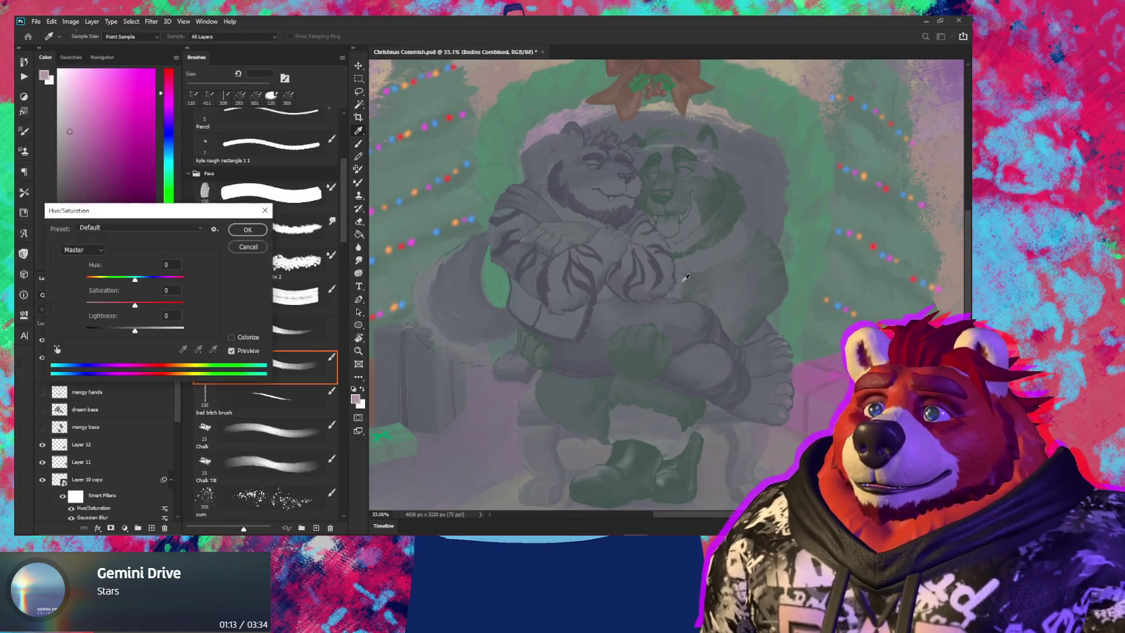
Colorize Bodies Combined with hue about 233 and saturation about 8
left_click(232, 338)
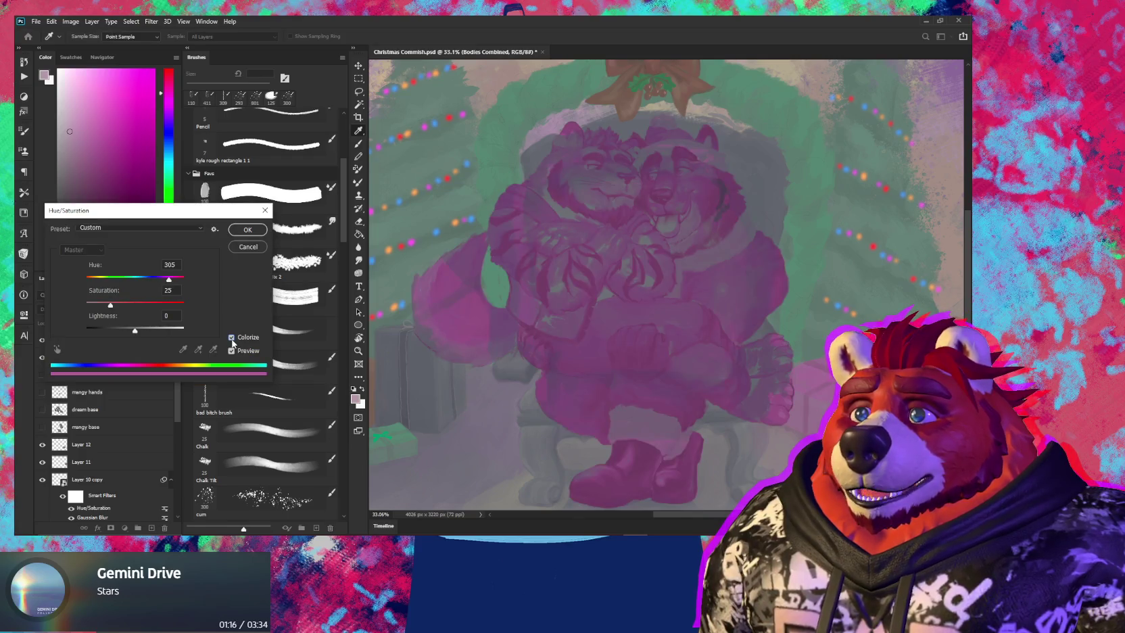
left_click_drag(111, 305, 86, 306)
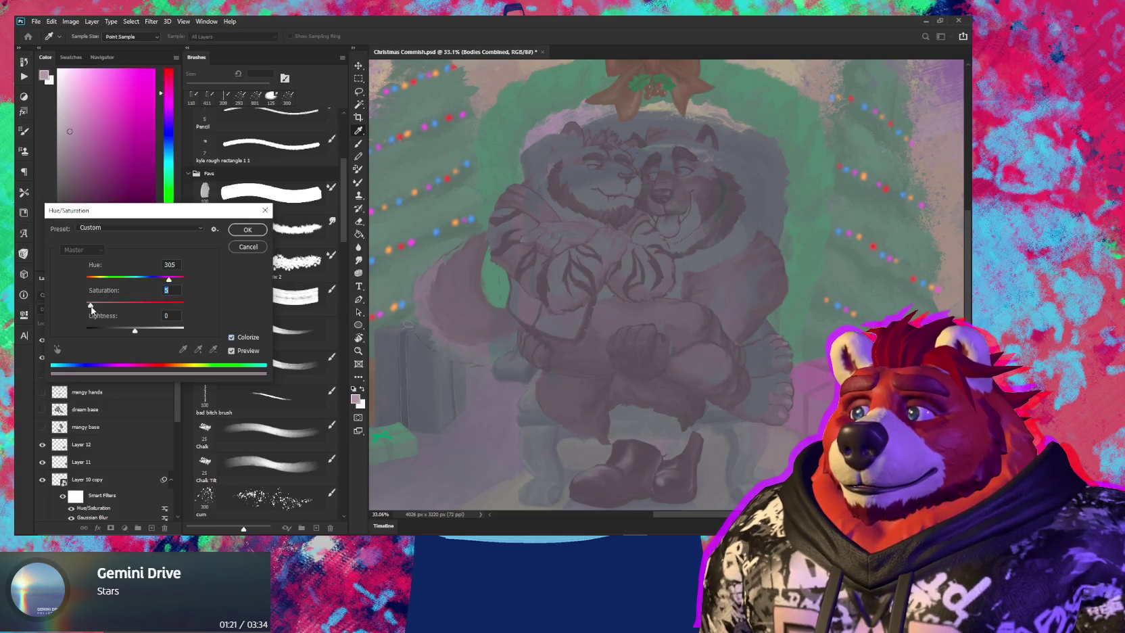
left_click_drag(168, 280, 159, 284)
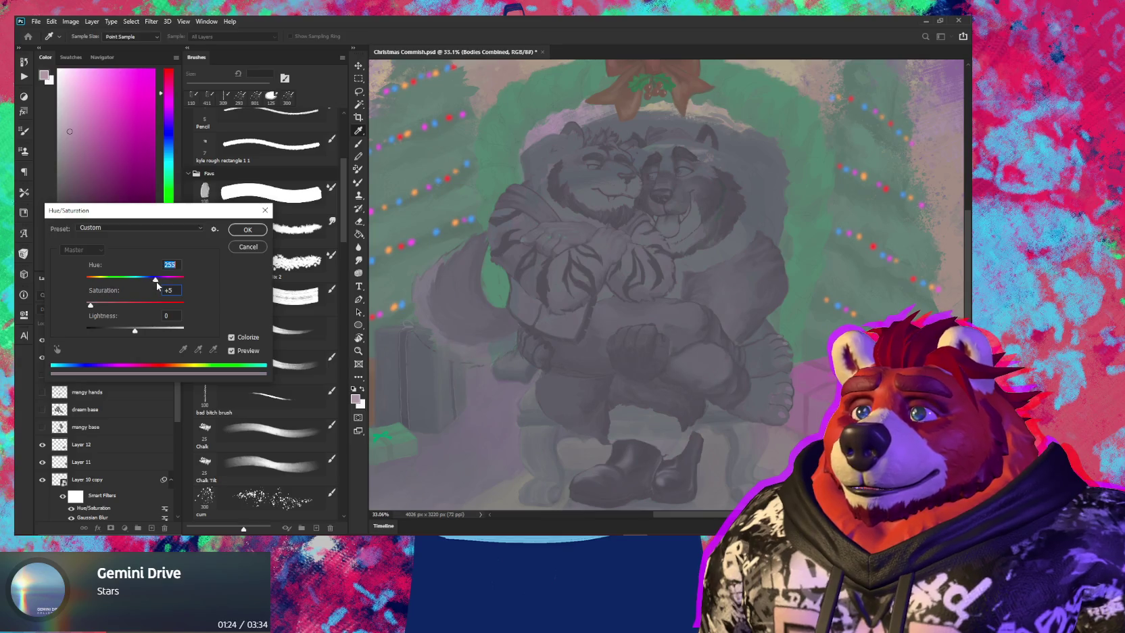
left_click_drag(91, 305, 96, 306)
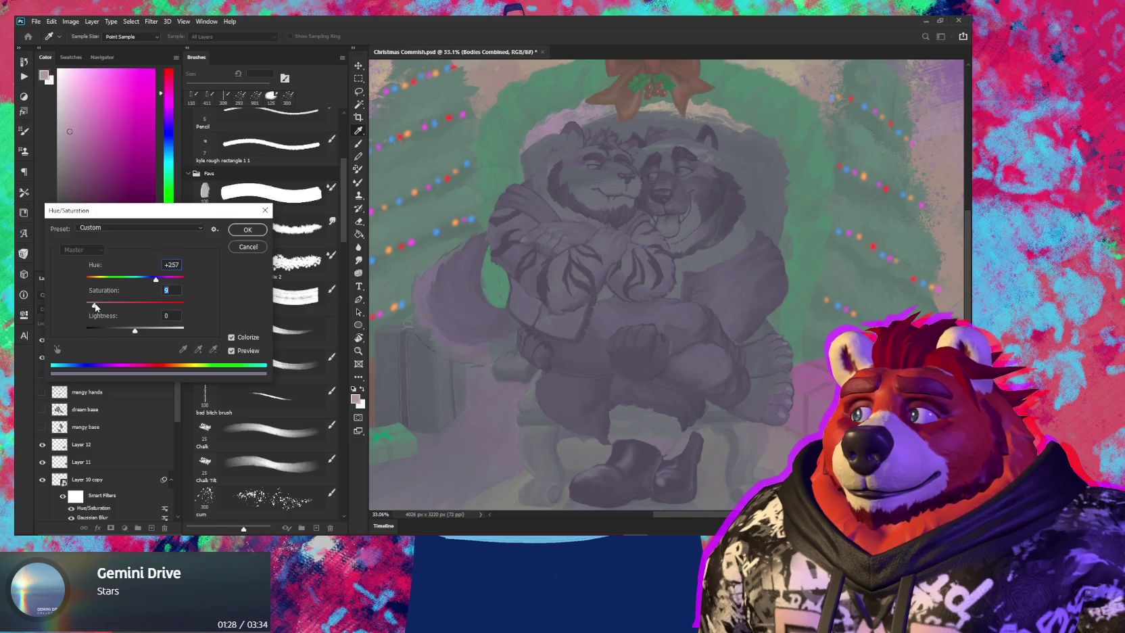
left_click_drag(157, 280, 151, 283)
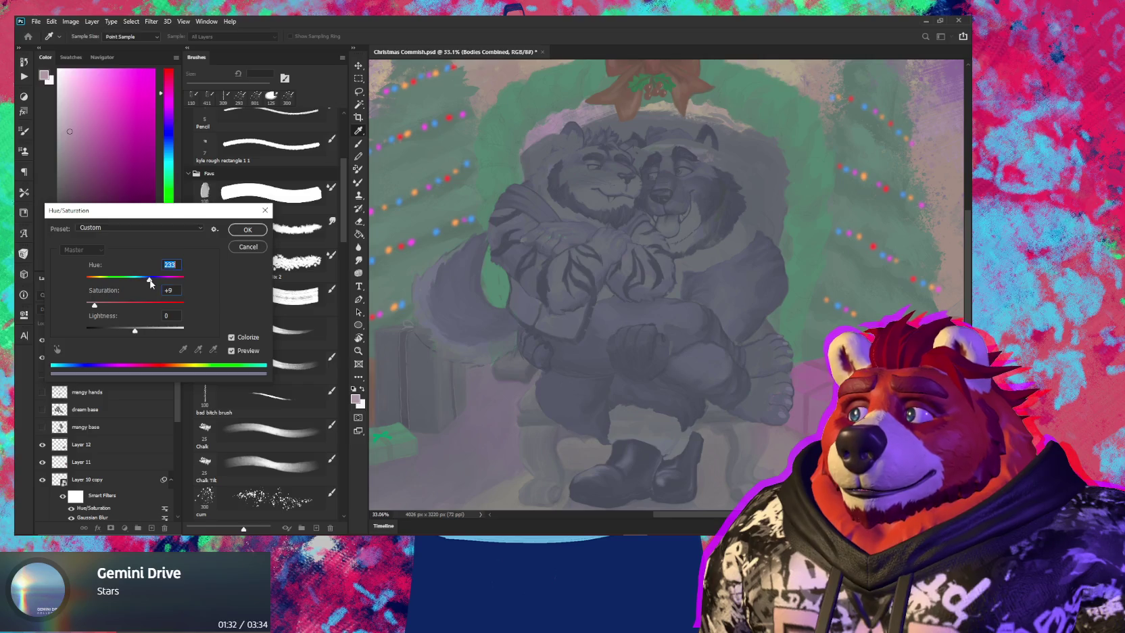
left_click(95, 307)
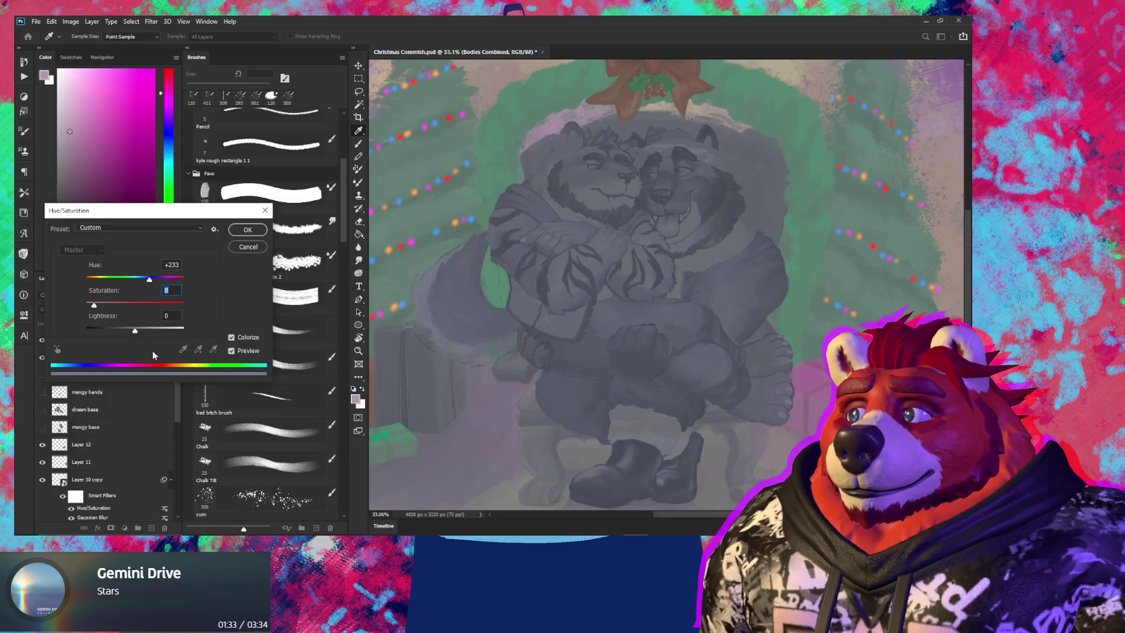
left_click(242, 232)
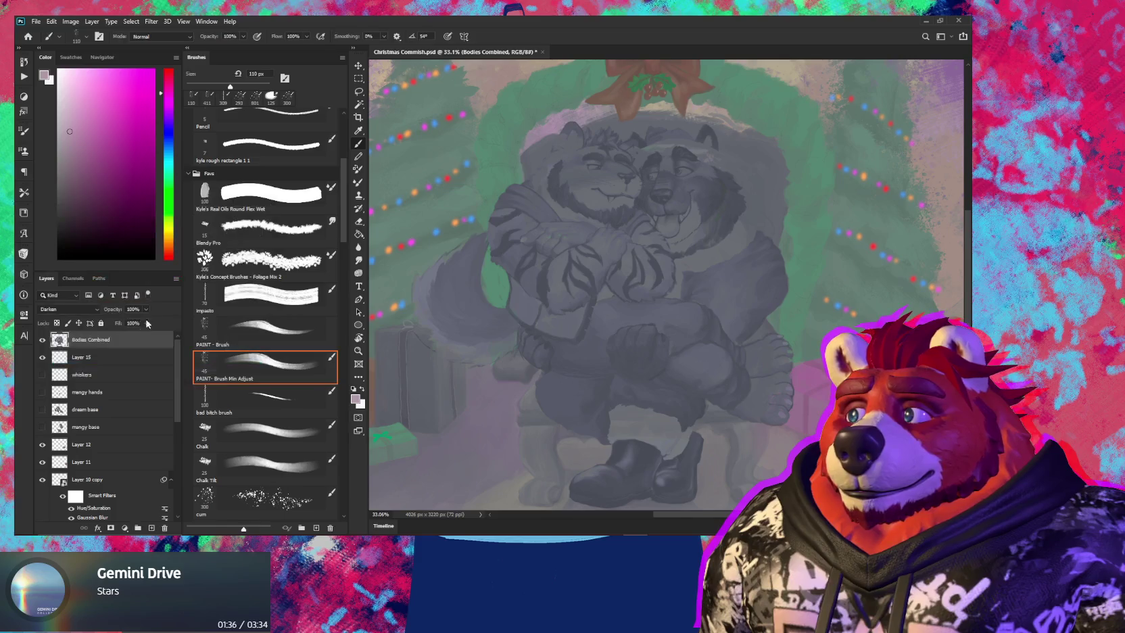
left_click(111, 359)
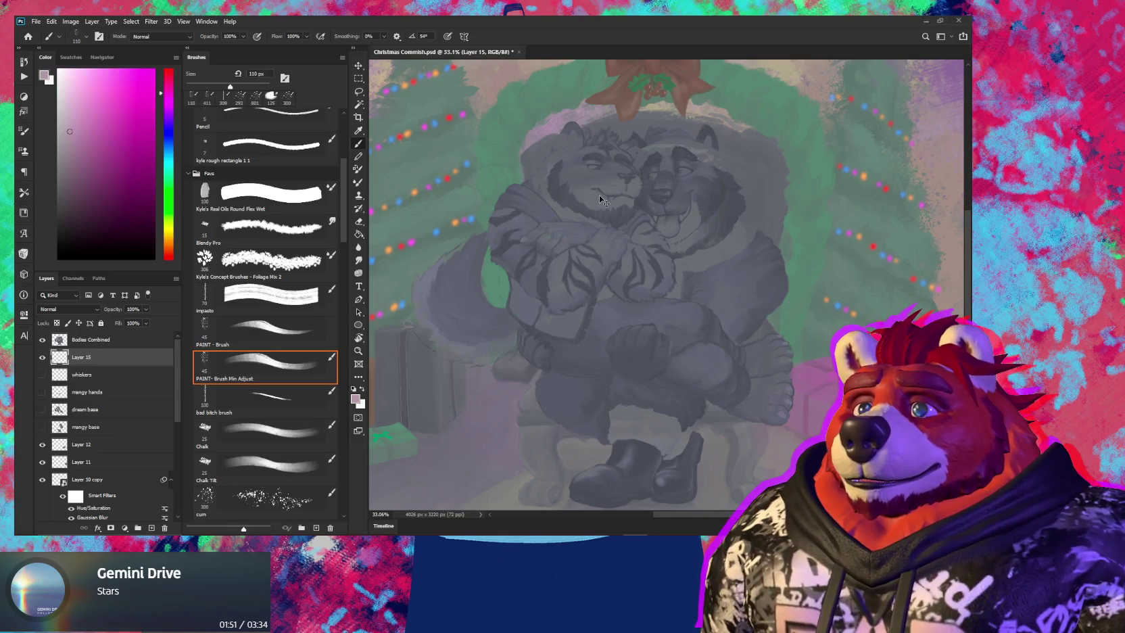
Paste the Dream reference sheet onto its own new layer above Bodies Combined
key("ctrl+v")
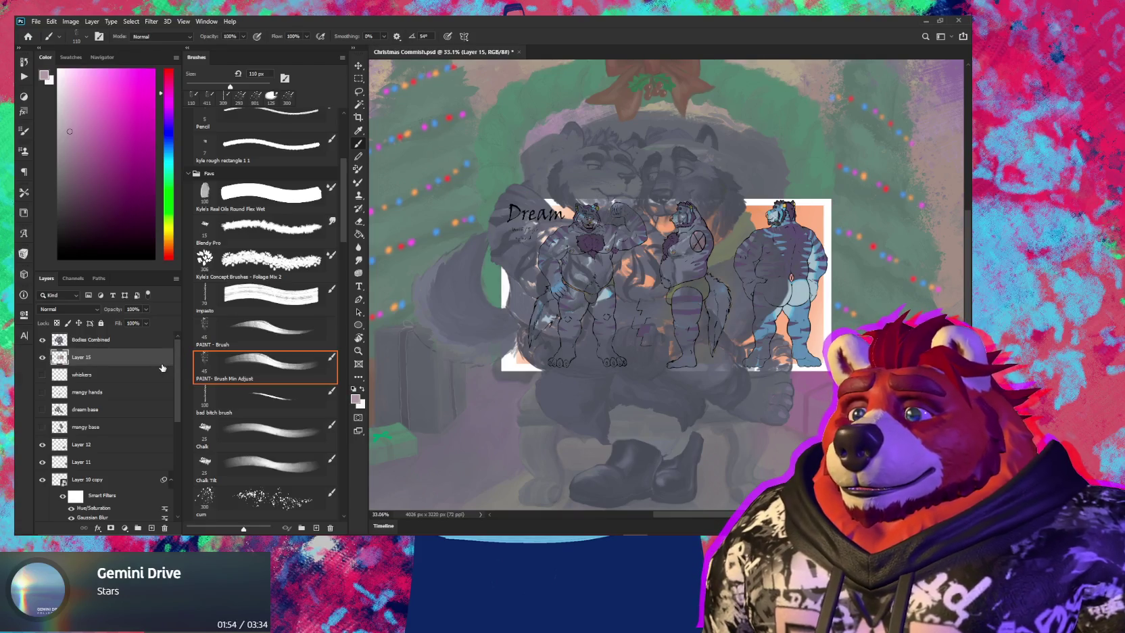
key("ctrl+x")
left_click(129, 340)
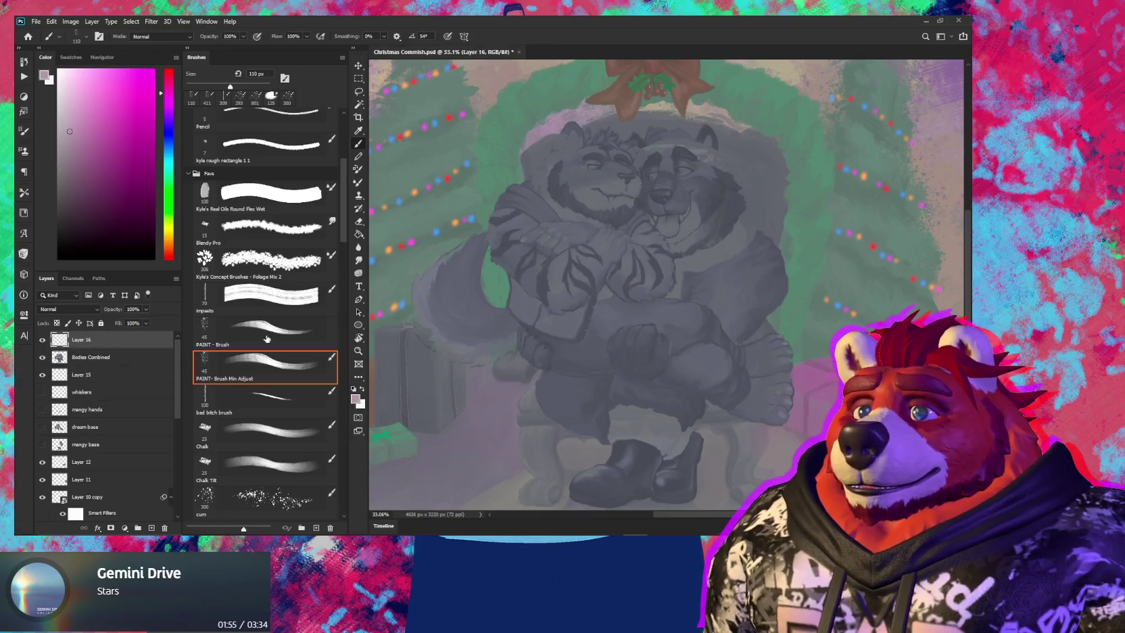
key("ctrl+v")
Shrink the reference sheet to a small thumbnail in the upper-left corner
key("ctrl+t")
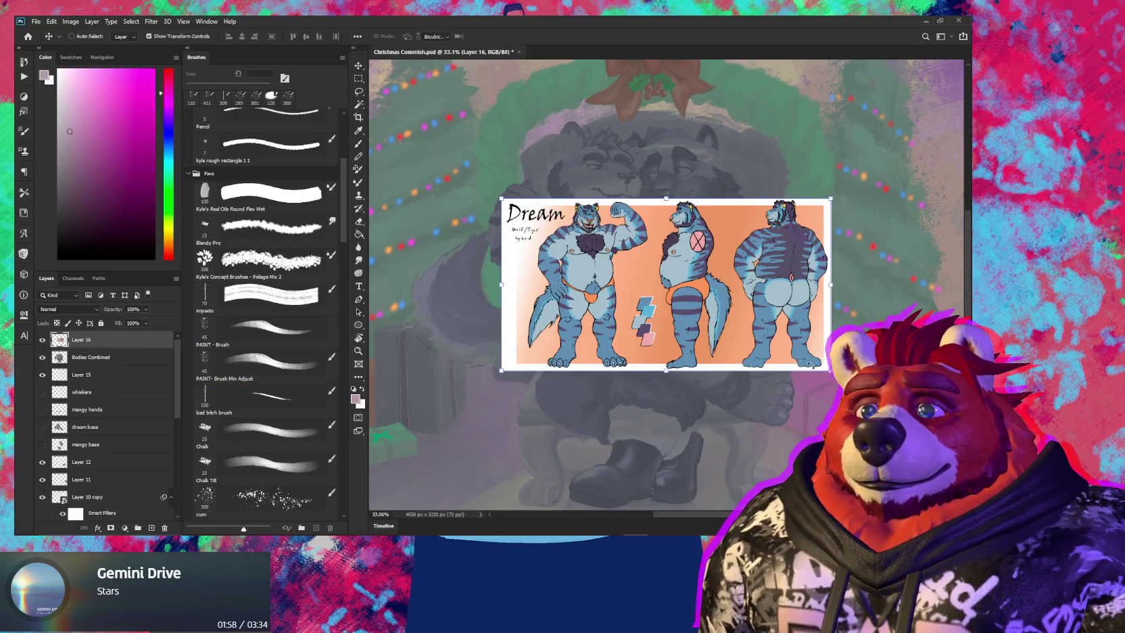
mouse_move(830, 370)
left_mouse_down()
mouse_move(653, 295)
mouse_move(578, 237)
mouse_move(475, 115)
left_mouse_up()
scroll(475, 115, "up", 3)
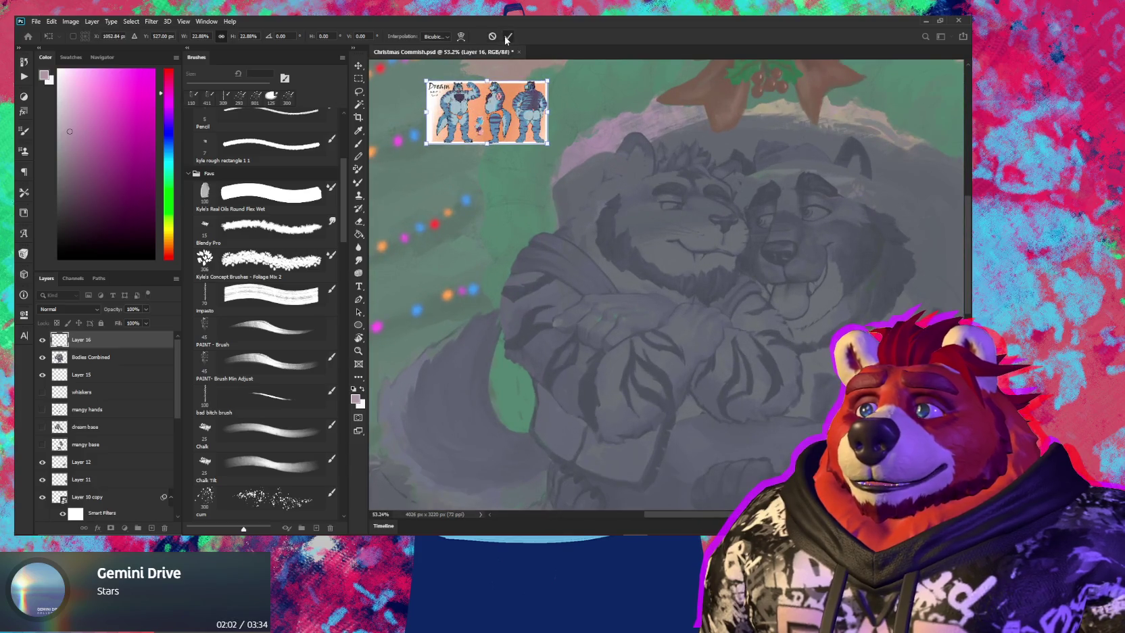
left_click(507, 36)
scroll(458, 110, "up", 2)
key("b")
left_click(460, 108, "alt")
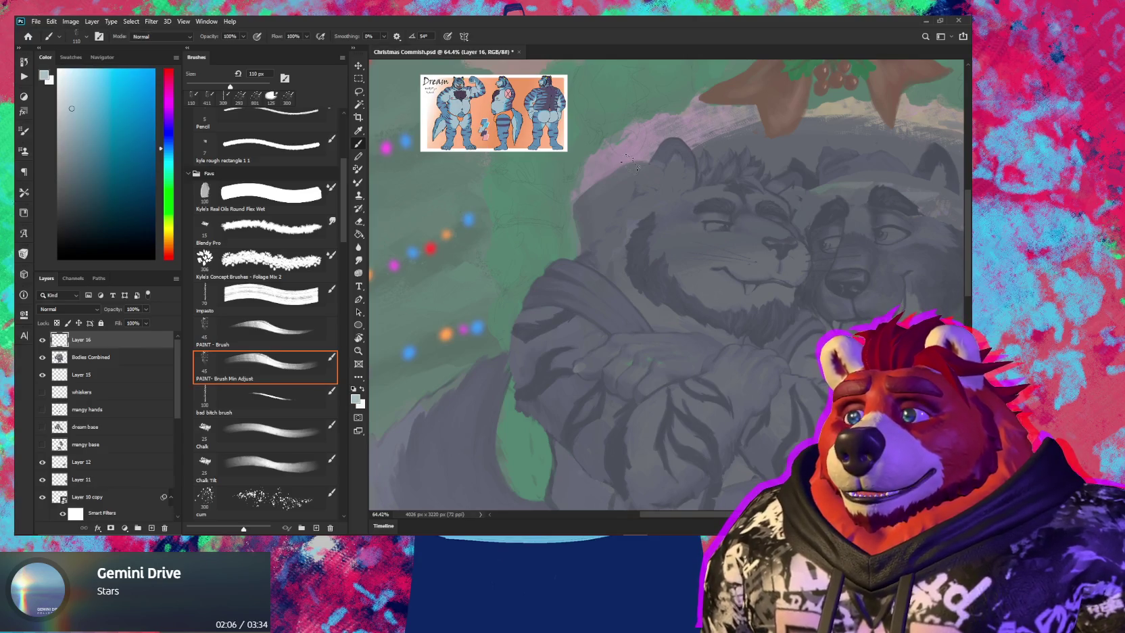
Paint light-grey highlights on the tiger's cheek on Layer 15, then undo the last two strokes
left_click(108, 374)
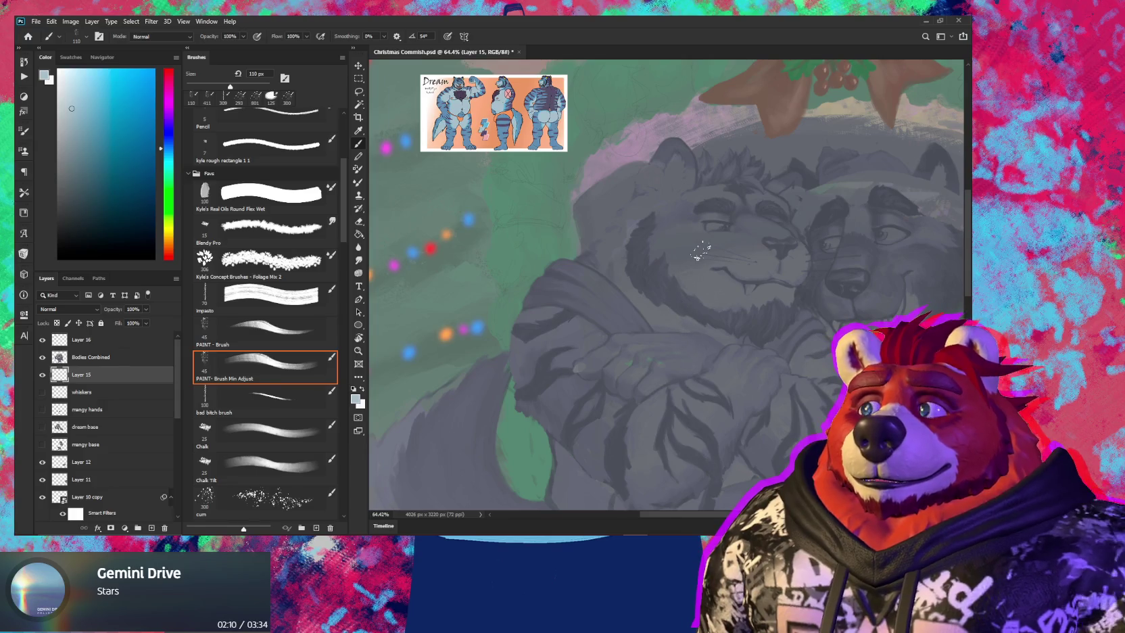
scroll(703, 270, "up", 3)
scroll(730, 275, "down", 1)
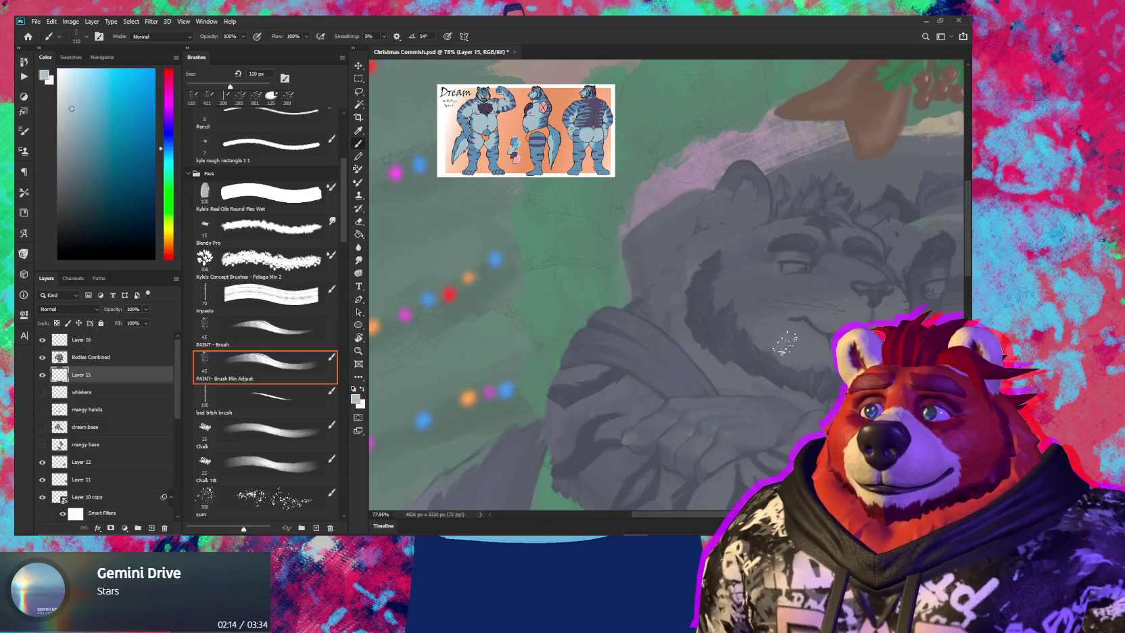
mouse_move(773, 330)
left_mouse_down()
mouse_move(703, 330)
mouse_move(724, 346)
left_mouse_up()
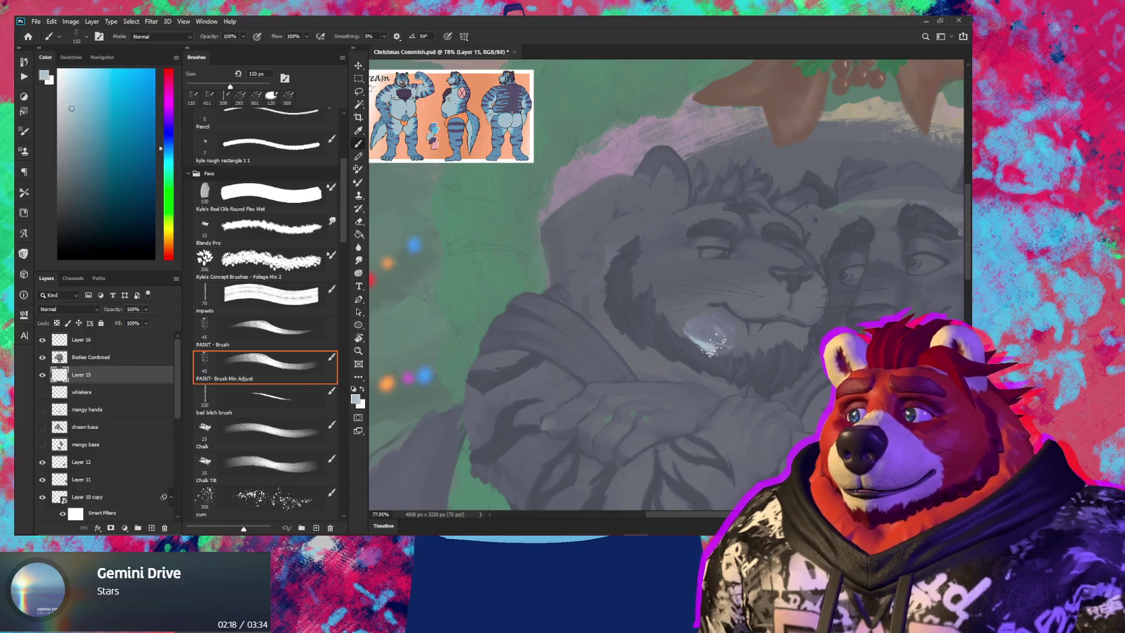
mouse_move(713, 318)
left_mouse_down()
mouse_move(744, 345)
mouse_move(777, 341)
left_mouse_up()
key("ctrl+z")
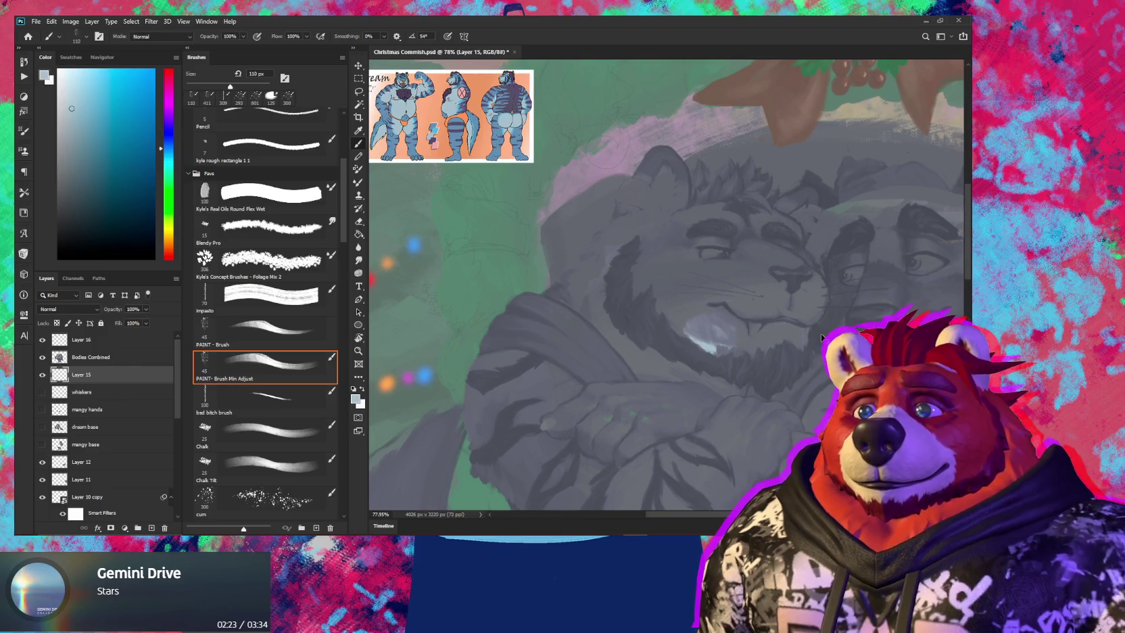
key("ctrl+z")
scroll(771, 319, "down", 1)
scroll(770, 319, "down", 3)
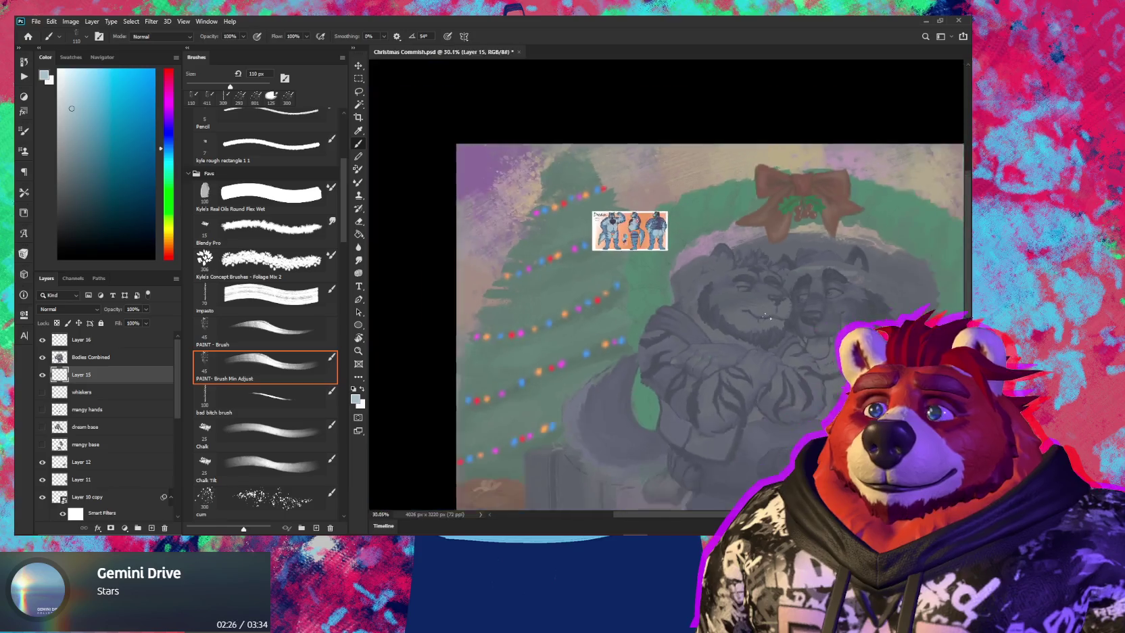
Hide Layer 15 and the reference sheet layer, zooming out to frame the whole painting
scroll(771, 319, "down", 2)
left_click_drag(771, 334, 687, 286)
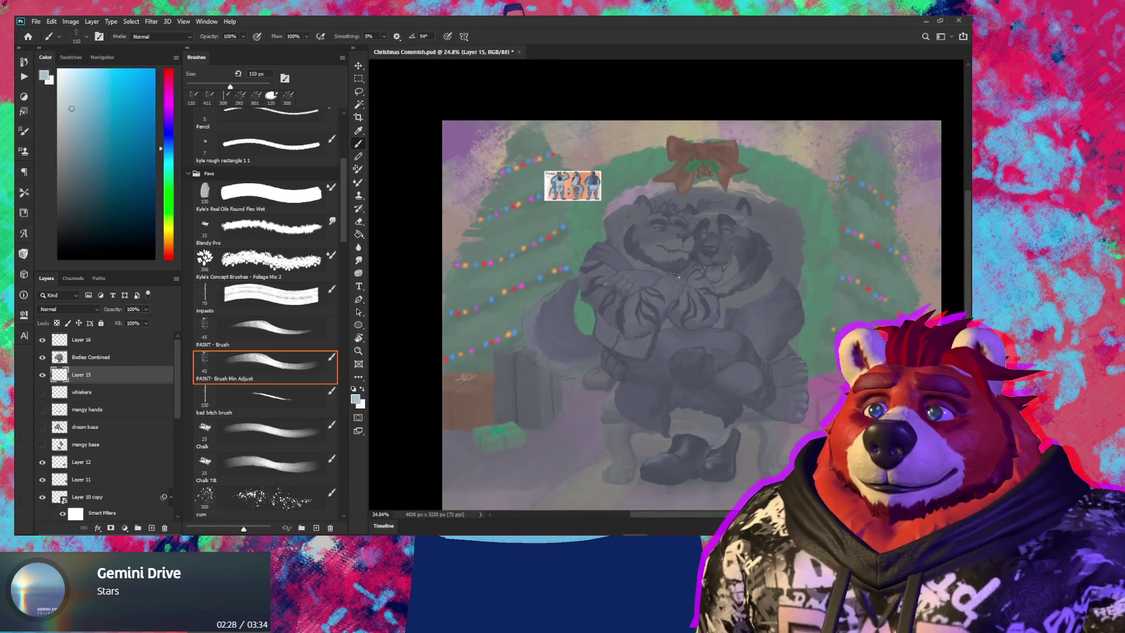
scroll(669, 266, "up", 2)
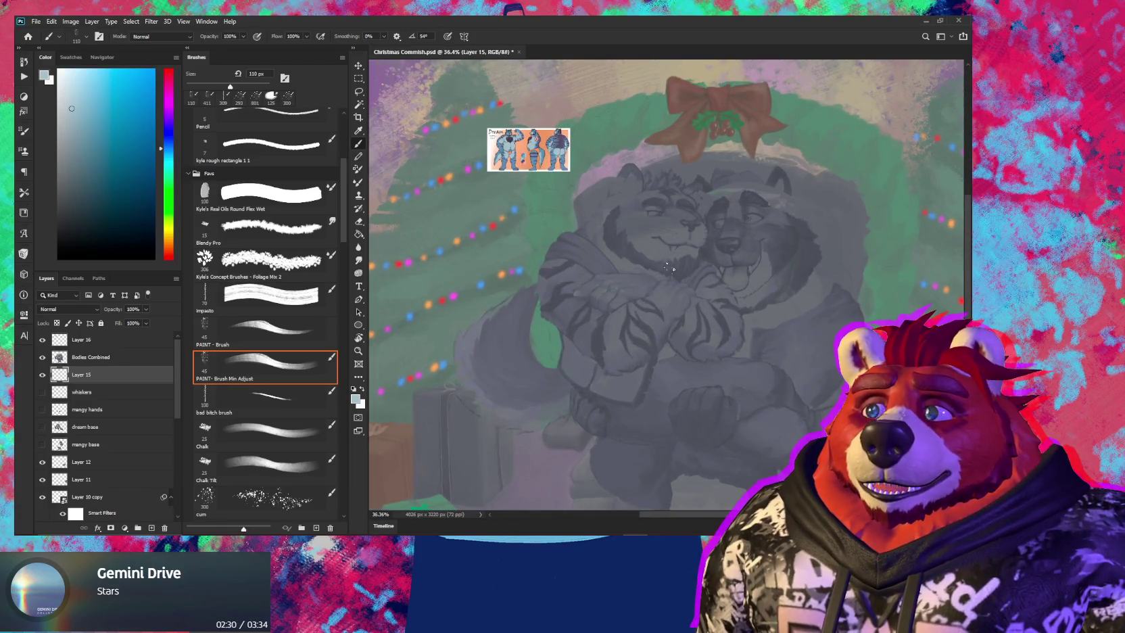
left_click(43, 374)
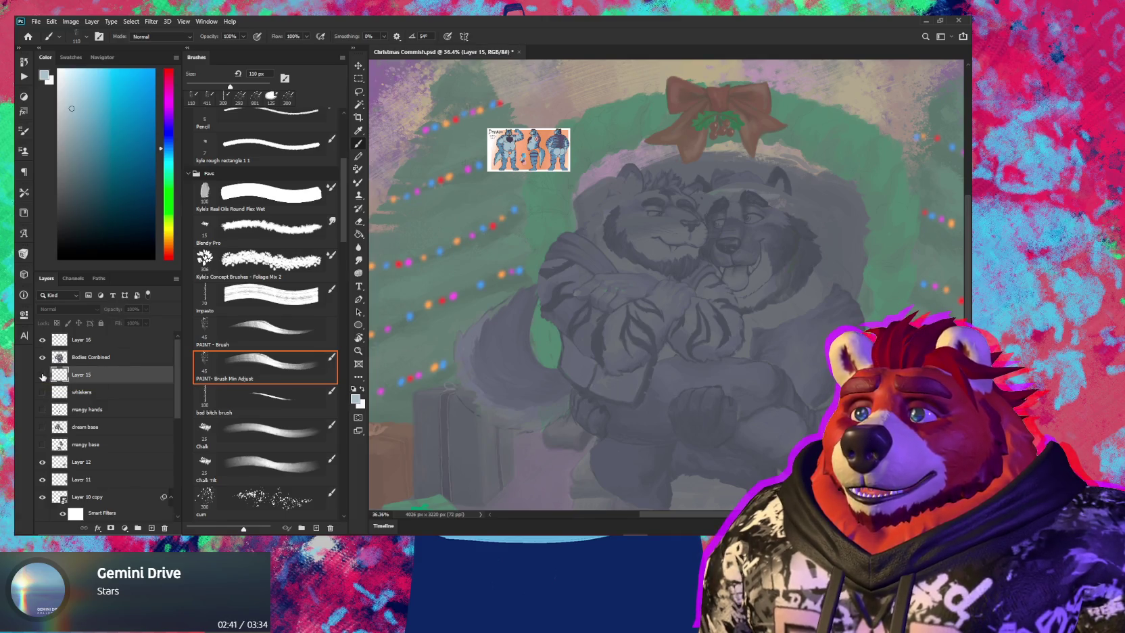
scroll(42, 376, "down", 1)
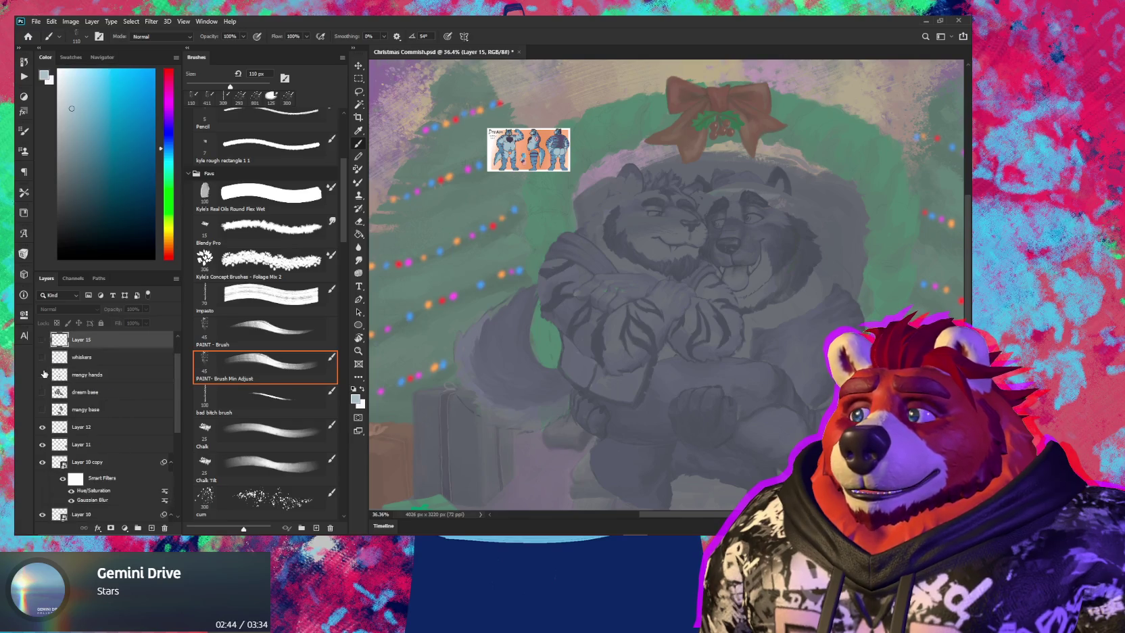
scroll(44, 374, "up", 1)
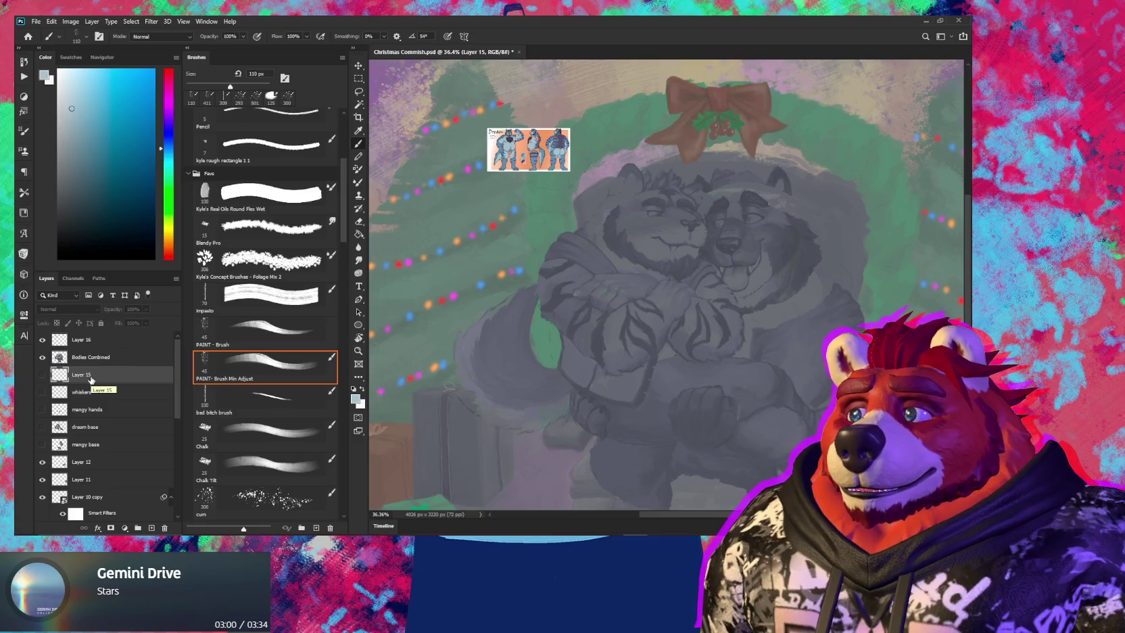
key("ctrl+minus")
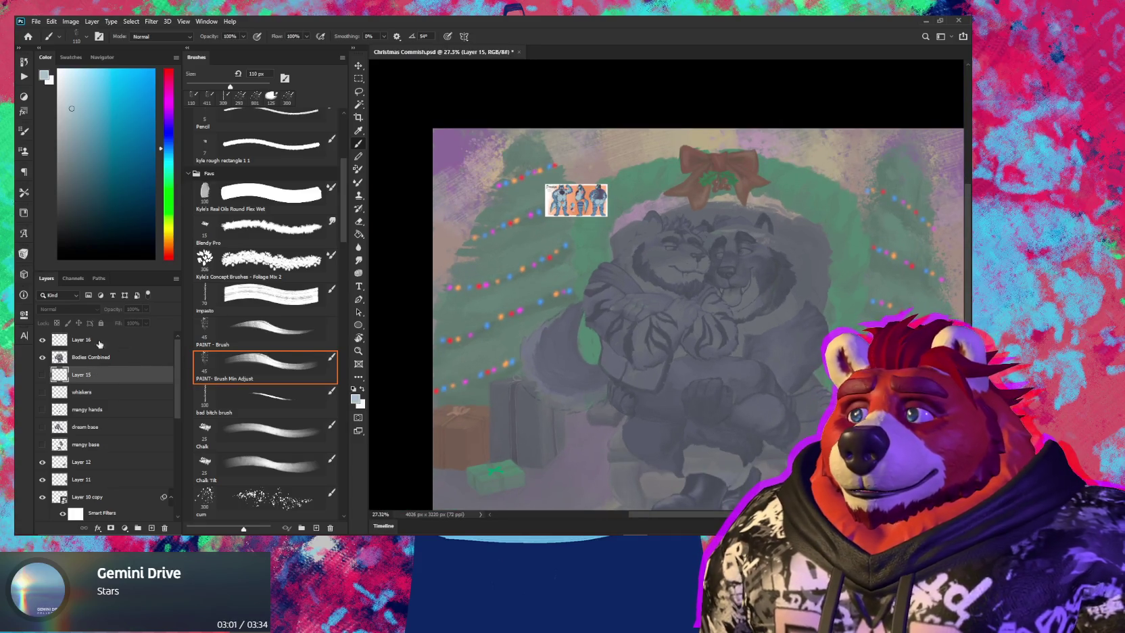
left_click(42, 340)
mouse_move(693, 376)
left_mouse_down()
mouse_move(625, 294)
mouse_move(627, 305)
left_mouse_up()
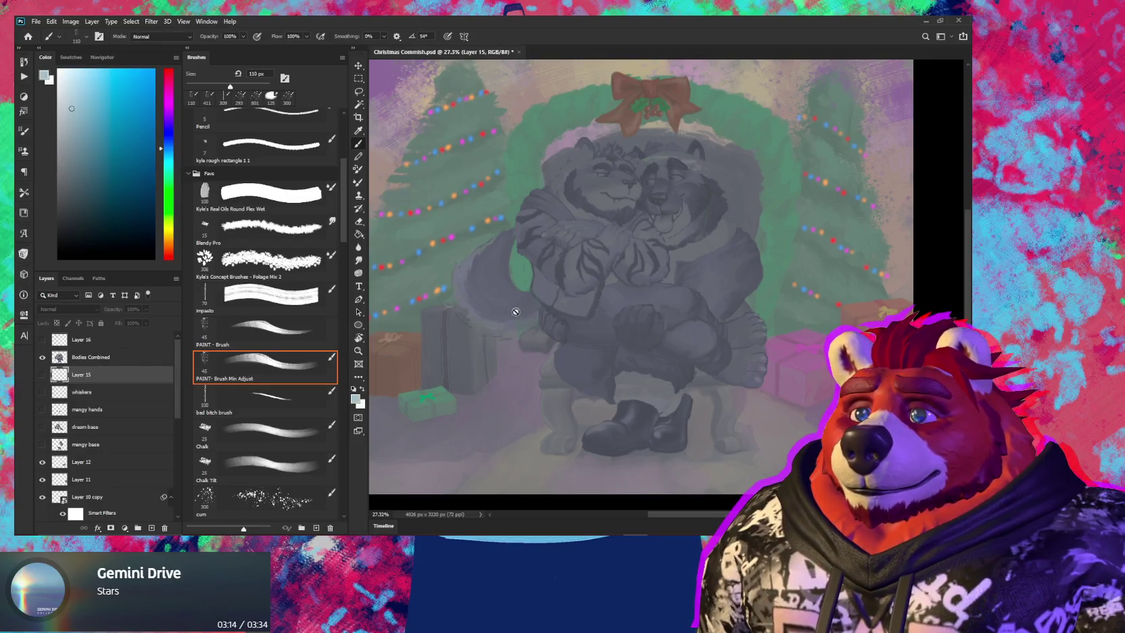
Keep Bodies Combined at Normal blending, pick a 45 px brush, and show only Bodies Combined
left_click(138, 359)
left_click(68, 309)
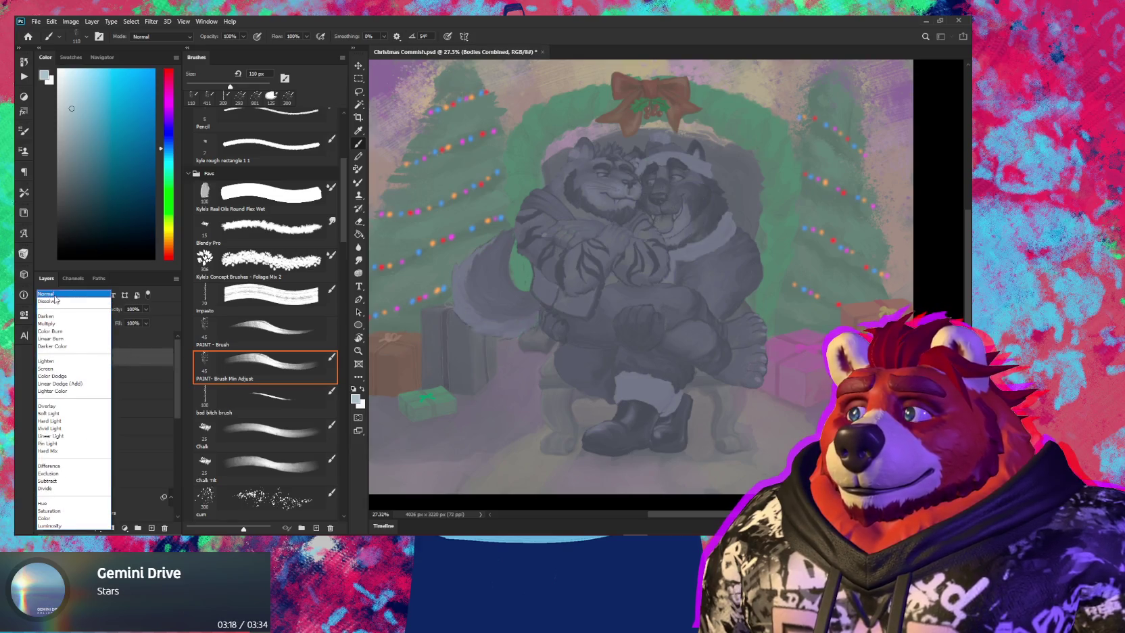
left_click(56, 297)
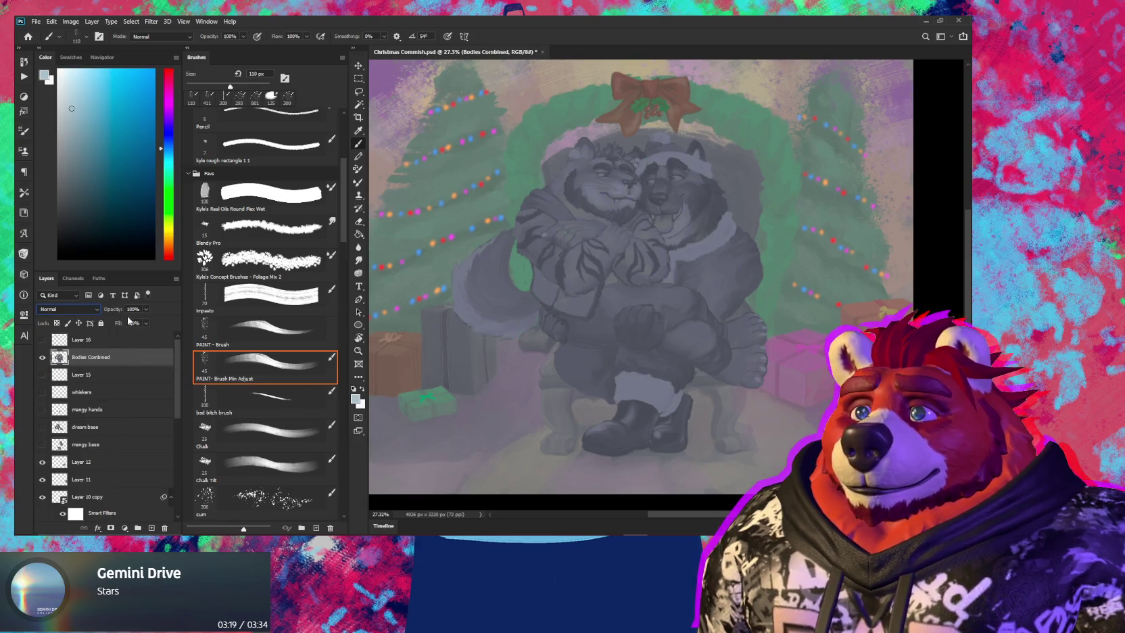
left_click(315, 355)
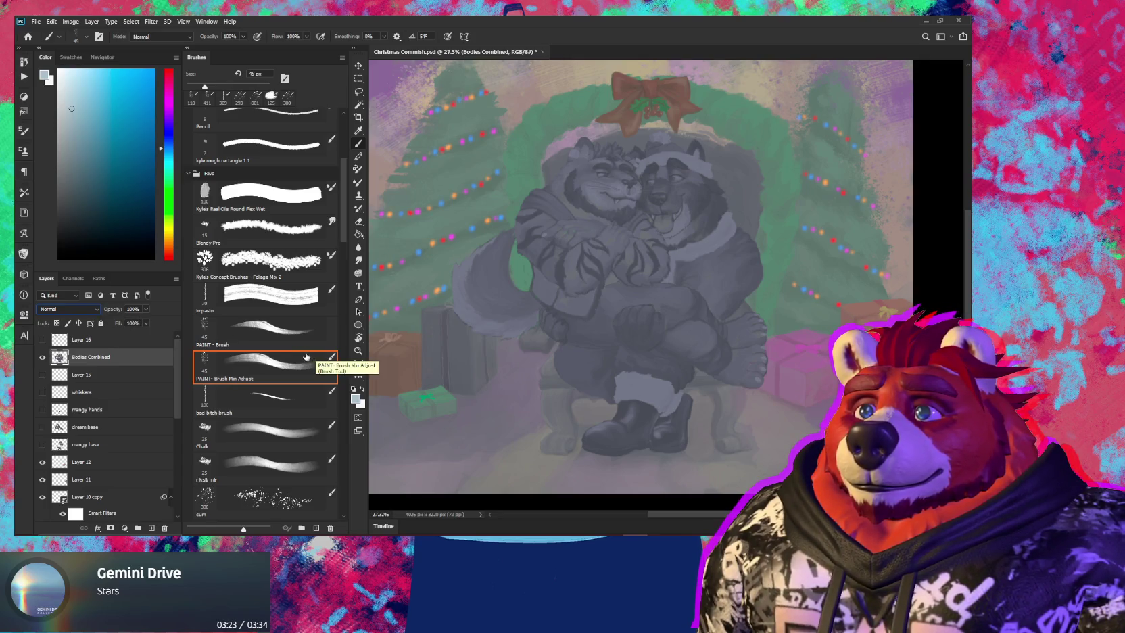
left_click(112, 344)
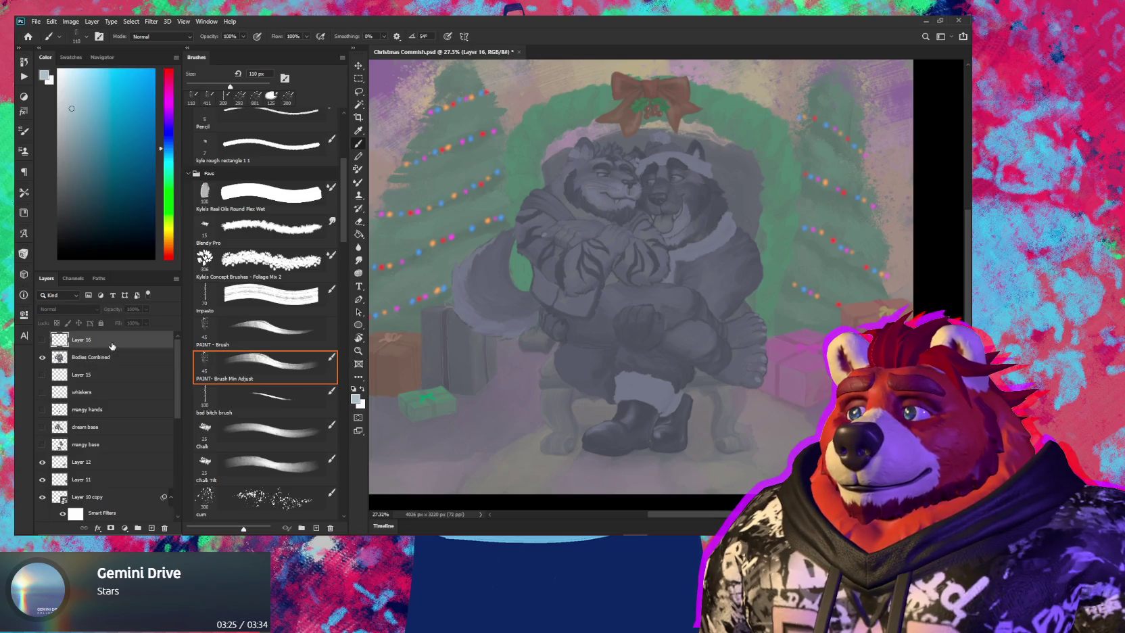
left_click(44, 358, "alt")
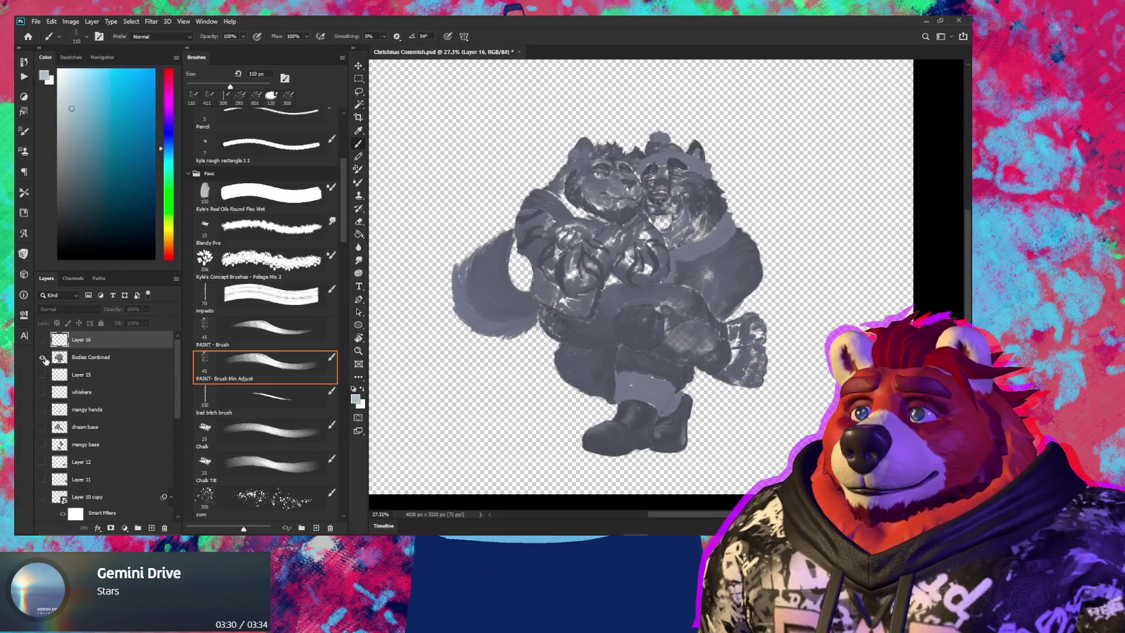
Create blank Layer 17 from Bodies Combined, zoom in, and sample a darker blue-grey from the figures
left_click(100, 363)
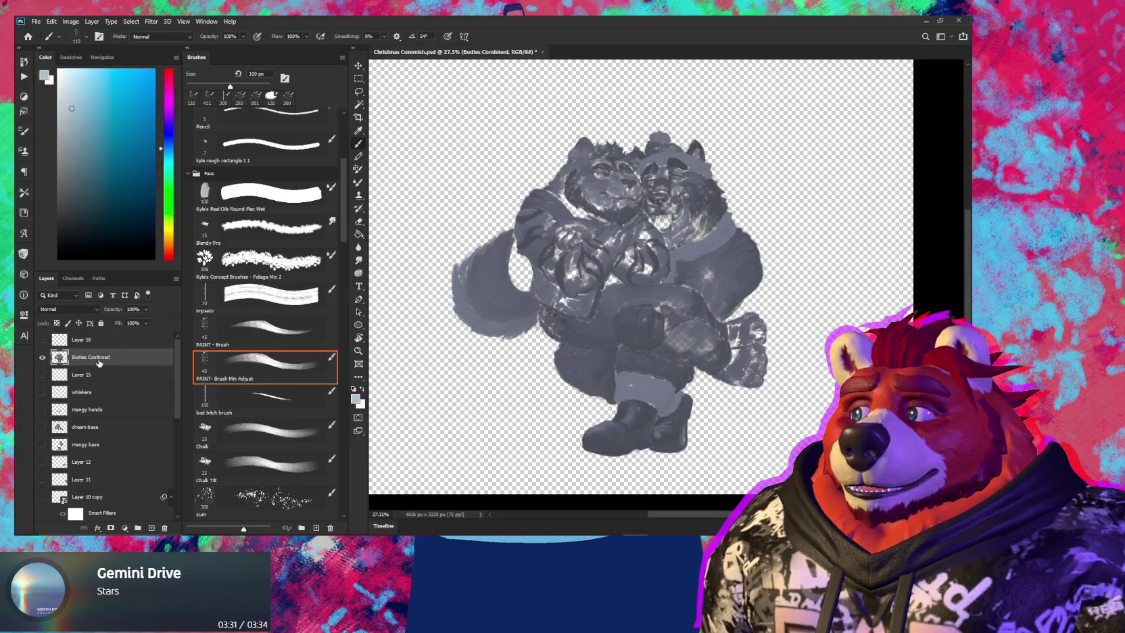
left_click(90, 376)
key("ctrl+shift+alt+n")
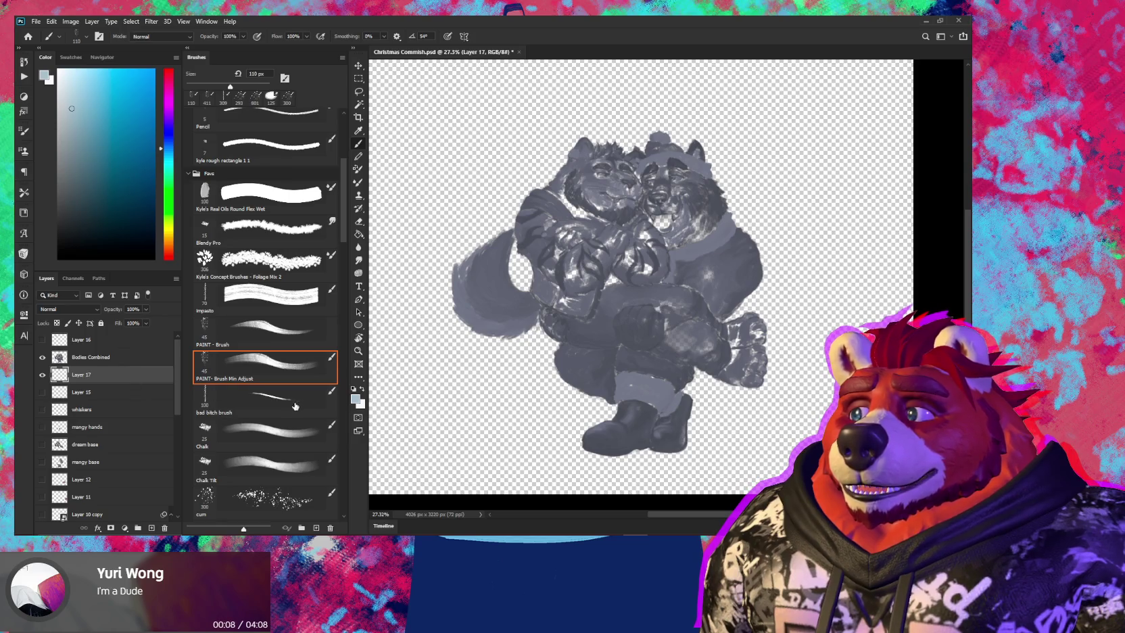
scroll(683, 389, "up", 2)
scroll(682, 389, "up", 2)
left_click(681, 382, "alt")
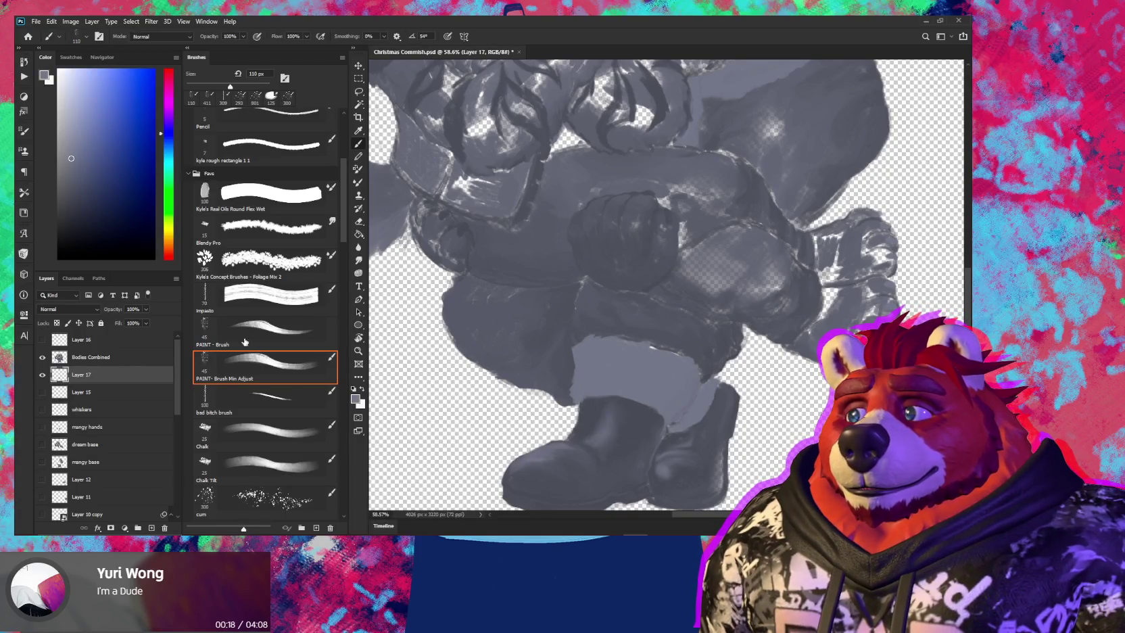
Pan to the boots and raised paw, shrink the brush to 82 px, and darken the paw highlights
left_click_drag(342, 233, 341, 259)
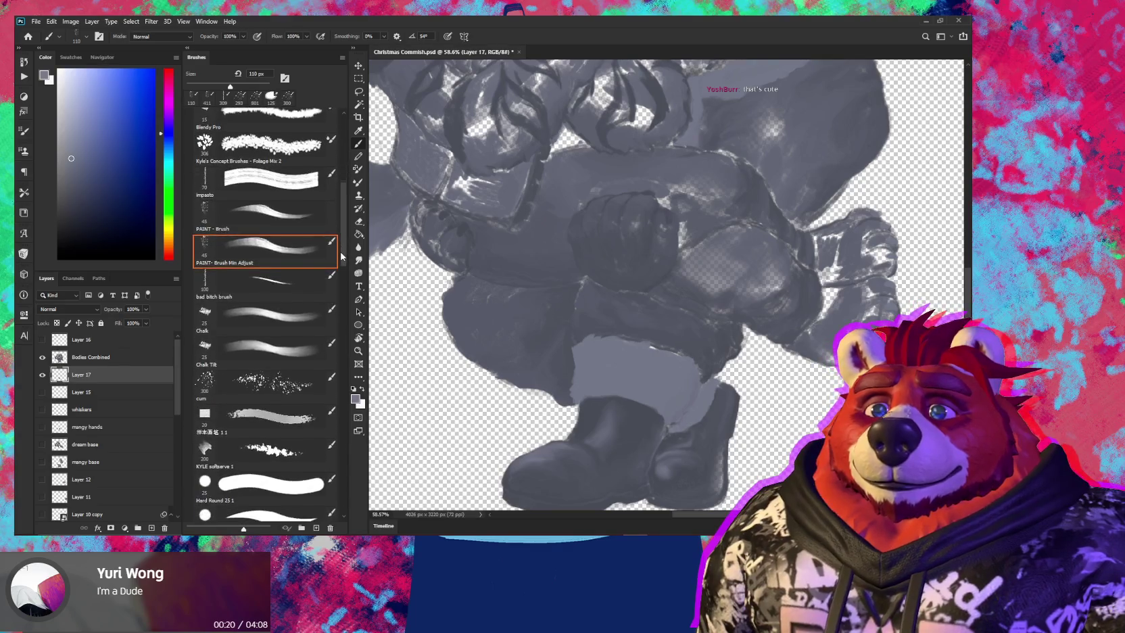
scroll(339, 263, "down", 3)
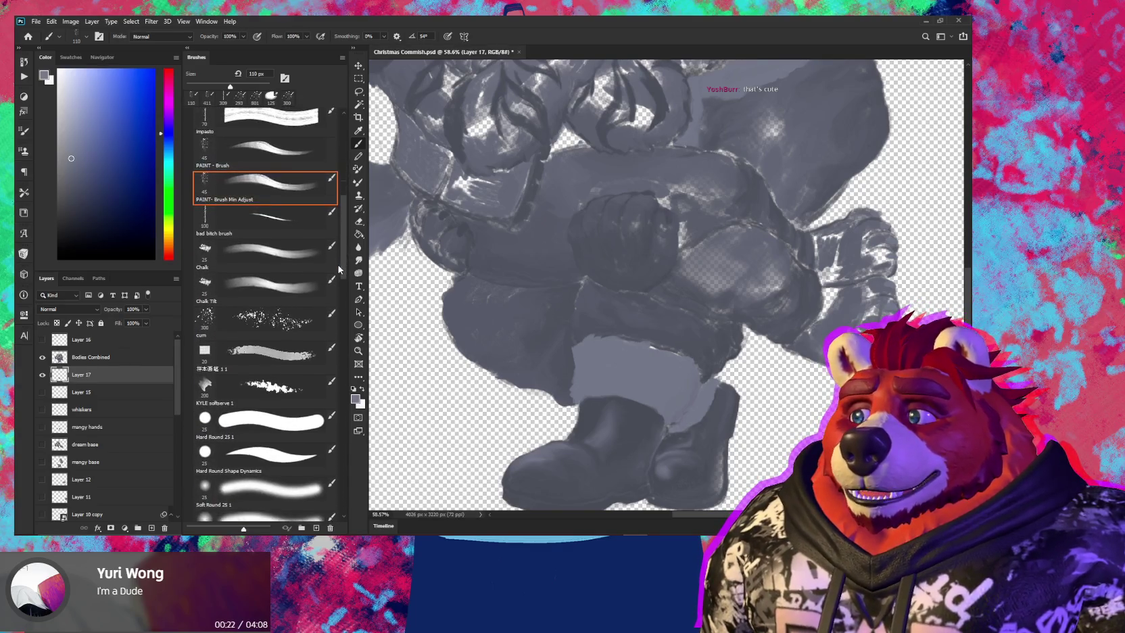
scroll(334, 275, "down", 1)
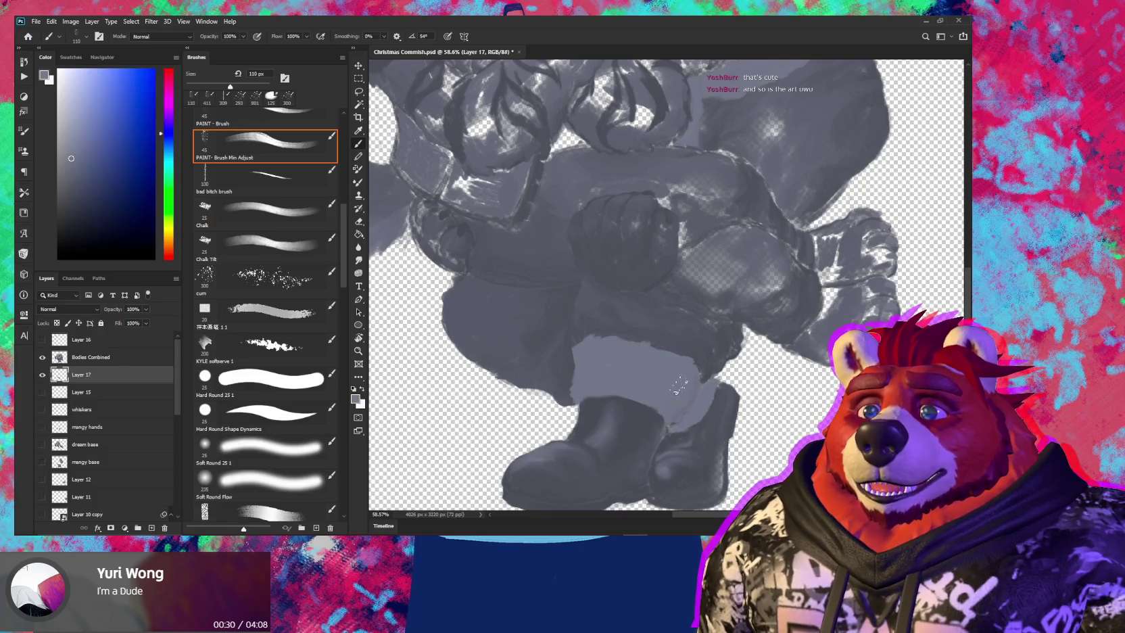
left_click_drag(648, 423, 614, 362)
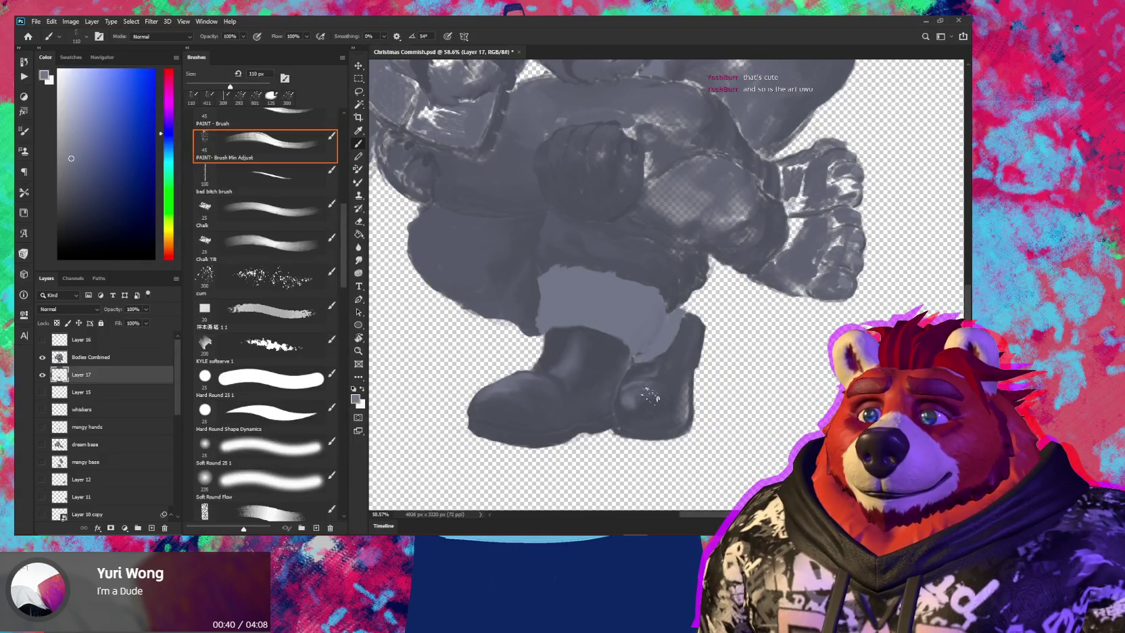
left_click_drag(648, 392, 591, 361)
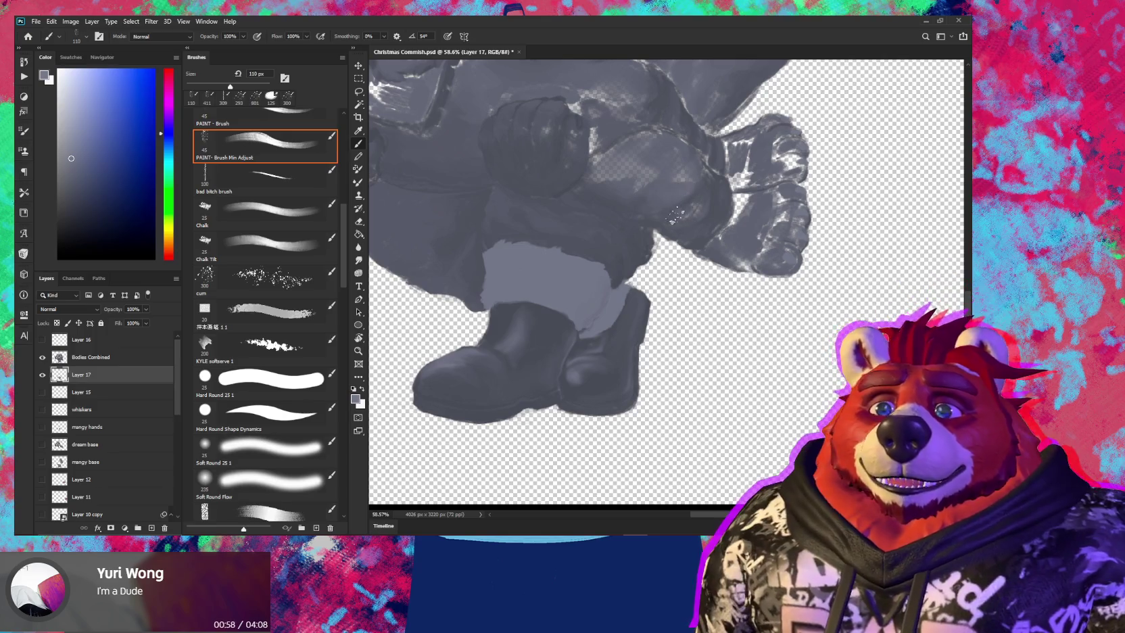
left_click_drag(684, 218, 623, 263)
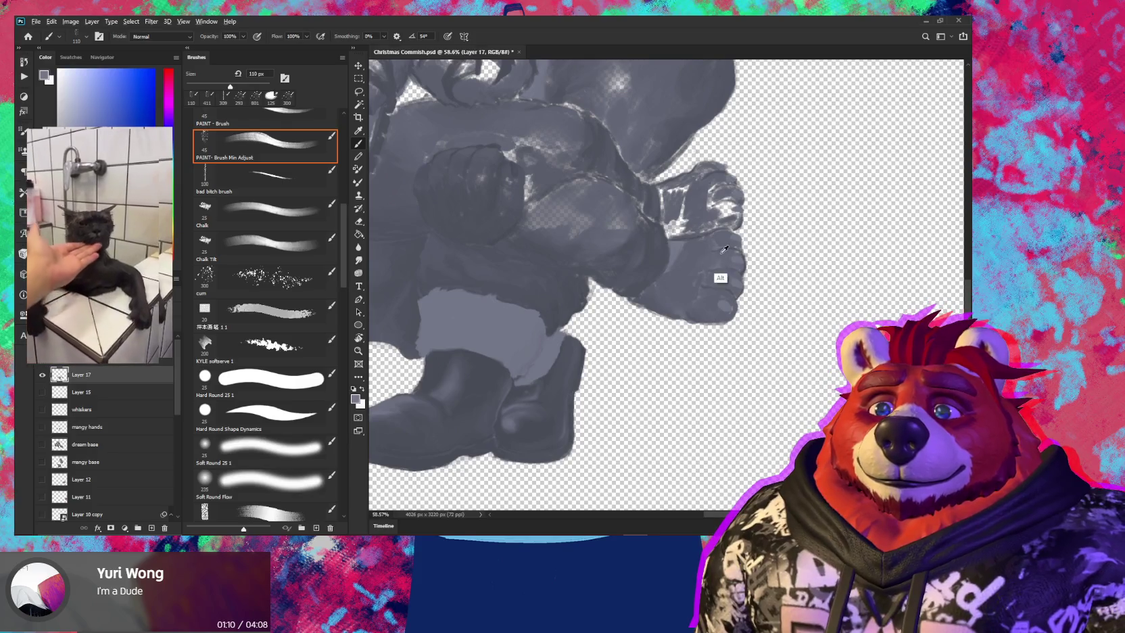
left_click_drag(713, 240, 712, 250)
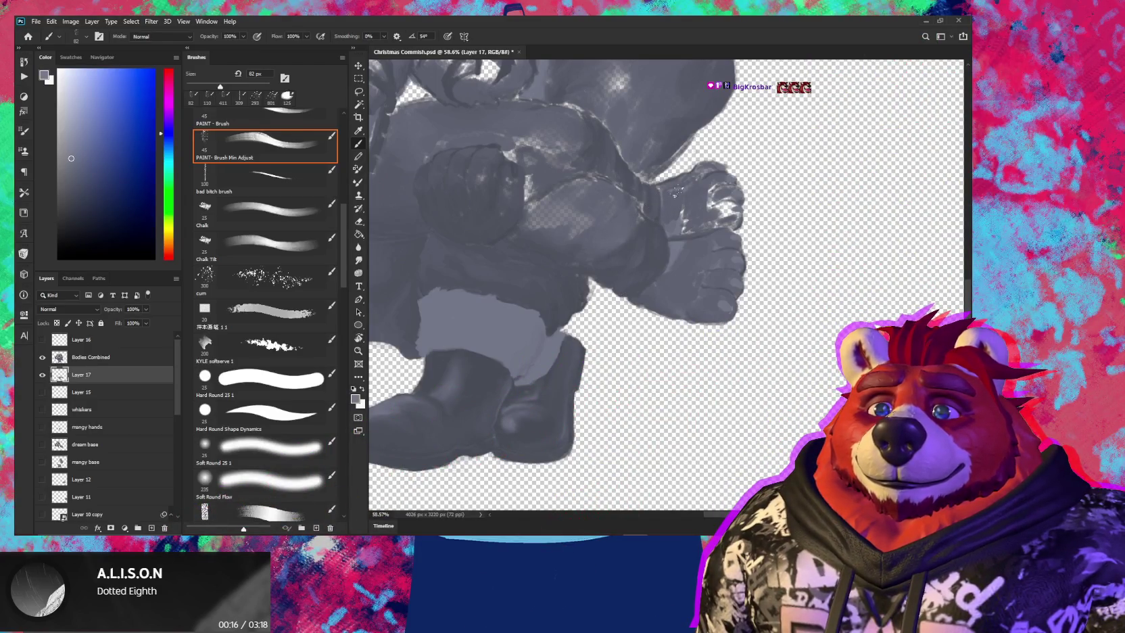
mouse_move(713, 230)
left_mouse_down()
mouse_move(723, 209)
mouse_move(727, 227)
mouse_move(705, 174)
left_mouse_up()
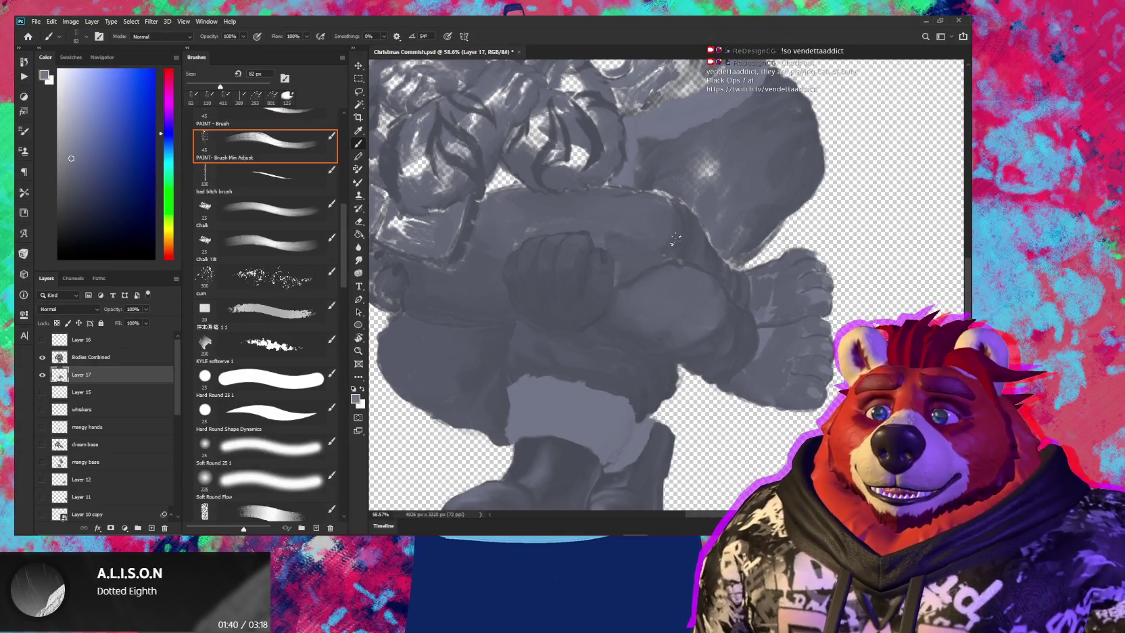
Darken the light patch near the hands, then reframe the view to show both faces
scroll(676, 241, "right", 3)
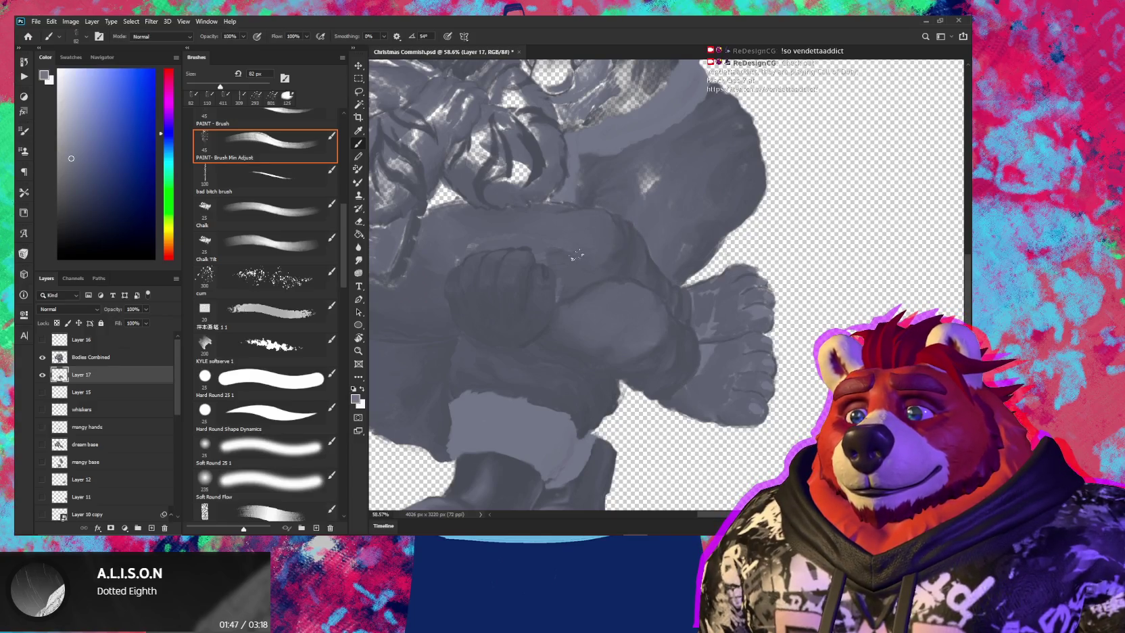
mouse_move(670, 161)
left_mouse_down()
mouse_move(654, 154)
mouse_move(611, 251)
left_mouse_up()
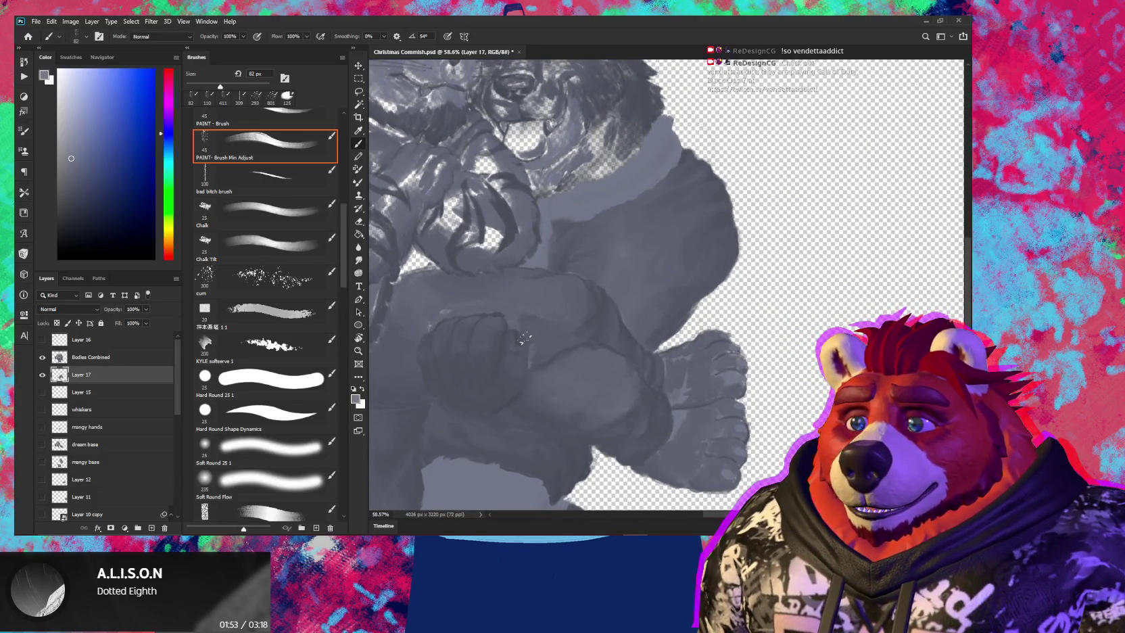
left_click_drag(457, 318, 622, 307)
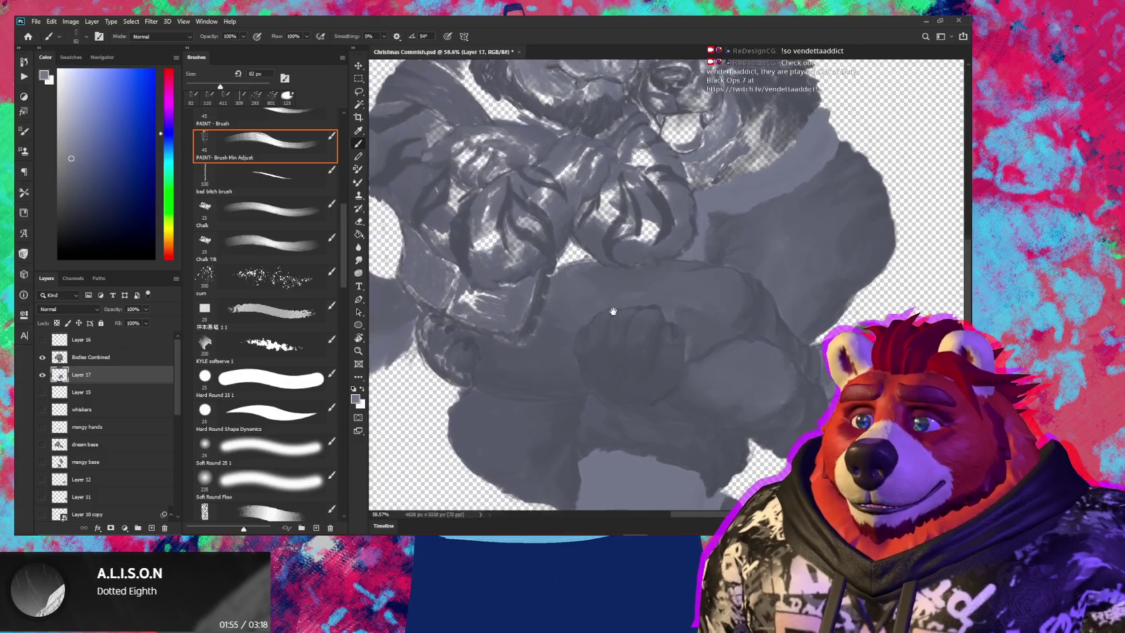
mouse_move(530, 329)
left_mouse_down()
mouse_move(580, 326)
mouse_move(553, 320)
left_mouse_up()
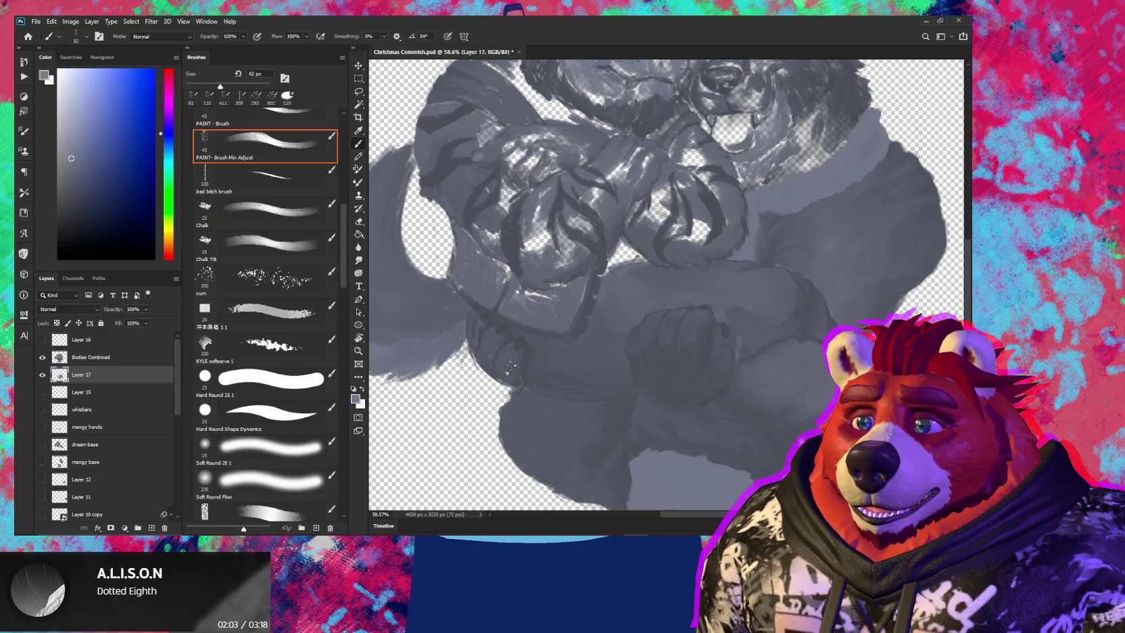
mouse_move(535, 377)
left_mouse_down()
mouse_move(521, 367)
mouse_move(612, 382)
mouse_move(432, 355)
left_mouse_up()
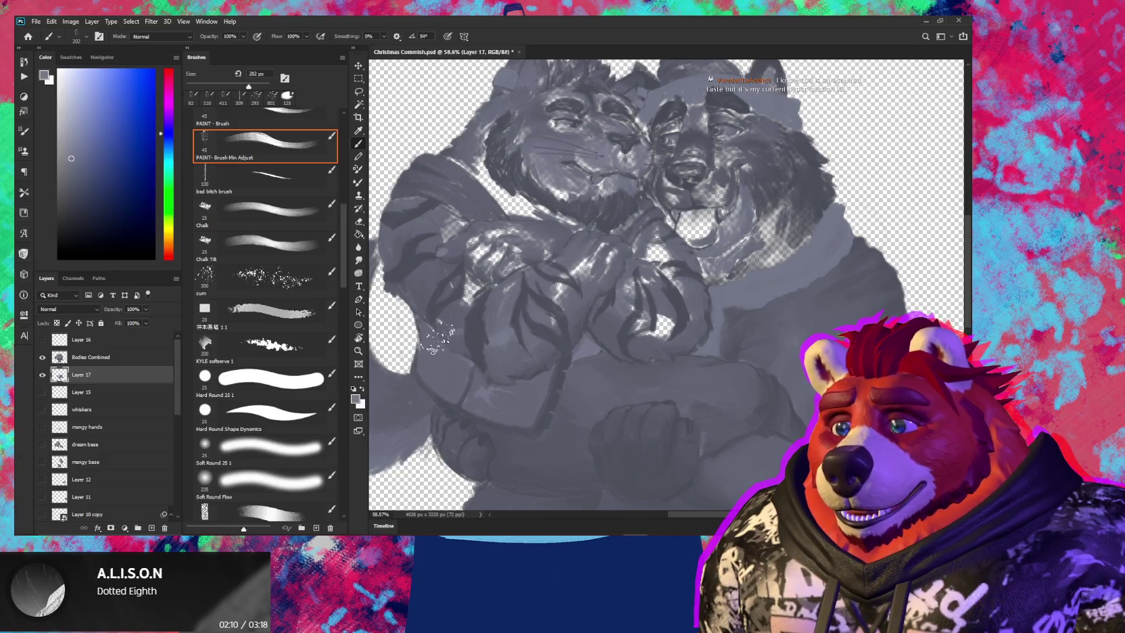
Darken the arm, the bear's fur patch, eye area and cheek, and the fur between the faces
mouse_move(439, 342)
left_mouse_down()
mouse_move(481, 338)
mouse_move(477, 250)
mouse_move(450, 217)
mouse_move(576, 300)
mouse_move(524, 203)
mouse_move(534, 182)
mouse_move(635, 304)
mouse_move(671, 294)
left_mouse_up()
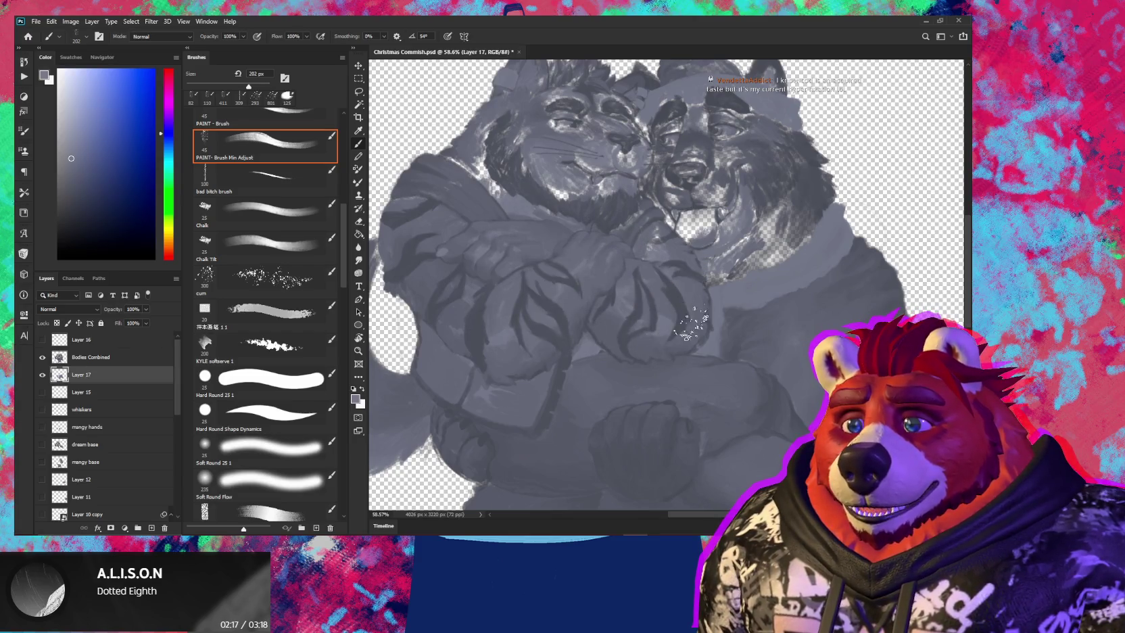
mouse_move(713, 263)
left_mouse_down()
mouse_move(612, 321)
mouse_move(554, 298)
mouse_move(568, 324)
mouse_move(622, 270)
mouse_move(682, 331)
mouse_move(706, 257)
left_mouse_up()
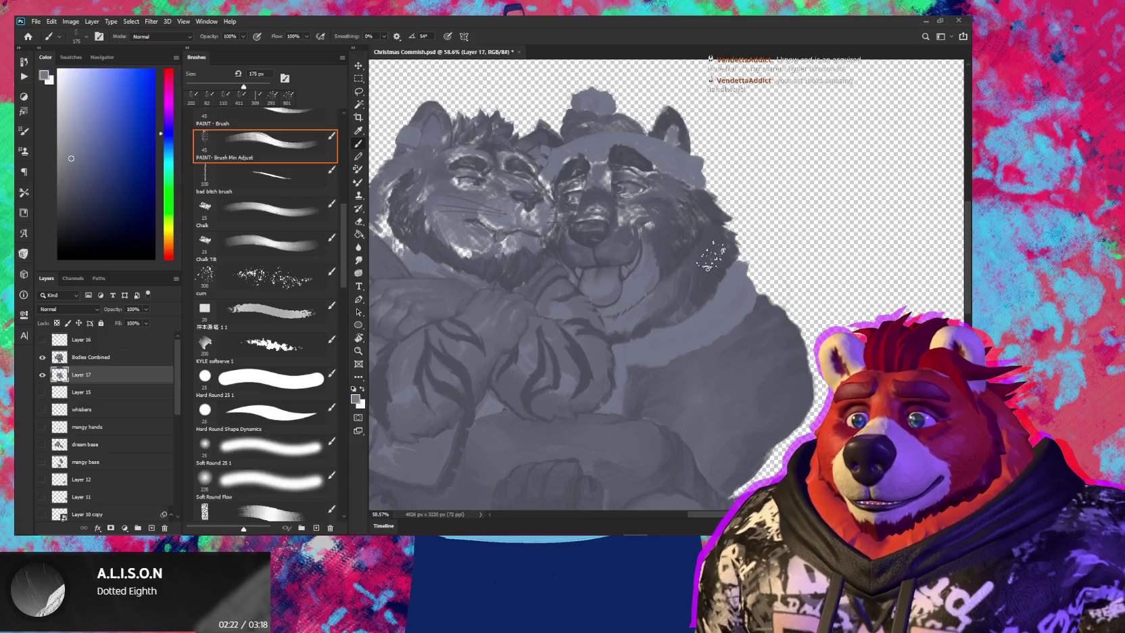
key("bracketleft")
key("bracketleft")
key("bracketleft")
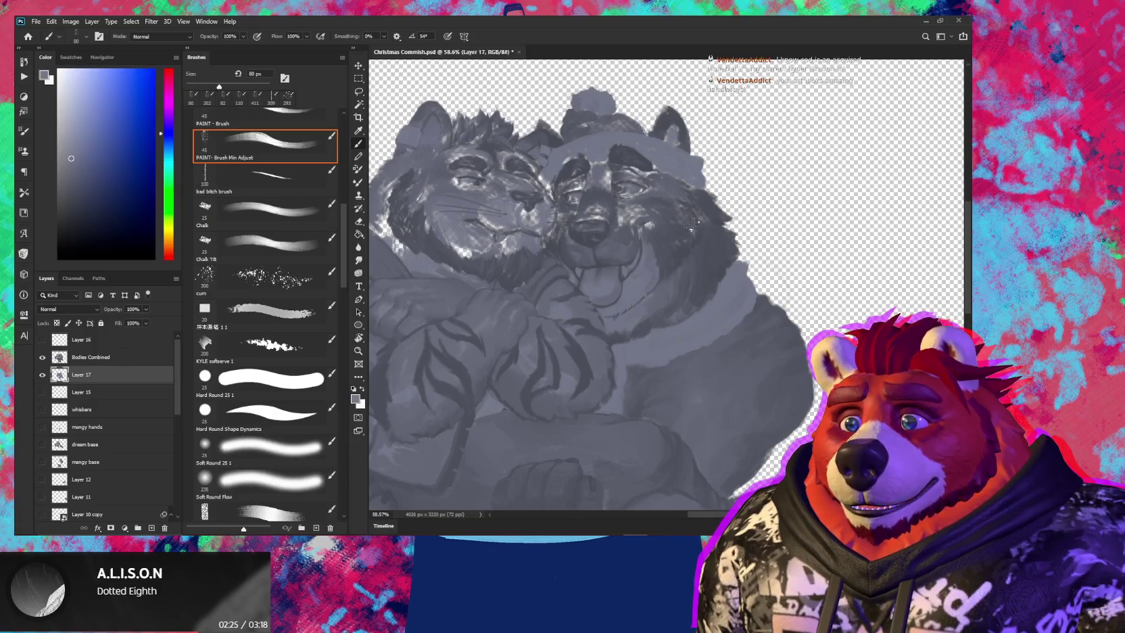
mouse_move(691, 228)
left_mouse_down()
mouse_move(702, 209)
mouse_move(676, 220)
left_mouse_up()
key("bracketright")
key("bracketright")
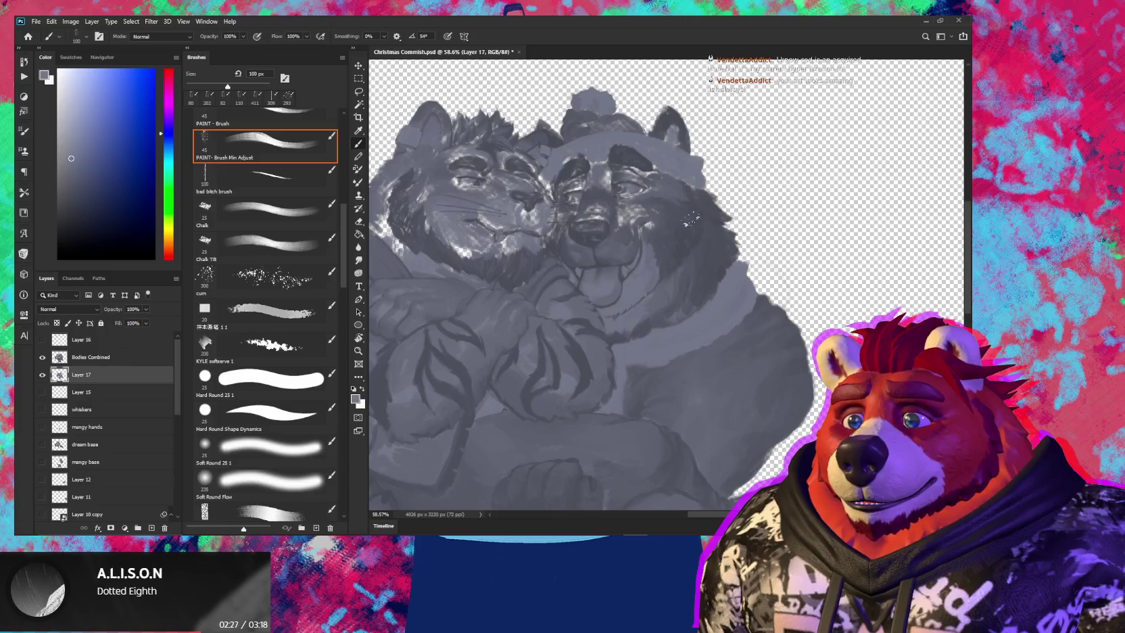
left_click_drag(659, 169, 632, 237)
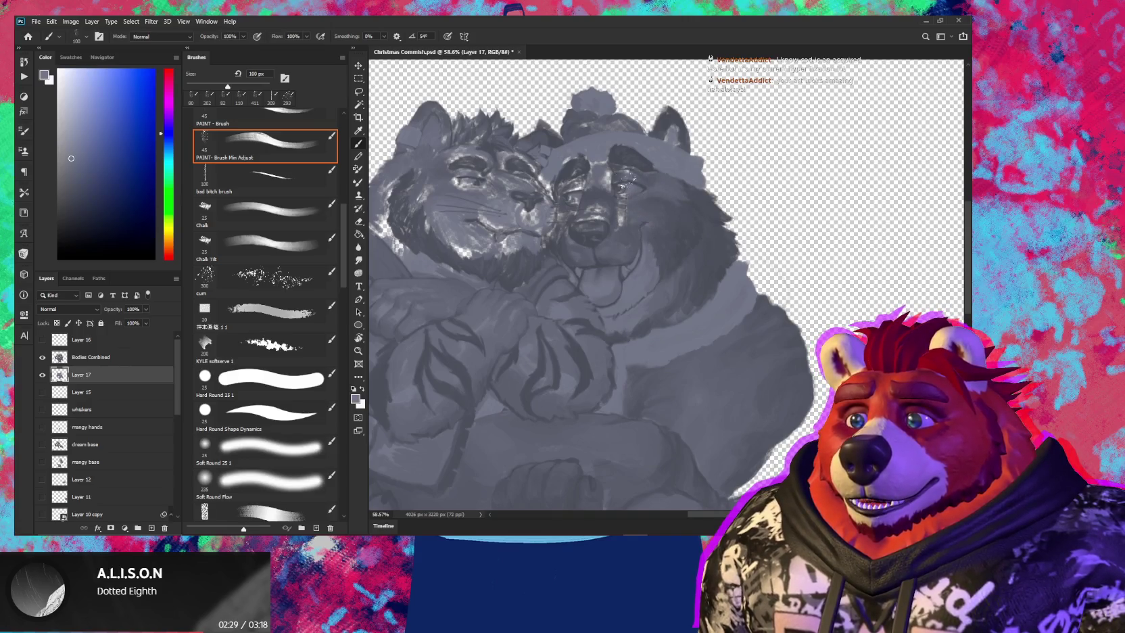
mouse_move(612, 168)
left_mouse_down()
mouse_move(619, 227)
mouse_move(587, 223)
mouse_move(559, 238)
left_mouse_up()
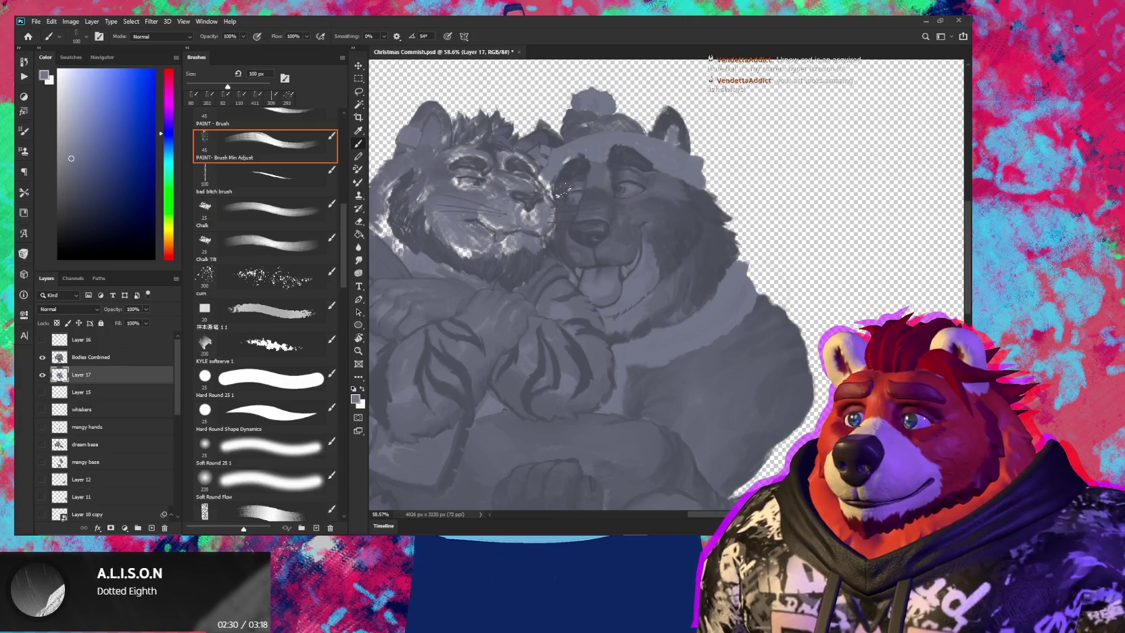
mouse_move(548, 186)
left_mouse_down()
mouse_move(537, 247)
mouse_move(526, 224)
mouse_move(482, 253)
mouse_move(446, 258)
mouse_move(581, 322)
left_mouse_up()
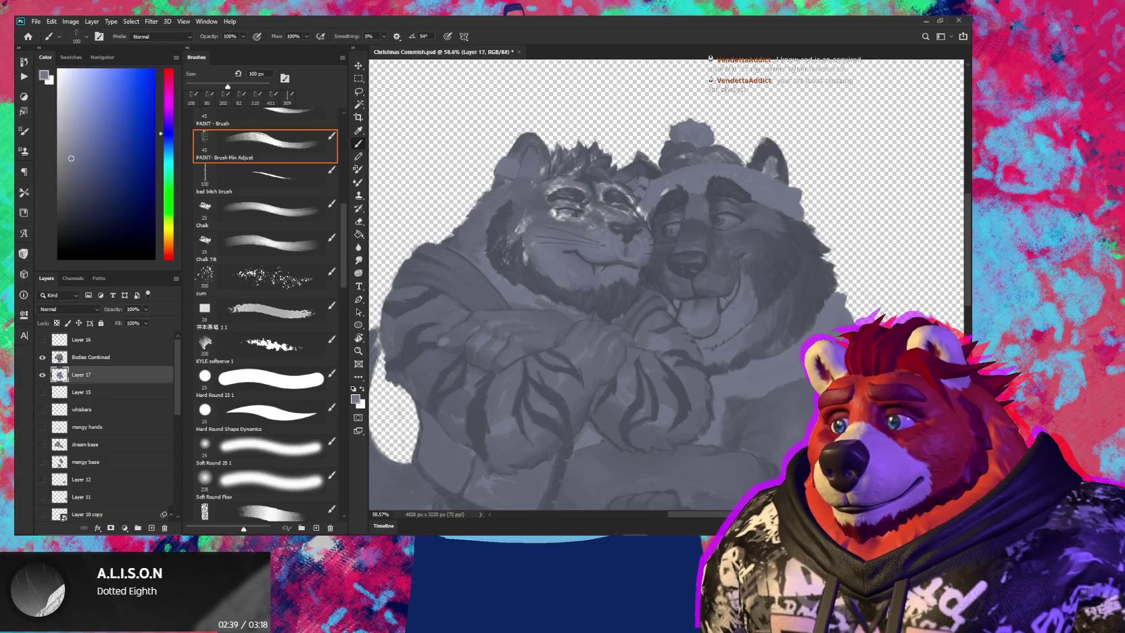
Cover the tiger's cheek, forehead and brow highlights, then reduce the brush to 40 px
left_click_drag(526, 264, 521, 217)
mouse_move(514, 275)
left_mouse_down()
mouse_move(568, 215)
mouse_move(534, 194)
left_mouse_up()
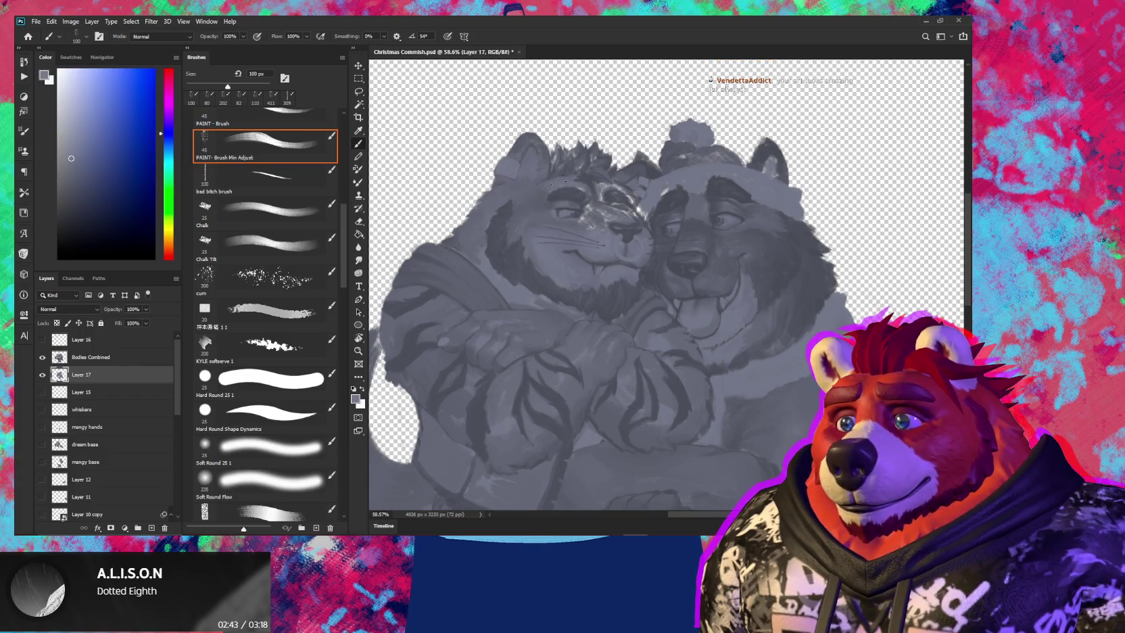
mouse_move(578, 198)
left_mouse_down()
mouse_move(612, 212)
mouse_move(600, 197)
left_mouse_up()
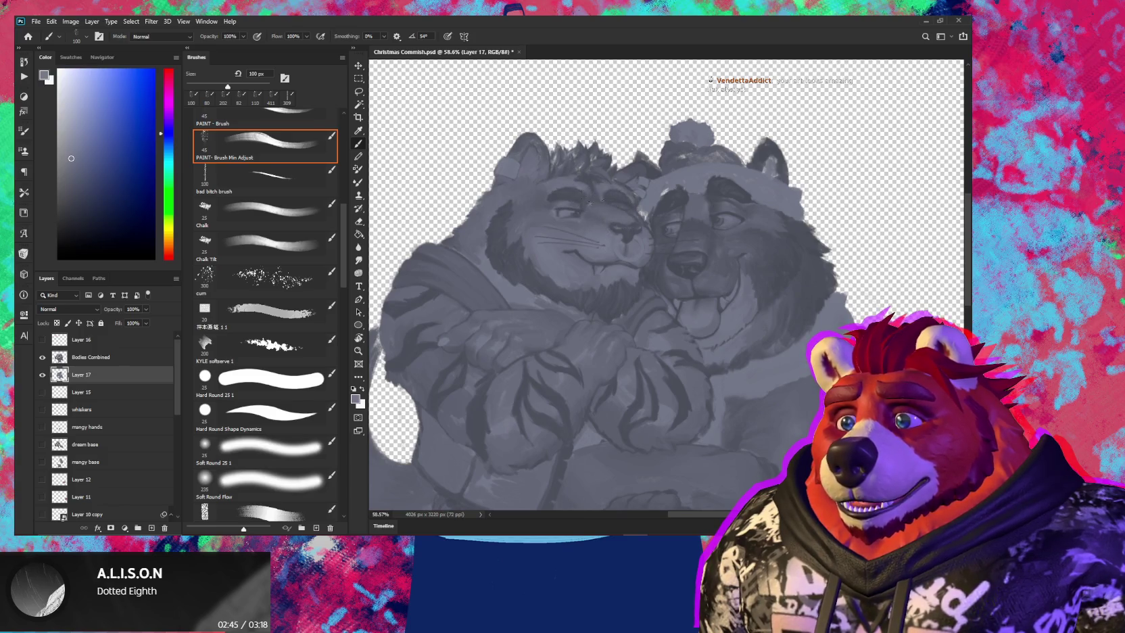
key("bracketleft")
key("bracketleft")
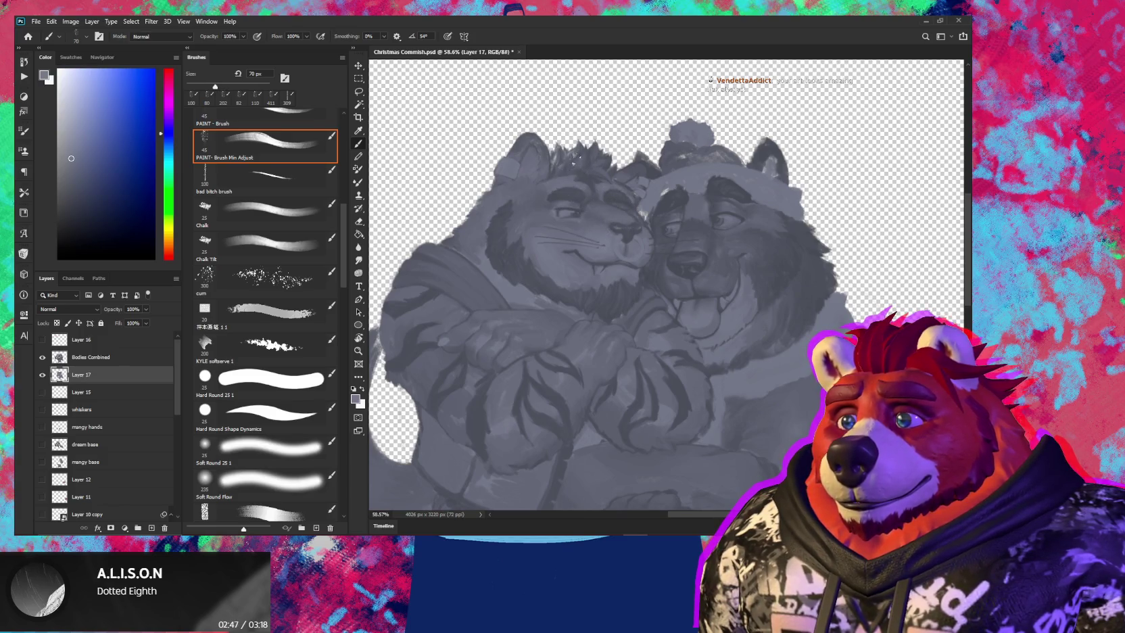
key("bracketleft")
key("bracketleft")
key("bracketleft")
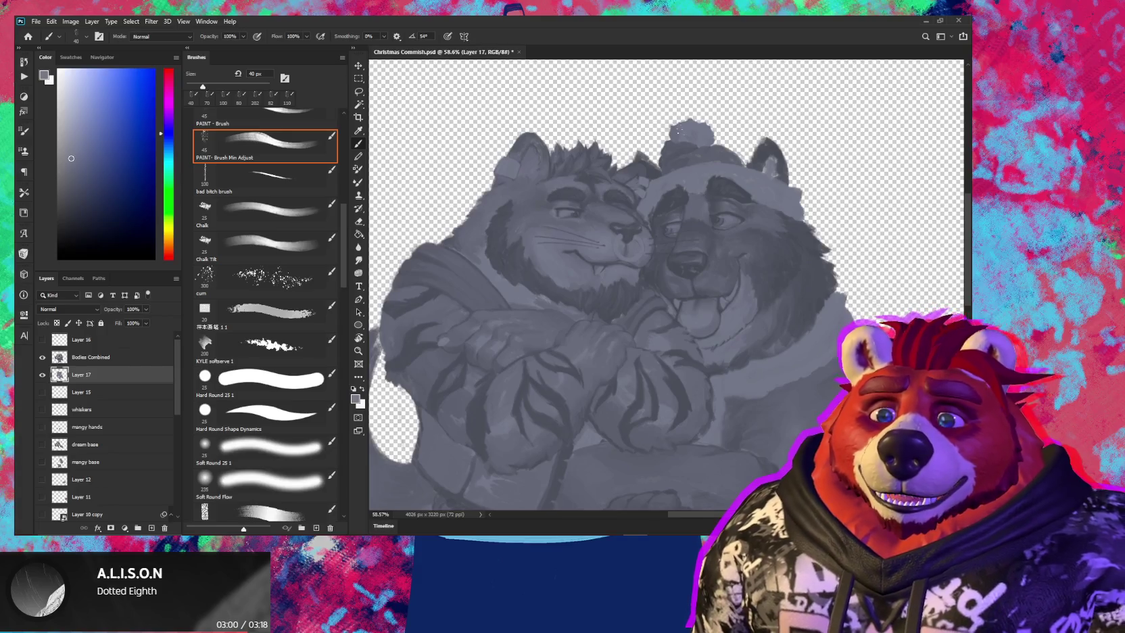
Pan from the faces down to the tiger's tail and lower arms, then hide Bodies Combined
left_click_drag(691, 194, 639, 204)
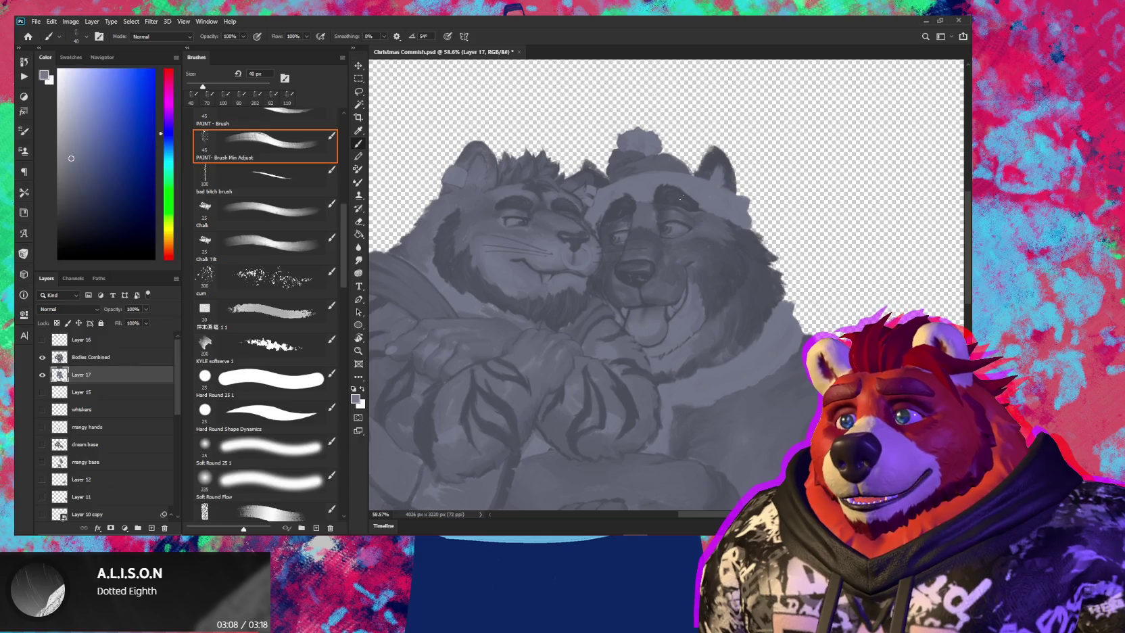
mouse_move(676, 261)
left_mouse_down()
mouse_move(720, 221)
mouse_move(497, 287)
mouse_move(535, 260)
left_mouse_up()
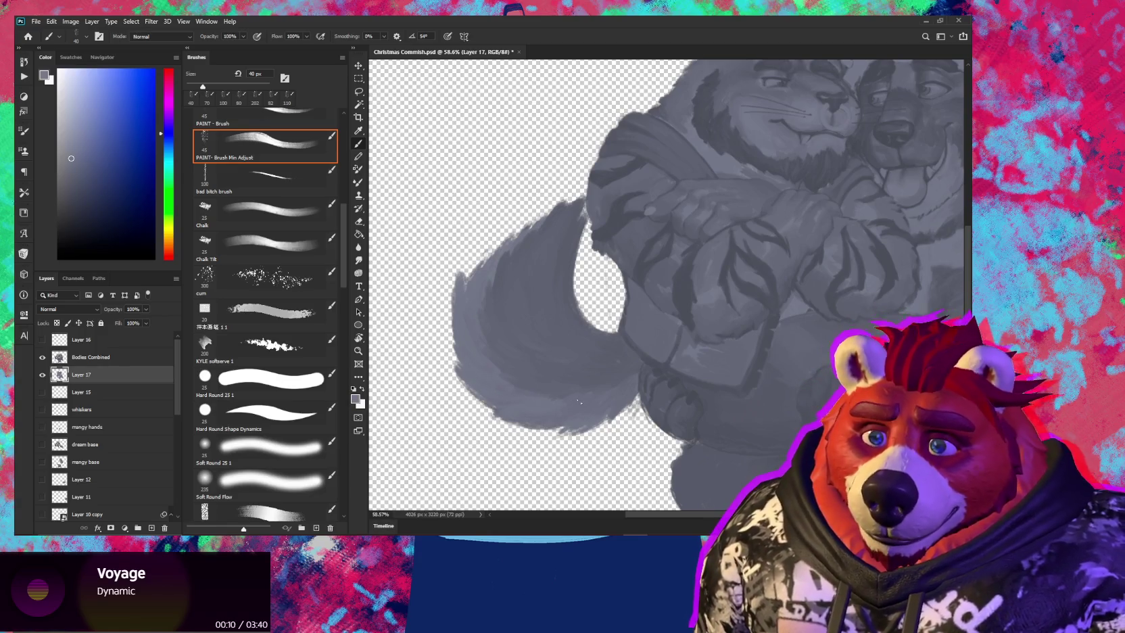
left_click_drag(579, 402, 527, 329)
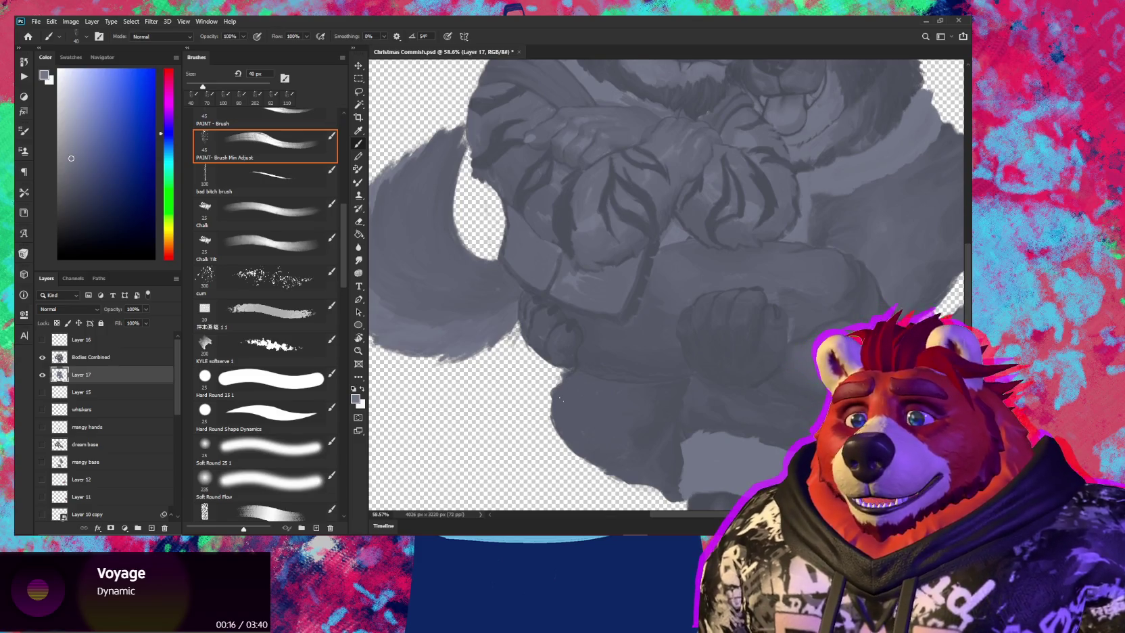
left_click(42, 357)
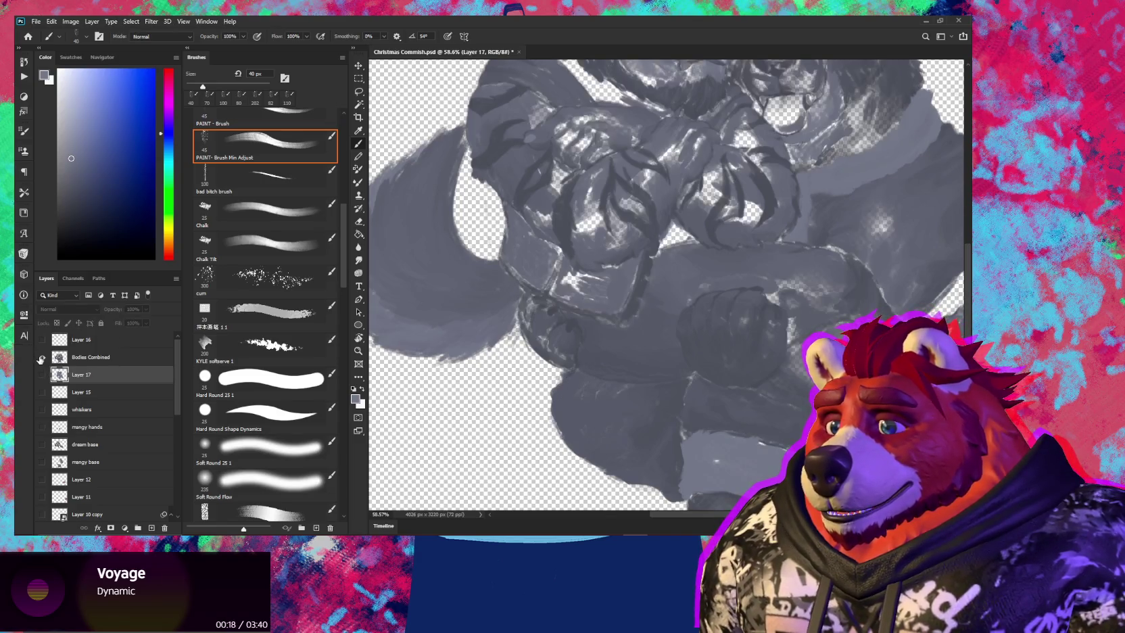
Show Bodies Combined again, plus the lower background layers and the Layer 10 copy fairy lights
left_click(42, 357)
scroll(62, 400, "down", 2)
scroll(62, 402, "up", 1)
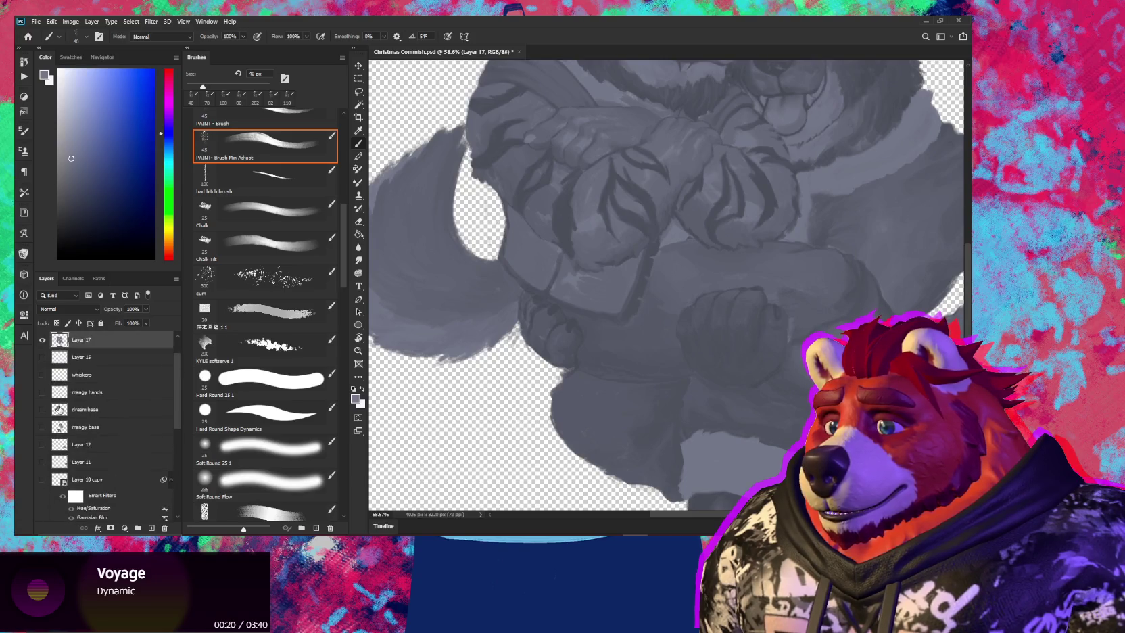
scroll(58, 415, "down", 2)
scroll(56, 419, "down", 1)
scroll(53, 426, "down", 2)
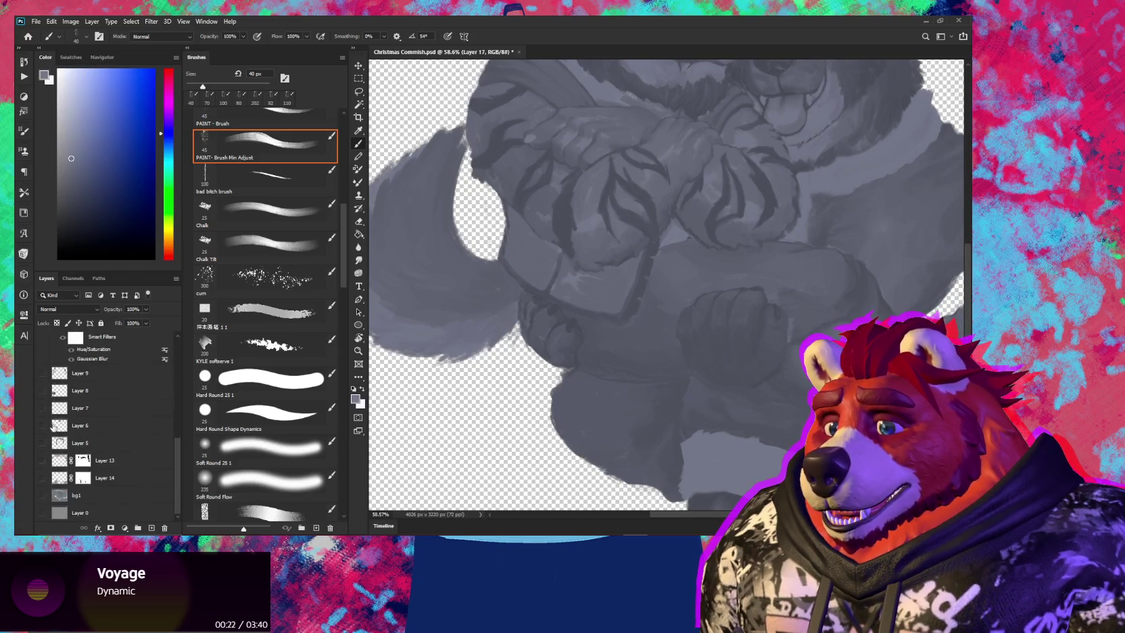
left_click_drag(43, 513, 45, 489)
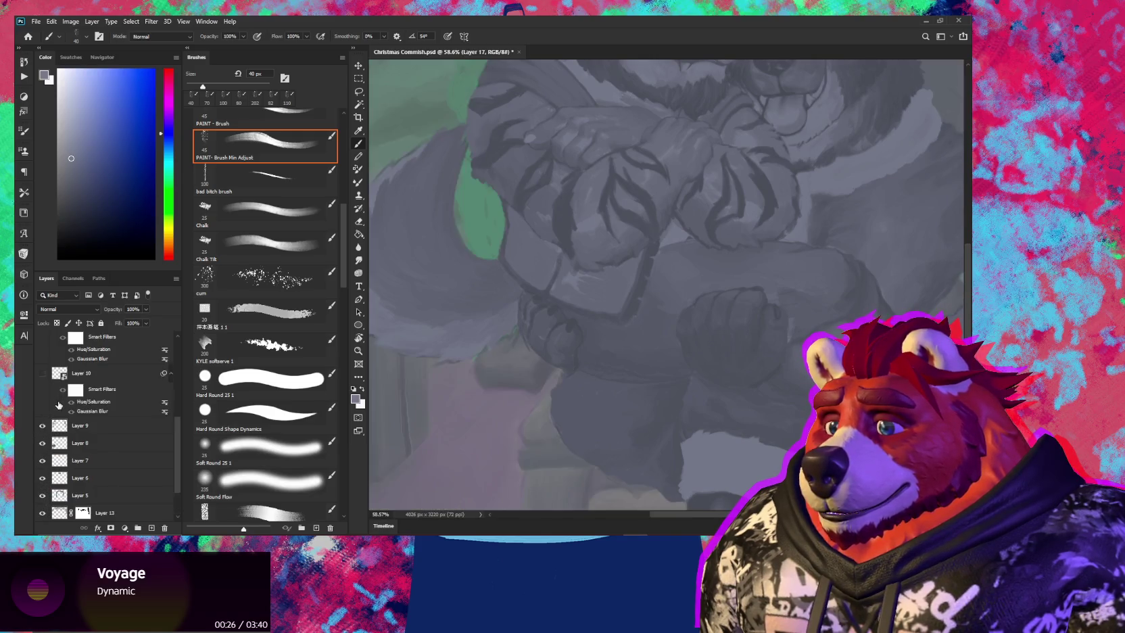
scroll(44, 423, "up", 3)
left_click(42, 373)
Make Bodies Combined active, fit the whole painting in the window, and isolate Layer 0
scroll(43, 393, "up", 2)
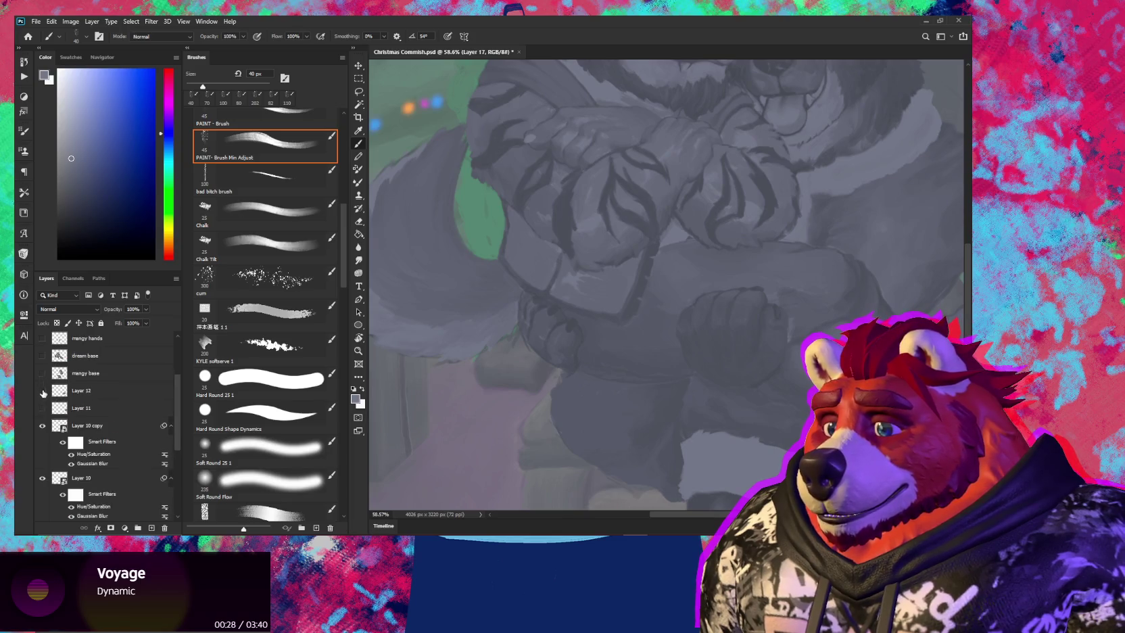
scroll(68, 399, "up", 2)
scroll(108, 406, "up", 2)
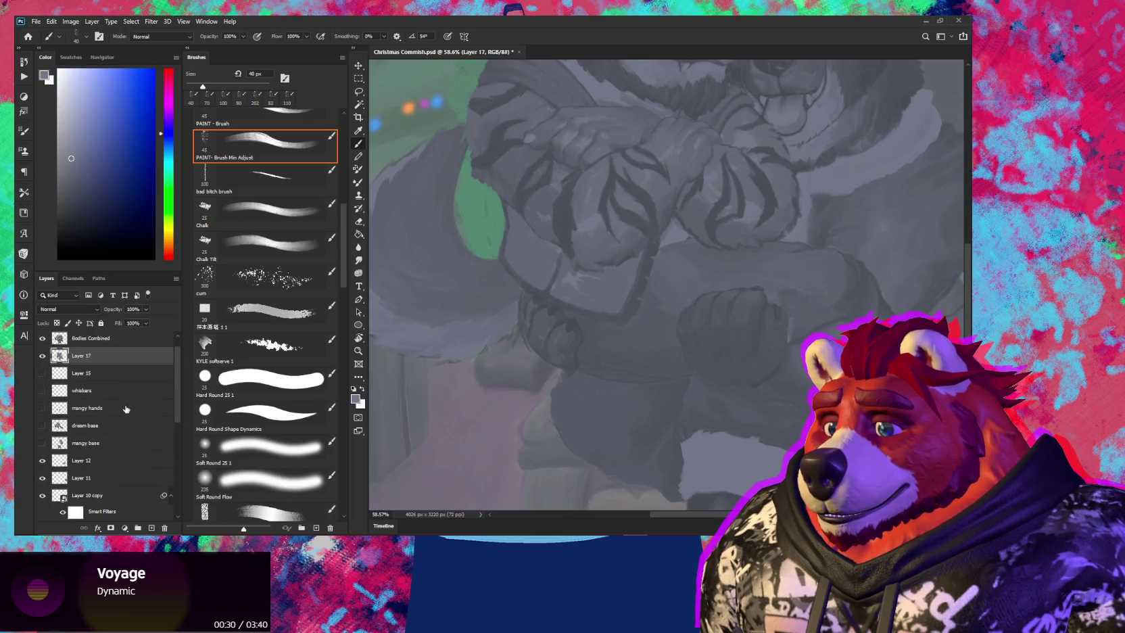
scroll(534, 405, "down", 3)
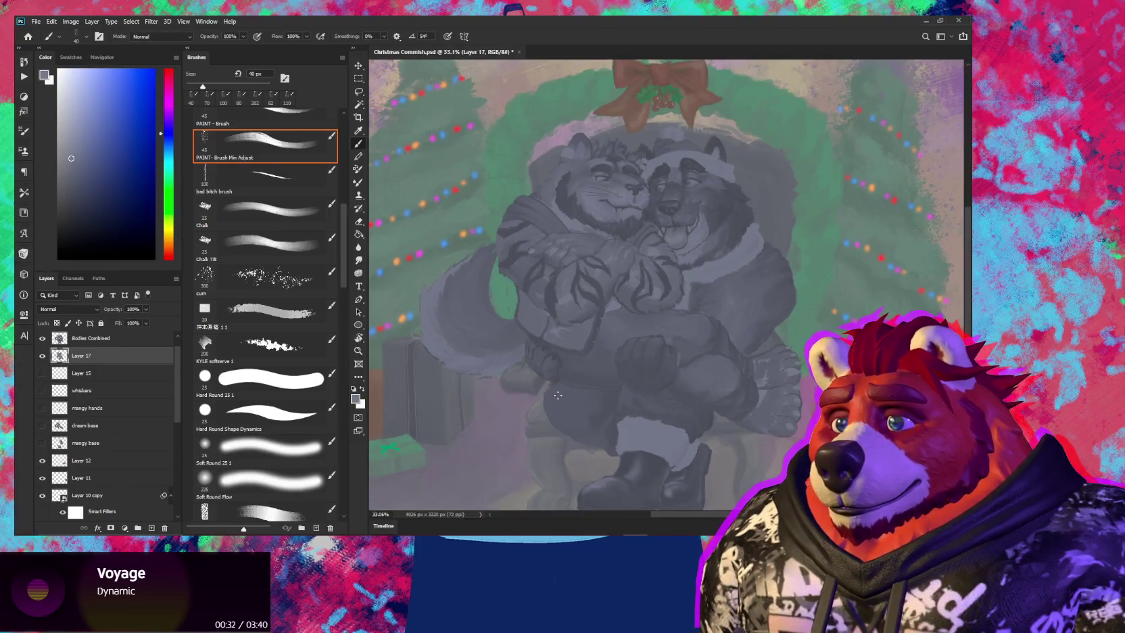
scroll(597, 413, "up", 2)
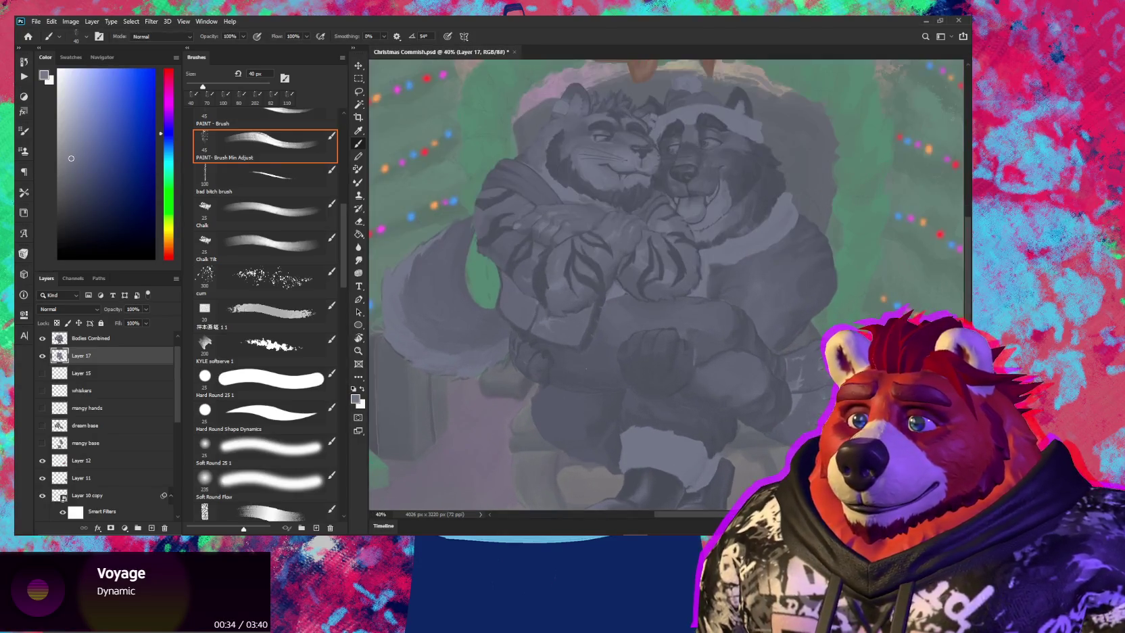
scroll(581, 298, "up", 1)
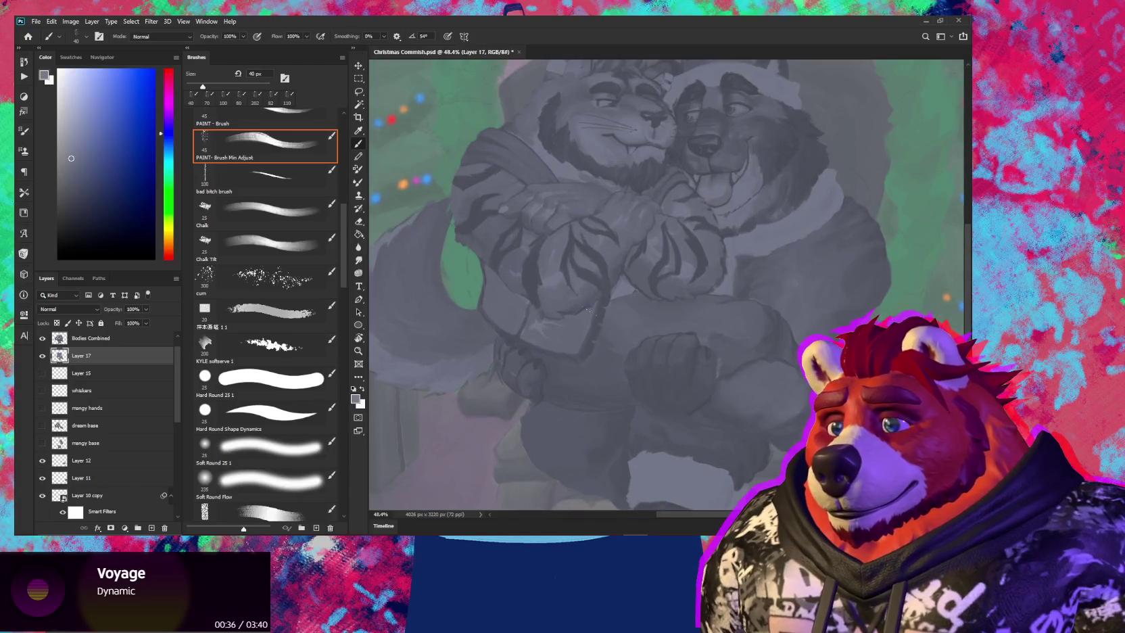
left_click_drag(689, 394, 632, 374)
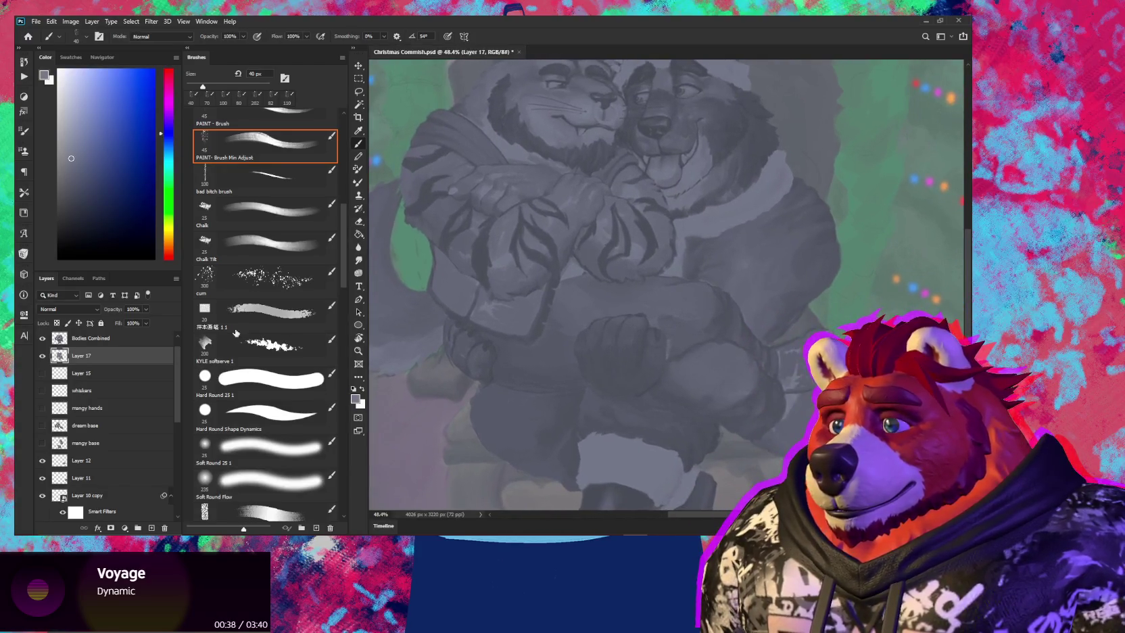
left_click(113, 339)
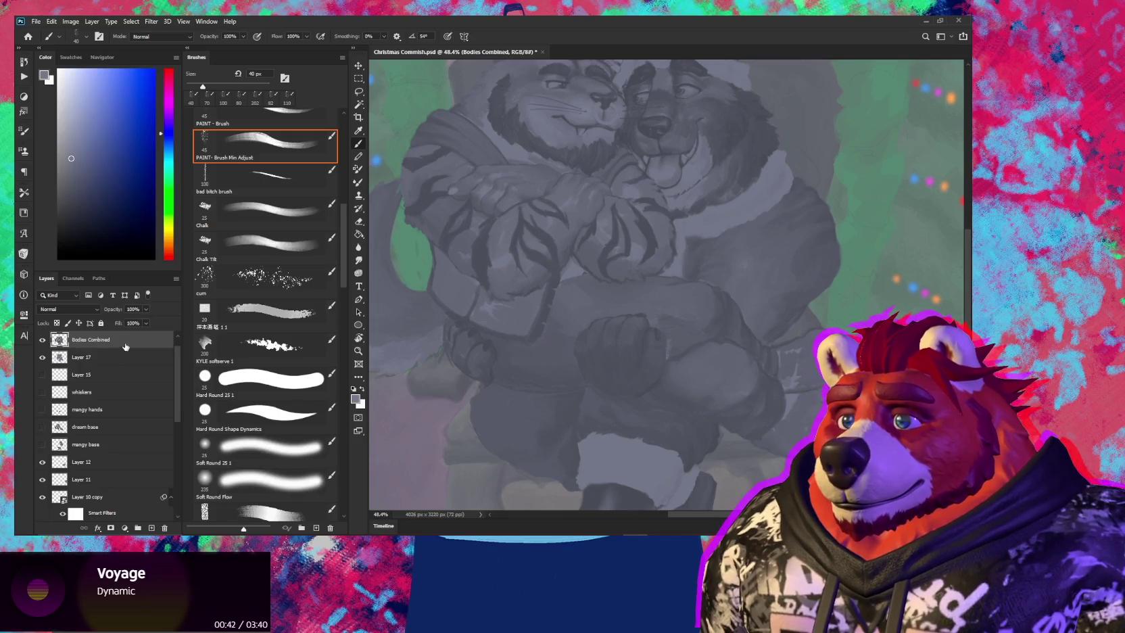
key("ctrl+0")
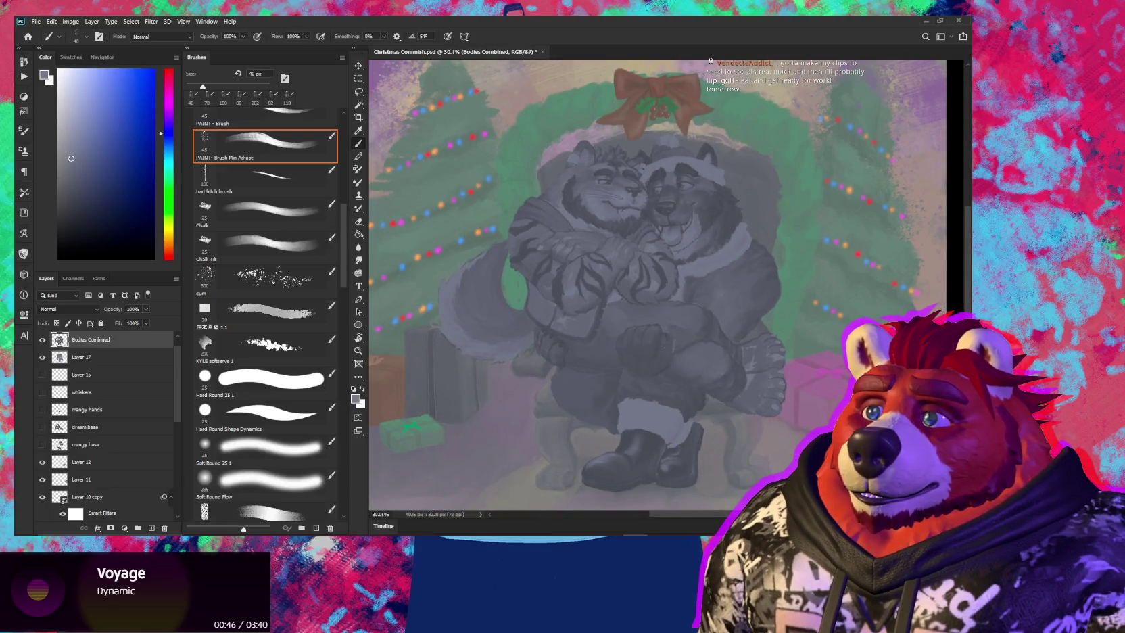
scroll(656, 278, "up", 2)
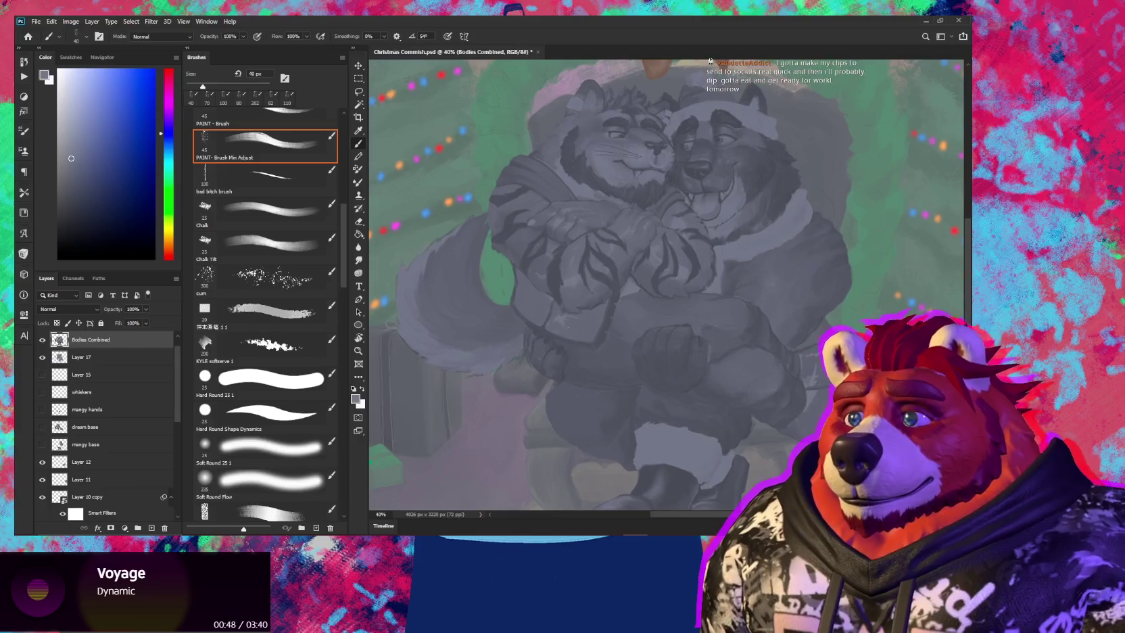
scroll(151, 442, "down", 3)
scroll(74, 493, "down", 4)
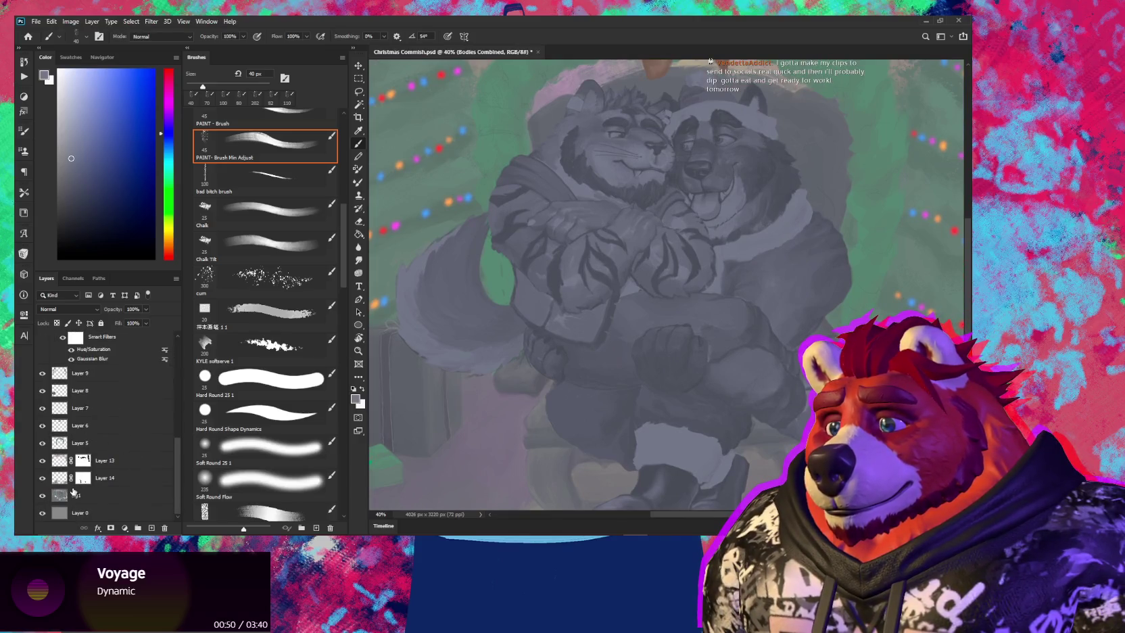
left_click(43, 513, "alt")
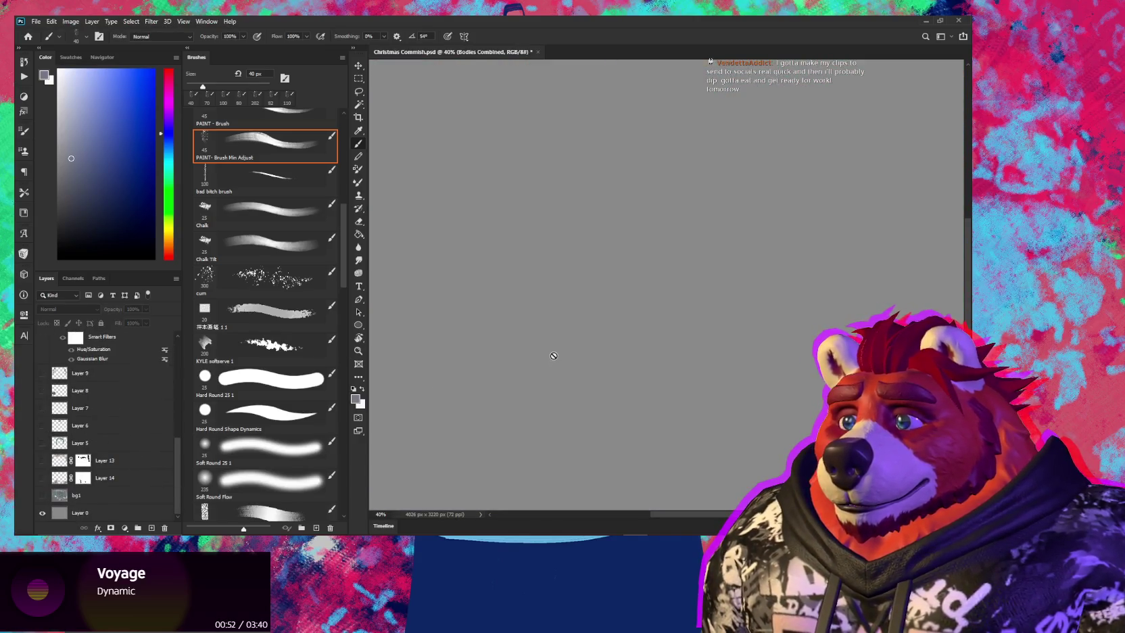
left_click(567, 334, "alt")
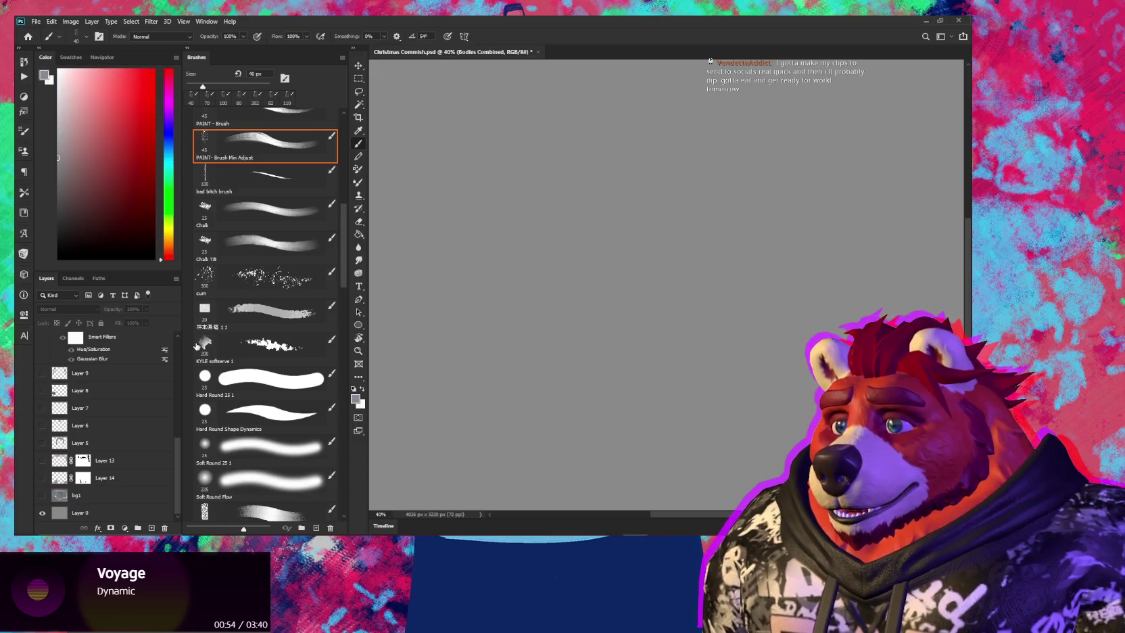
left_click(63, 497)
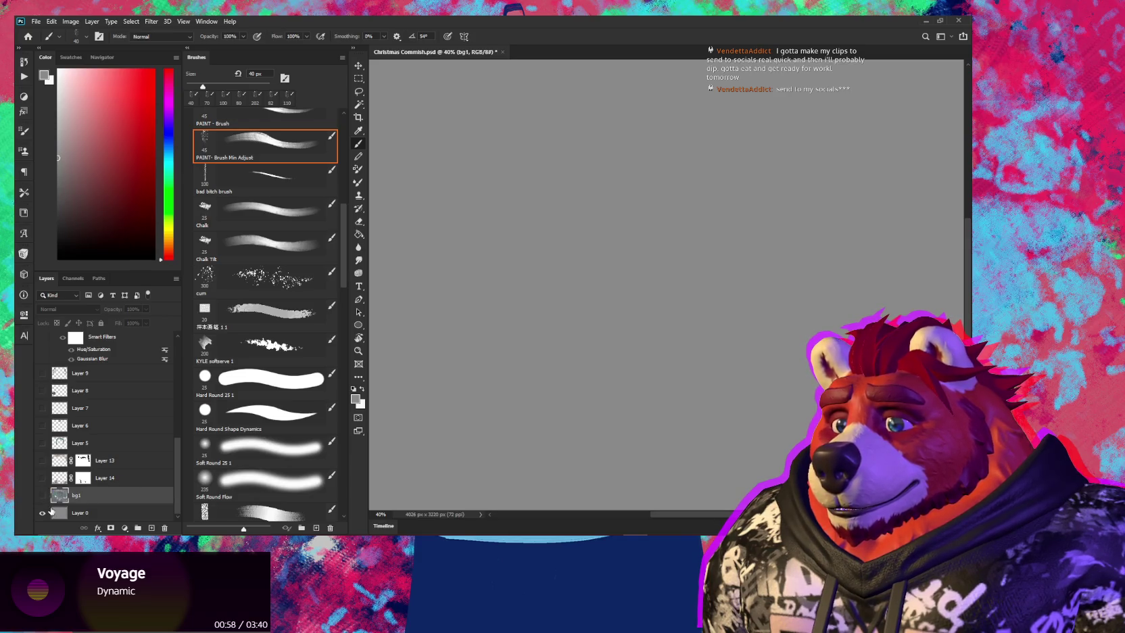
left_click(42, 512)
left_click(42, 496)
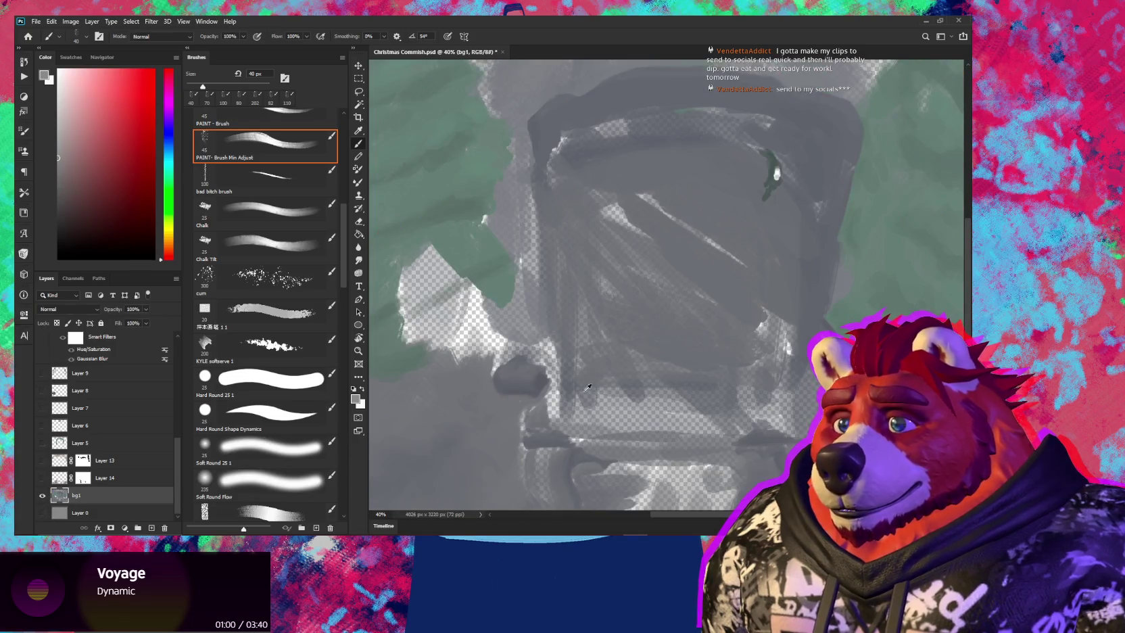
scroll(713, 276, "down", 2)
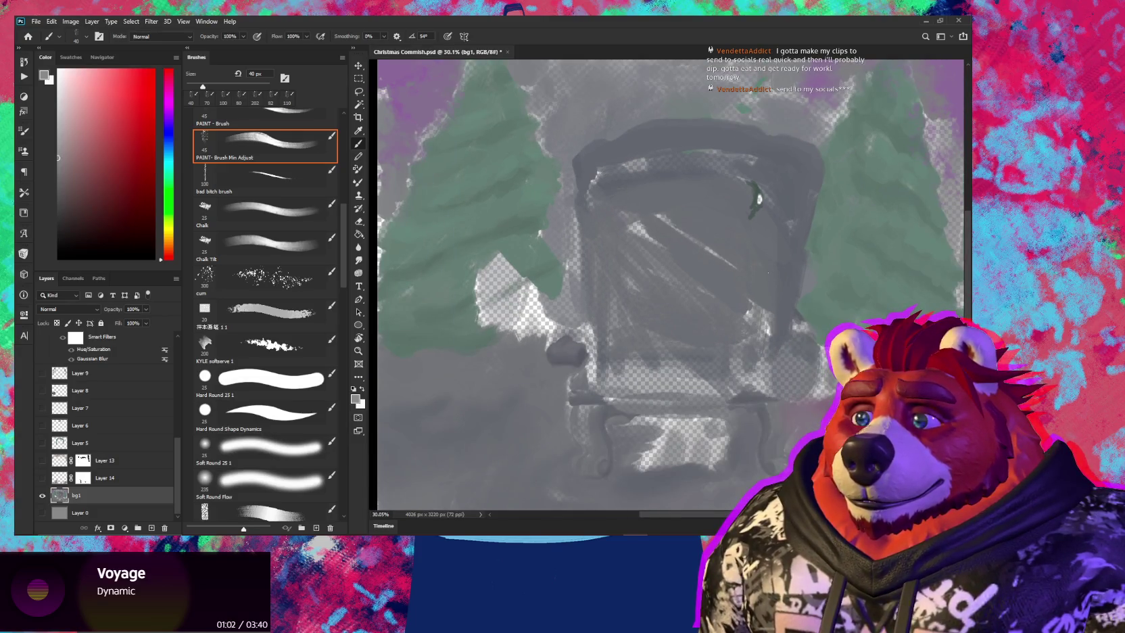
left_click(721, 196, "alt")
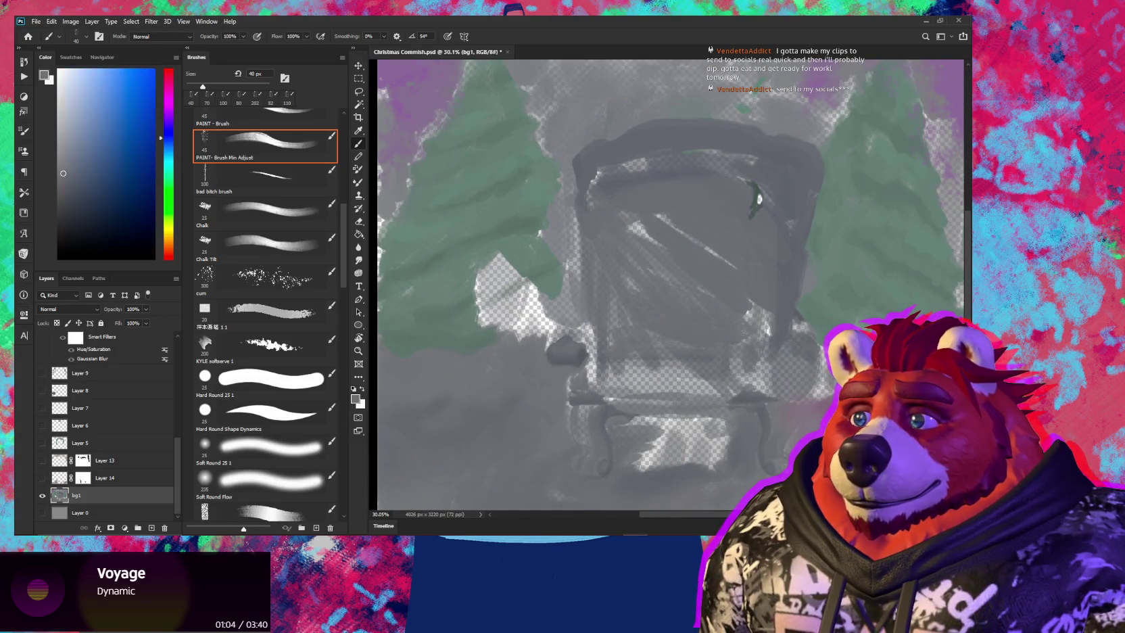
left_click(41, 496, "alt")
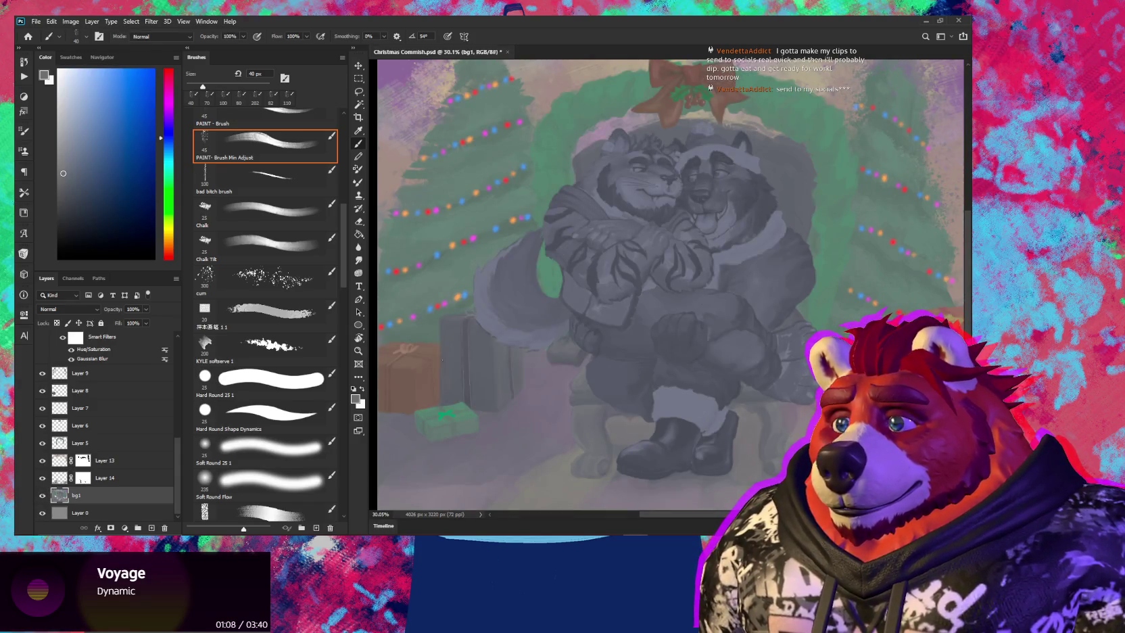
scroll(68, 389, "up", 5)
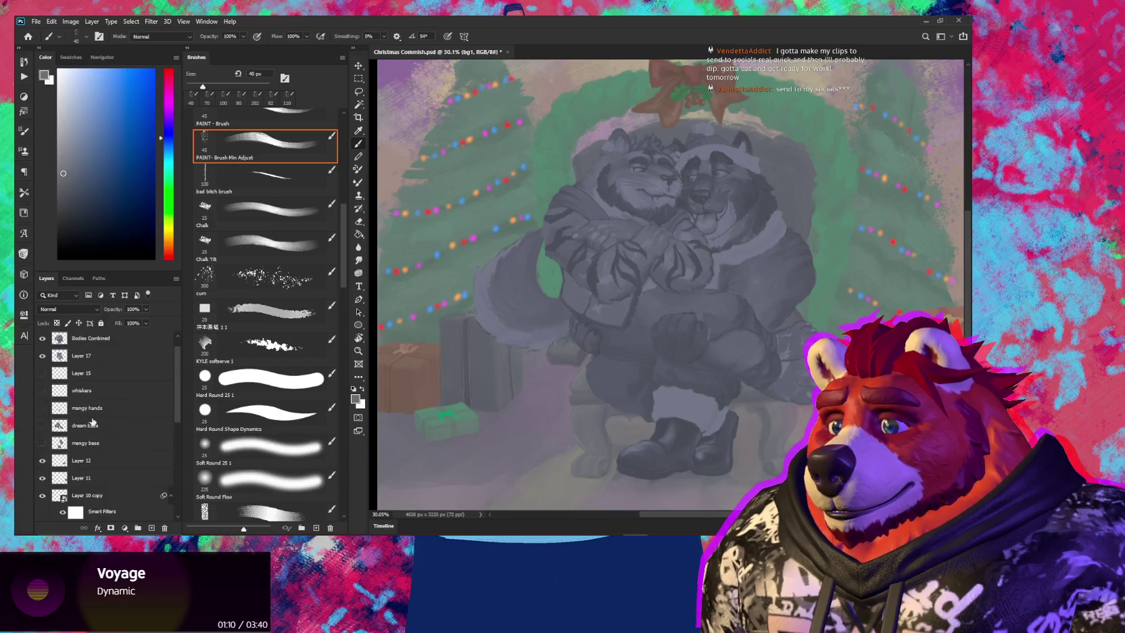
On Layer 17 with an 80 px brush, paint soft grey strokes over the bodies, tilting the view and sampling greys
left_click(104, 379)
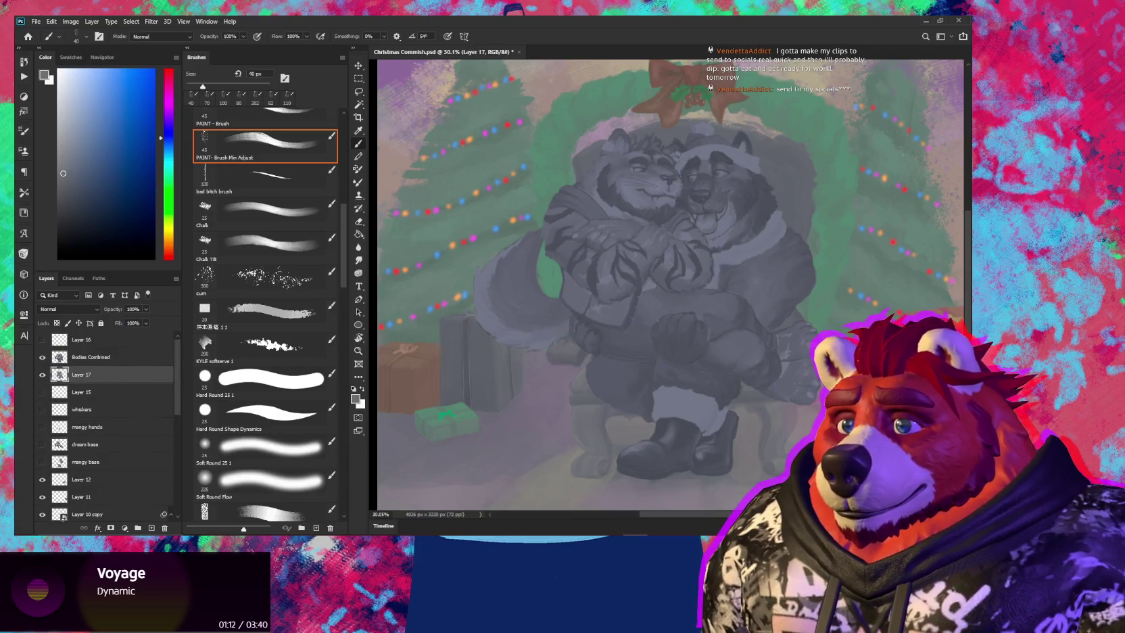
scroll(633, 255, "up", 2)
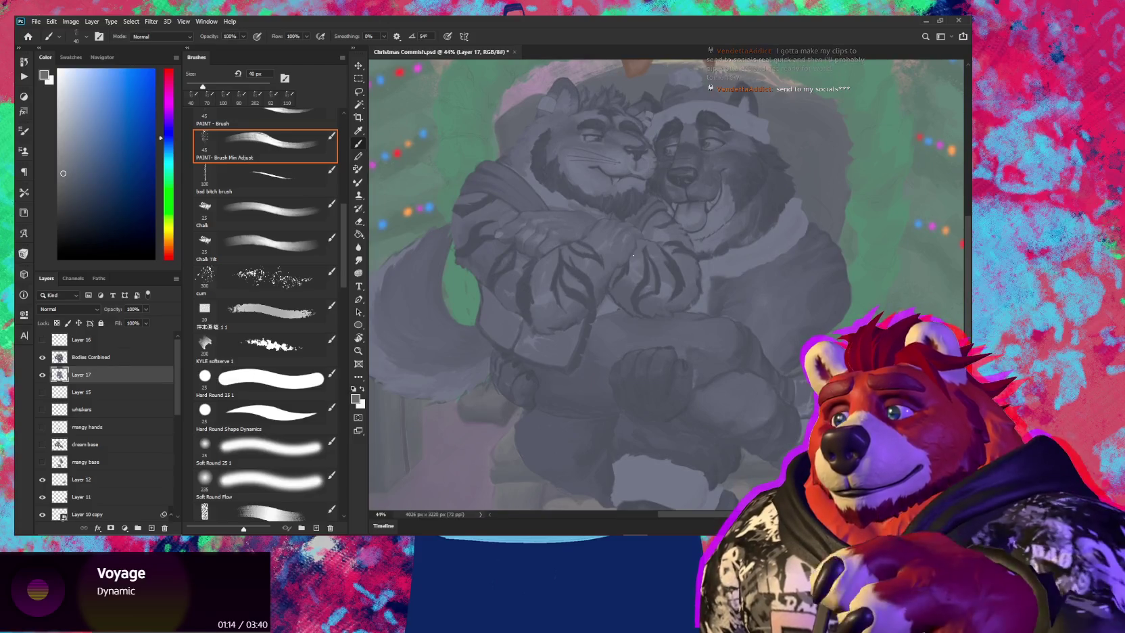
key("bracketright")
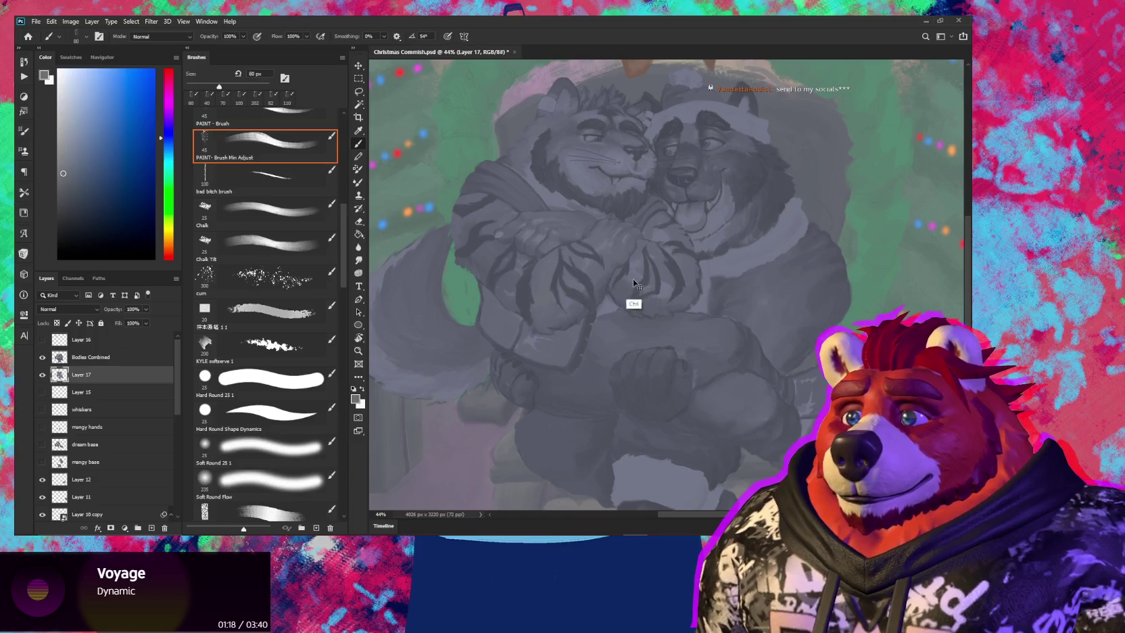
left_click_drag(632, 302, 568, 318)
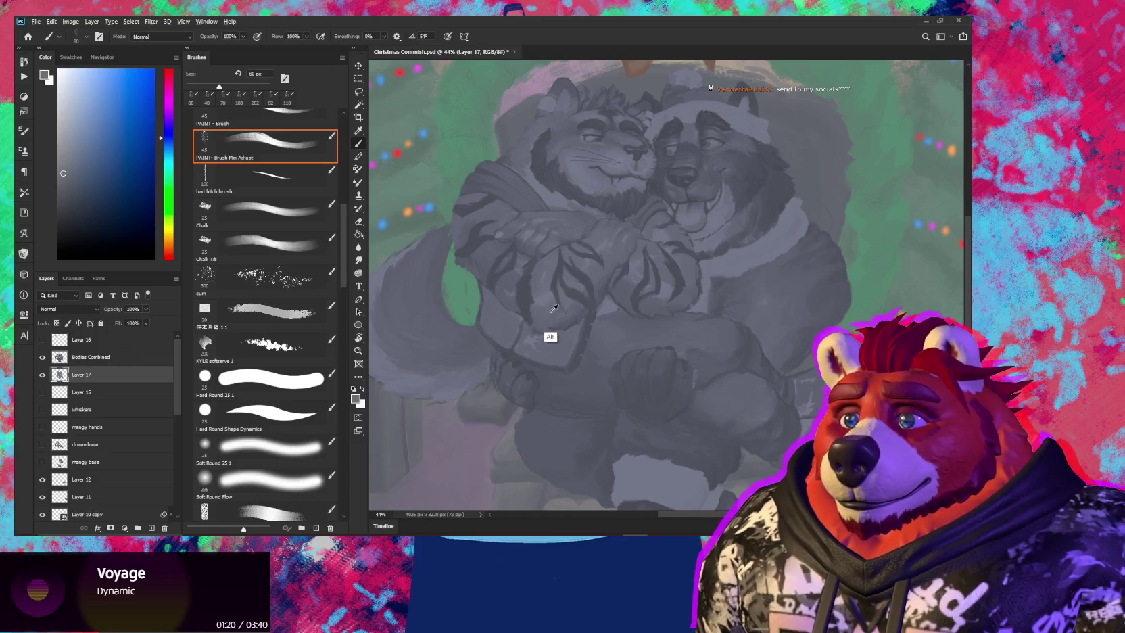
left_click(549, 336, "alt")
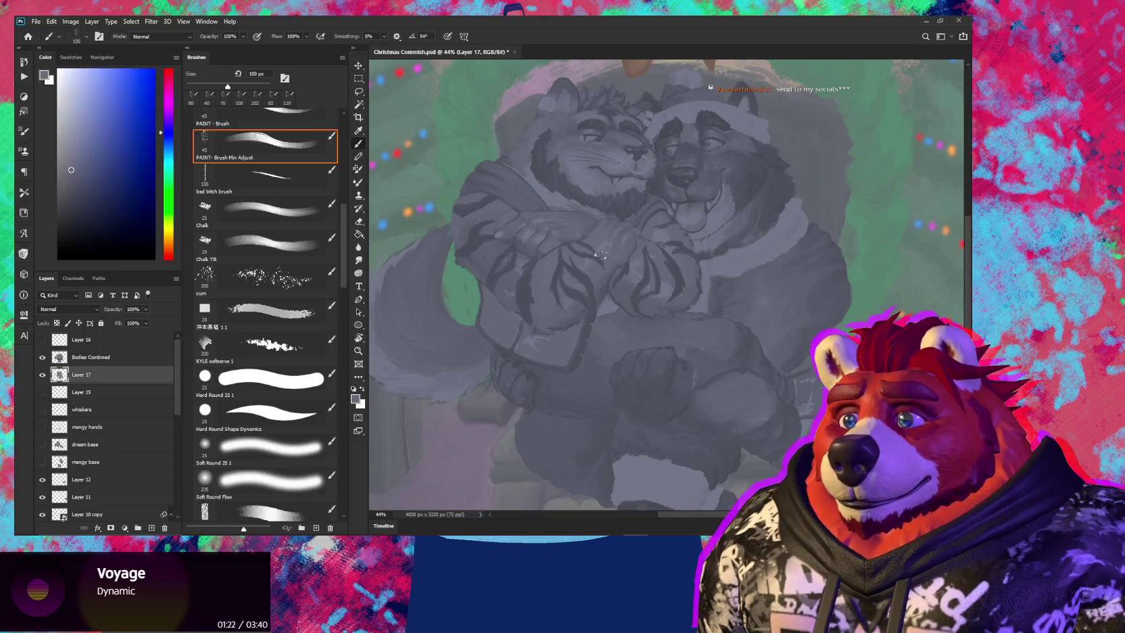
left_click_drag(558, 307, 551, 244)
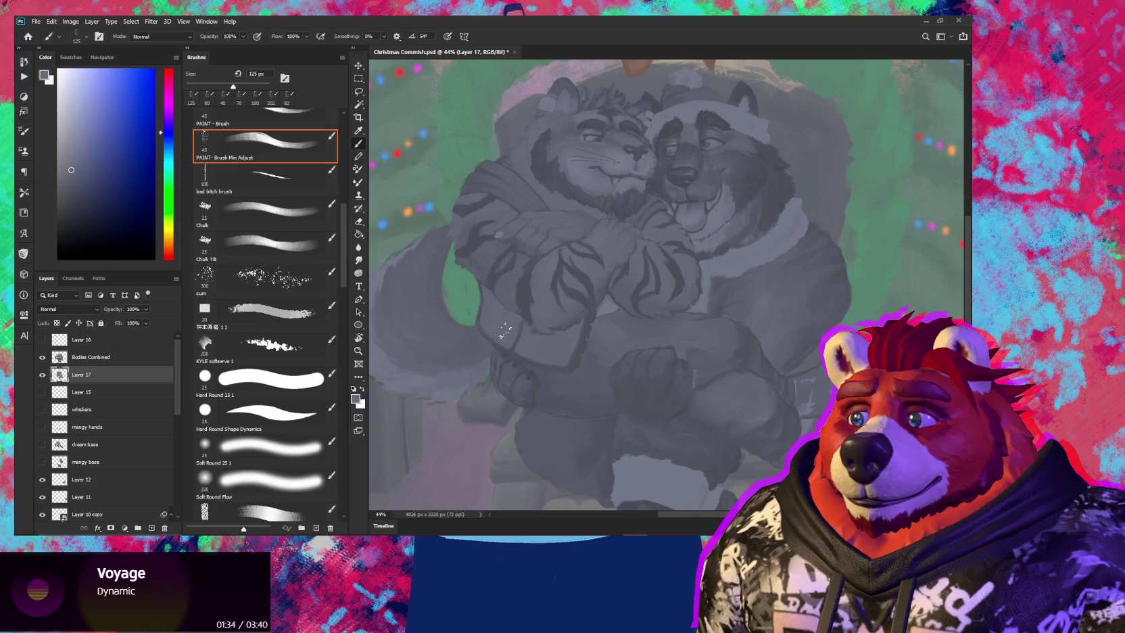
left_click_drag(542, 289, 578, 251)
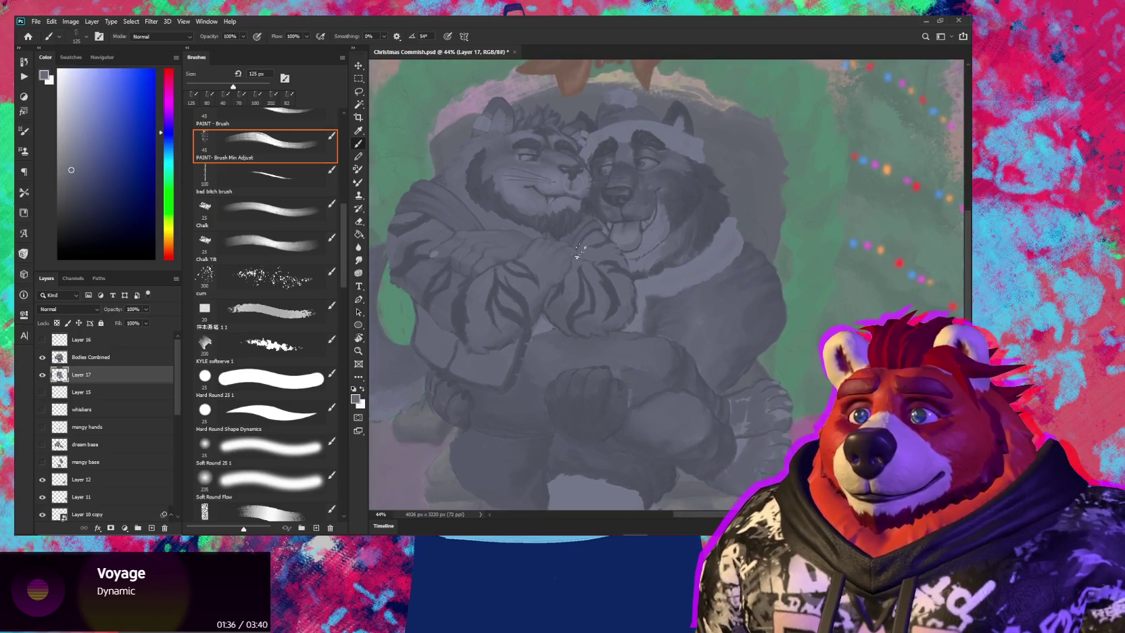
left_click(711, 307, "alt")
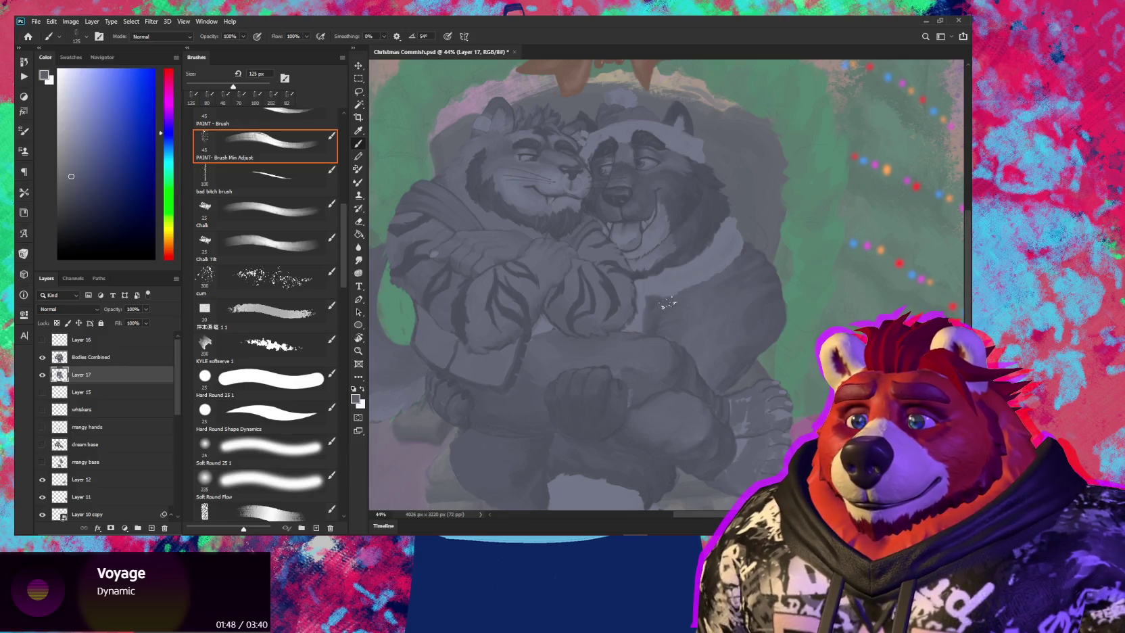
left_click_drag(658, 375, 582, 241)
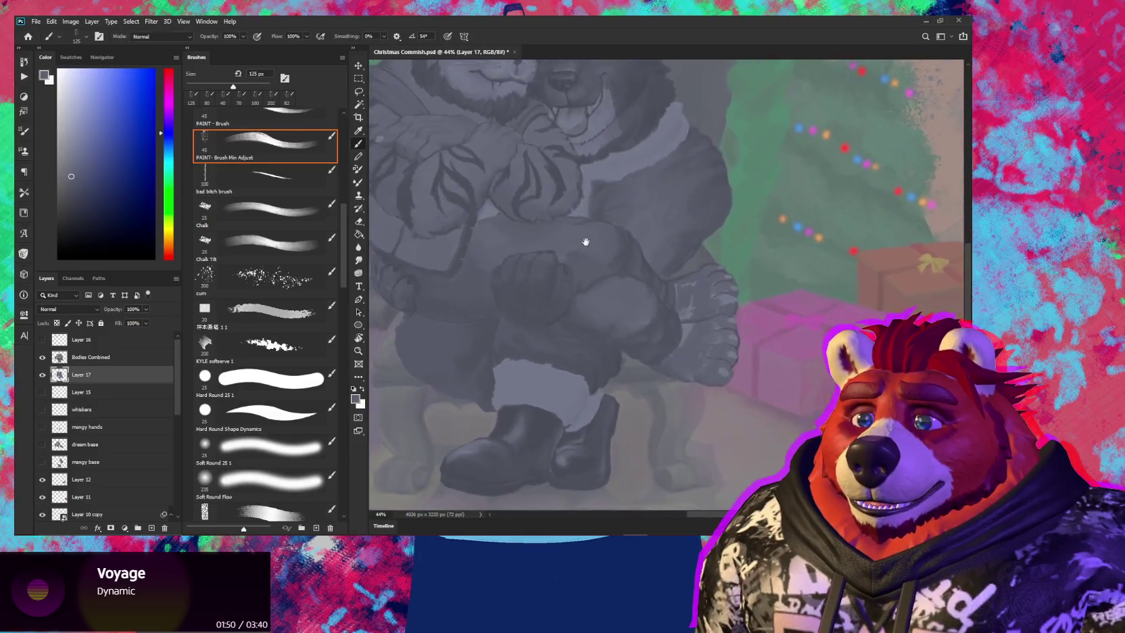
Sample a grey from the figures, zoom in along the legs, then return to the brush and zoom out
left_click(663, 326, "alt")
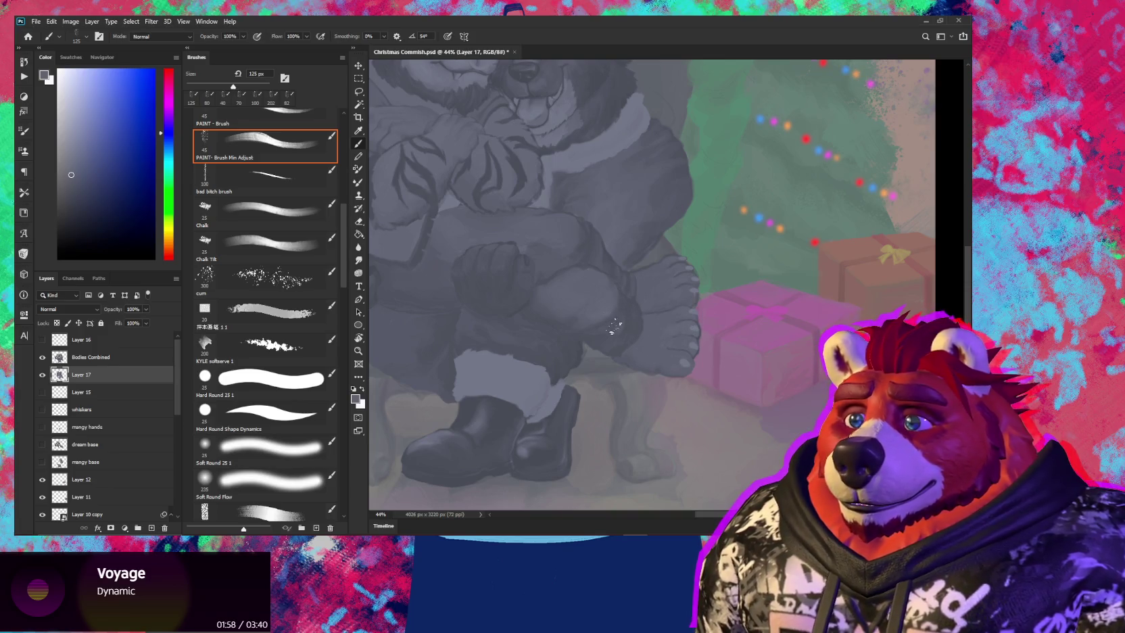
left_click_drag(618, 318, 640, 308)
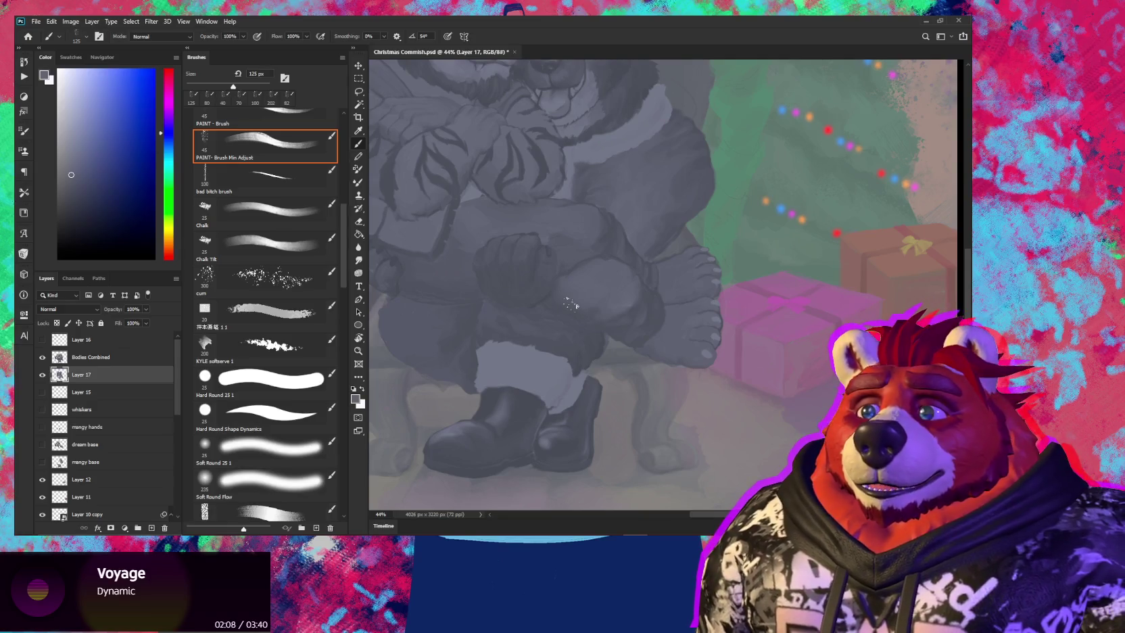
left_click_drag(543, 308, 575, 309)
key("b")
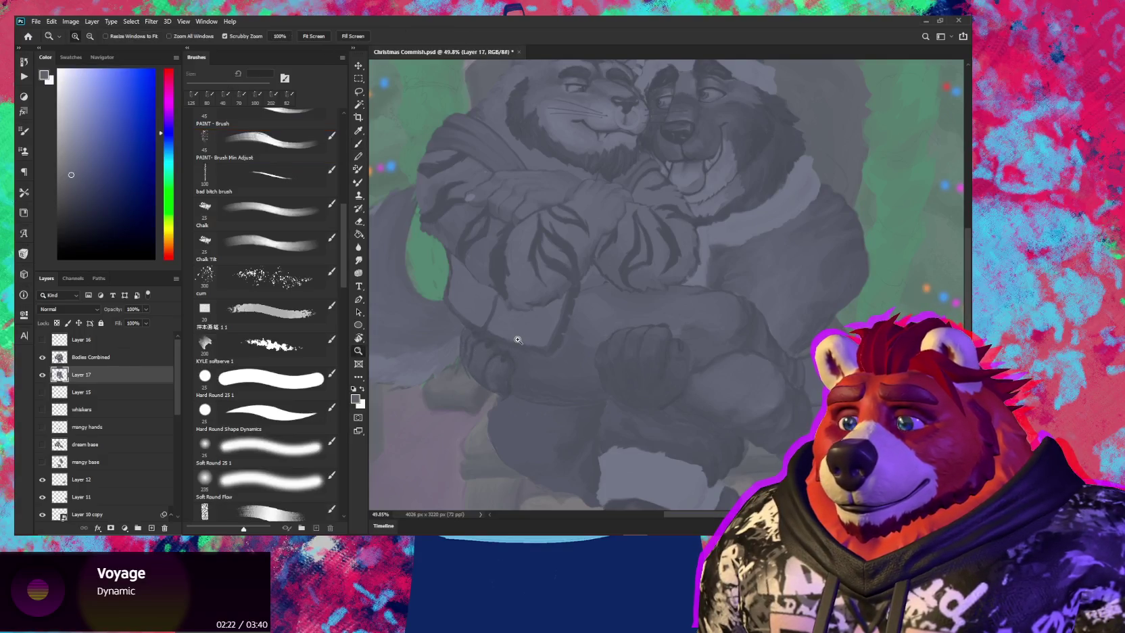
scroll(471, 344, "down", 3)
mouse_move(541, 365)
left_mouse_down()
mouse_move(518, 292)
mouse_move(529, 366)
mouse_move(569, 377)
left_mouse_up()
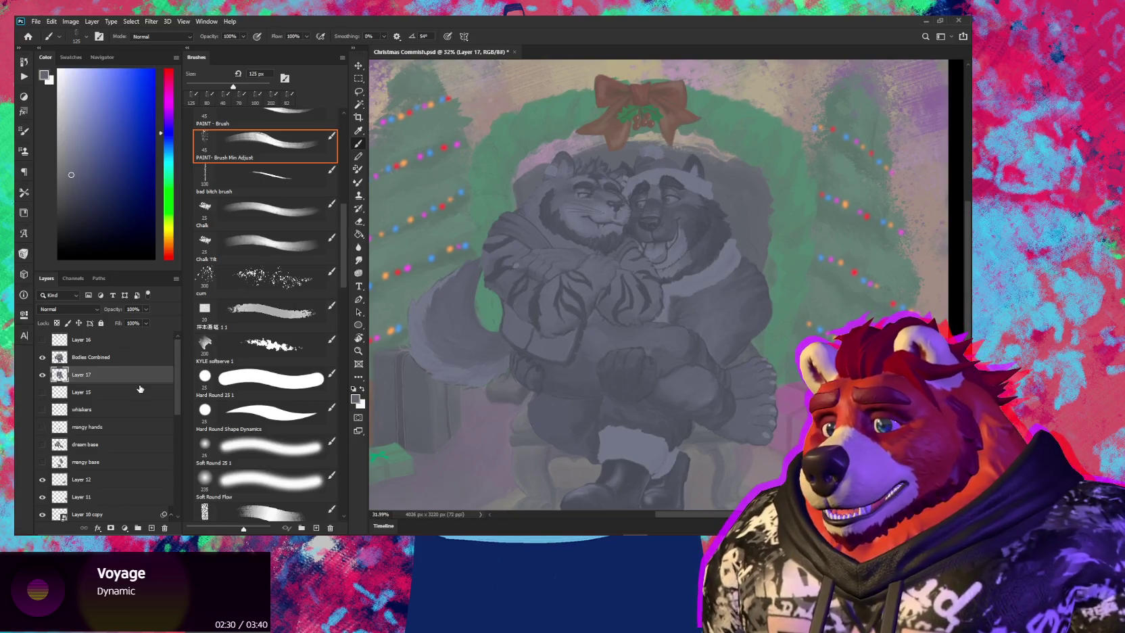
Try merging Bodies Combined down, undo it, then sample a lighter grey with Layer 17 active
left_click(92, 356)
key("ctrl+e")
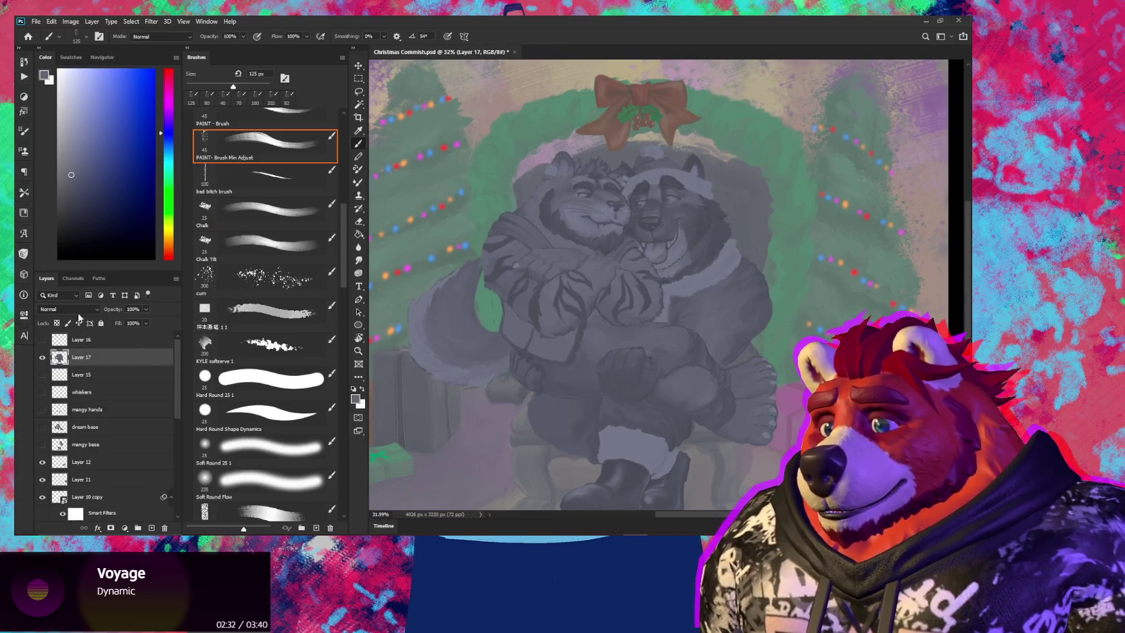
left_click(79, 311)
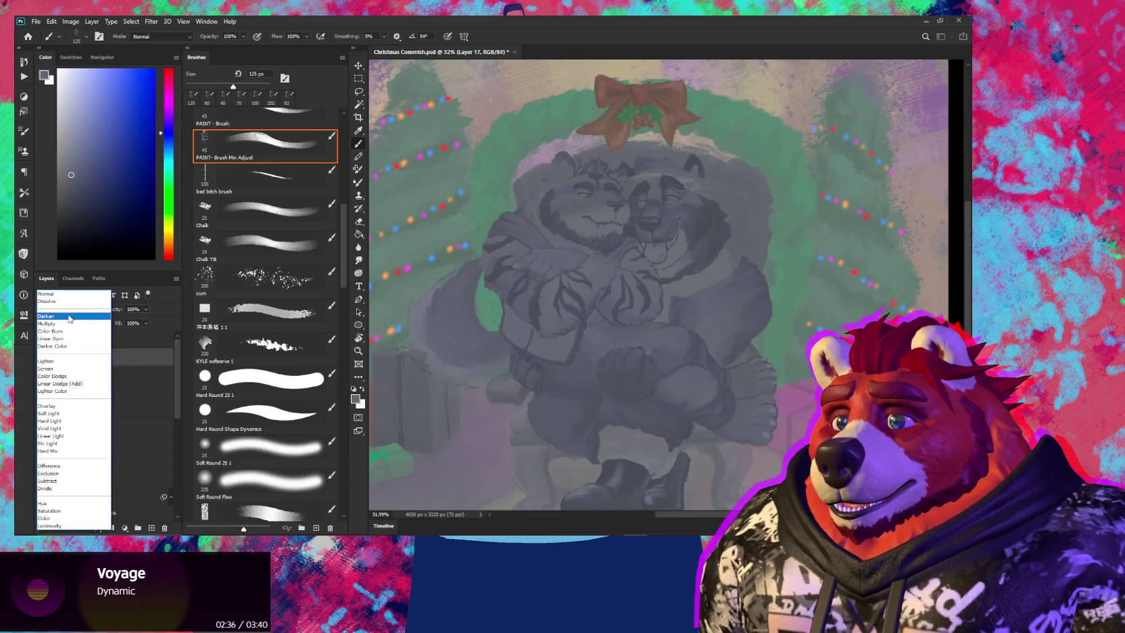
left_click(236, 324)
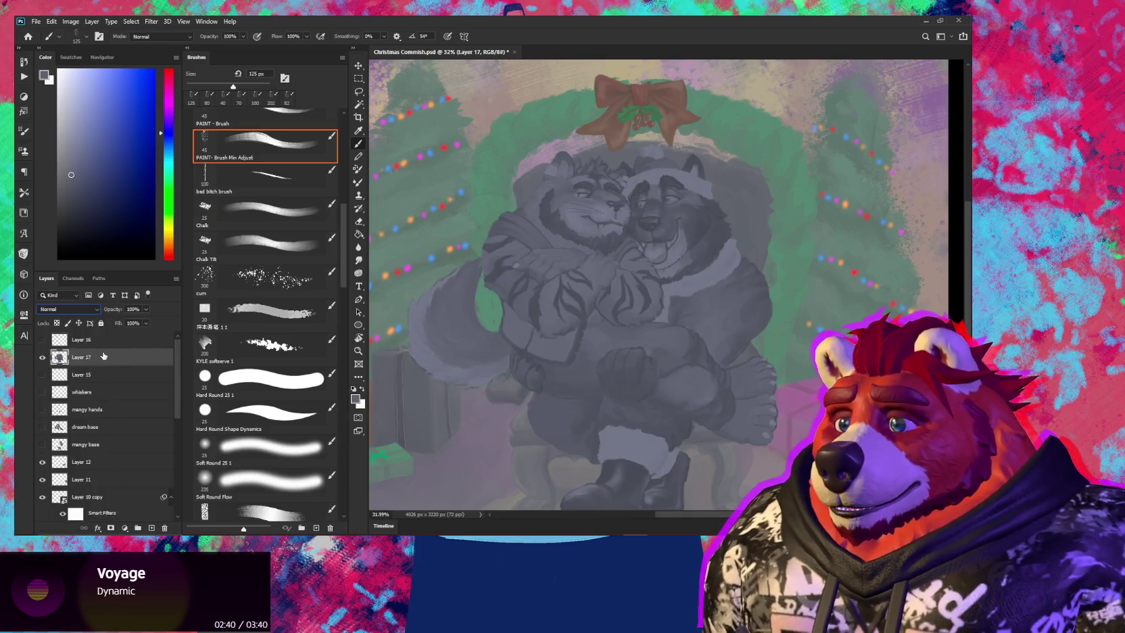
key("ctrl+z")
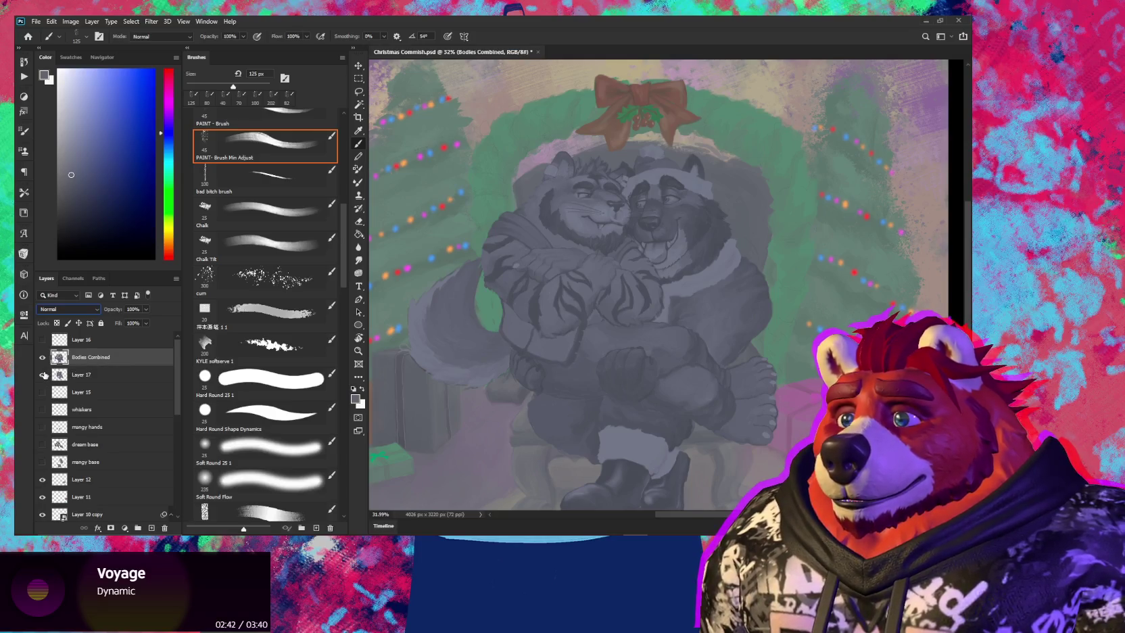
left_click(92, 374)
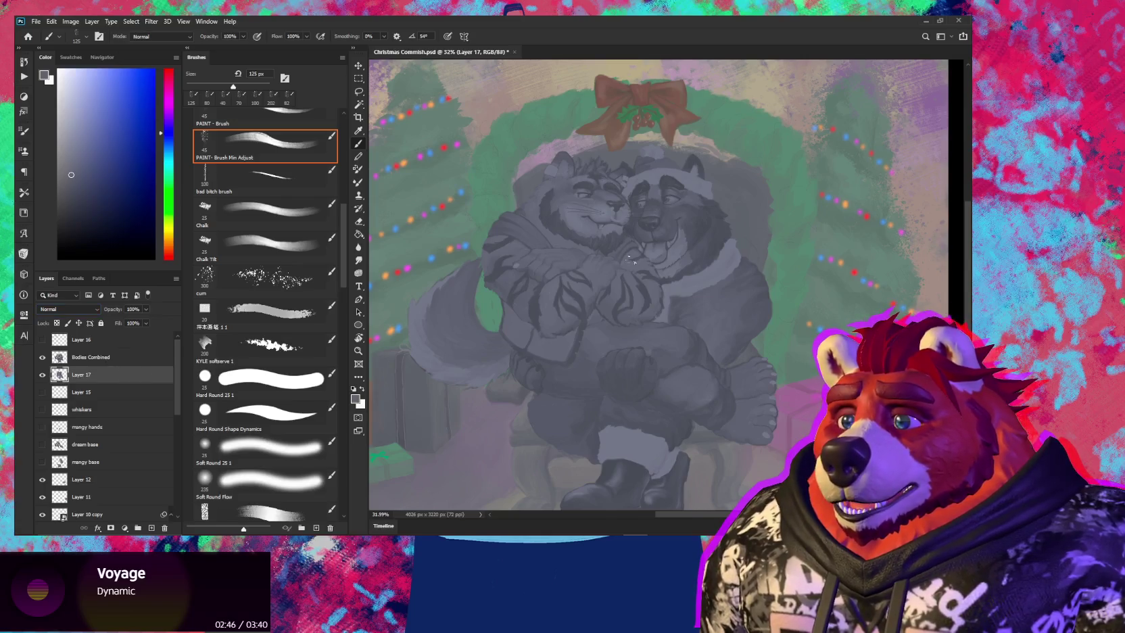
scroll(633, 260, "up", 3)
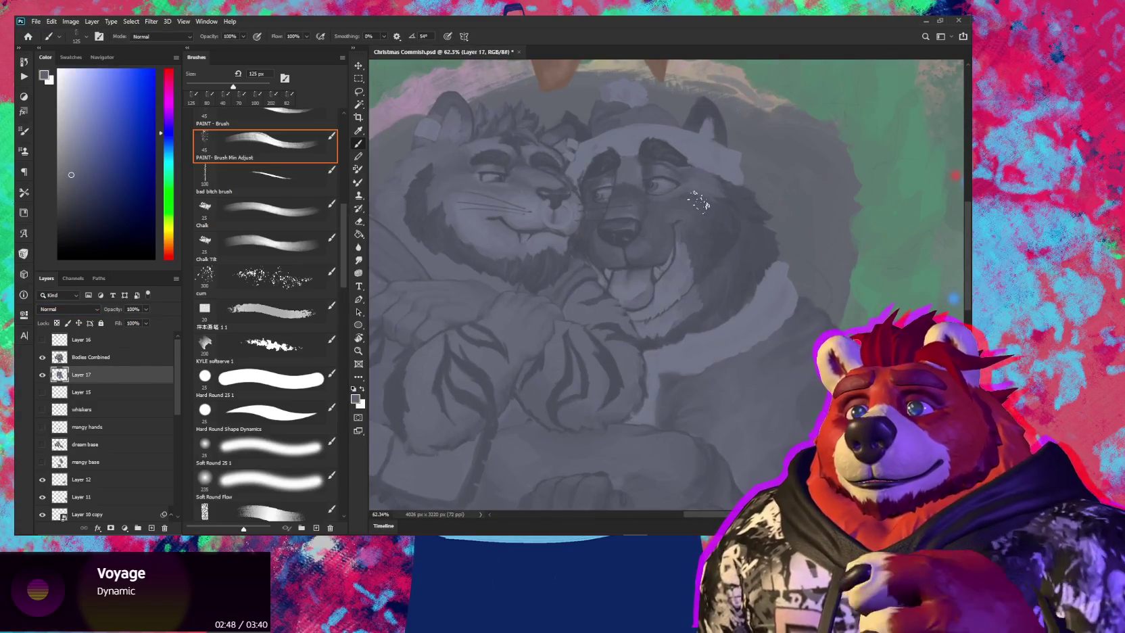
left_click(707, 156, "alt")
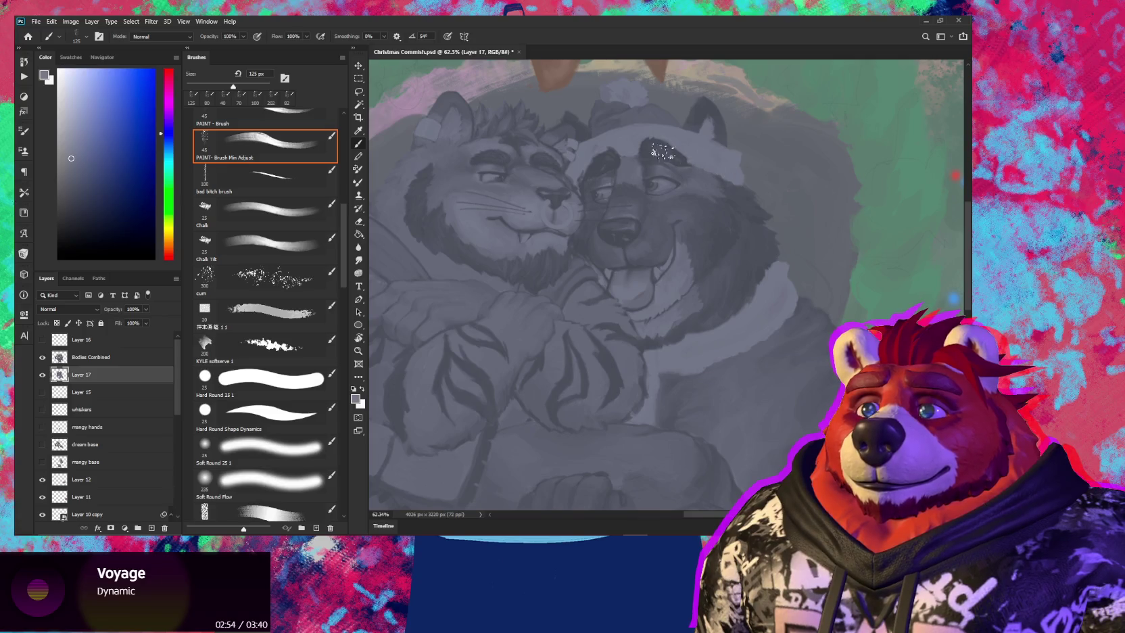
Merge Bodies Combined into Layer 17 with Darken blending, sample a darker grey, and use a 90 px brush
left_click(103, 361)
key("ctrl+e")
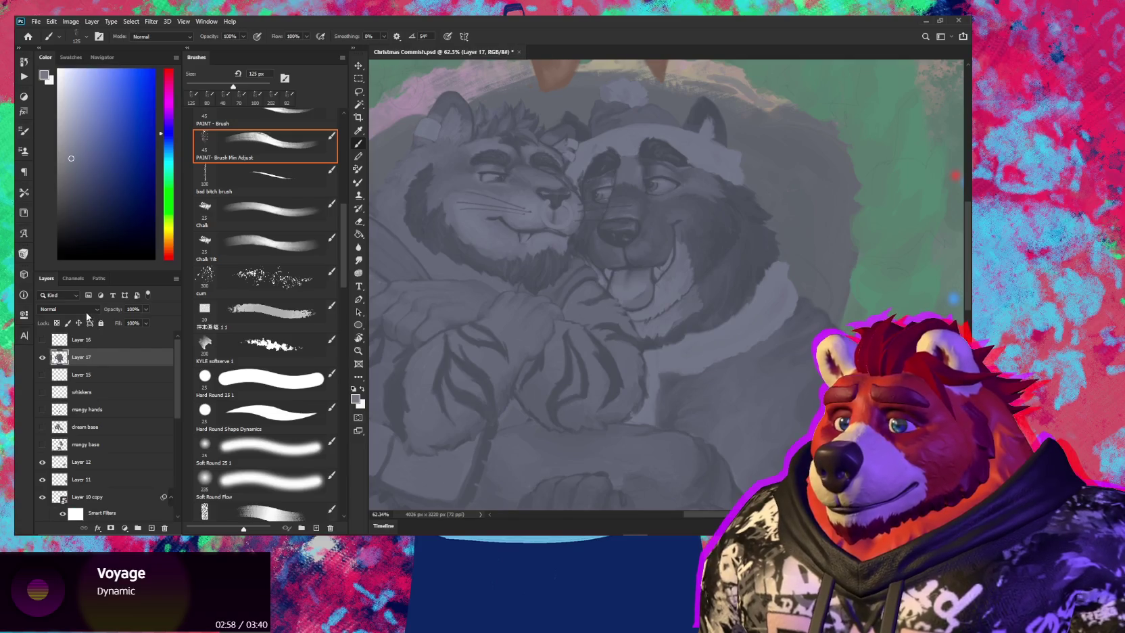
left_click(86, 311)
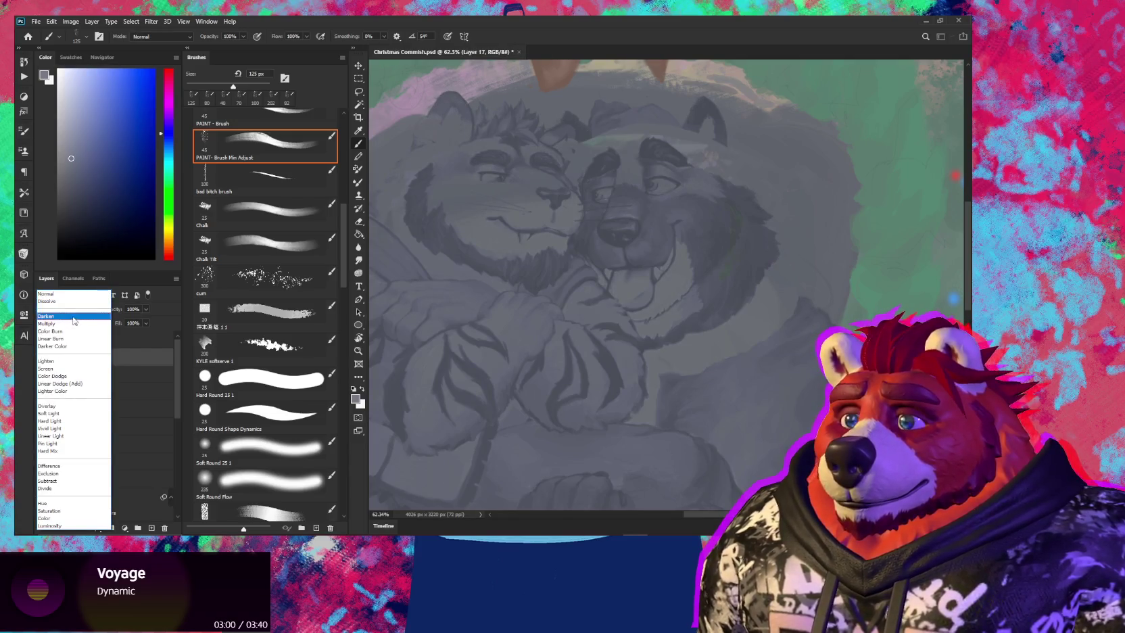
left_click(73, 320)
left_click(693, 138, "alt")
key("bracketleft")
key("bracketleft")
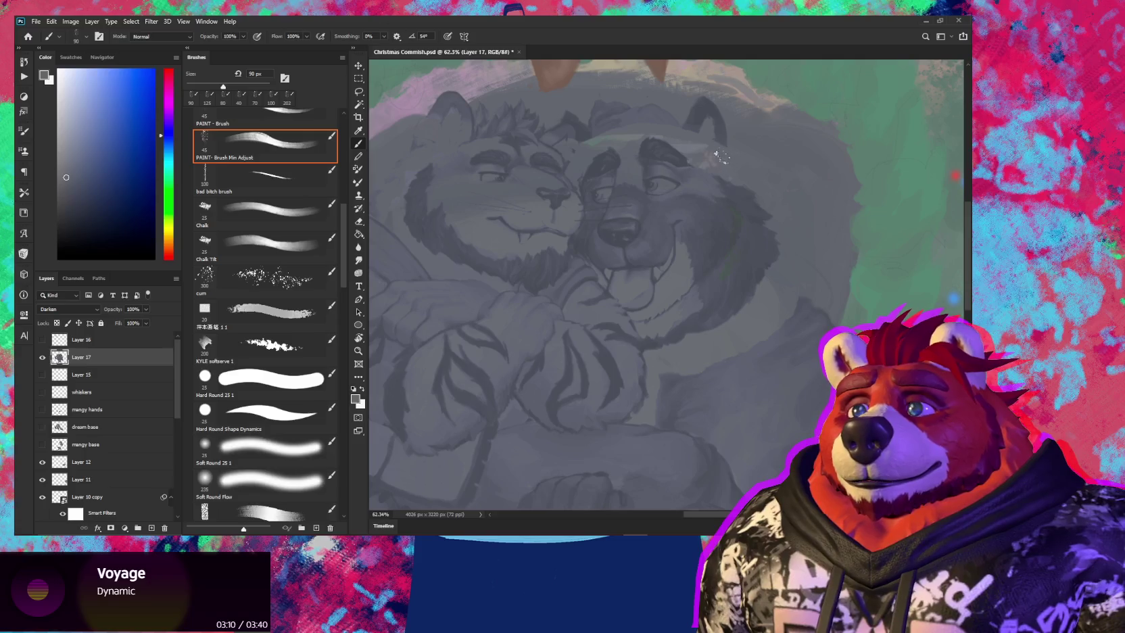
key("ctrl+shift+alt+n")
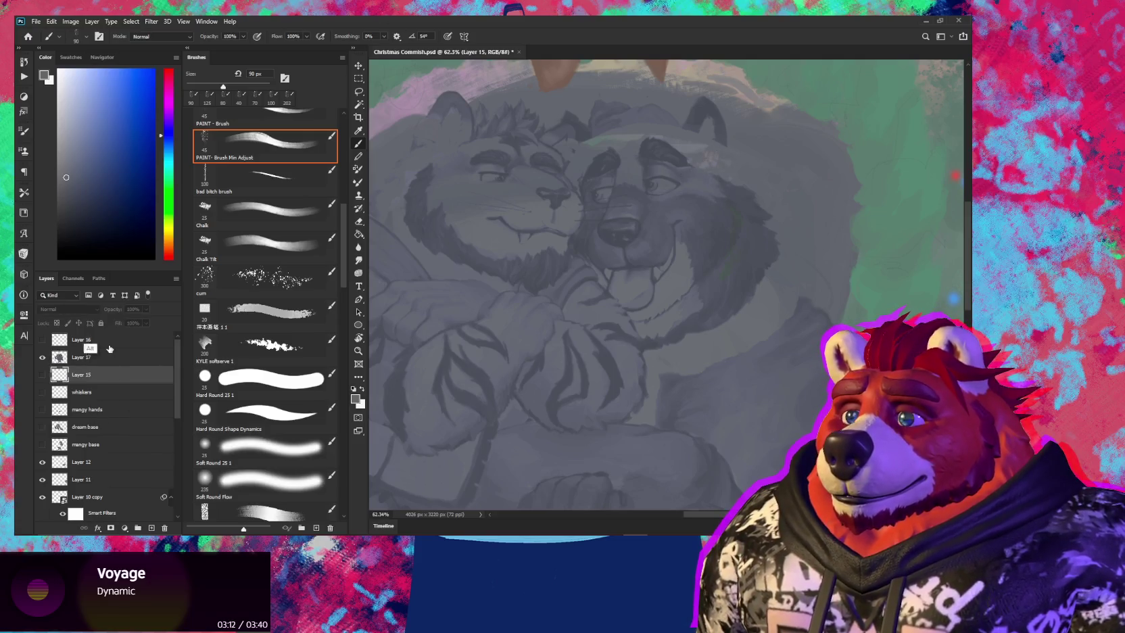
Set Layer 18 to Darken blending and sample a colour near the muzzle
left_click(80, 309)
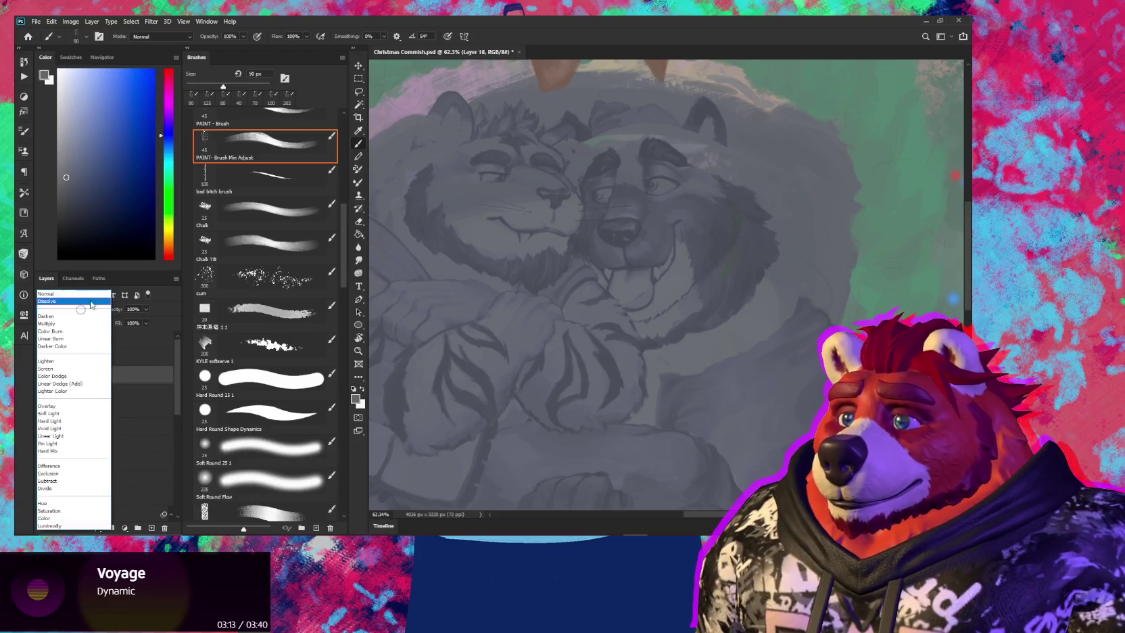
left_click(84, 316)
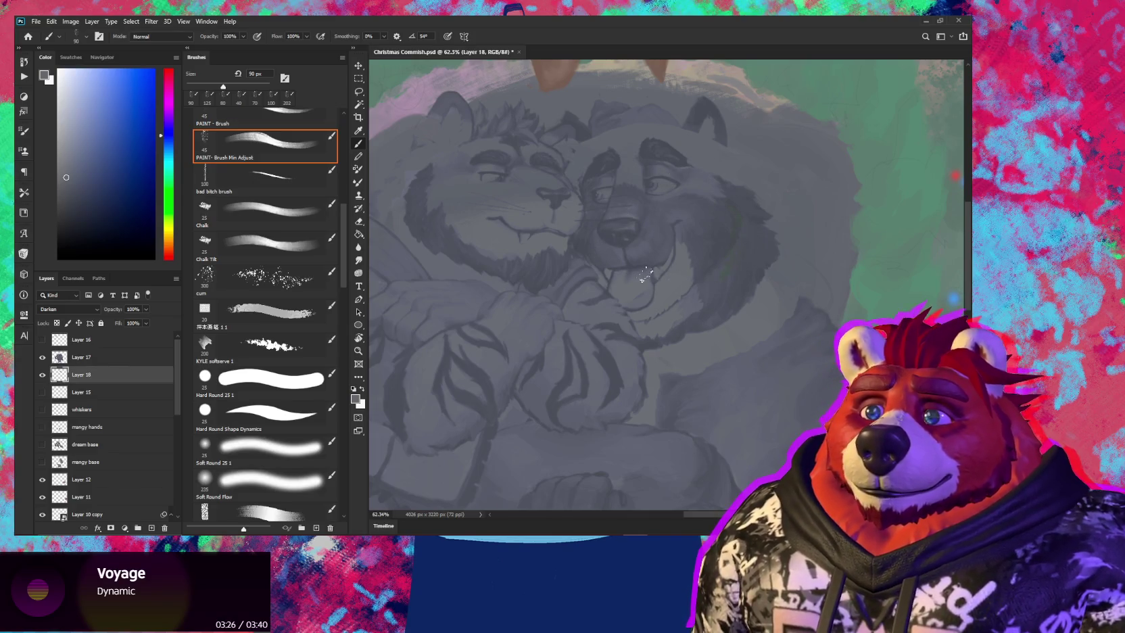
left_click(637, 289, "alt")
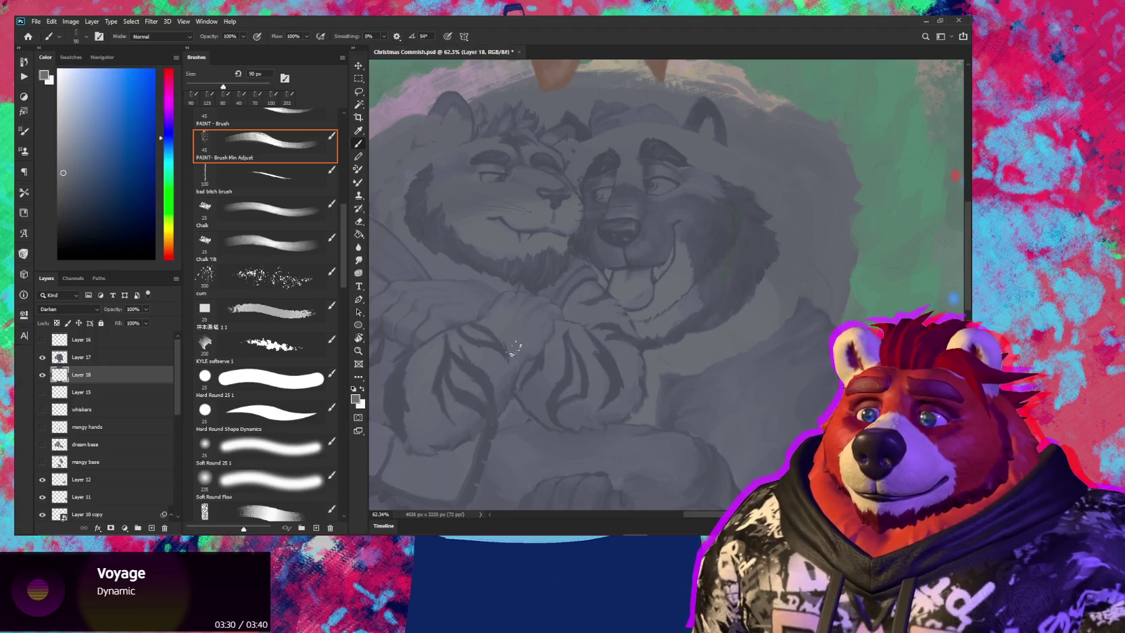
Scroll down the Layers panel and select the bg1 background layer
scroll(171, 431, "down", 4)
scroll(170, 431, "down", 2)
scroll(165, 460, "down", 2)
scroll(159, 485, "down", 2)
left_click(124, 495)
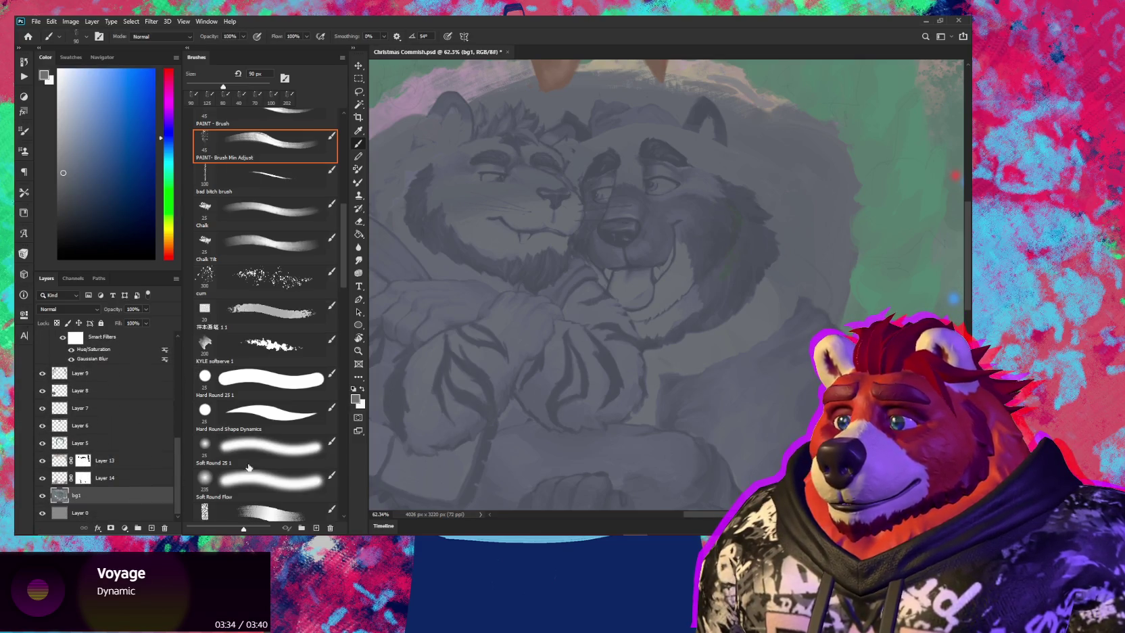
Zoom out over the painting and set Layer 18 back to Normal blending
key("e")
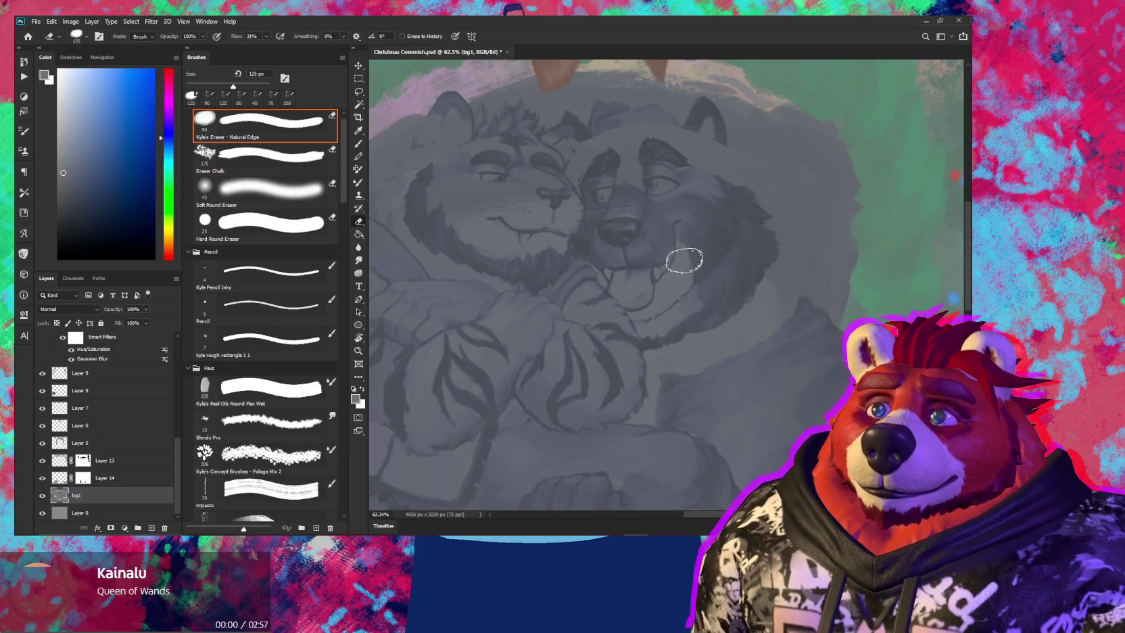
mouse_move(735, 244)
left_mouse_down()
mouse_move(681, 264)
mouse_move(700, 264)
left_mouse_up()
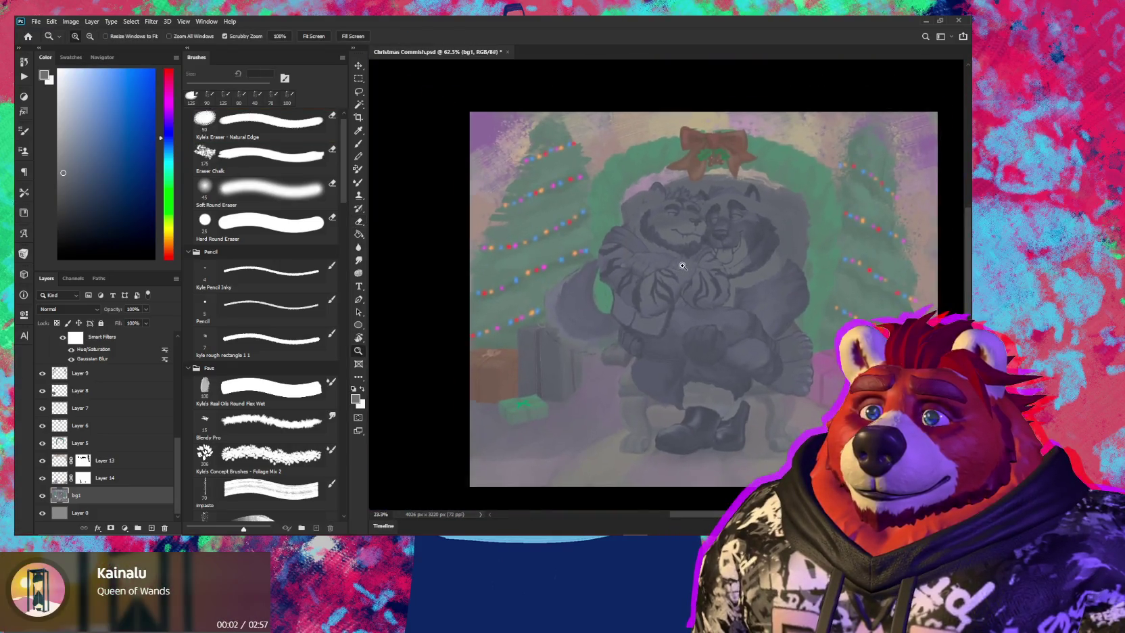
key("e")
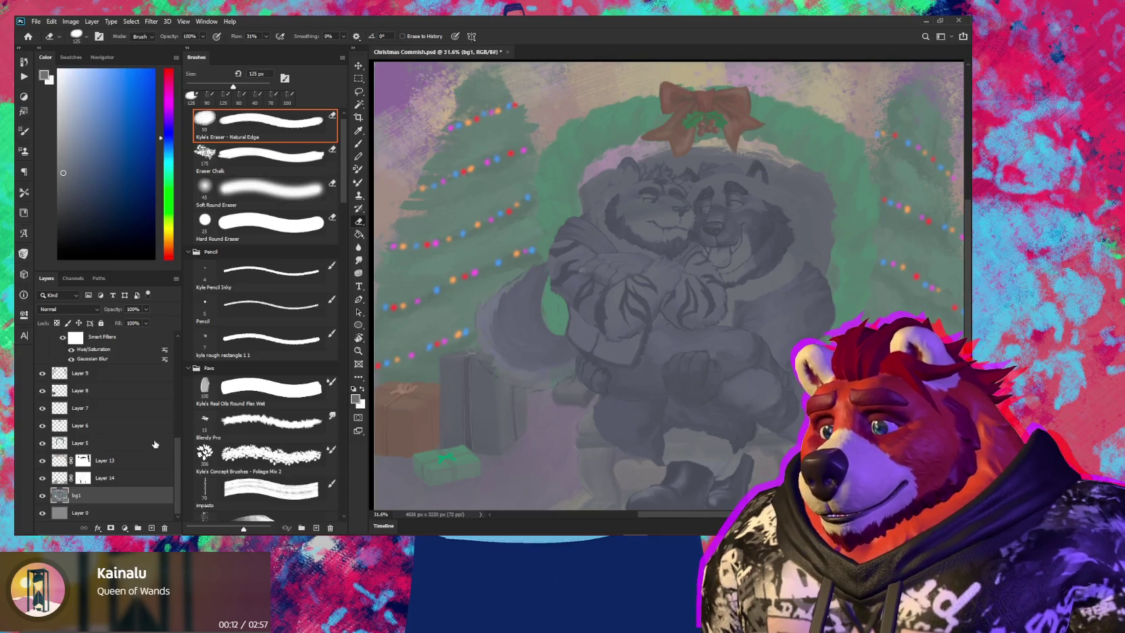
scroll(132, 473, "up", 5)
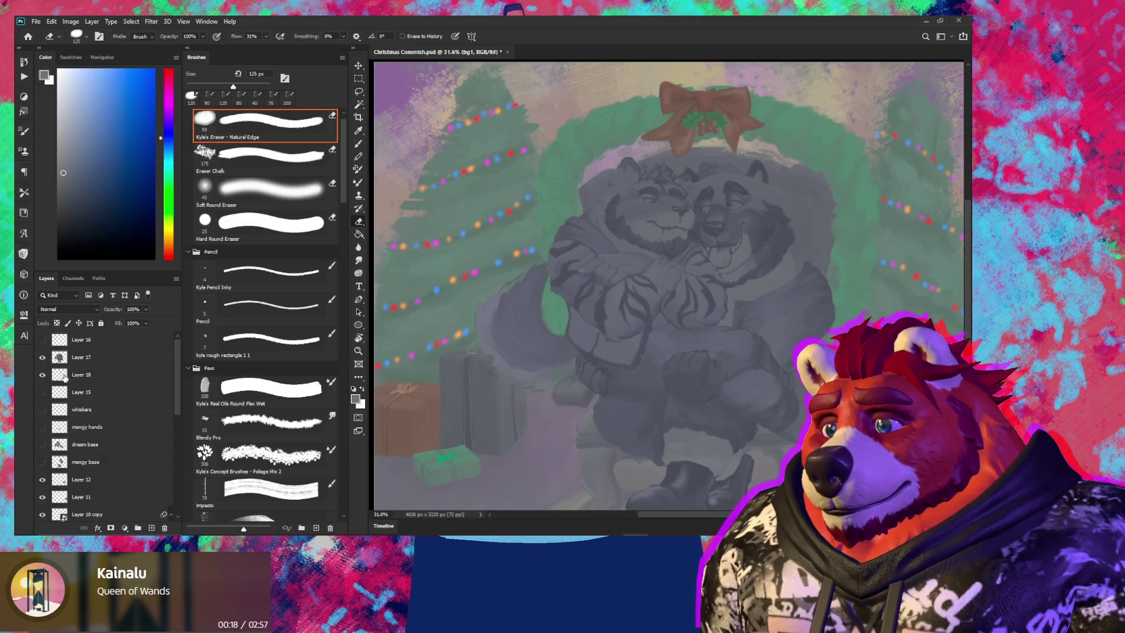
left_click(102, 361)
left_click(78, 313)
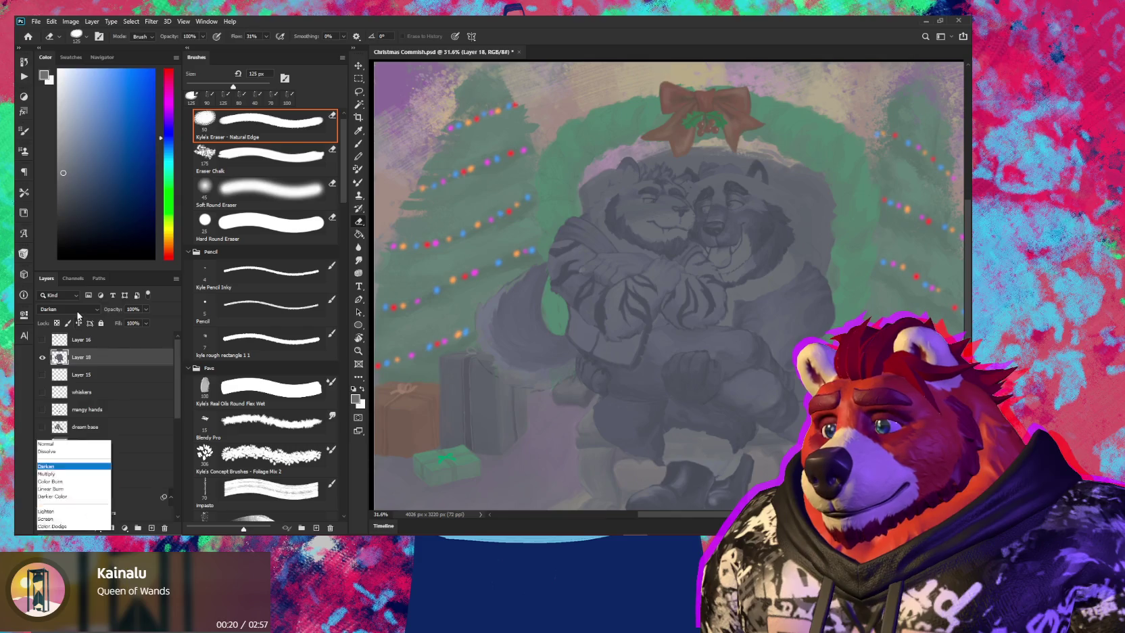
left_click(66, 295)
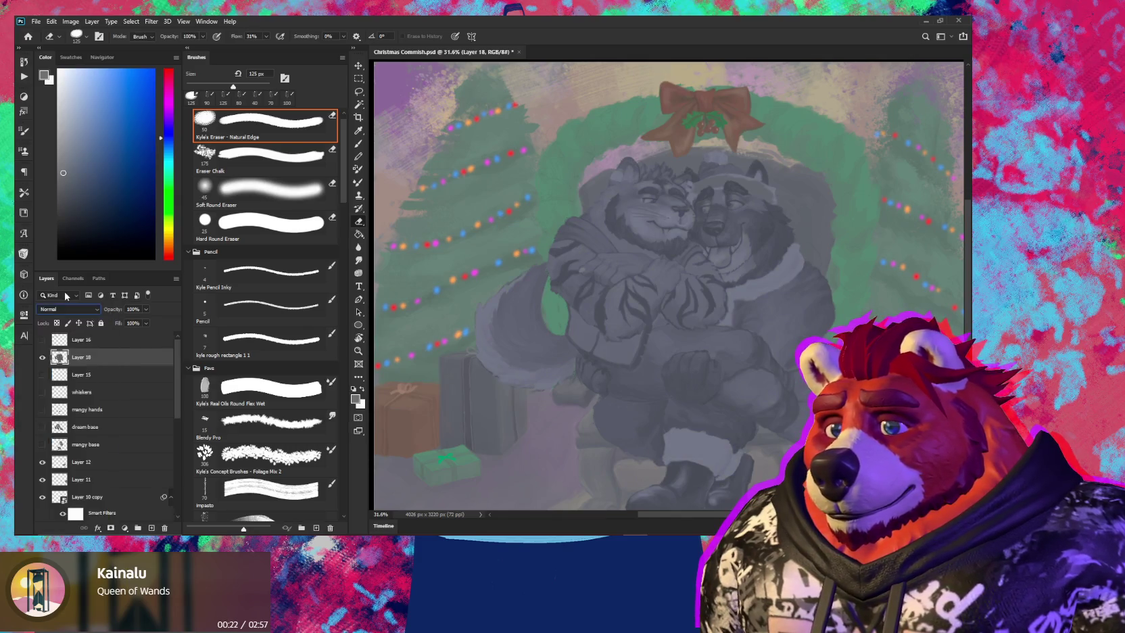
Briefly solo Layer 18 and undo, then solo Layer 17 to show only the grey characters
left_click(43, 356, "alt")
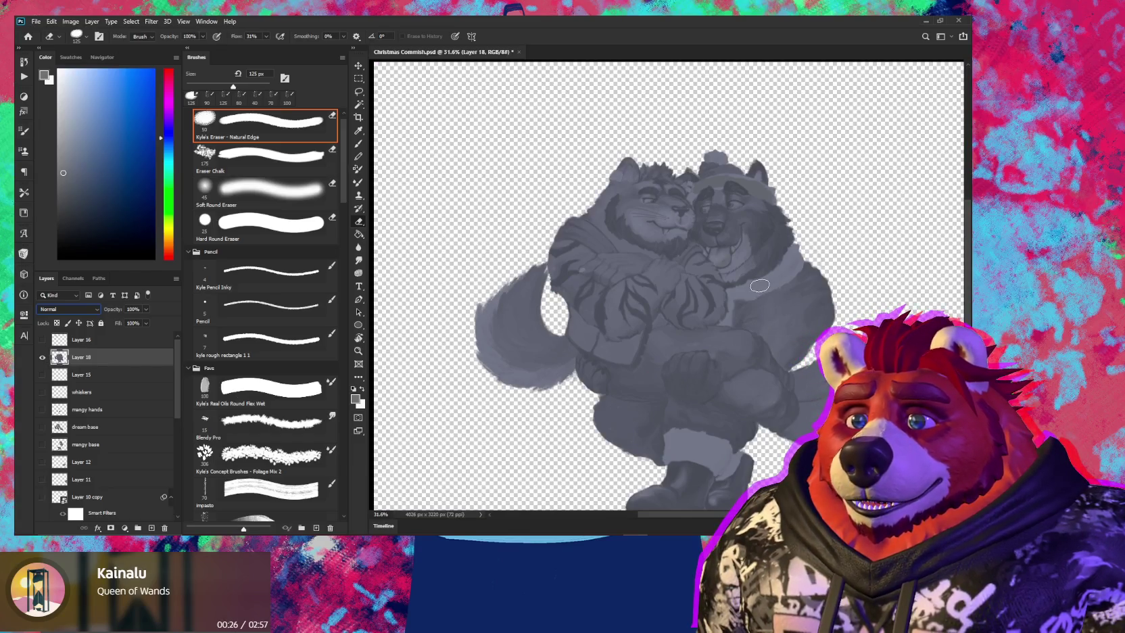
key("ctrl+z")
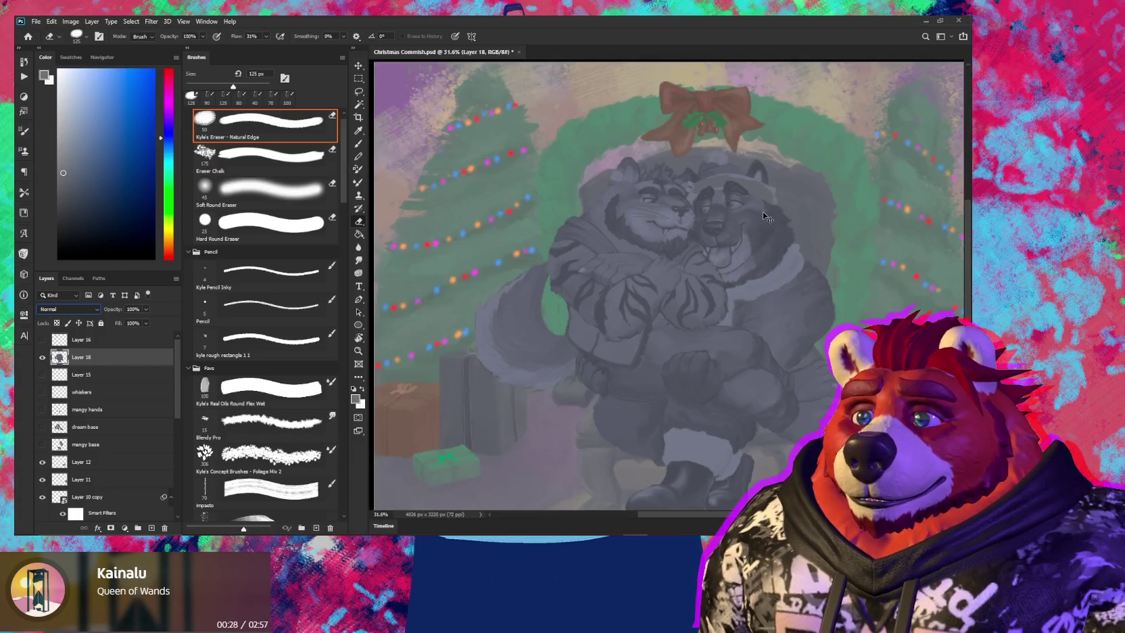
key("ctrl+z")
key("ctrl+z")
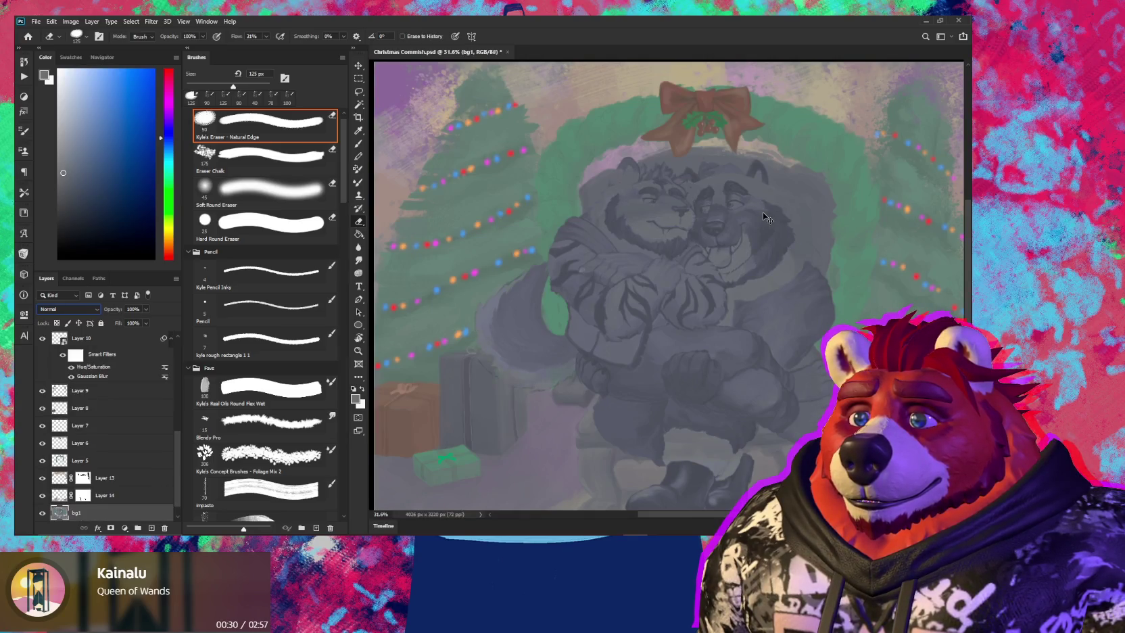
scroll(179, 433, "up", 3)
scroll(184, 414, "up", 5)
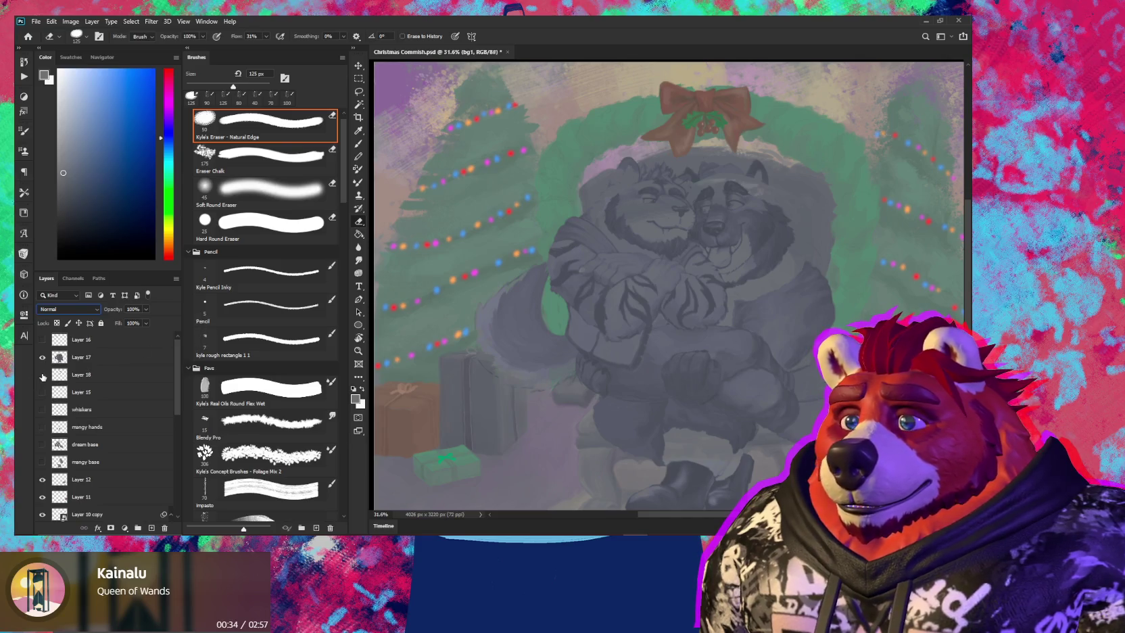
left_click(101, 357)
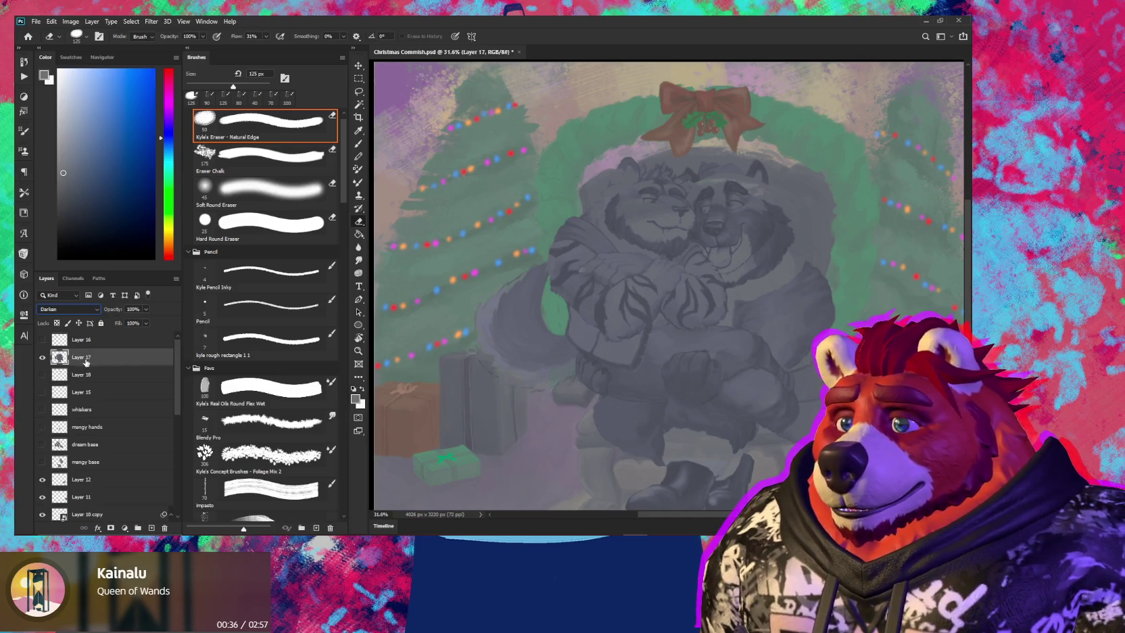
left_click(42, 357, "alt")
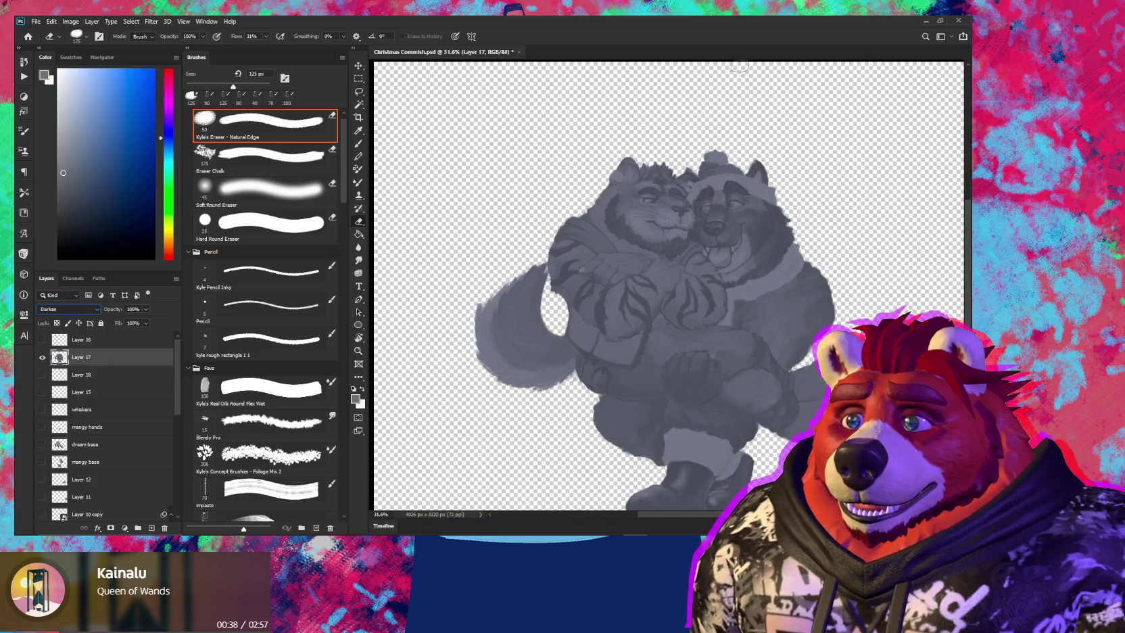
scroll(612, 351, "down", 3)
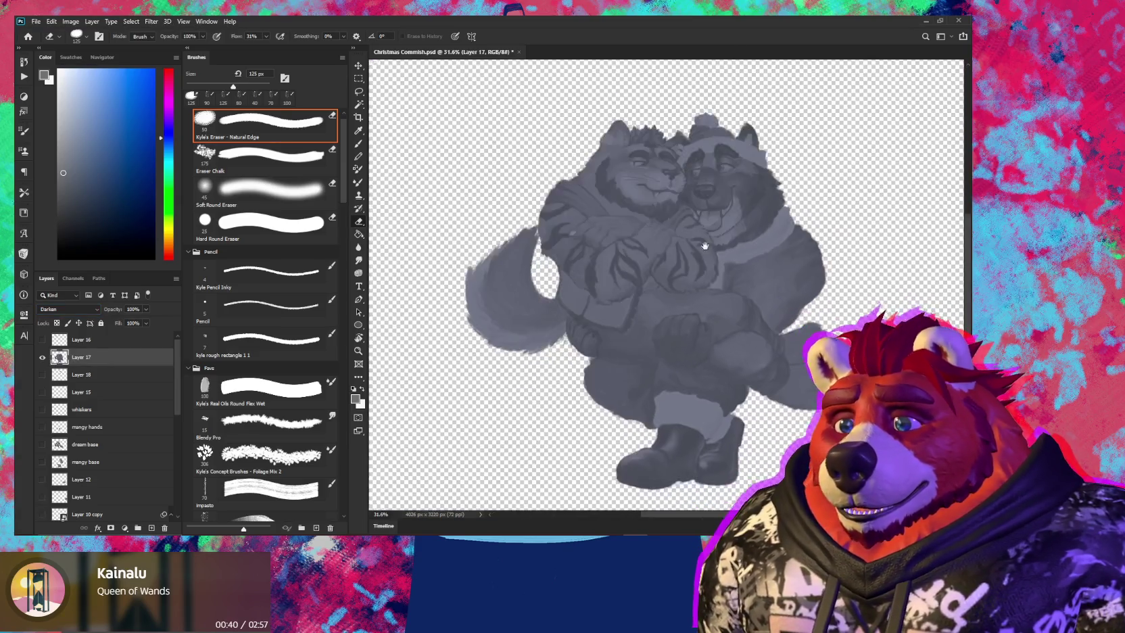
Magic Wand-select the transparent area around the characters with Tolerance 141
key("w")
left_click(414, 264)
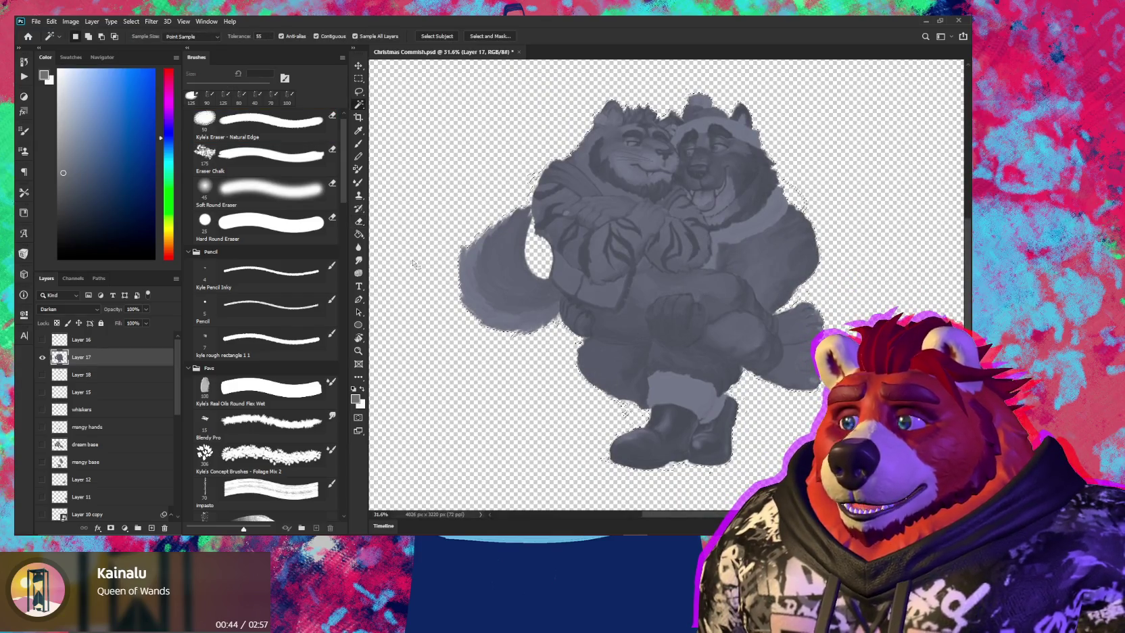
type("141")
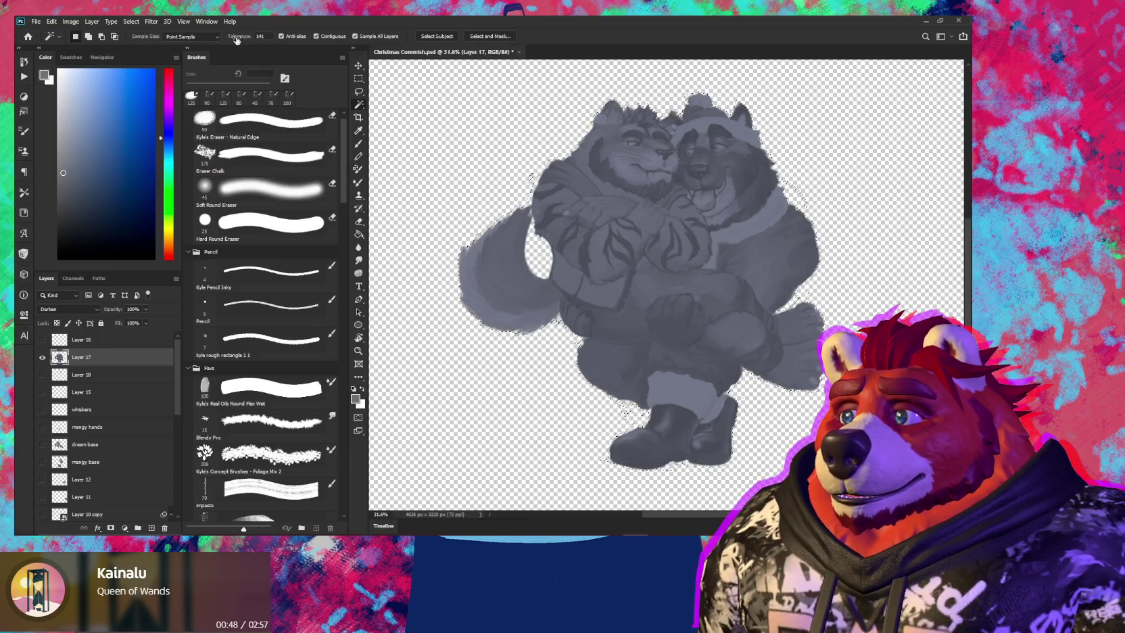
key("Return")
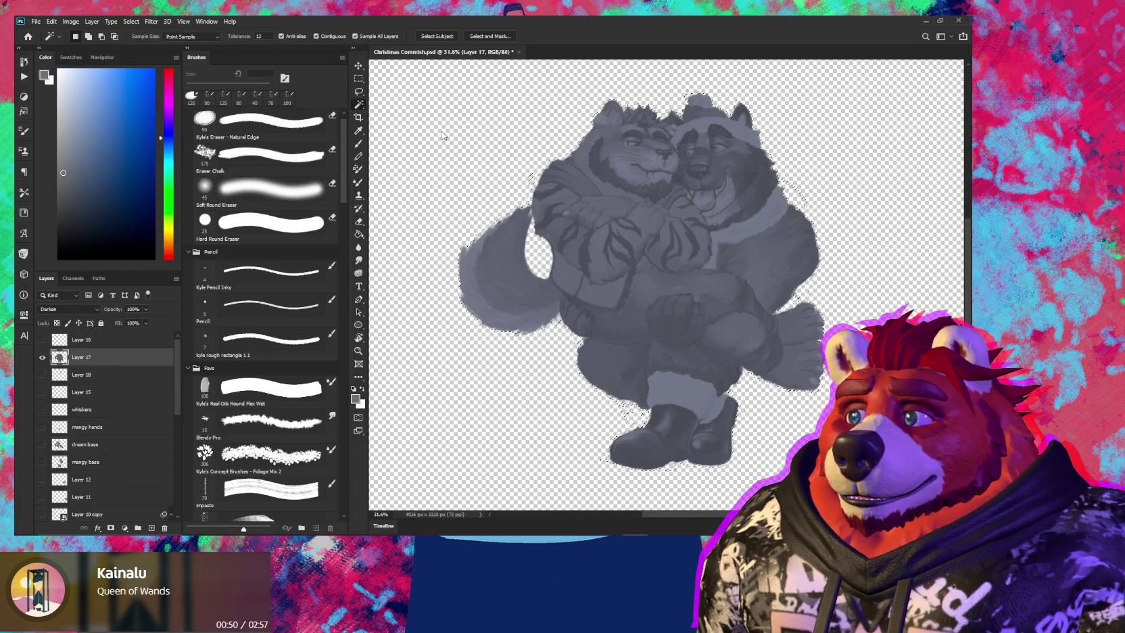
scroll(604, 421, "up", 3)
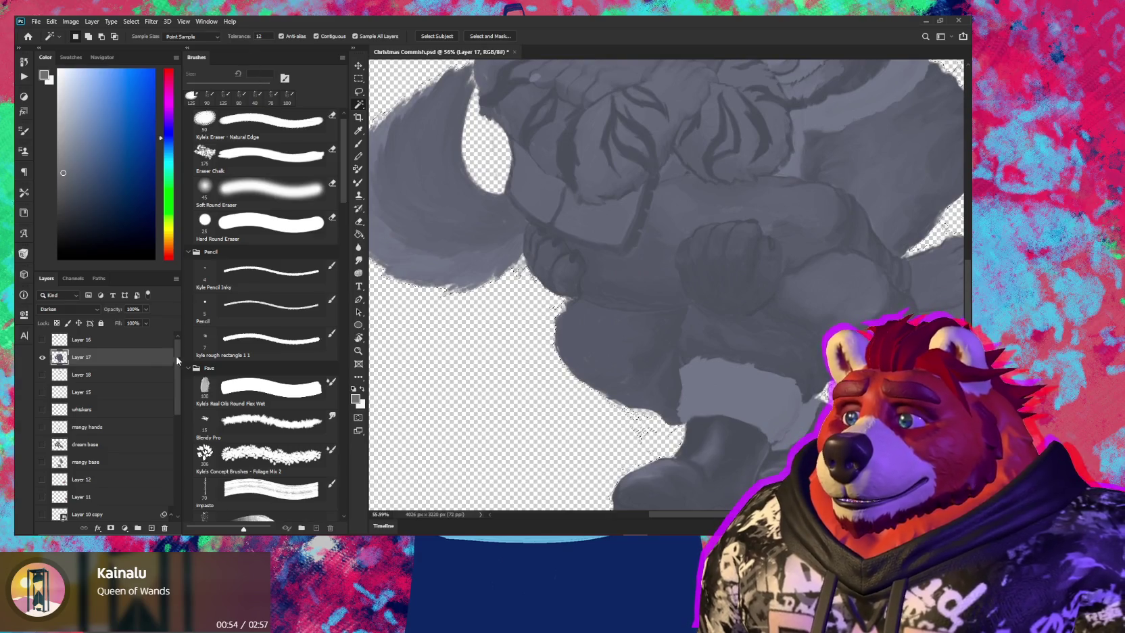
scroll(180, 466, "down", 5)
Show the grey Layer 0 backdrop and add the arm-tail gap to the selection
left_click(42, 512)
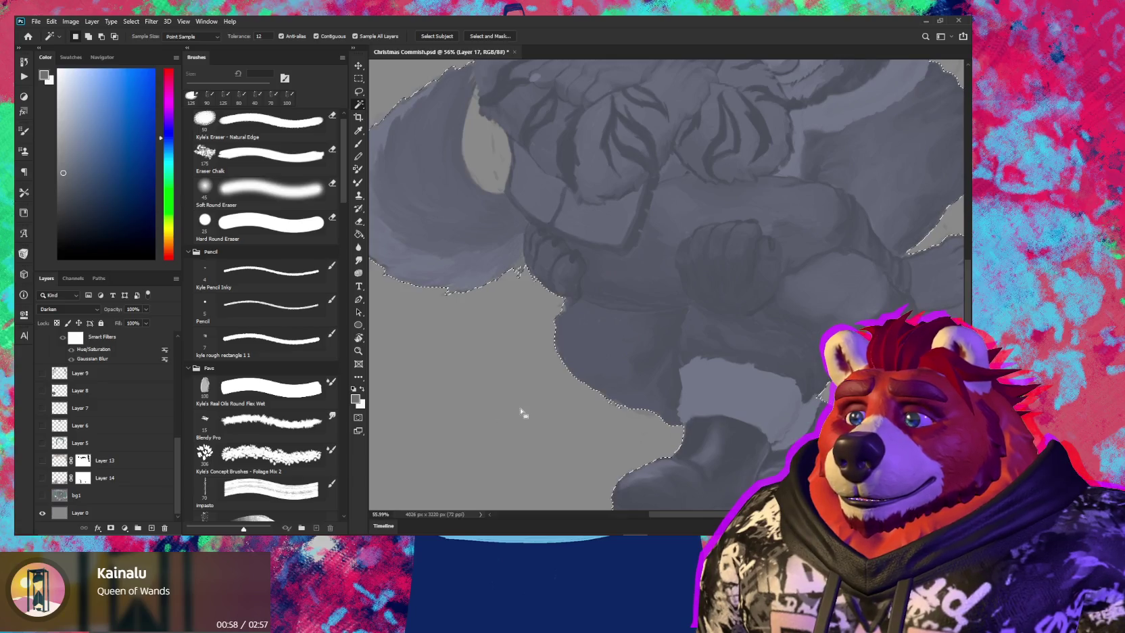
scroll(527, 406, "down", 1)
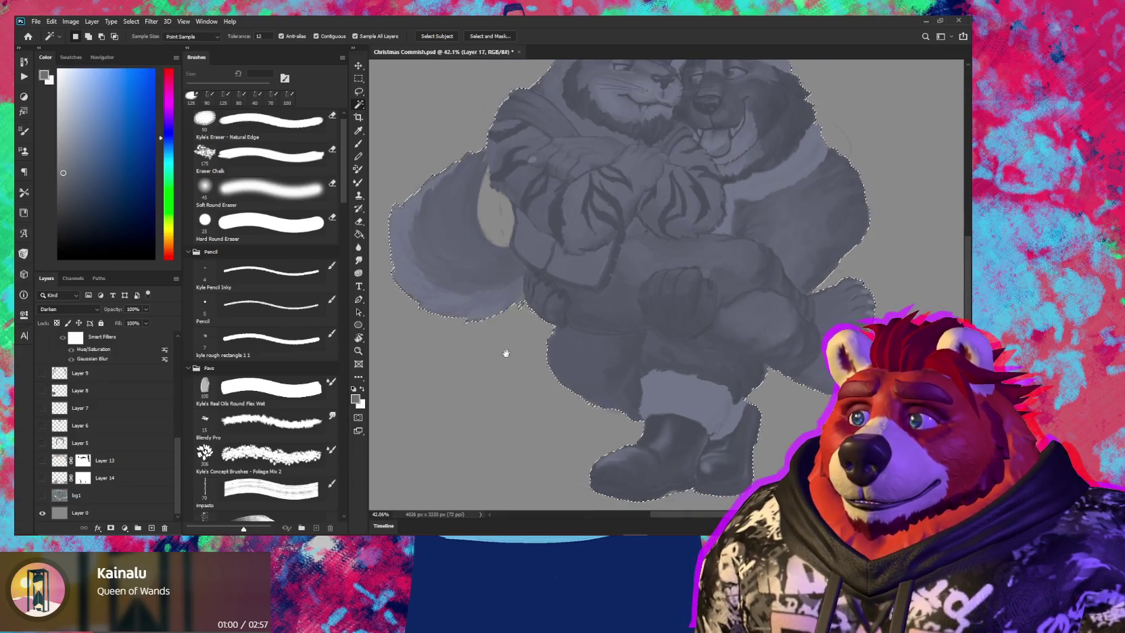
left_click_drag(505, 352, 489, 397)
left_click(471, 257, "shift")
left_click_drag(497, 283, 465, 319)
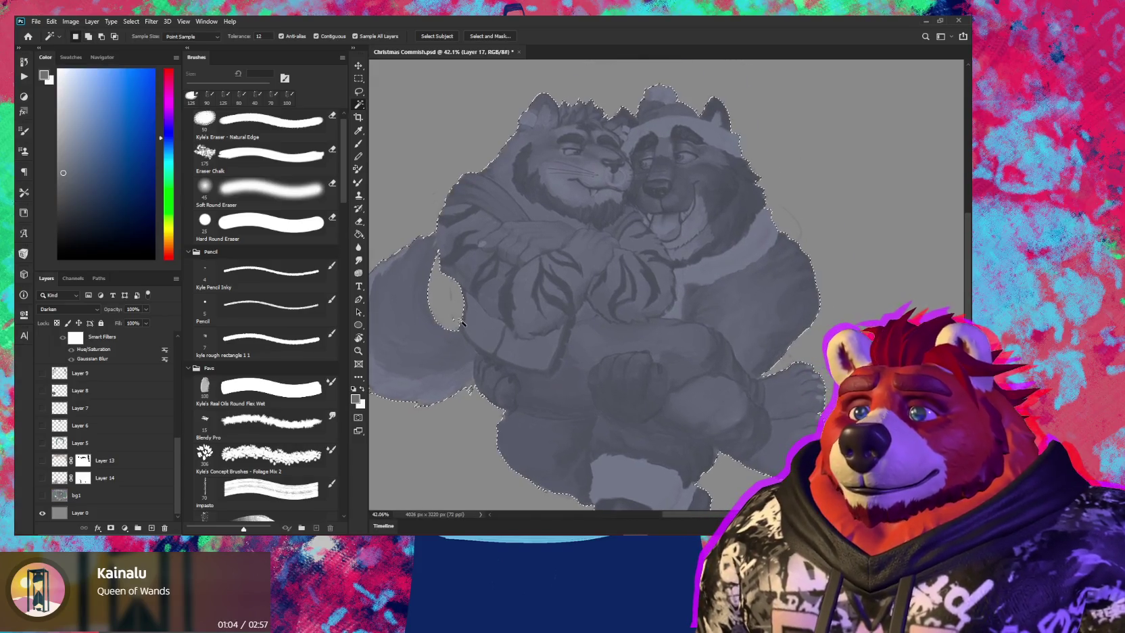
left_click_drag(565, 338, 555, 248)
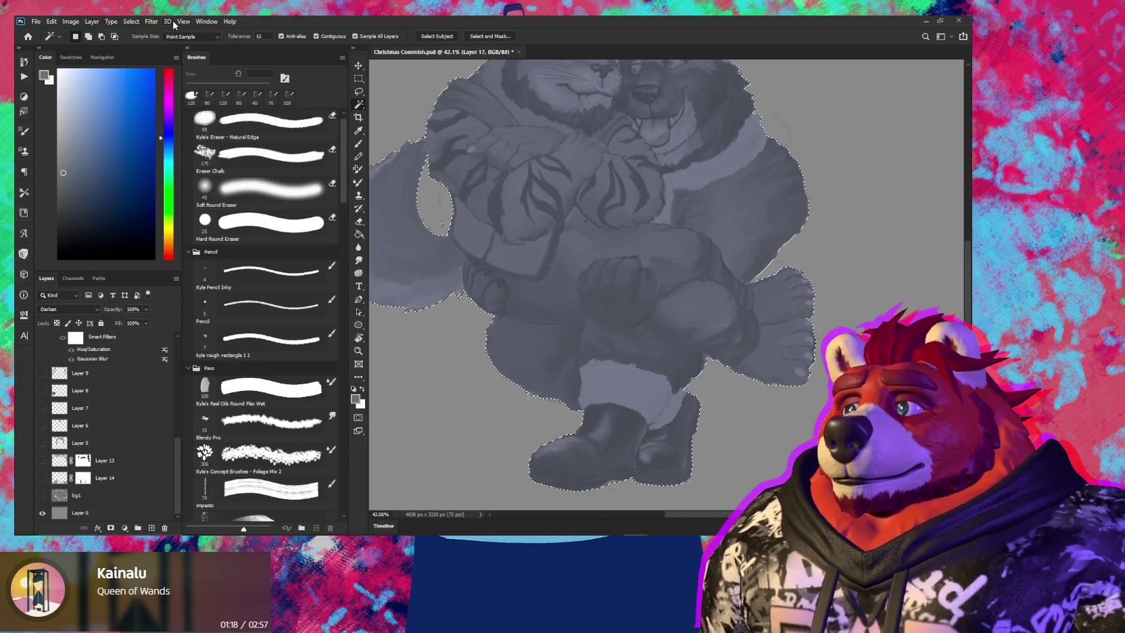
left_click(150, 22)
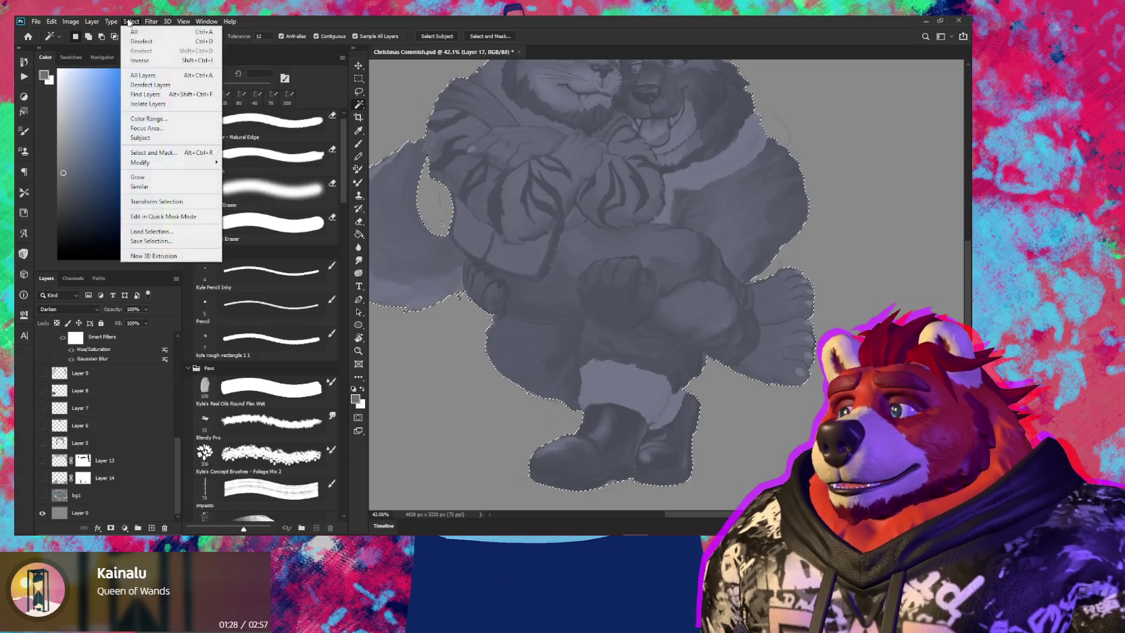
mouse_move(140, 162)
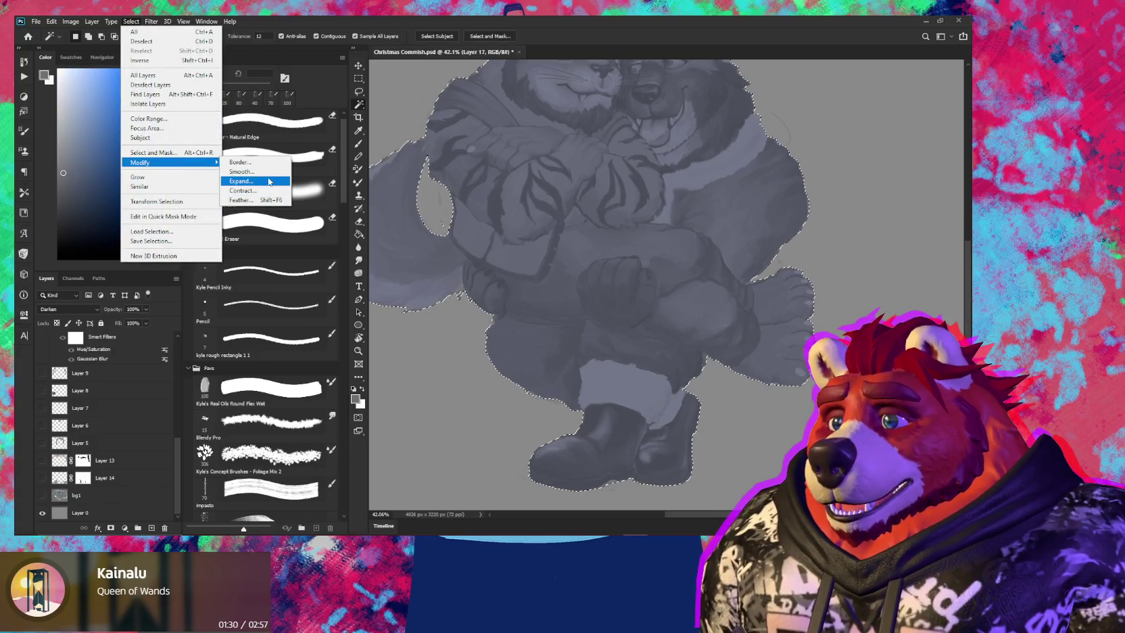
Expand the selection around the embracing pair by 5 pixels instead of contracting it
left_click(263, 190)
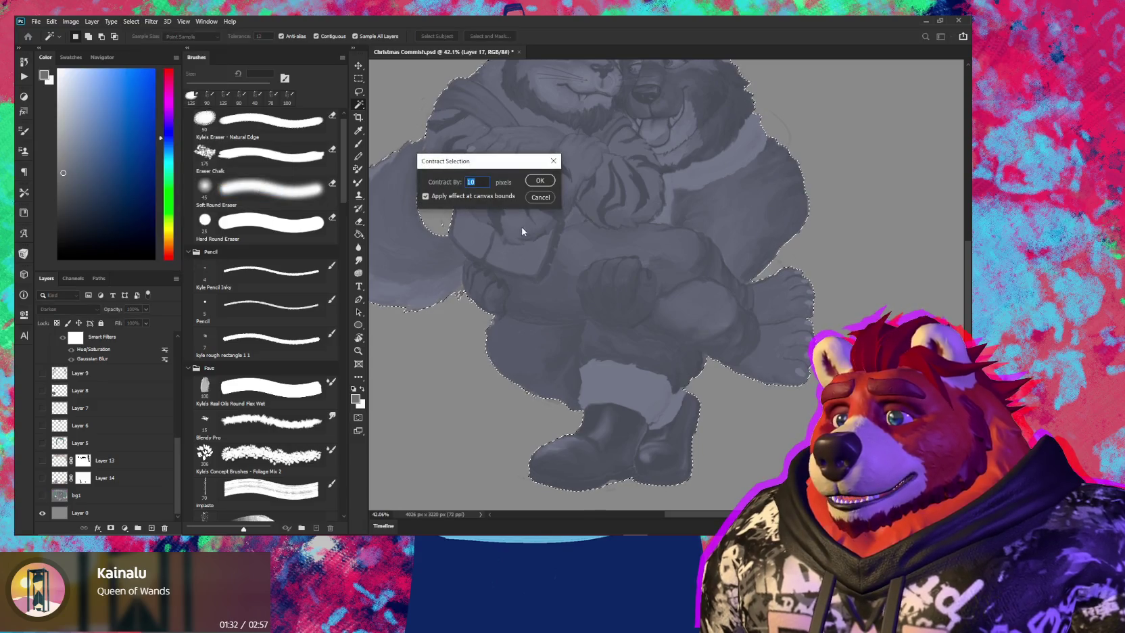
left_click(541, 181)
left_click(131, 21)
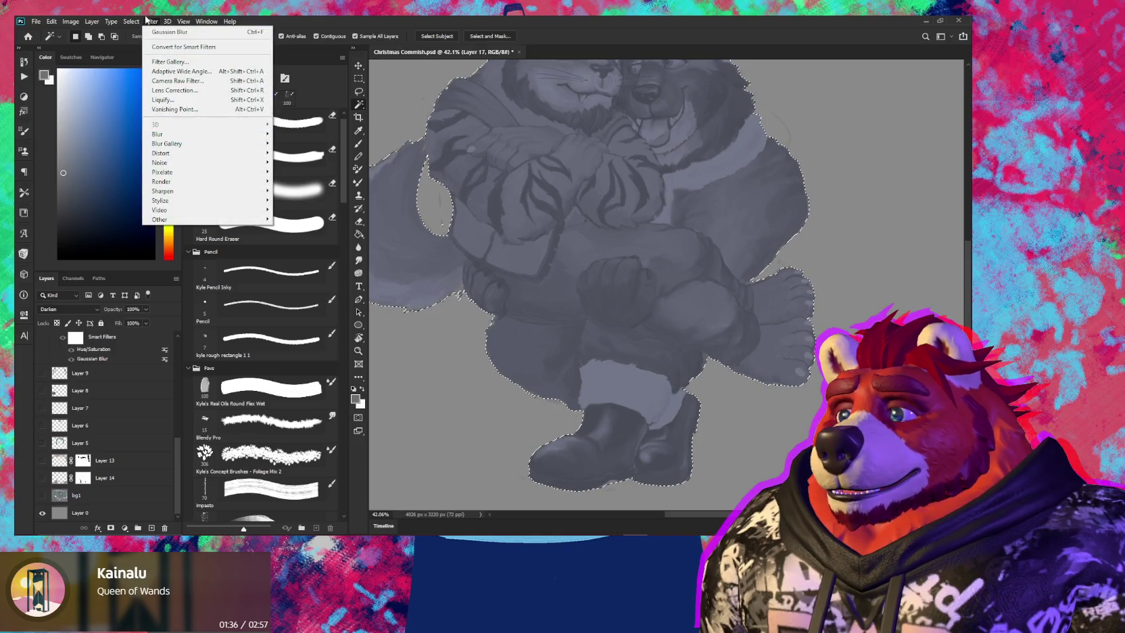
left_click(125, 32)
left_click(131, 21)
mouse_move(141, 162)
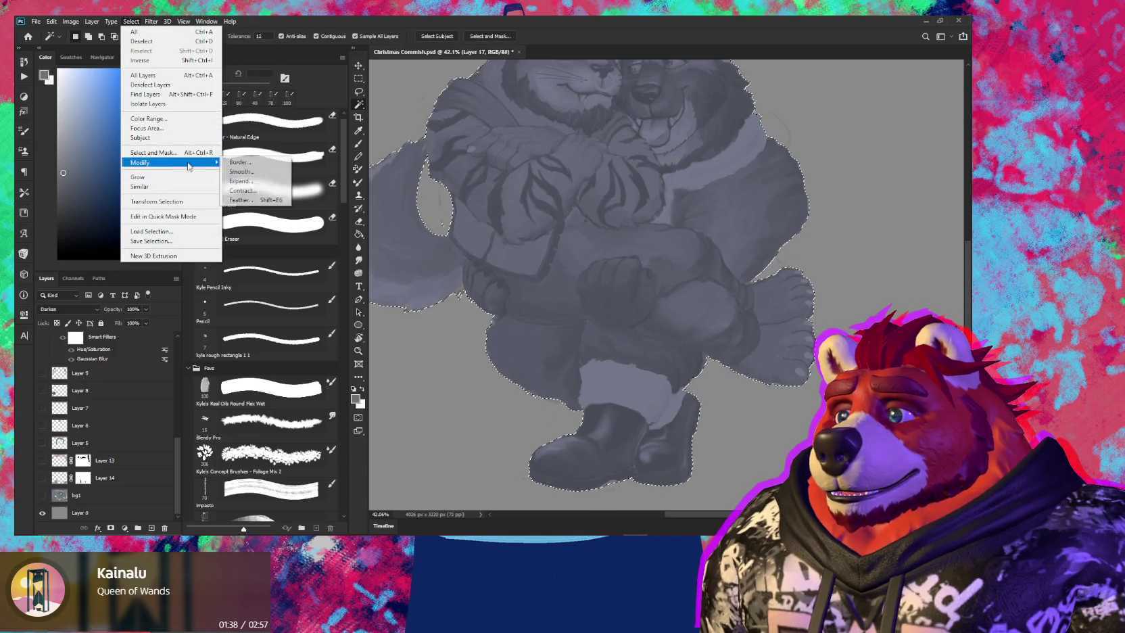
left_click(280, 182)
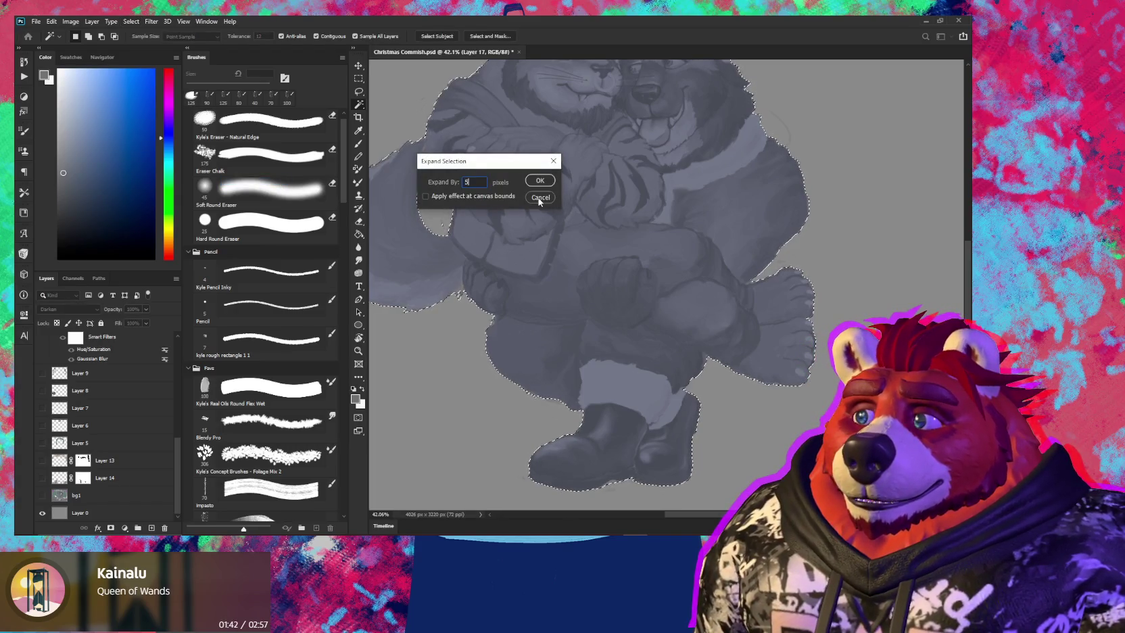
key("Return")
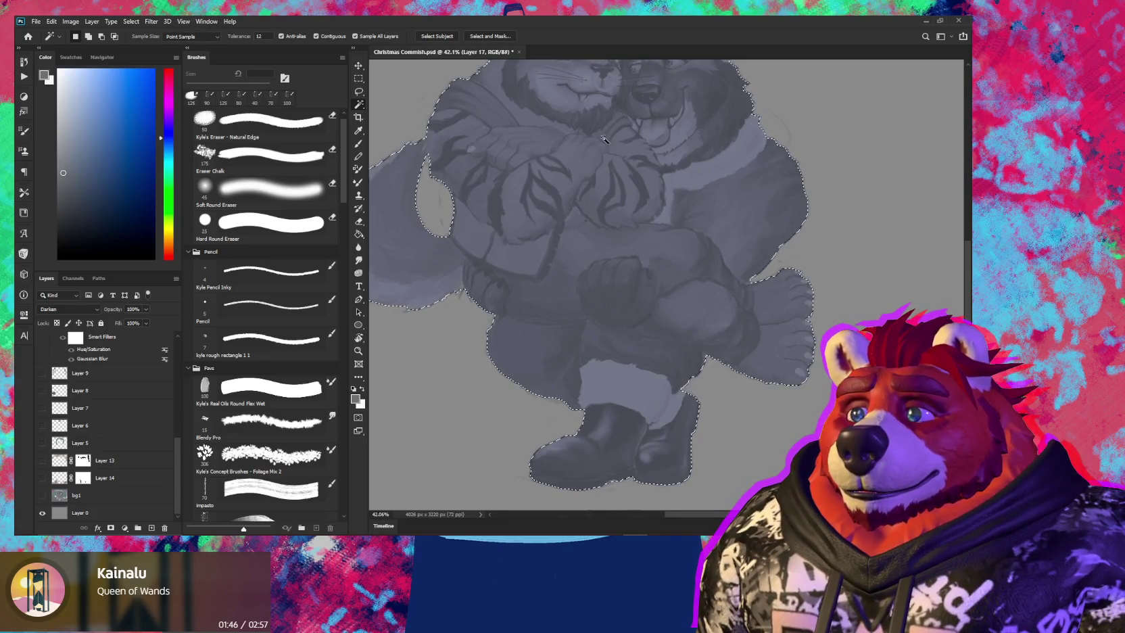
mouse_move(579, 279)
left_mouse_down()
mouse_move(623, 335)
mouse_move(519, 359)
left_mouse_up()
Invert the selection to cover the characters and create the new empty Layer 19
scroll(519, 359, "down", 5)
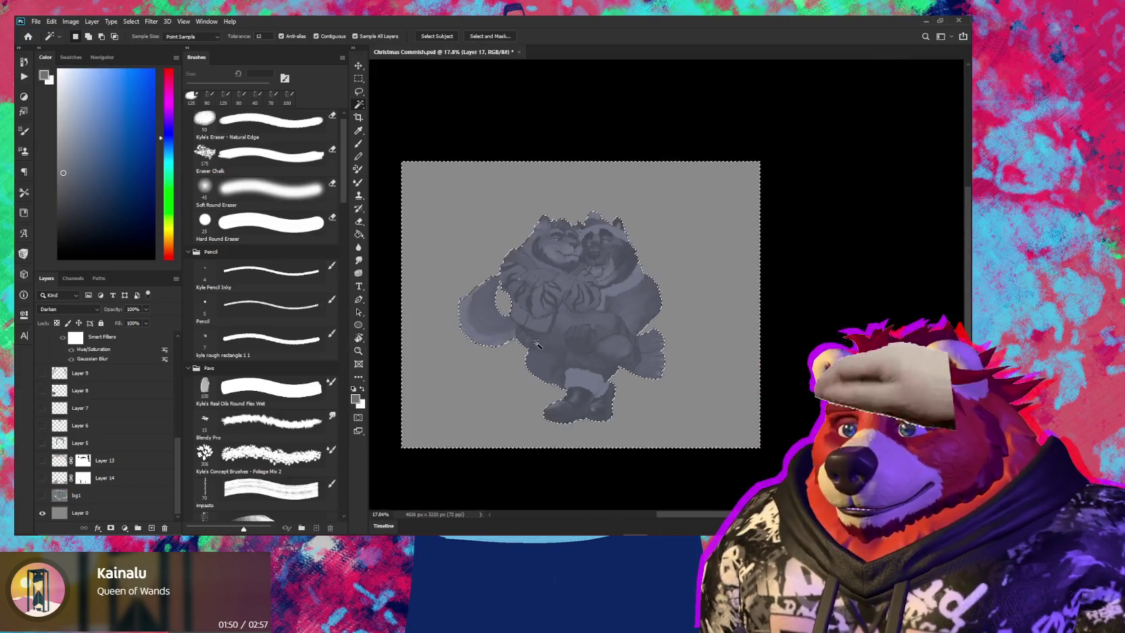
key("ctrl+shift+i")
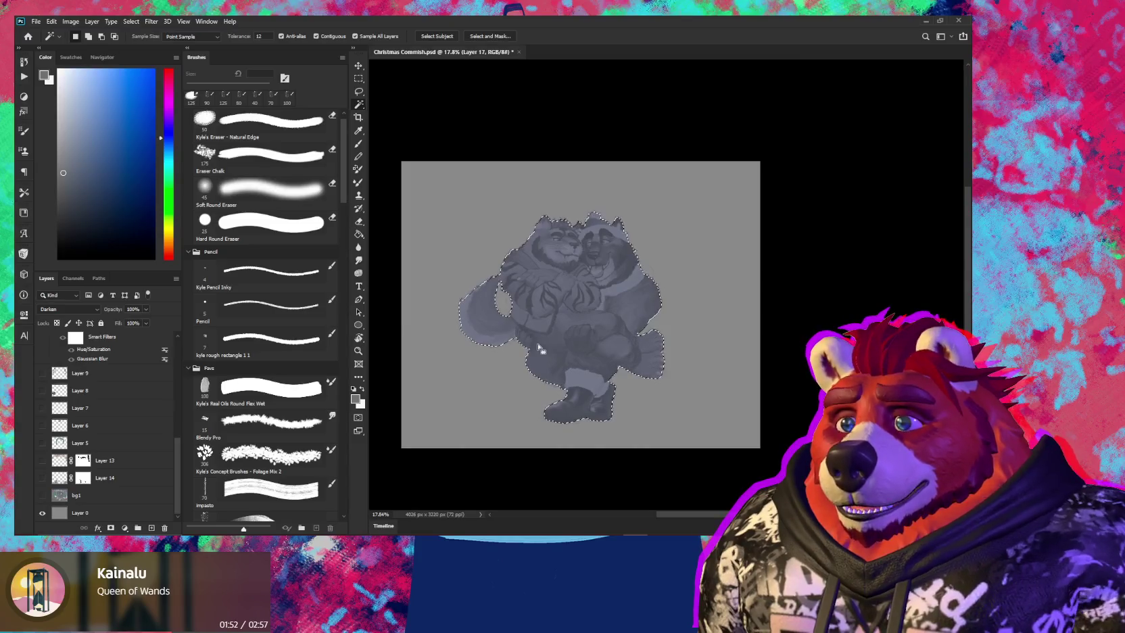
scroll(263, 378, "up", 1)
scroll(108, 405, "up", 6)
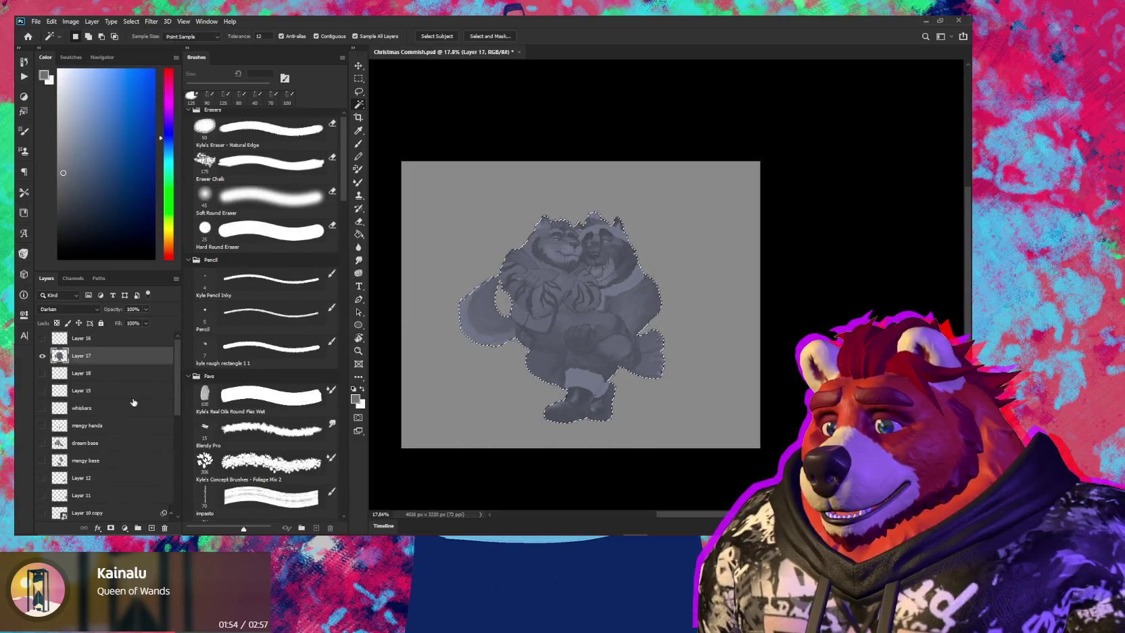
key("ctrl+shift+alt+n")
key("shift+F5")
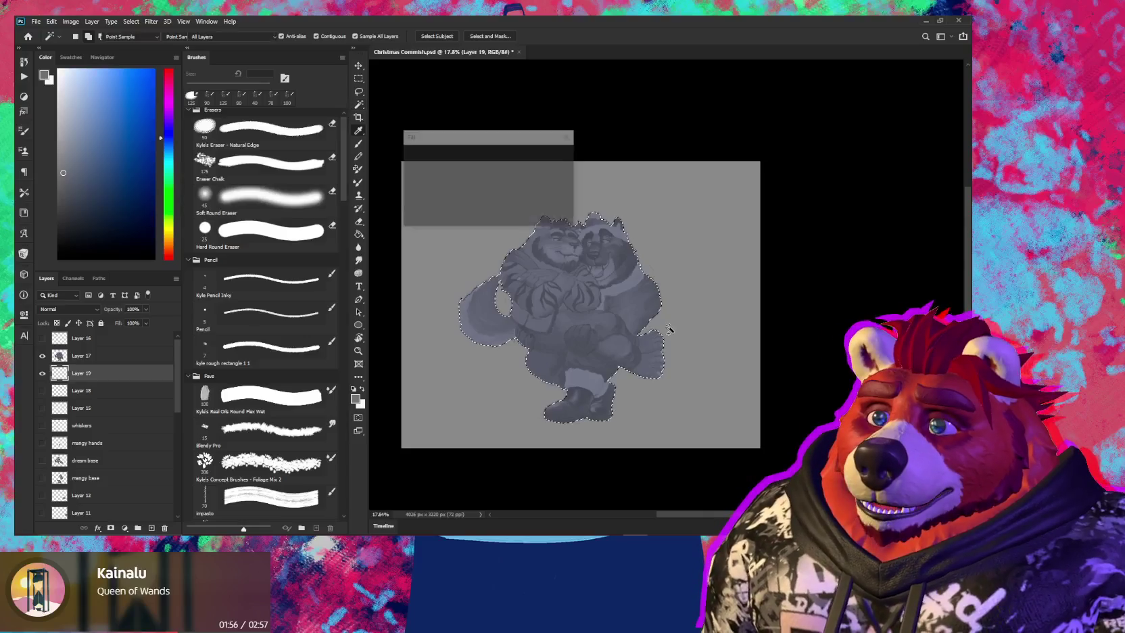
left_click(558, 173)
key("b")
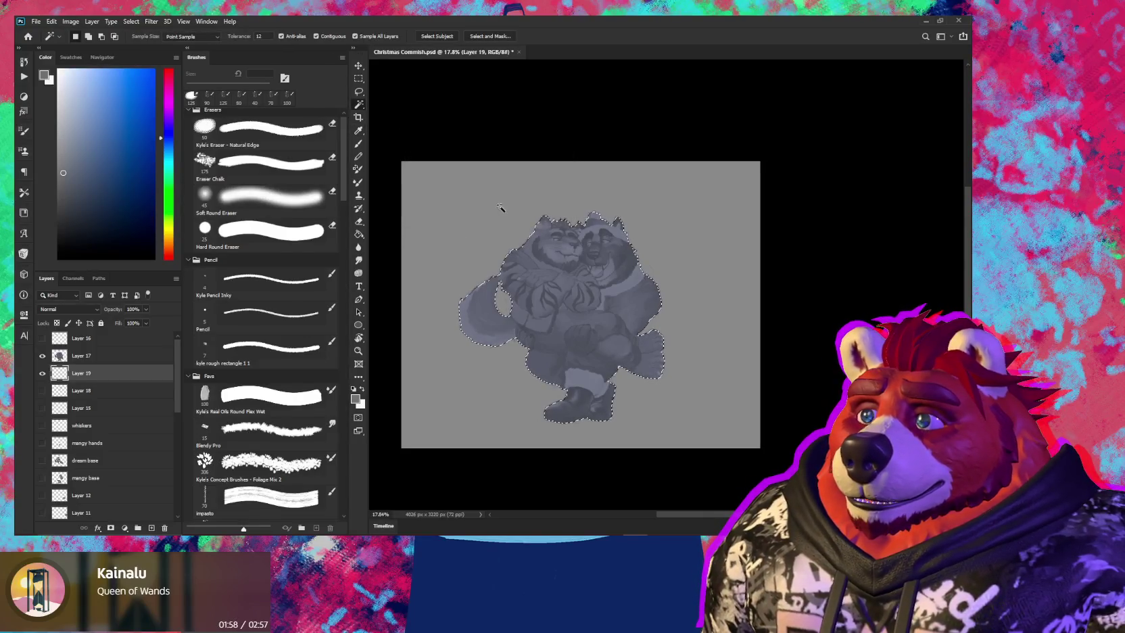
Fill the silhouette selection with Foreground Color on Layer 19 and deselect
key("shift+F5")
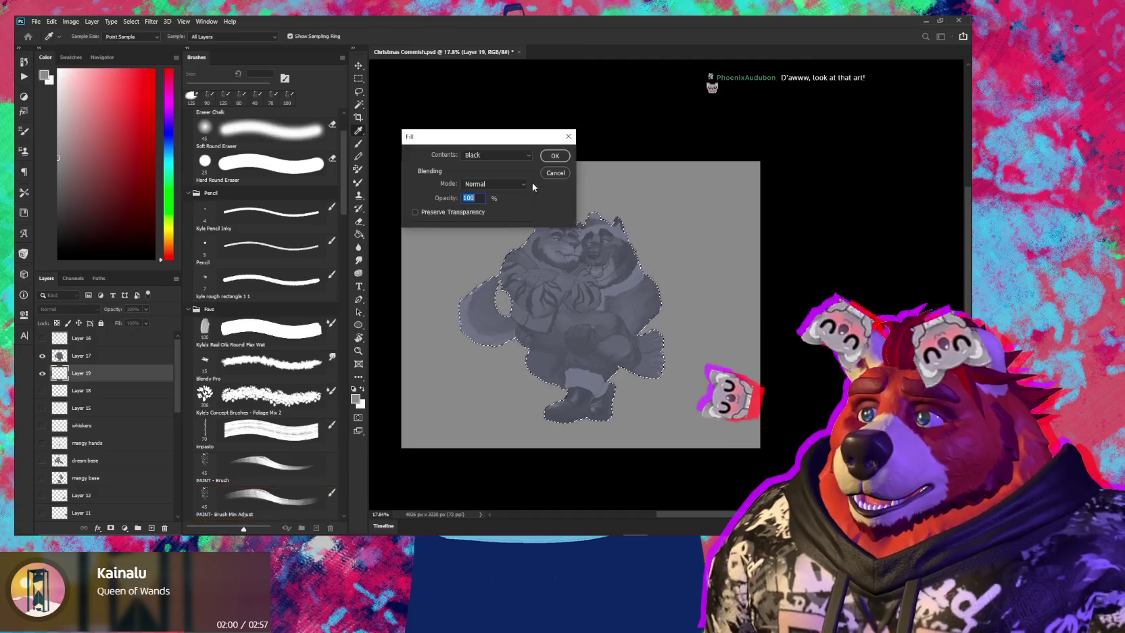
left_click(512, 156)
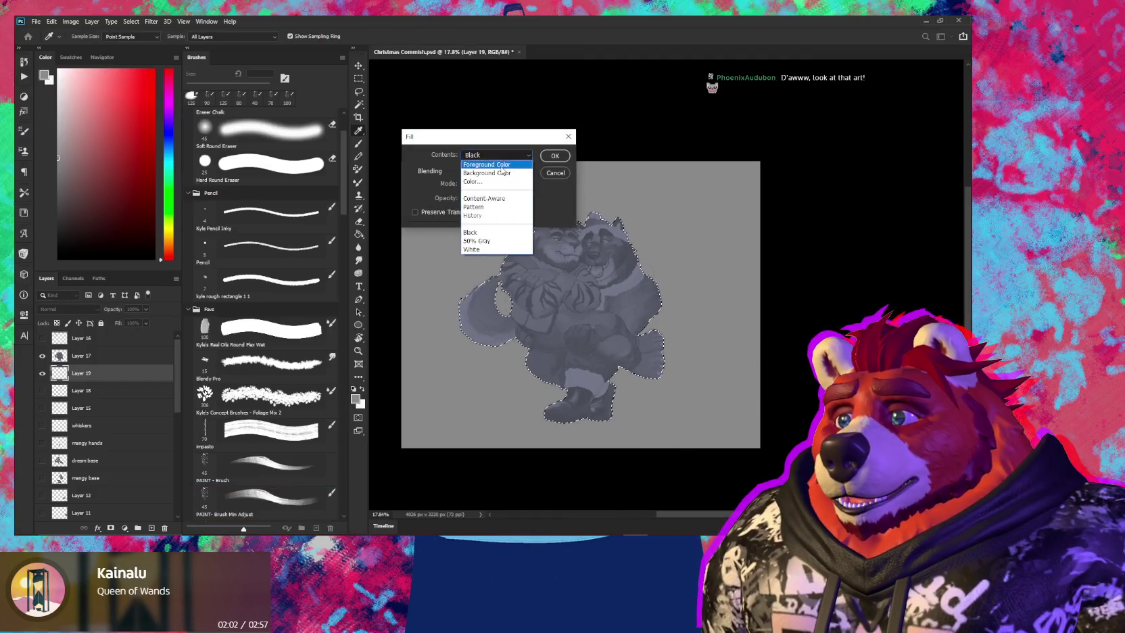
left_click(500, 164)
left_click(555, 156)
key("ctrl+d")
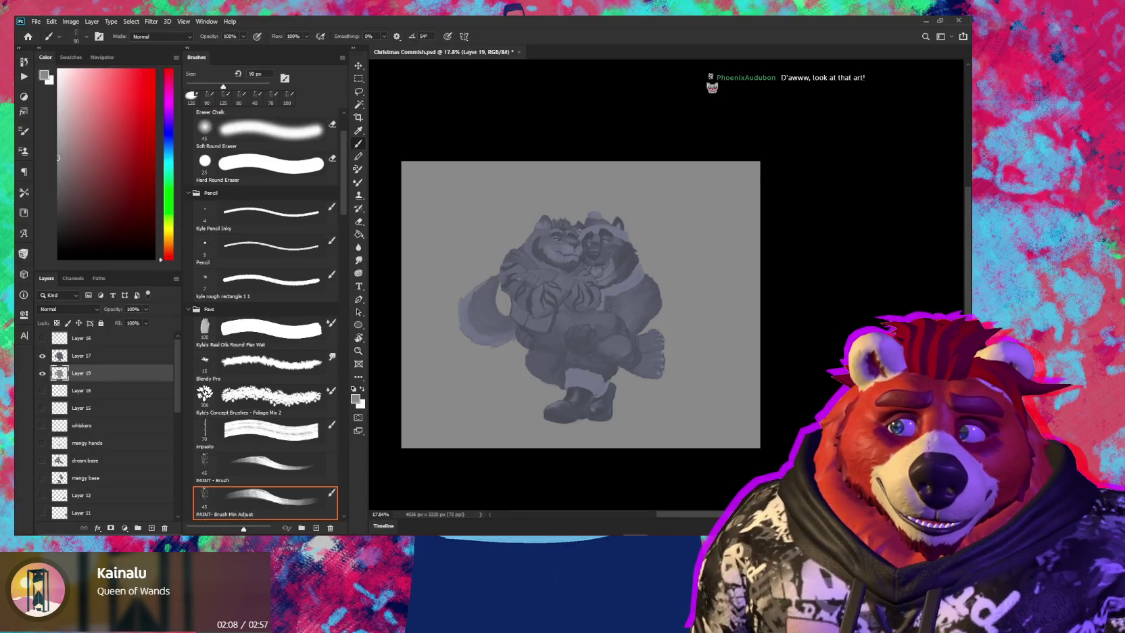
Check the new fill by toggling Layer 17 and hide the grey Layer 0 backdrop
scroll(654, 306, "up", 2)
scroll(656, 281, "up", 2)
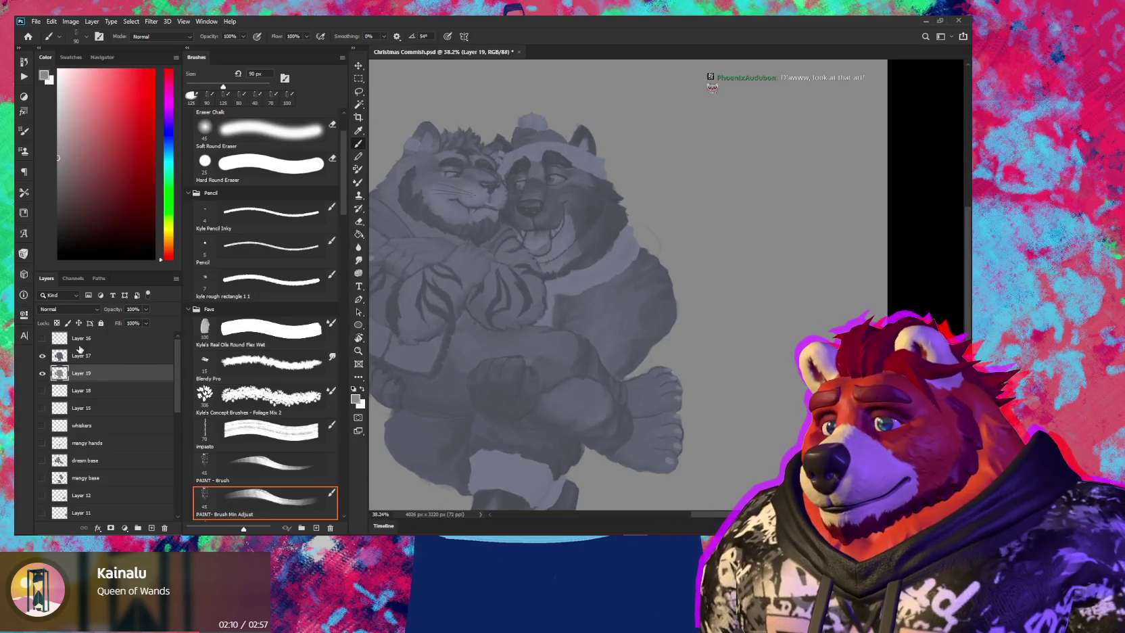
left_click(42, 358)
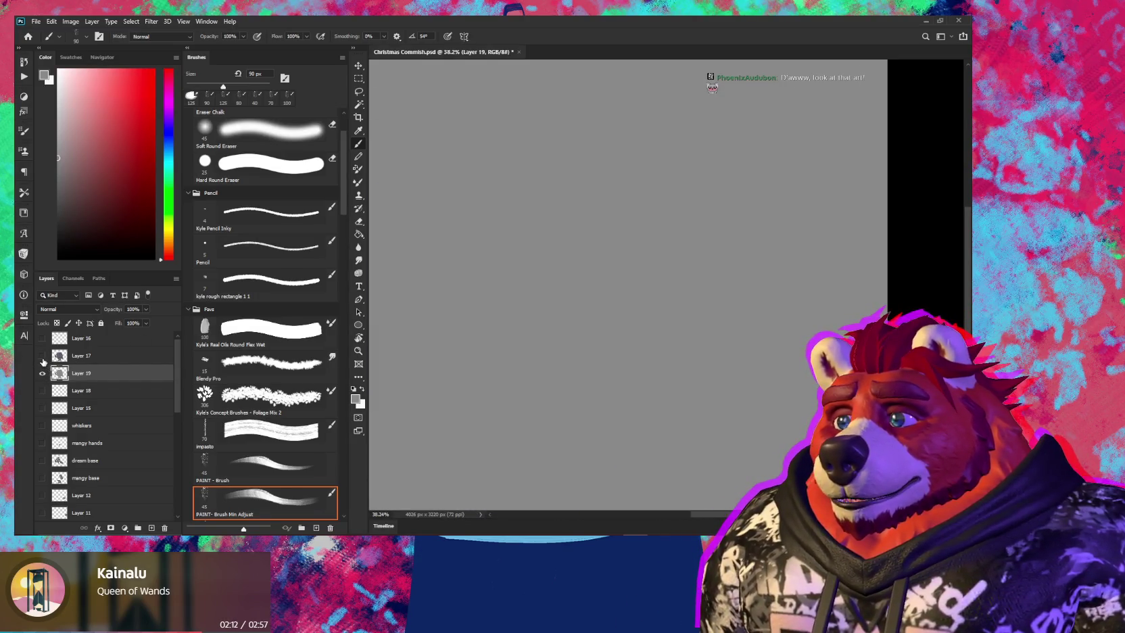
left_click(42, 357)
scroll(102, 379, "down", 2)
scroll(98, 405, "down", 3)
scroll(93, 439, "down", 3)
scroll(86, 473, "down", 2)
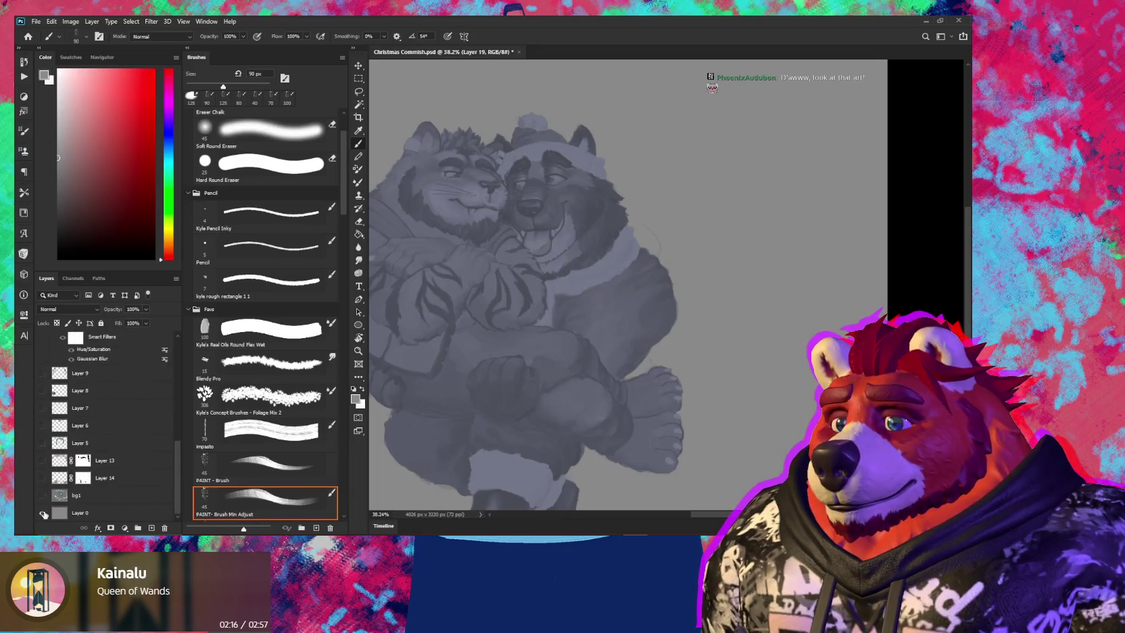
left_click(43, 514)
scroll(533, 425, "up", 3)
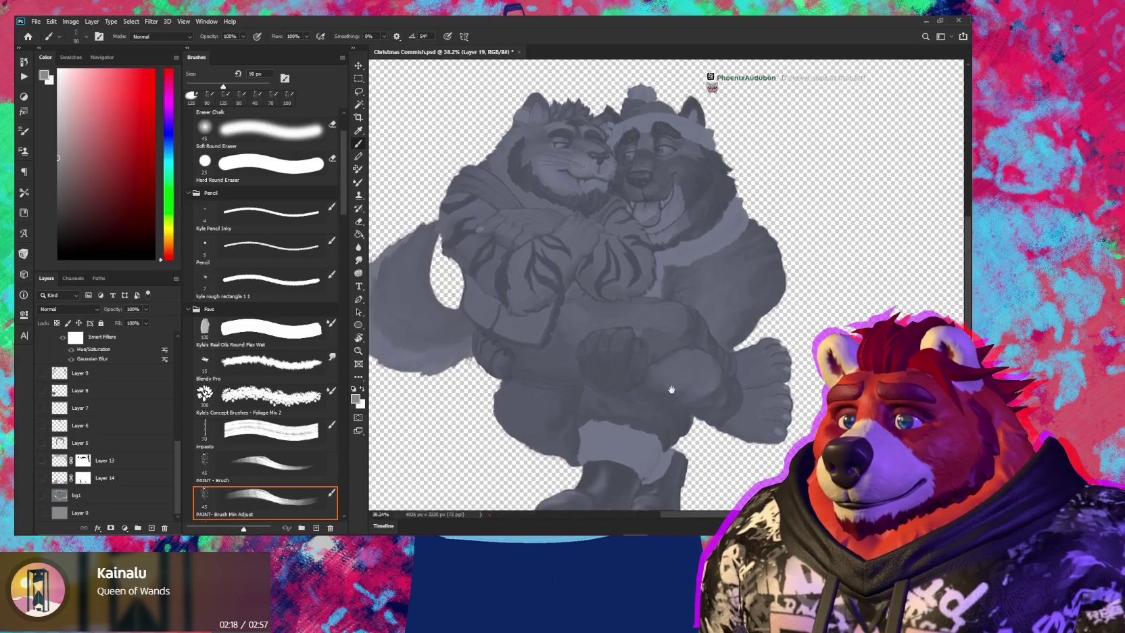
scroll(513, 405, "up", 3)
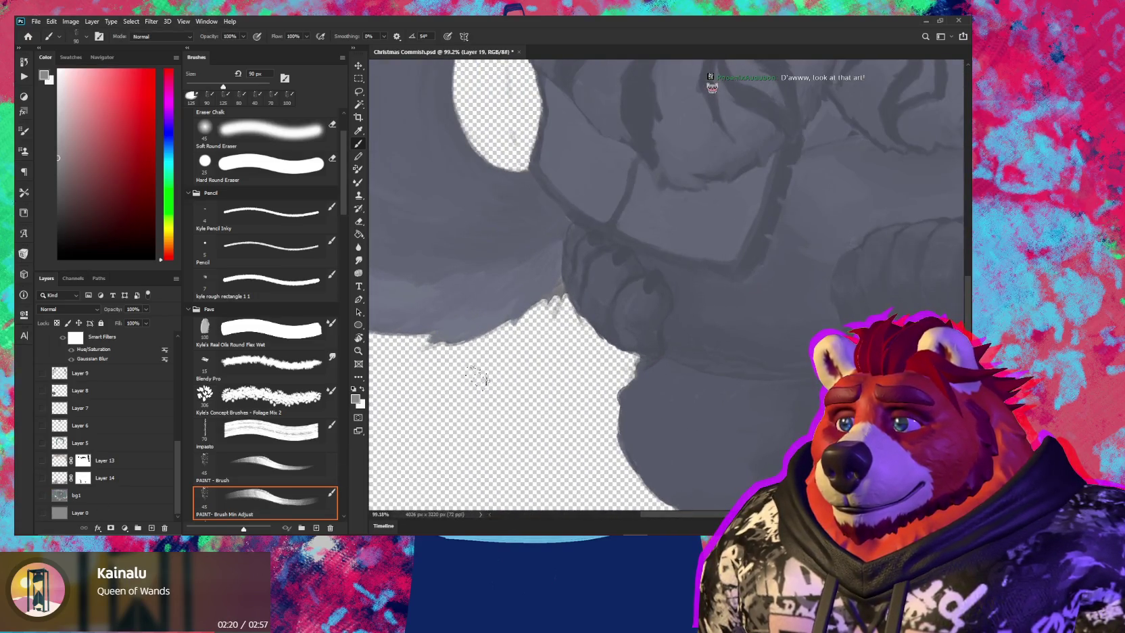
scroll(108, 378, "up", 3)
scroll(107, 375, "up", 3)
scroll(106, 371, "up", 1)
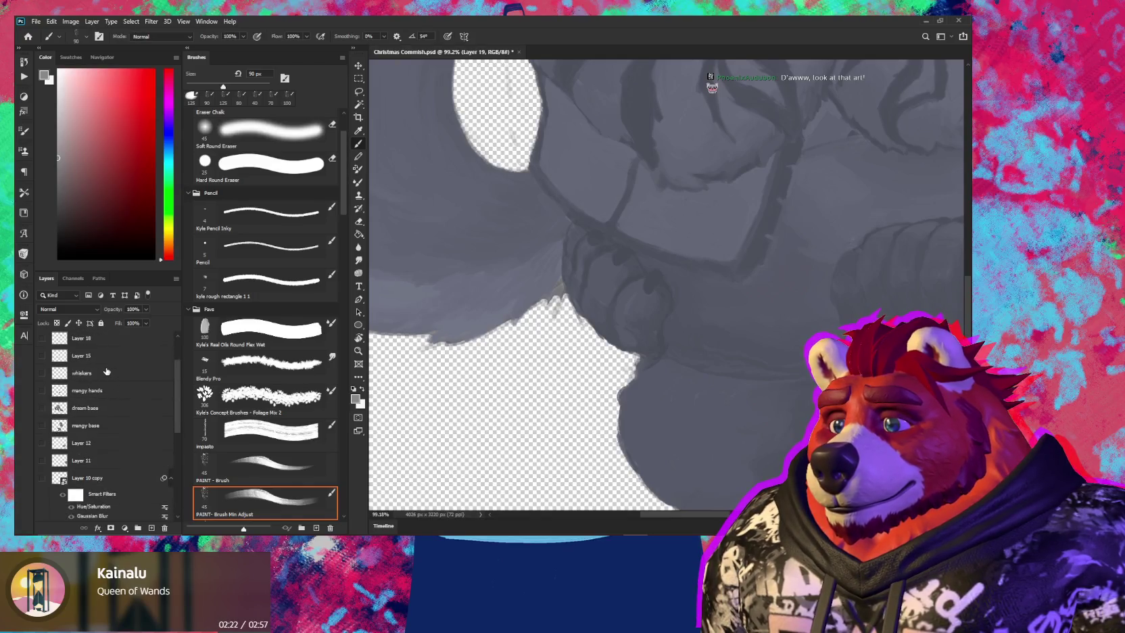
scroll(108, 375, "up", 2)
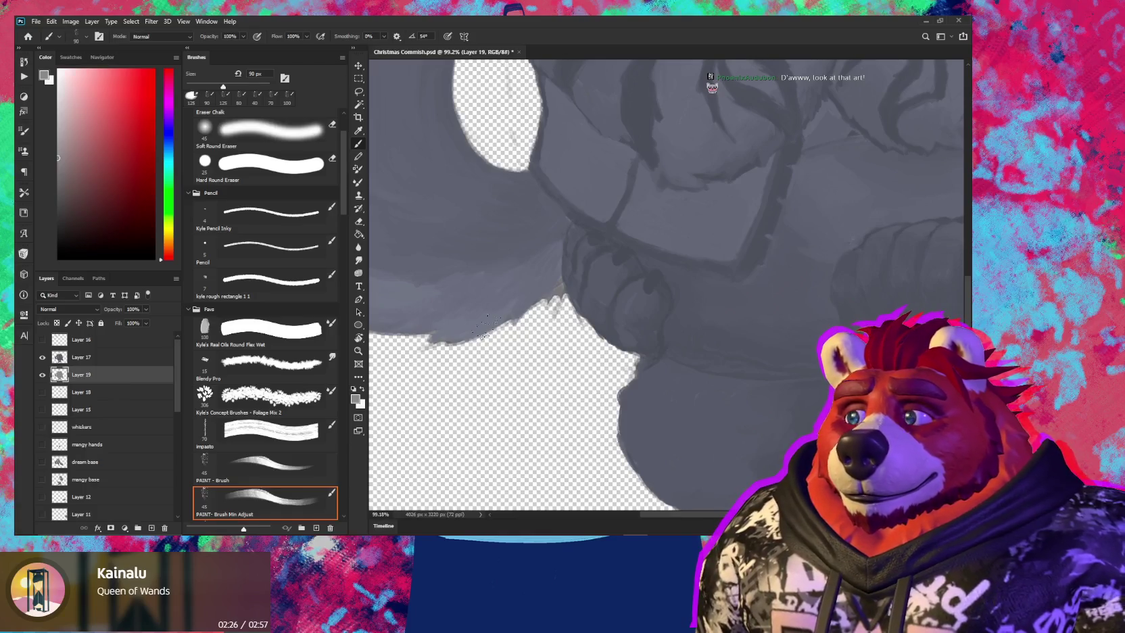
Erase stray fur strands from the silhouette edge and select Layer 17 for painting
key("e")
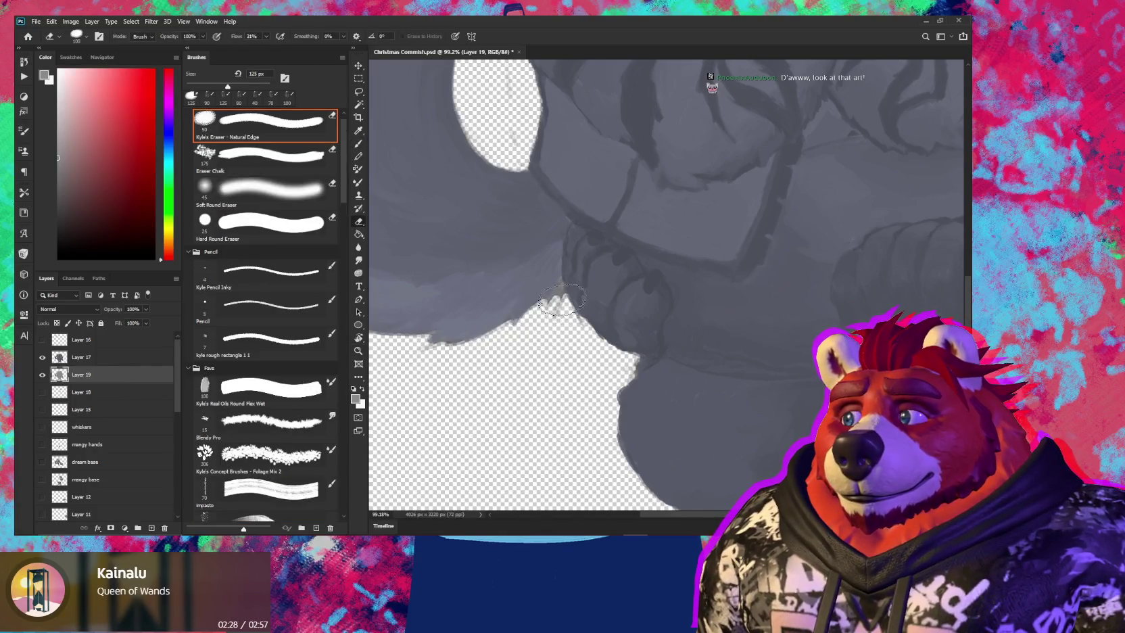
left_click_drag(560, 295, 548, 305)
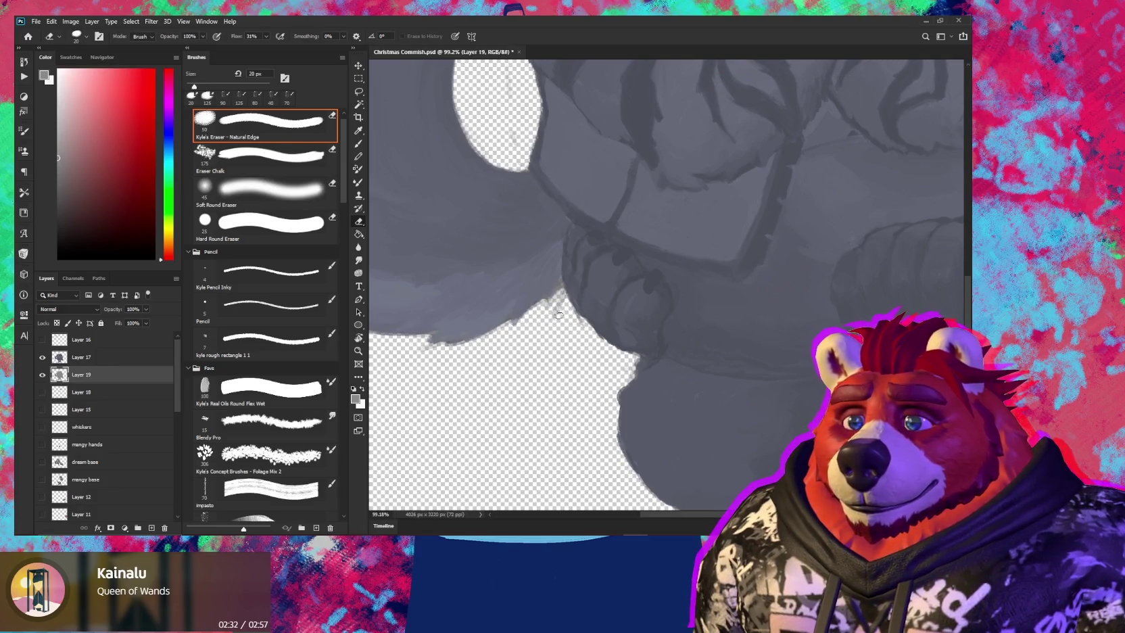
mouse_move(472, 362)
left_mouse_down()
mouse_move(595, 272)
mouse_move(528, 351)
mouse_move(414, 372)
mouse_move(521, 351)
mouse_move(436, 273)
mouse_move(532, 352)
mouse_move(532, 311)
mouse_move(567, 239)
mouse_move(601, 217)
mouse_move(534, 351)
mouse_move(585, 376)
mouse_move(561, 238)
mouse_move(574, 332)
left_mouse_up()
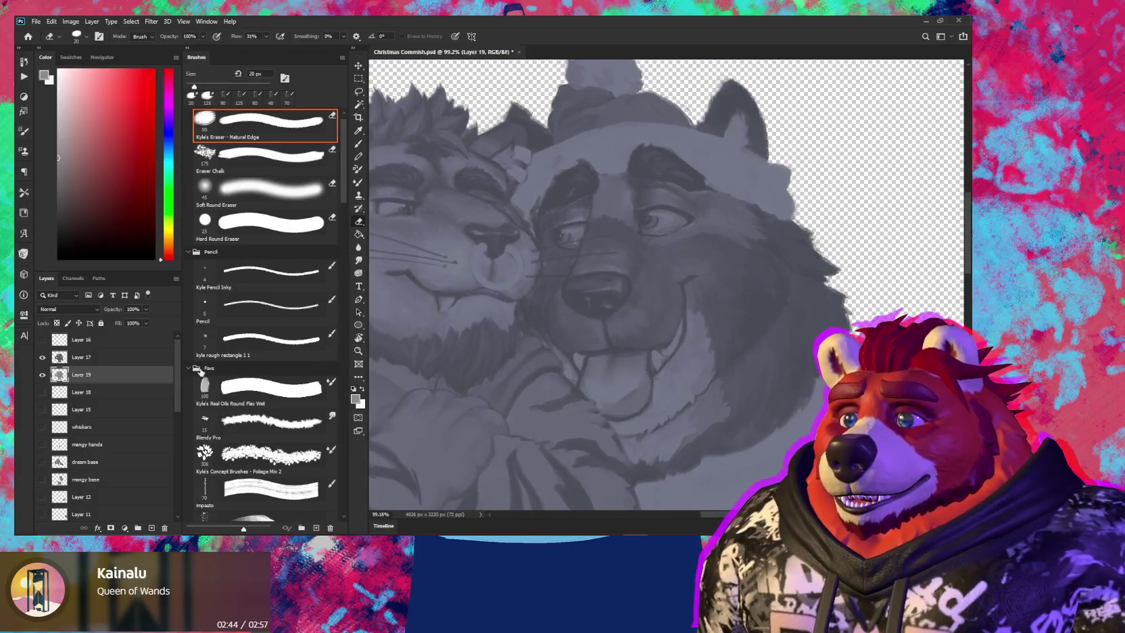
left_click(94, 357)
key("b")
scroll(591, 233, "up", 5)
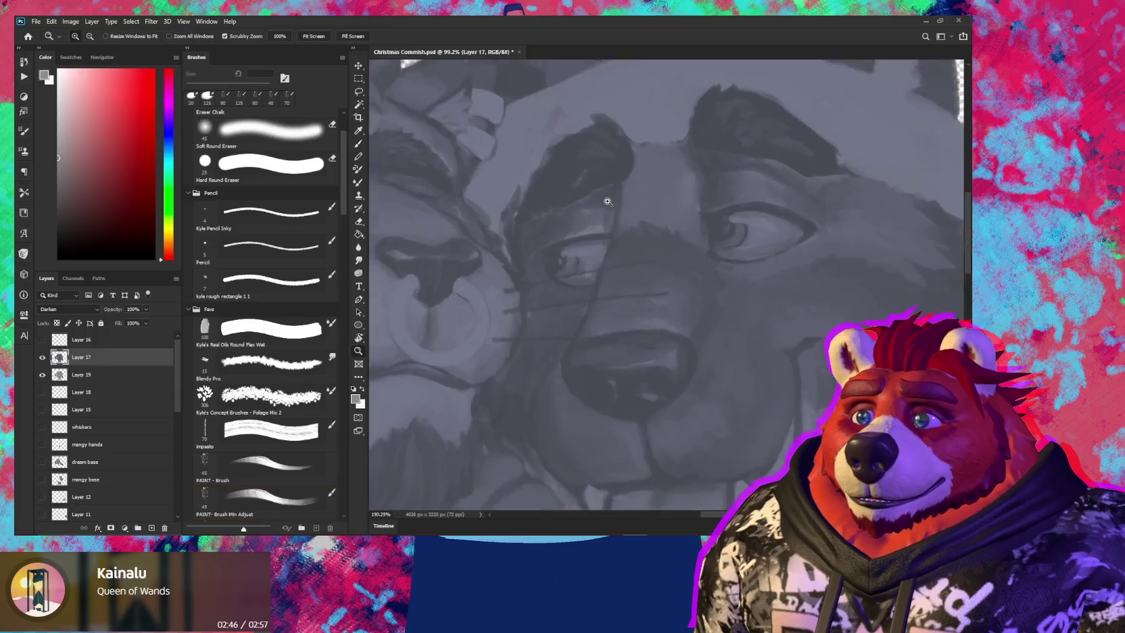
With a smaller brush, sample greys around the eye and paint a dark stroke on the brow
key("bracketleft")
left_click(582, 237, "alt")
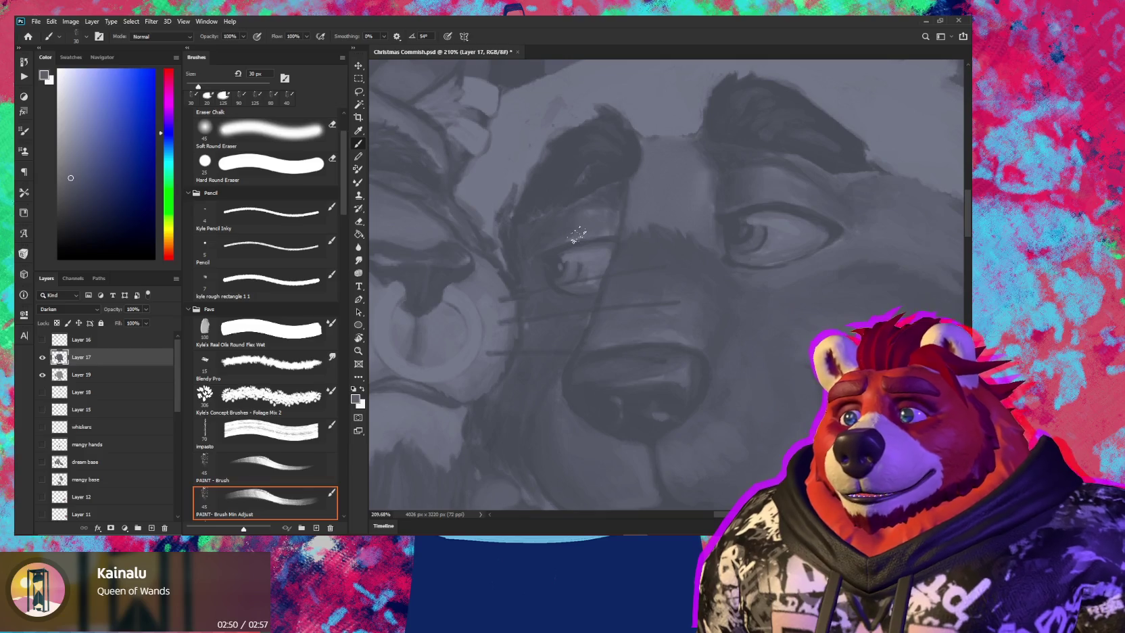
left_click(595, 205, "alt")
key("bracketleft")
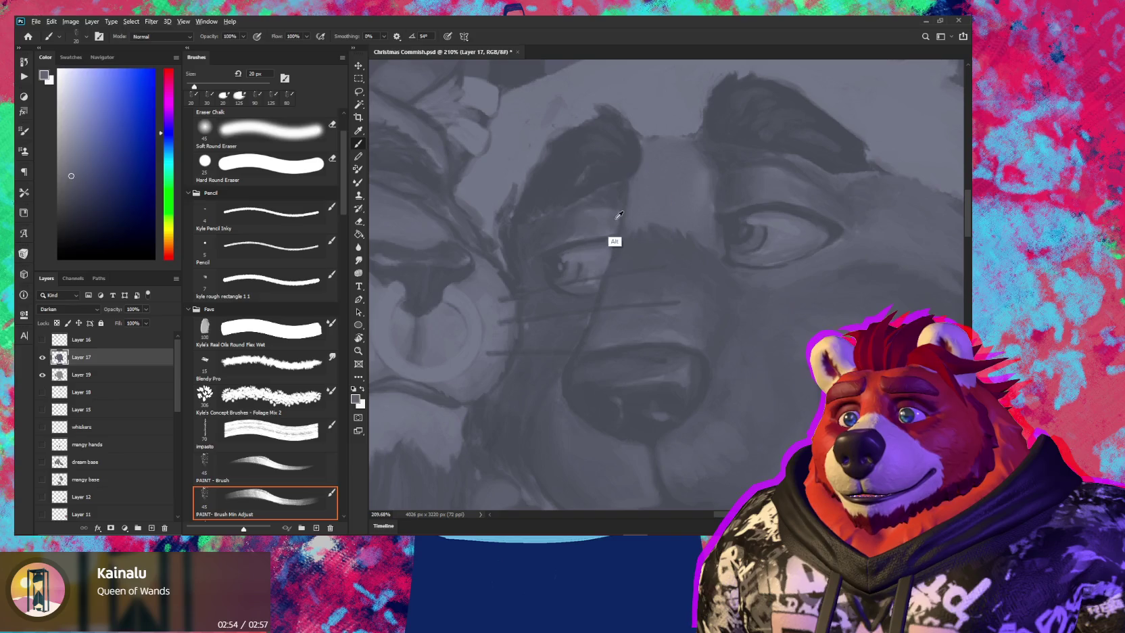
left_click(616, 203, "alt")
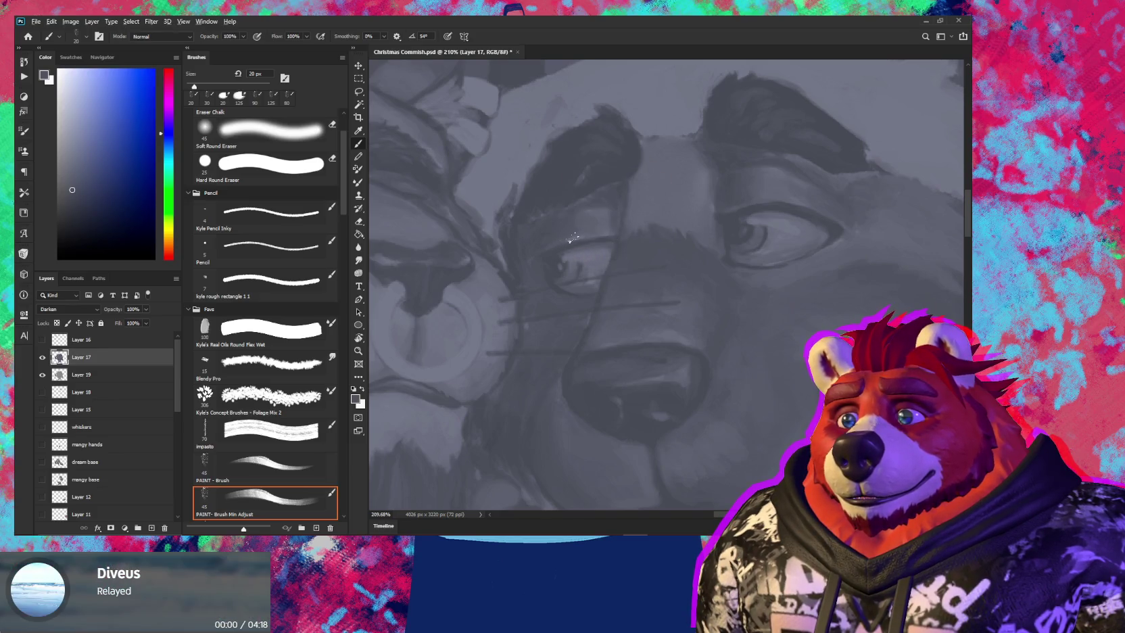
left_click(602, 171, "alt")
left_click_drag(624, 170, 604, 263)
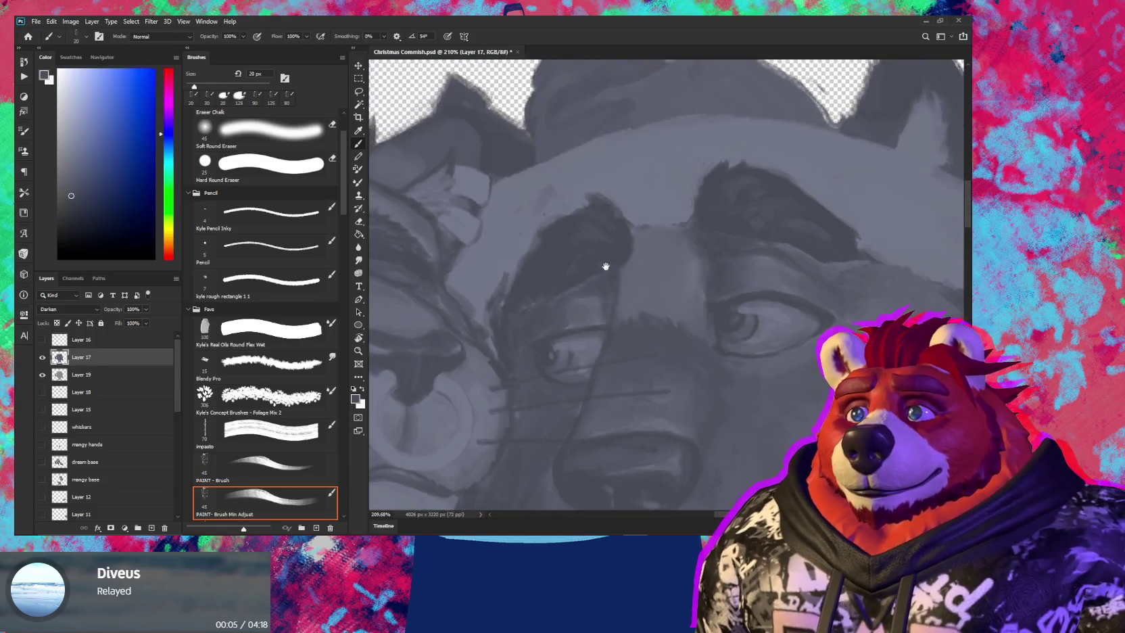
left_click_drag(571, 195, 523, 230)
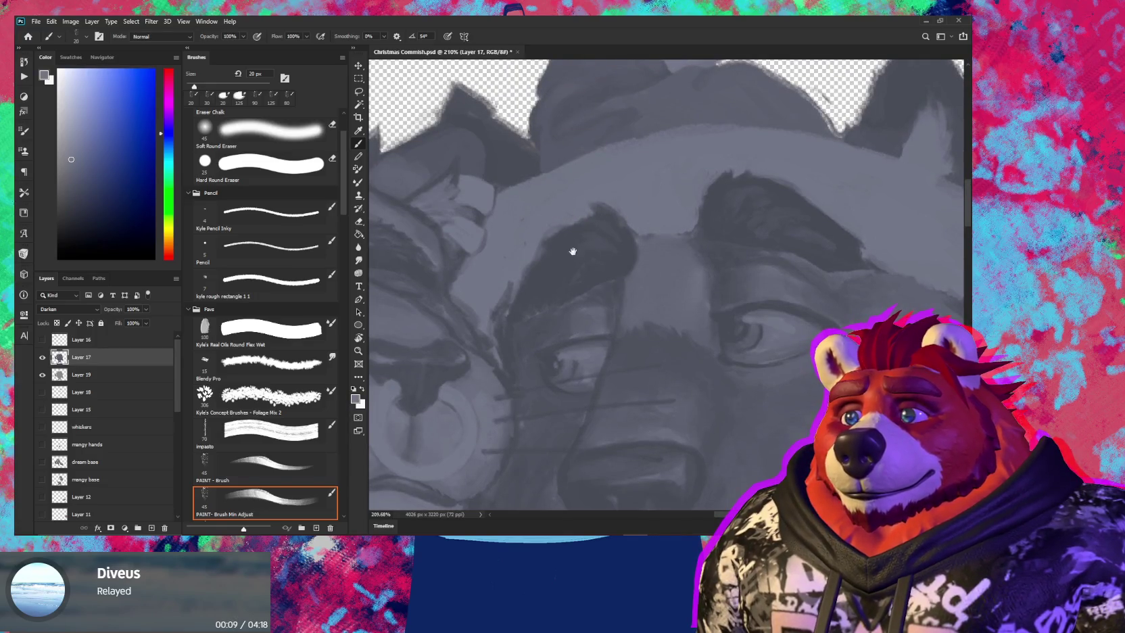
left_click_drag(572, 252, 596, 190)
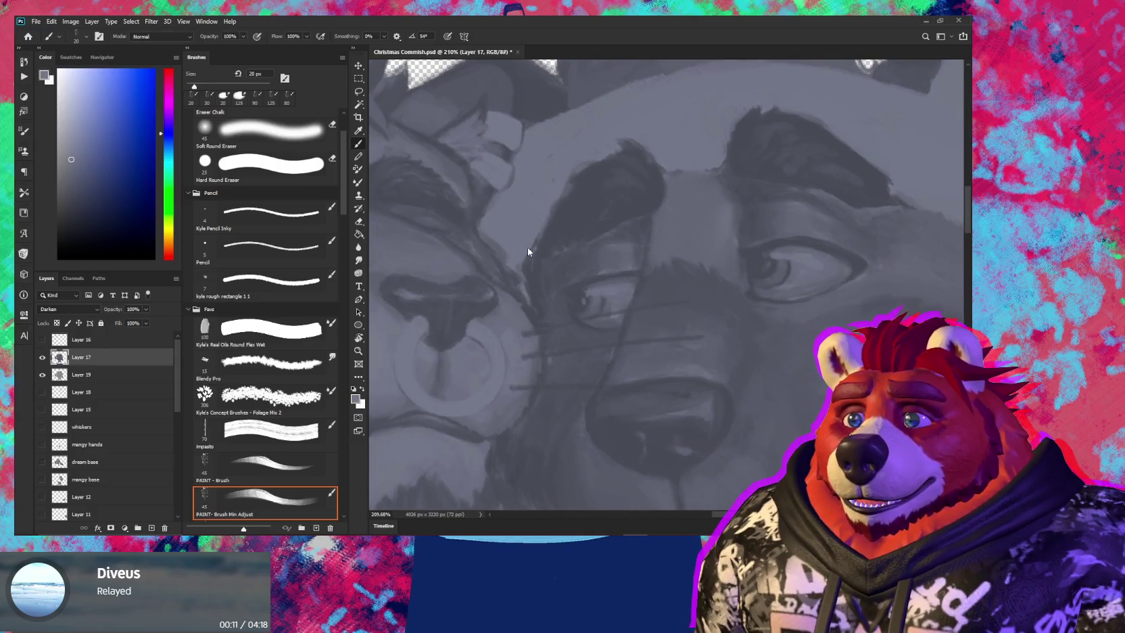
mouse_move(557, 245)
left_mouse_down()
mouse_move(525, 249)
mouse_move(563, 208)
left_mouse_up()
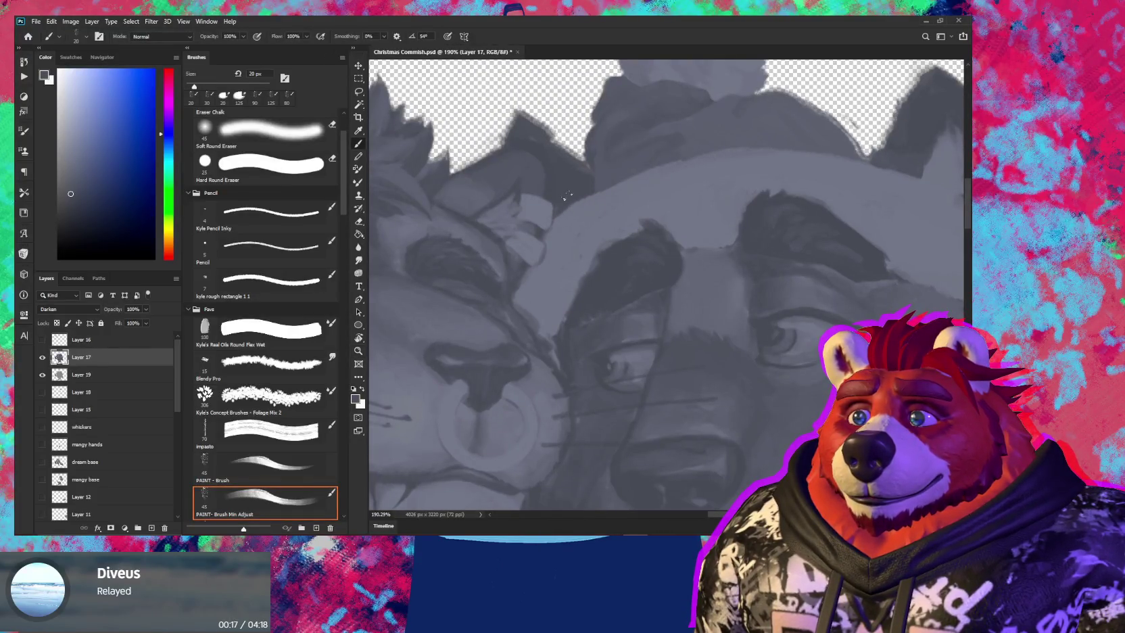
Enlarge the brush and sample darker and lighter greys from the muzzle and tongue
scroll(579, 275, "down", 3)
scroll(502, 158, "down", 3)
scroll(502, 218, "down", 2)
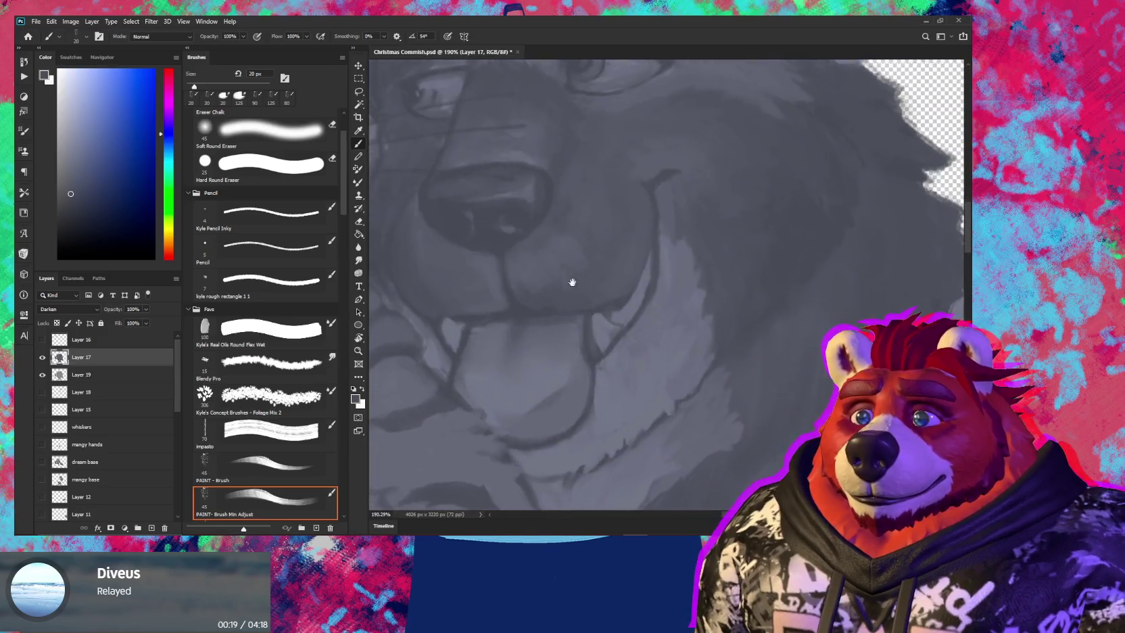
scroll(573, 281, "down", 1)
key("bracketright")
key("bracketright")
key("bracketright")
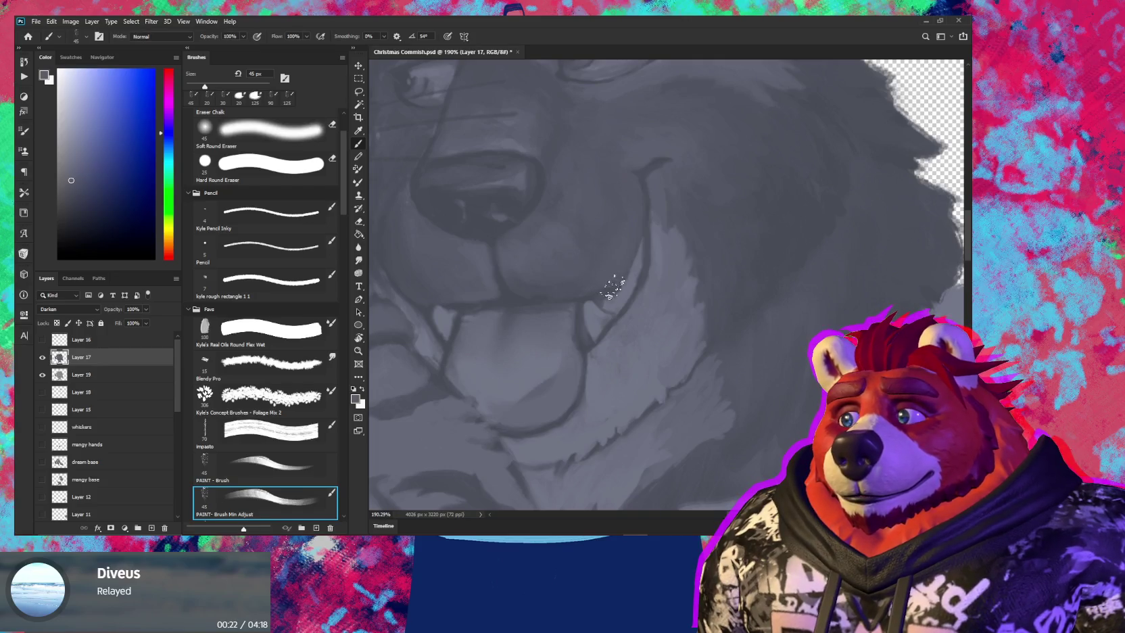
scroll(610, 274, "down", 1)
scroll(582, 311, "down", 1)
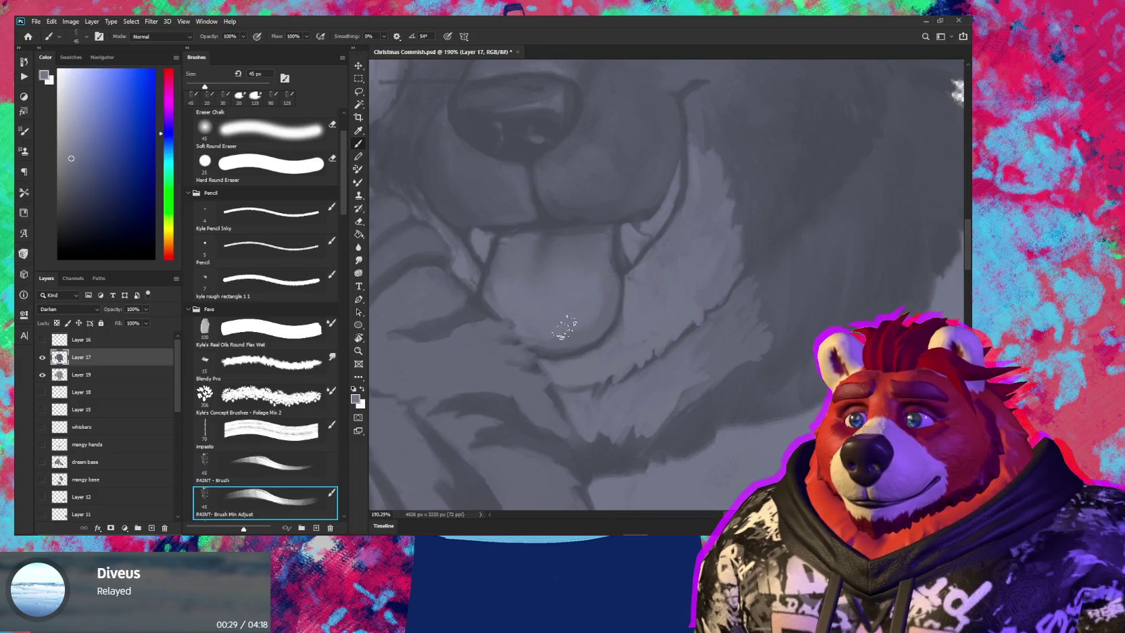
left_click(502, 246, "alt")
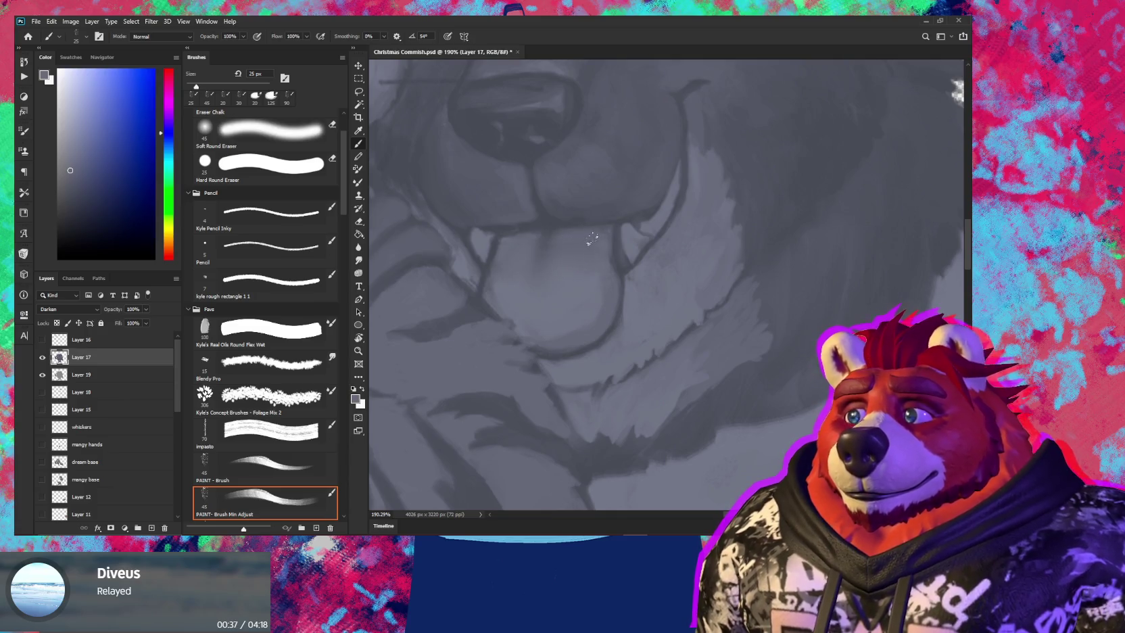
left_click(594, 293, "alt")
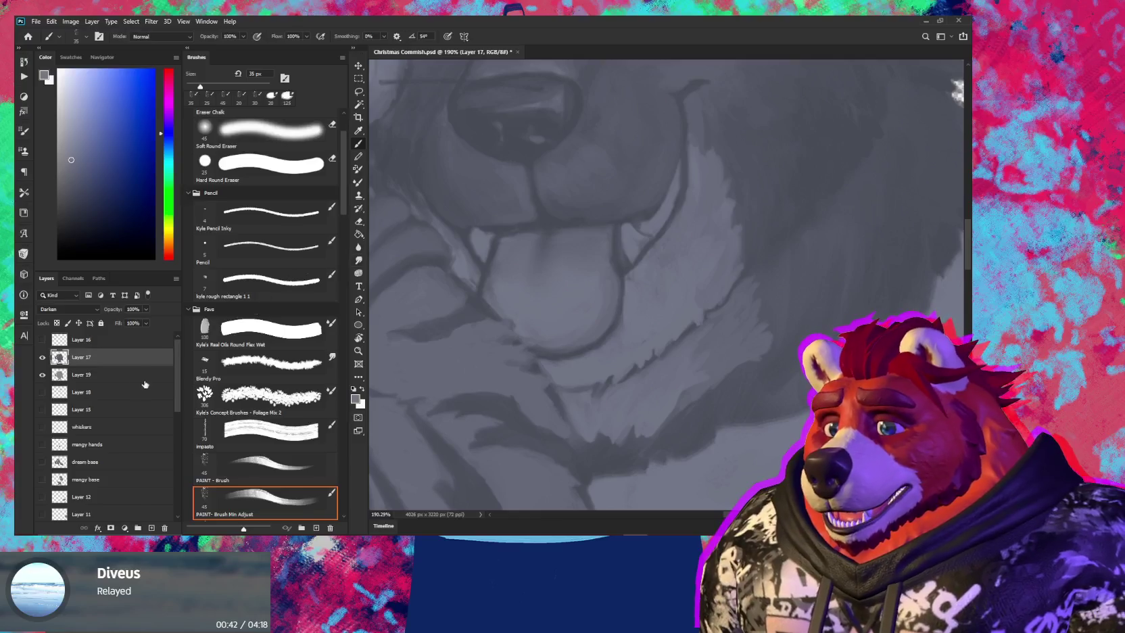
Move Layer 19 below mangy base, hide Layer 17 and show the whiskers layer
left_click_drag(108, 375, 122, 484)
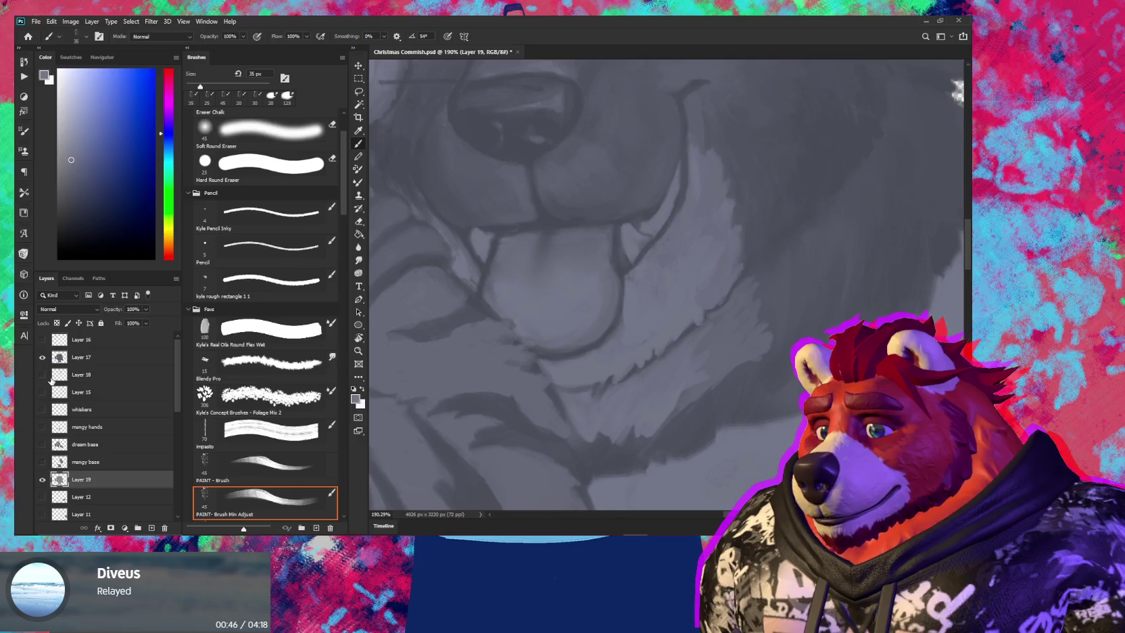
left_click(43, 358)
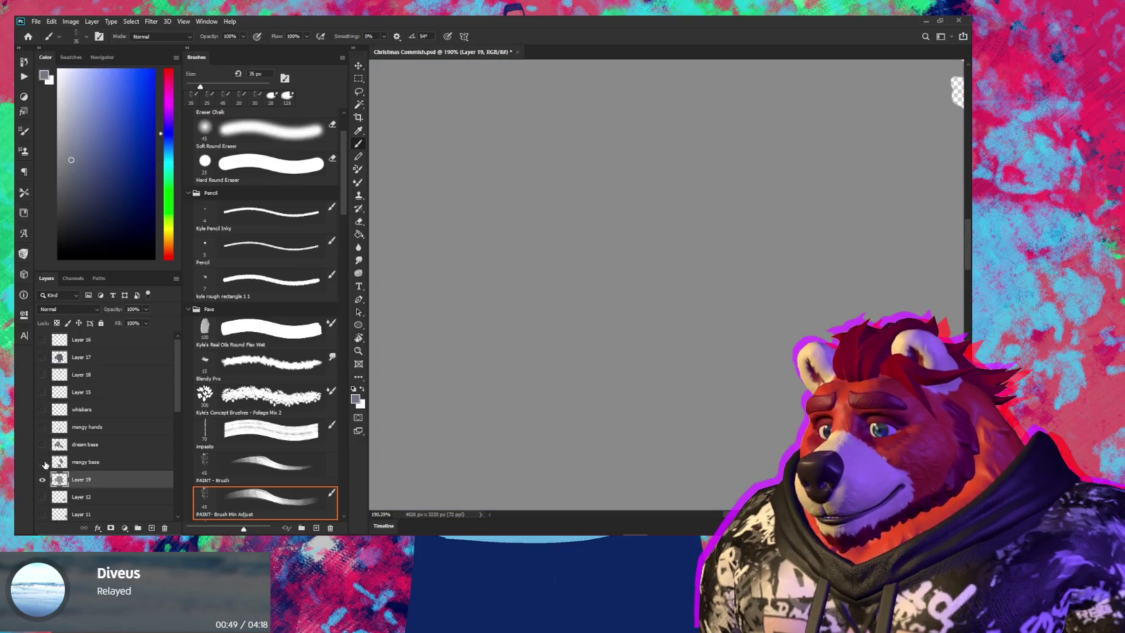
left_click(43, 410)
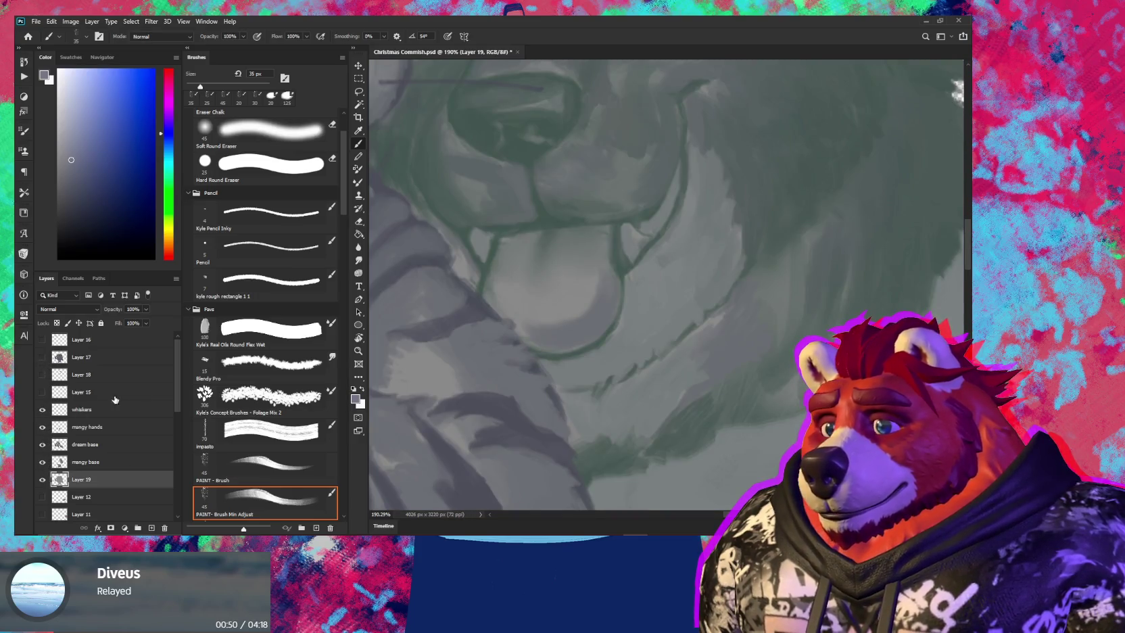
scroll(604, 399, "down", 1)
scroll(604, 399, "down", 1)
scroll(604, 400, "down", 1)
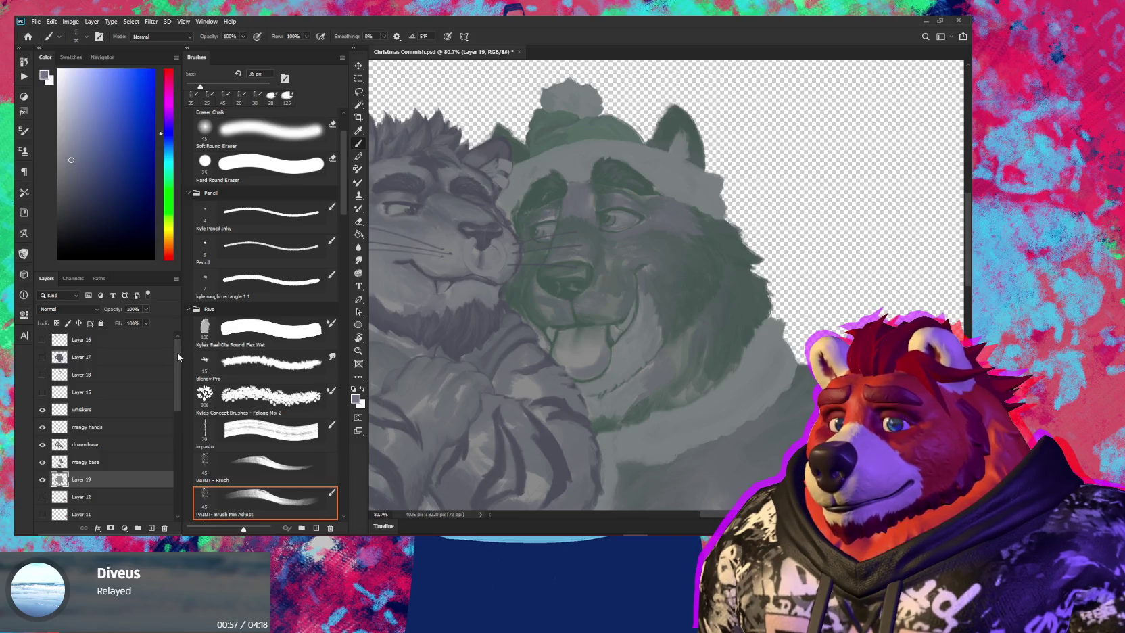
left_click_drag(621, 421, 595, 263)
scroll(595, 263, "down", 3)
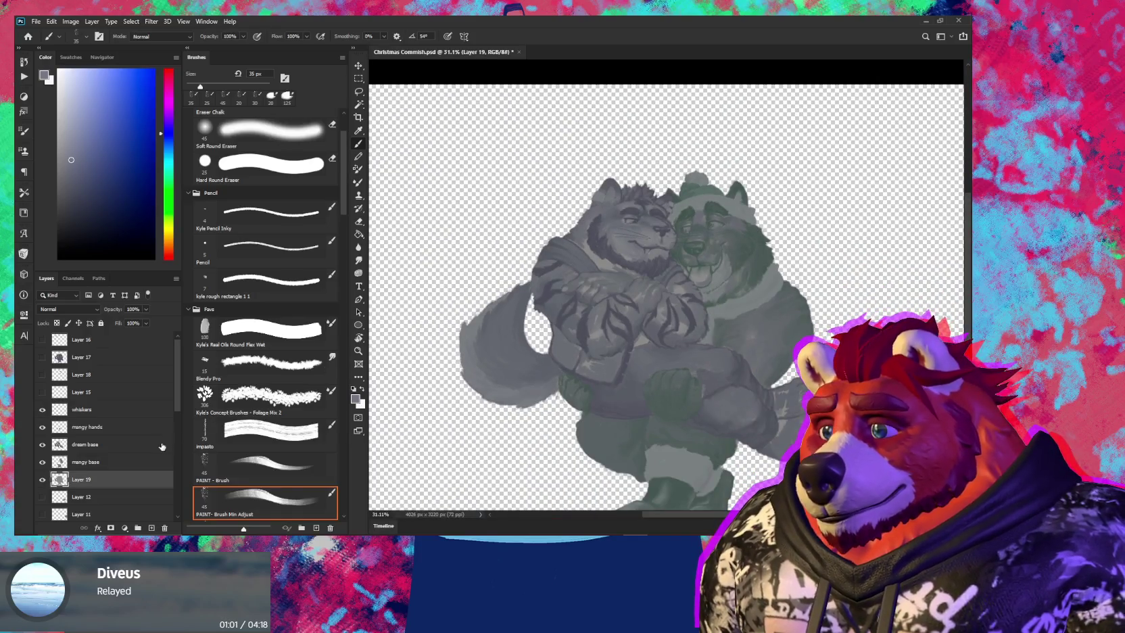
Load Layer 19's fill as a selection outlining both characters' silhouette
left_click(113, 410, "shift")
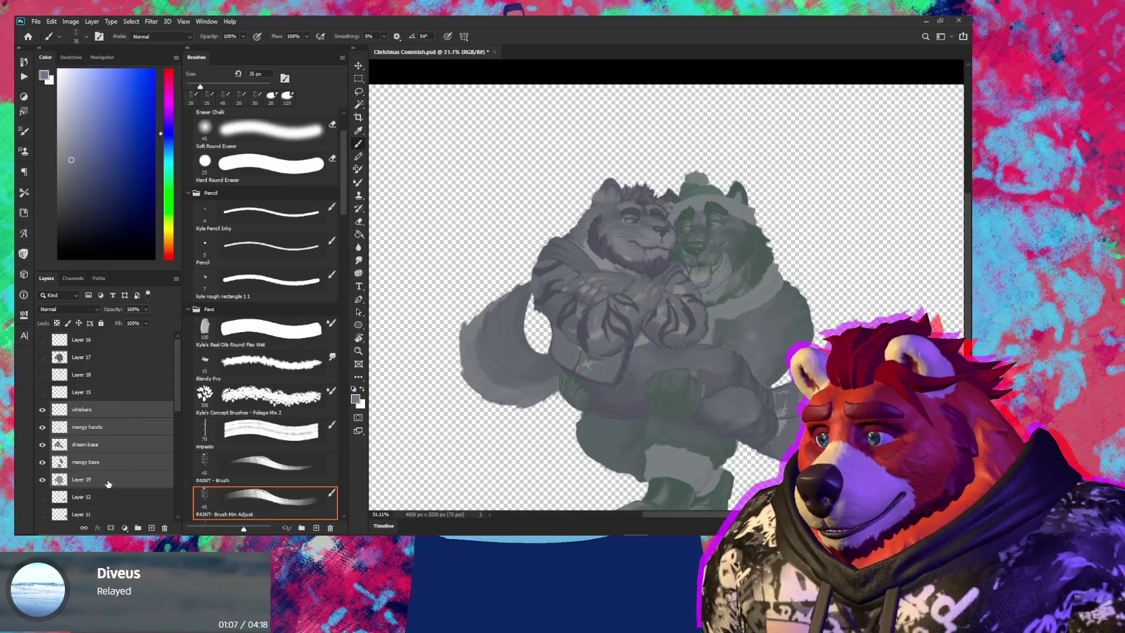
left_click(61, 480)
left_click(60, 479, "ctrl")
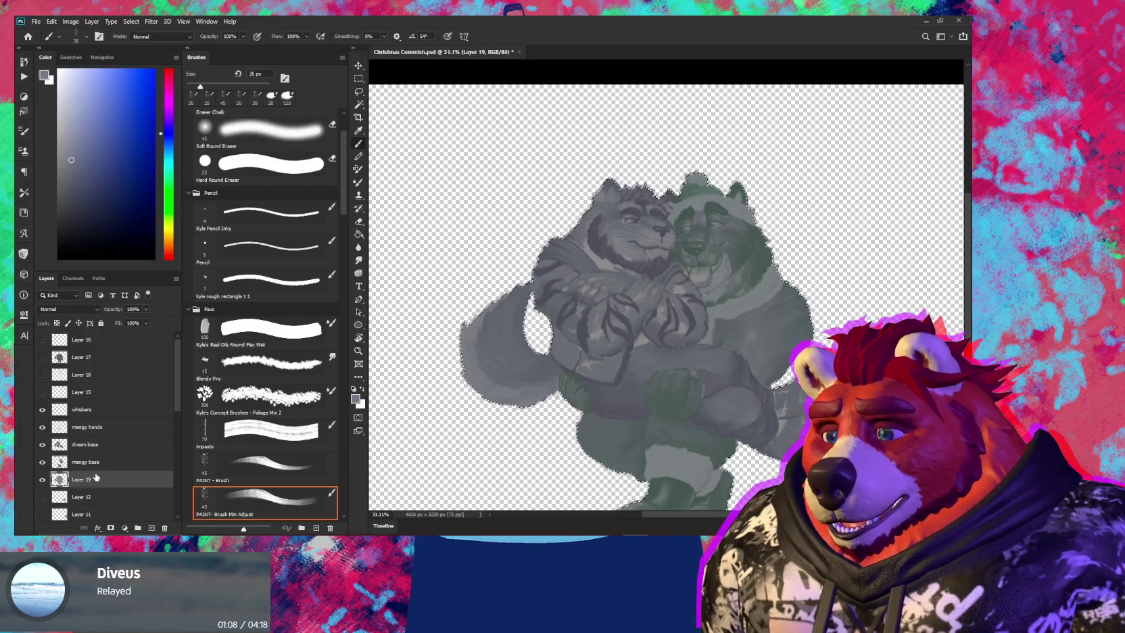
scroll(81, 476, "down", 5)
scroll(99, 475, "down", 5)
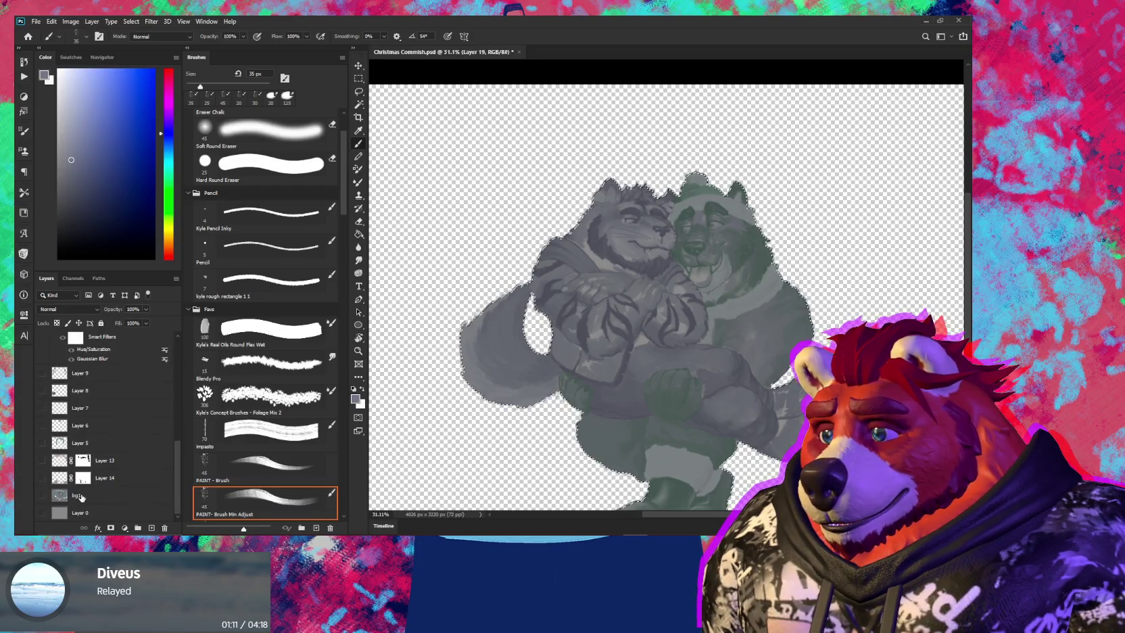
Copy the selected bg1 area to Layer 20, placed between dream base and mangy base
left_click(90, 496)
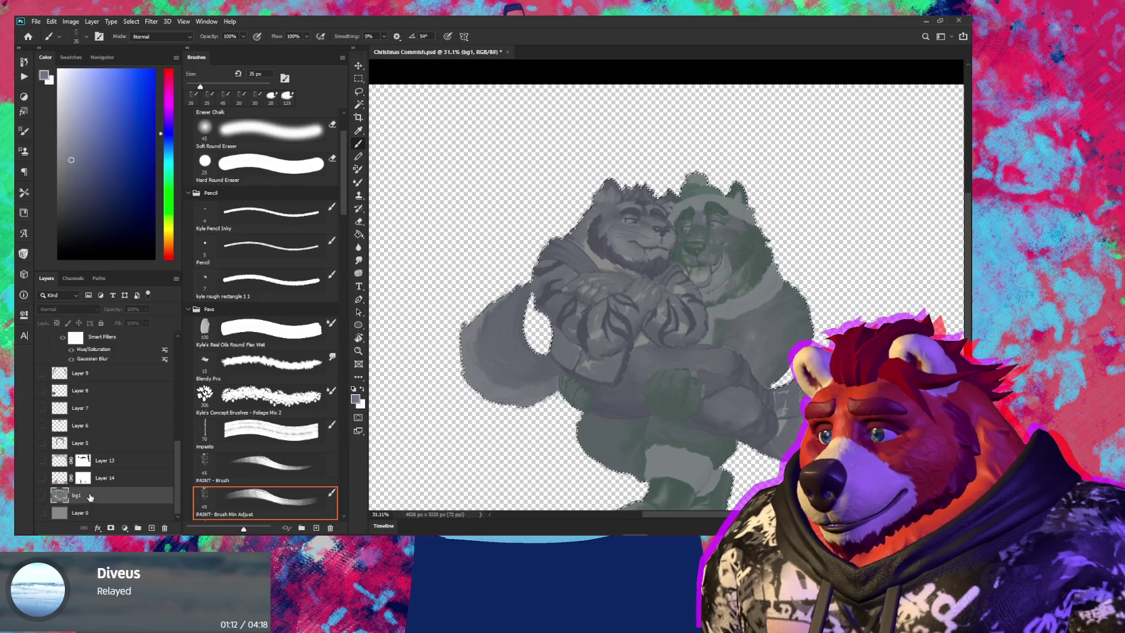
left_click(43, 496)
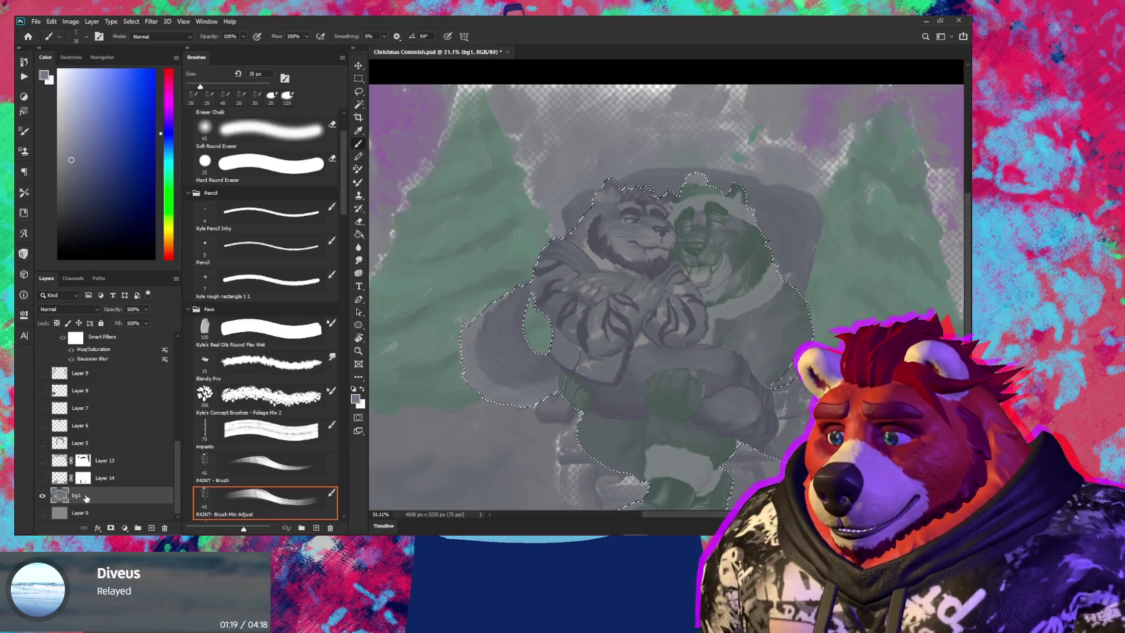
key("ctrl+j")
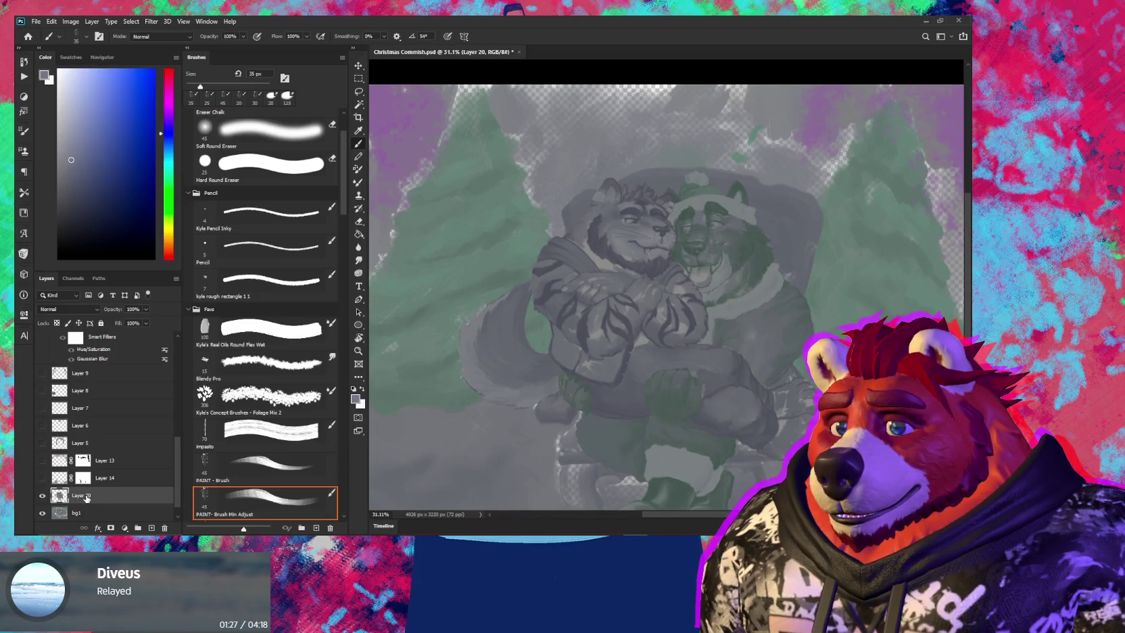
mouse_move(86, 497)
left_mouse_down()
mouse_move(105, 347)
mouse_move(104, 363)
left_mouse_up()
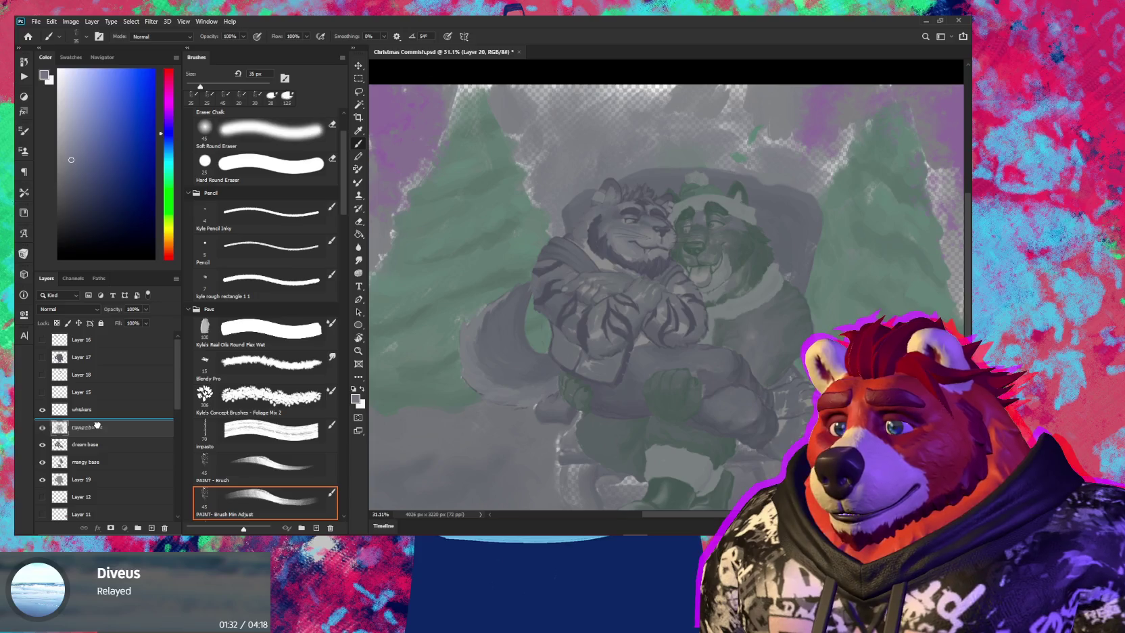
left_click_drag(104, 362, 102, 473)
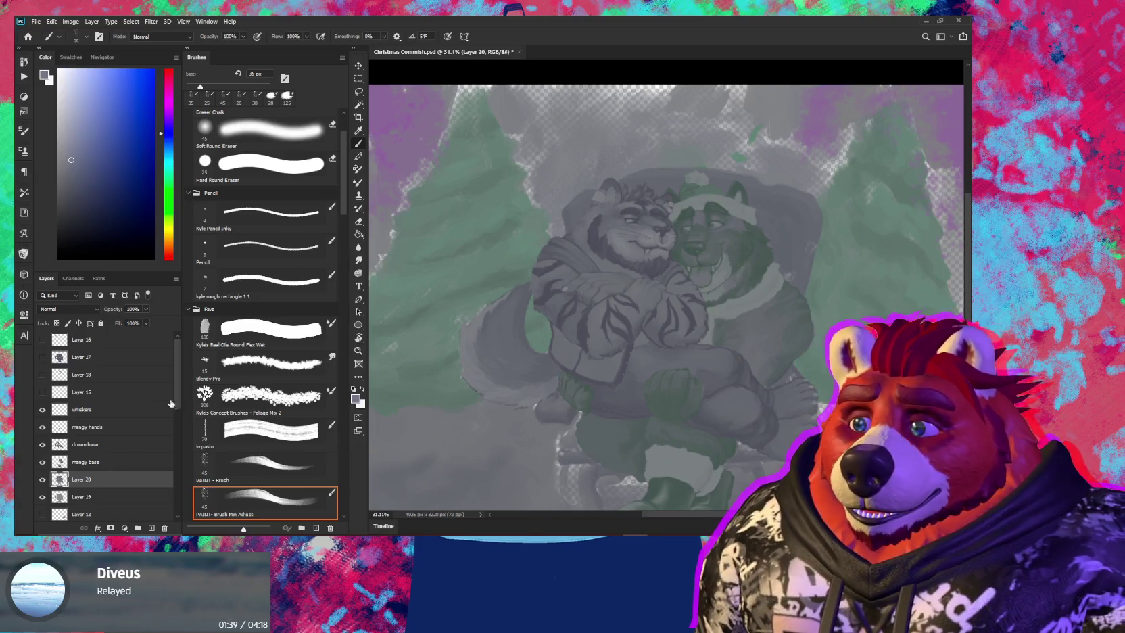
Turn the grey base Layer 0 back on behind the painting
scroll(102, 439, "down", 10)
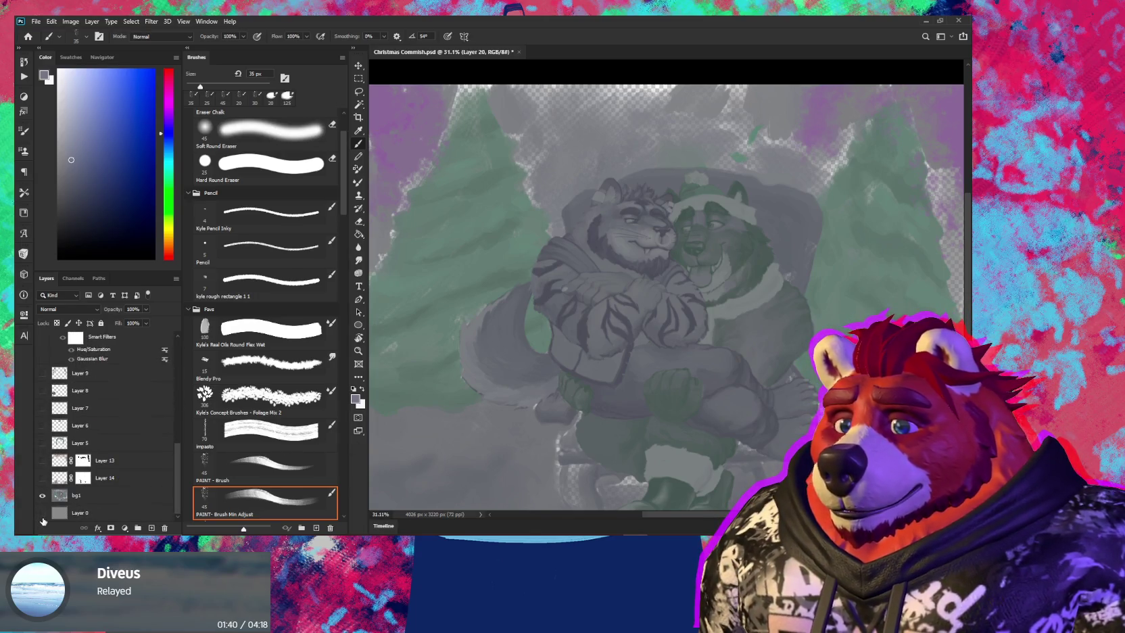
left_click(42, 514)
scroll(64, 484, "up", 3)
scroll(74, 473, "up", 2)
scroll(85, 463, "up", 2)
scroll(95, 451, "up", 3)
scroll(94, 452, "down", 1)
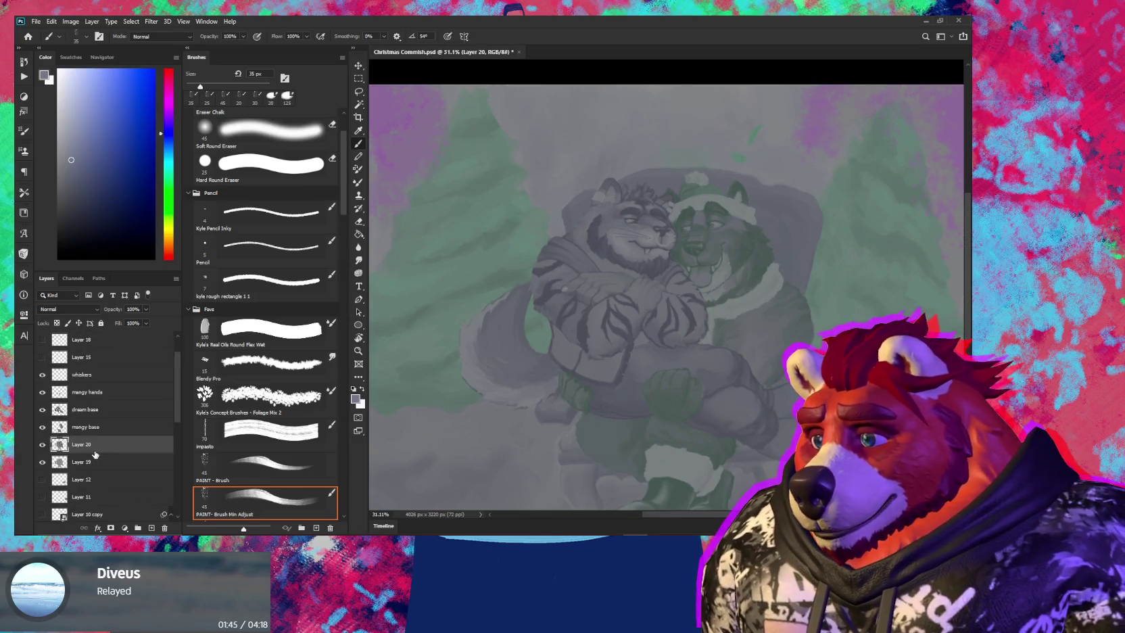
scroll(97, 454, "down", 2)
scroll(98, 457, "down", 1)
scroll(99, 459, "up", 3)
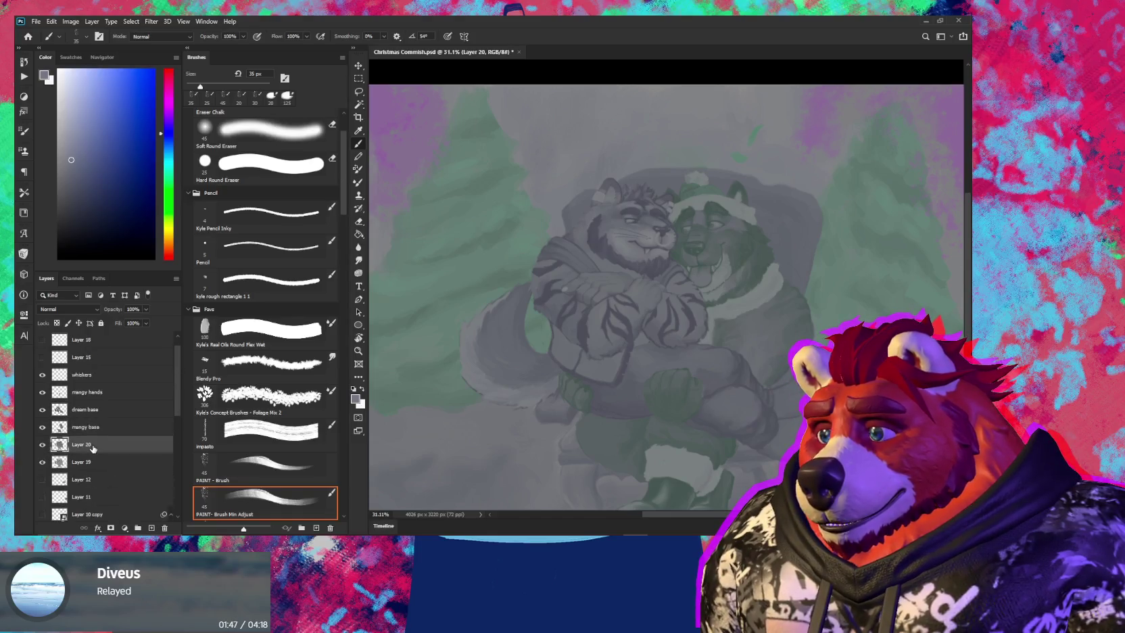
scroll(100, 462, "up", 1)
Select the layers from whiskers down to Layer 19 and group them as Group 1
left_click(98, 479)
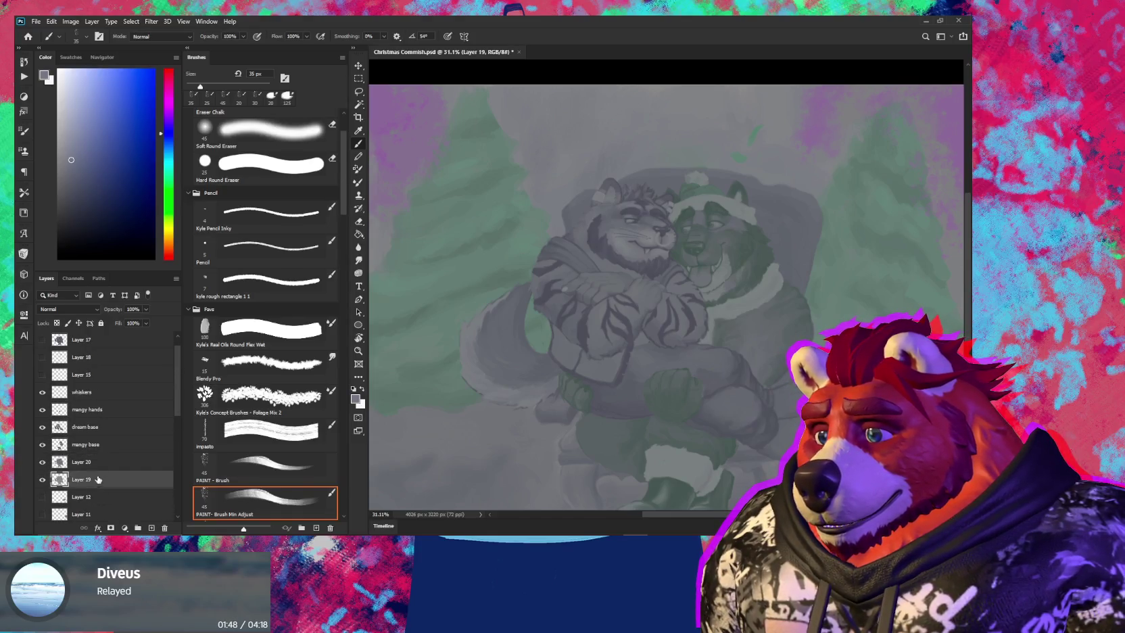
left_click(103, 393, "shift")
key("ctrl+g")
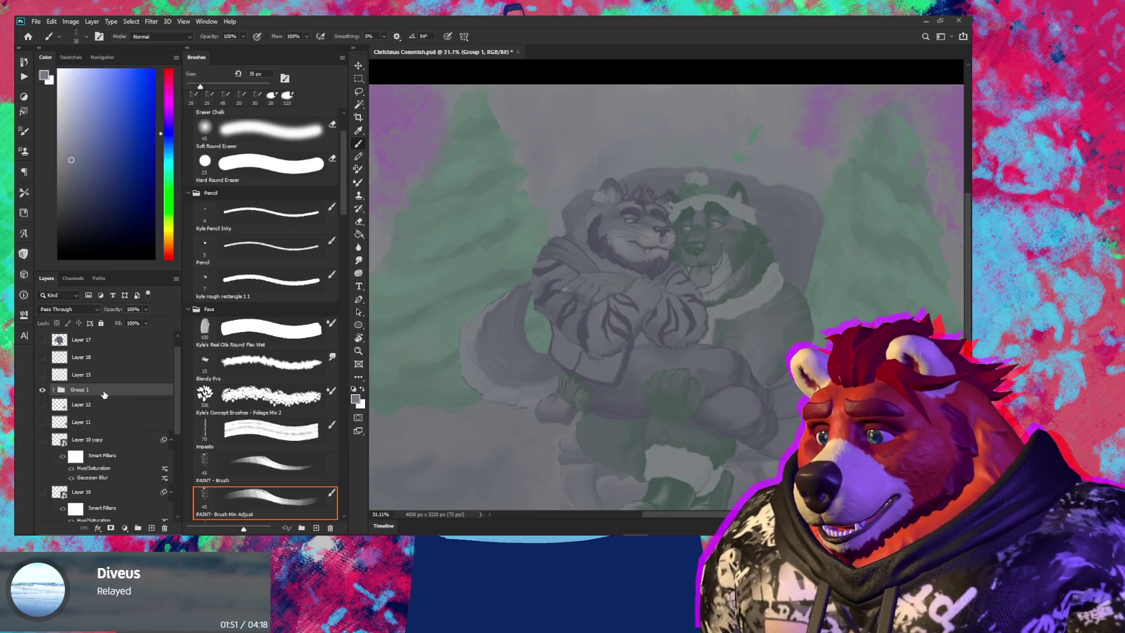
Hide the background and trial a merged copy of Group 1 with the original hidden
left_click(41, 390, "alt")
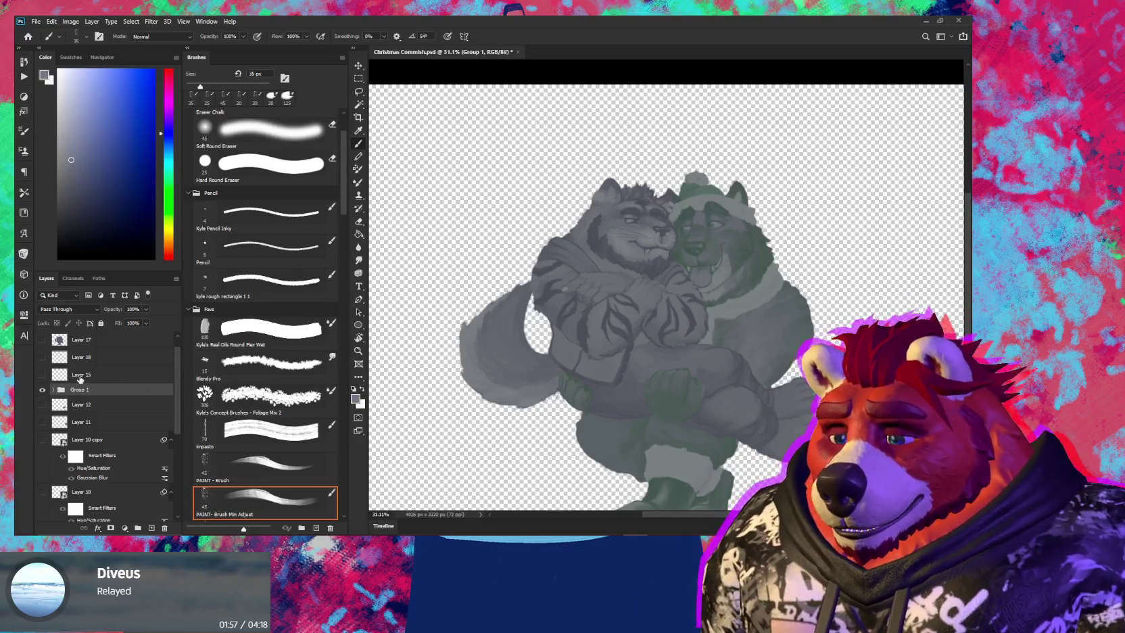
key("ctrl+j")
key("ctrl+e")
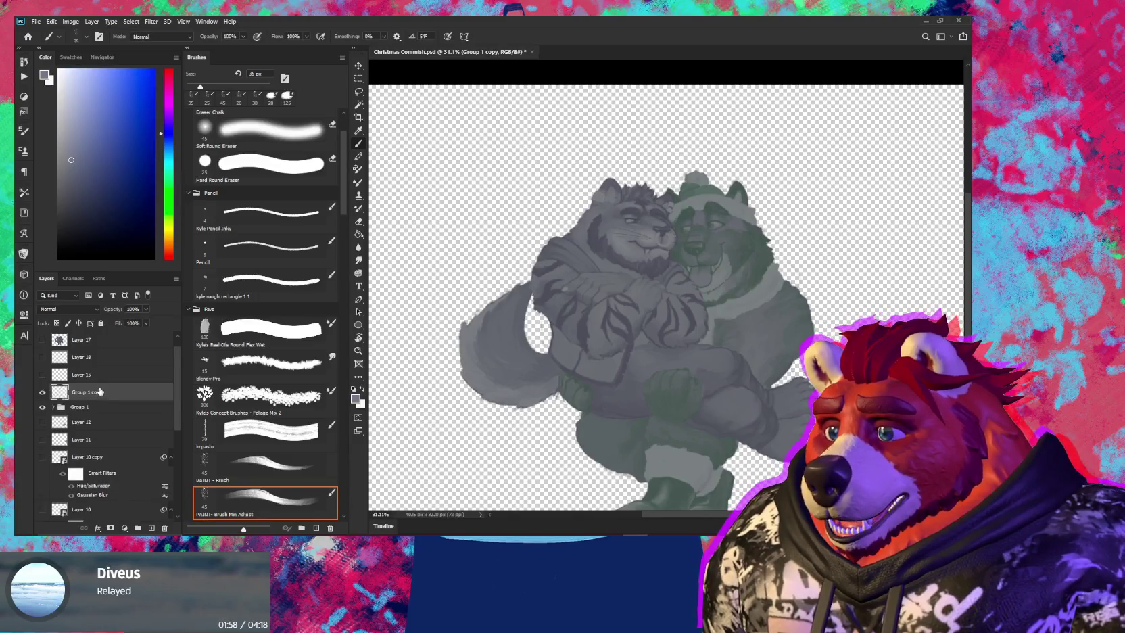
left_click(43, 408)
scroll(87, 419, "down", 2)
scroll(94, 424, "down", 2)
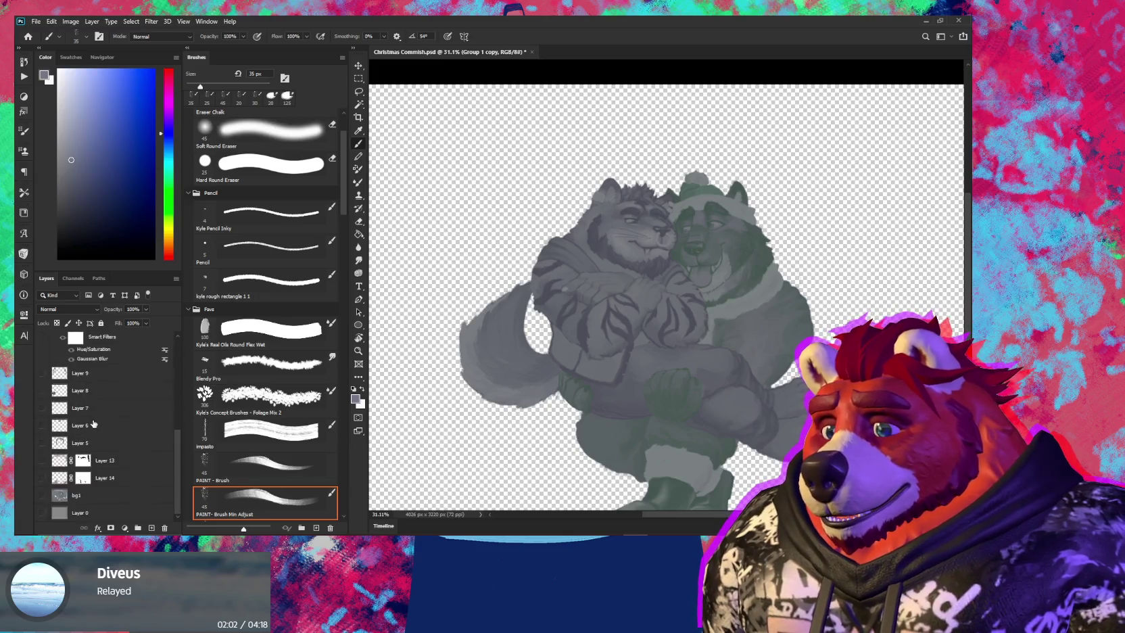
scroll(94, 423, "up", 2)
scroll(95, 405, "up", 2)
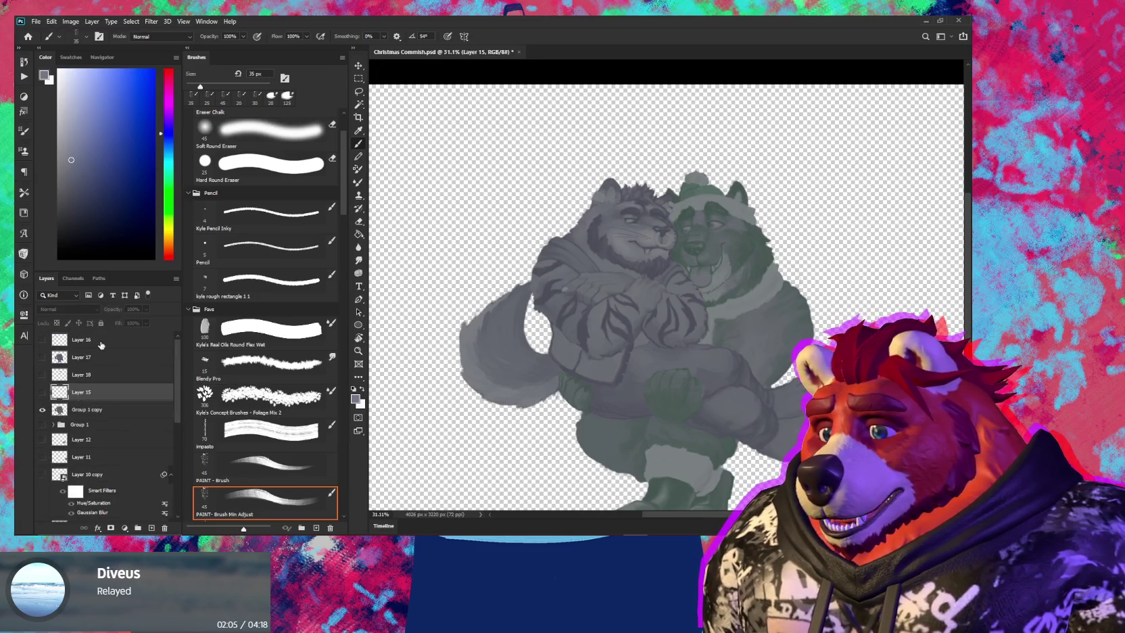
scroll(105, 344, "down", 2)
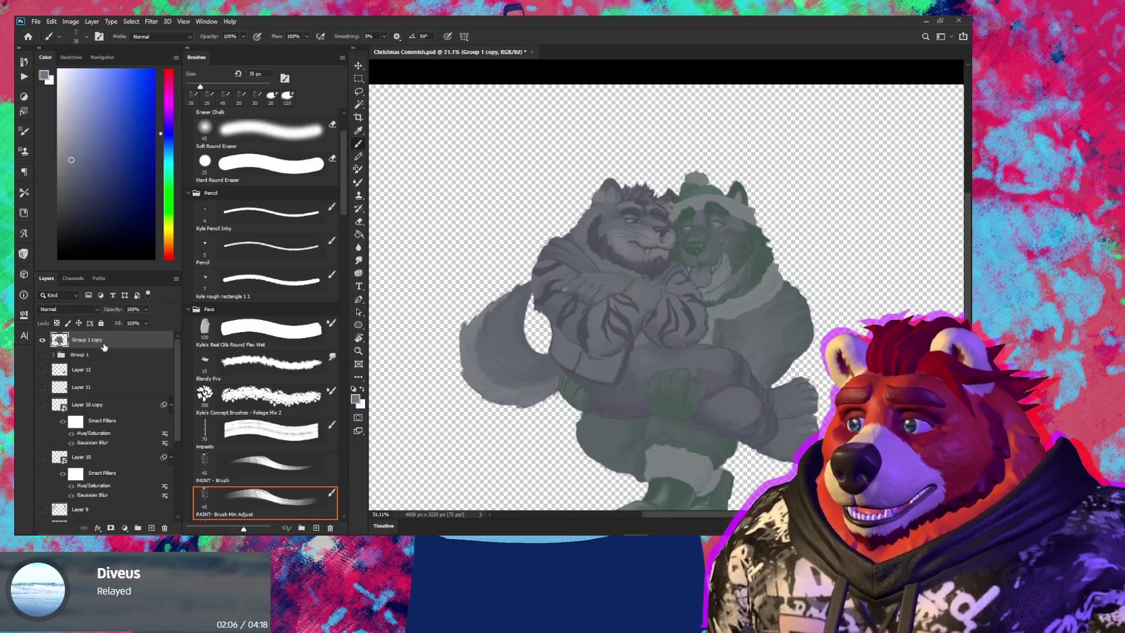
scroll(74, 426, "down", 2)
scroll(74, 430, "up", 1)
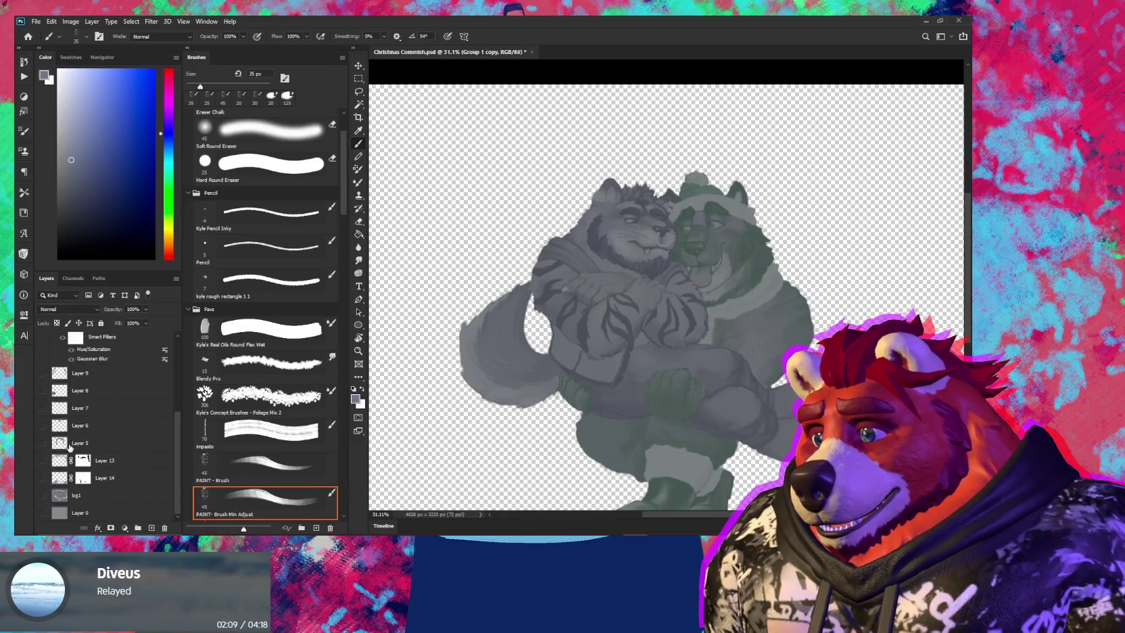
scroll(65, 429, "up", 1)
Undo the trial merged copy and bring the hidden background layers back
key("ctrl+z")
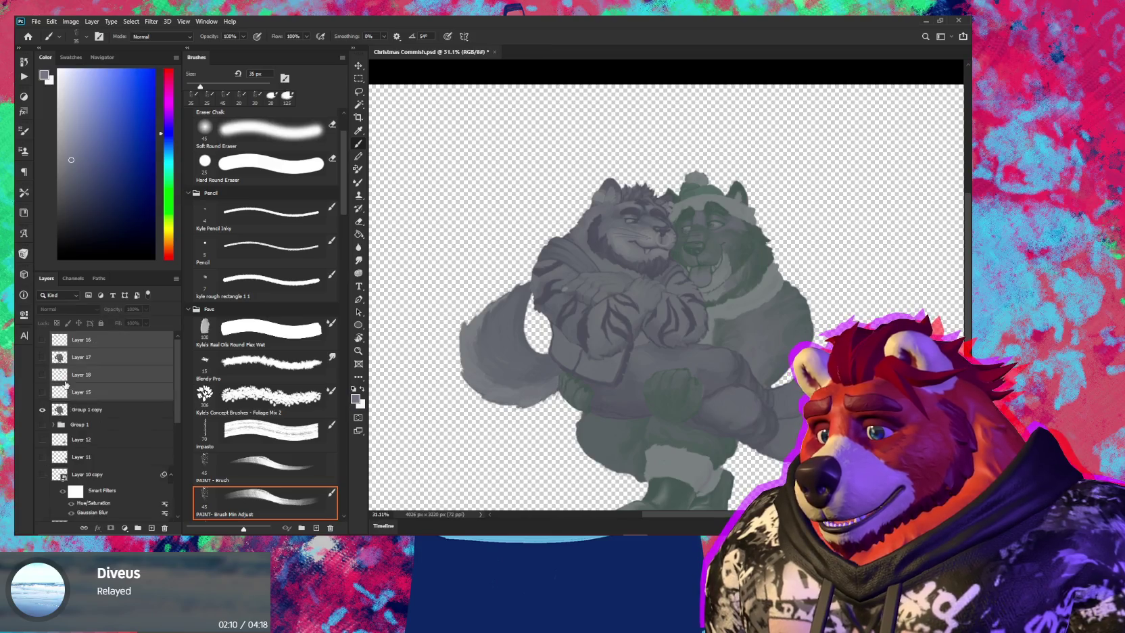
key("ctrl+z")
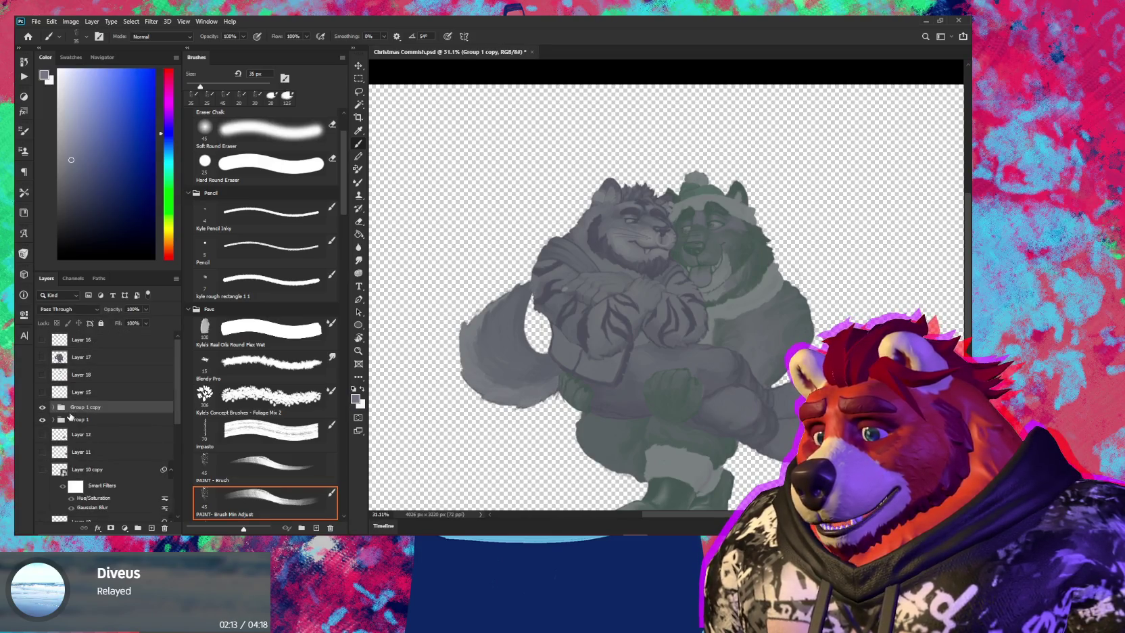
key("ctrl+z")
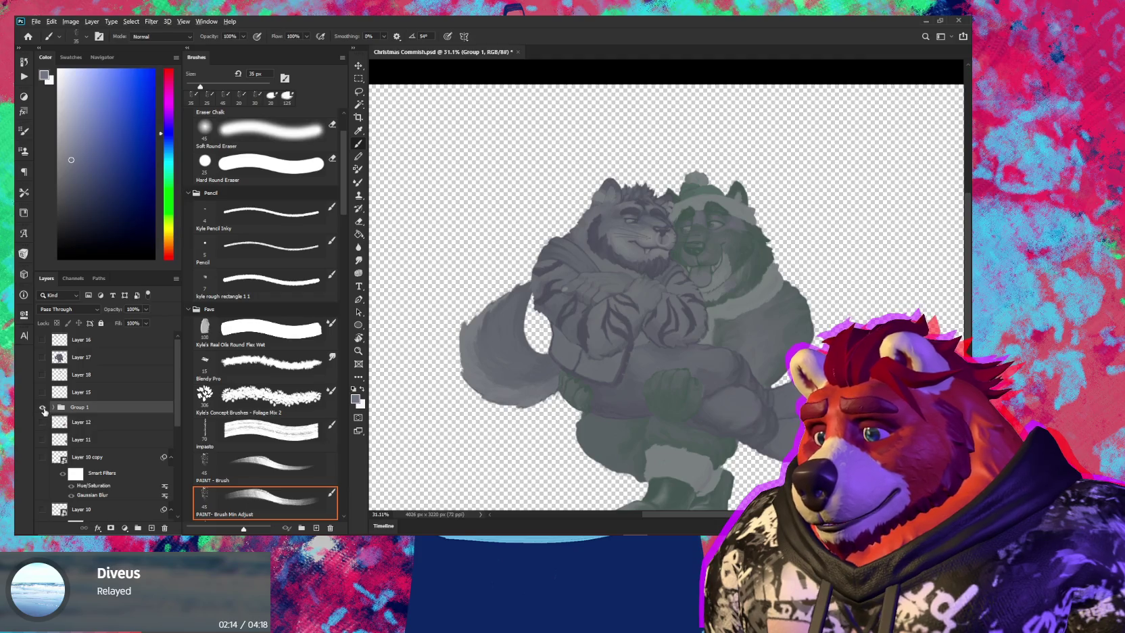
key("ctrl+z")
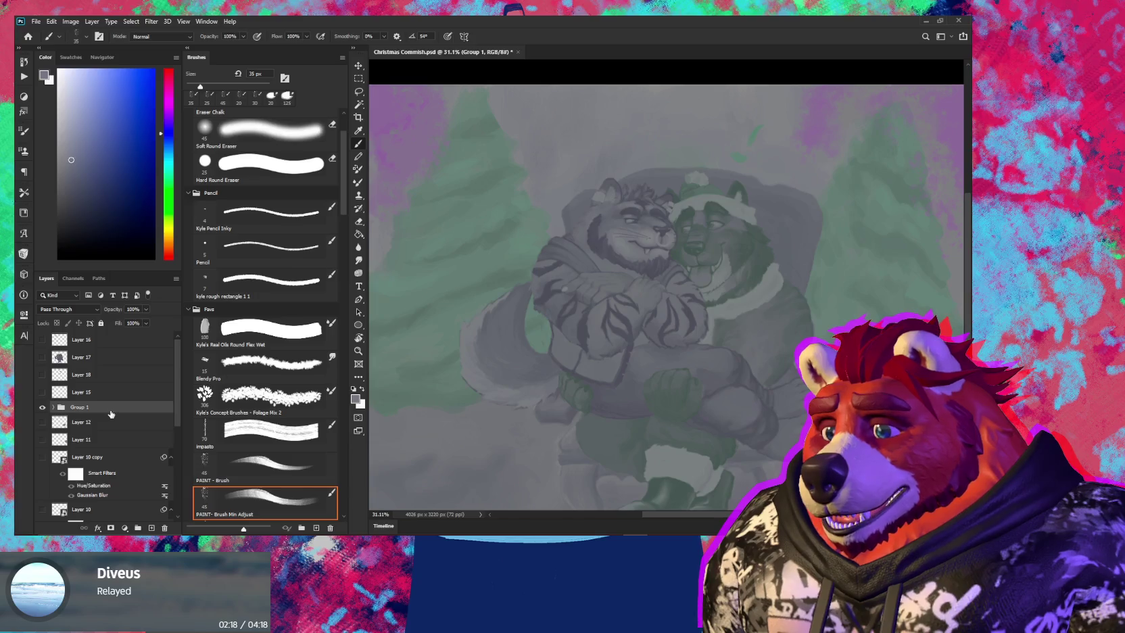
scroll(112, 413, "down", 2)
scroll(112, 414, "down", 3)
scroll(111, 414, "down", 2)
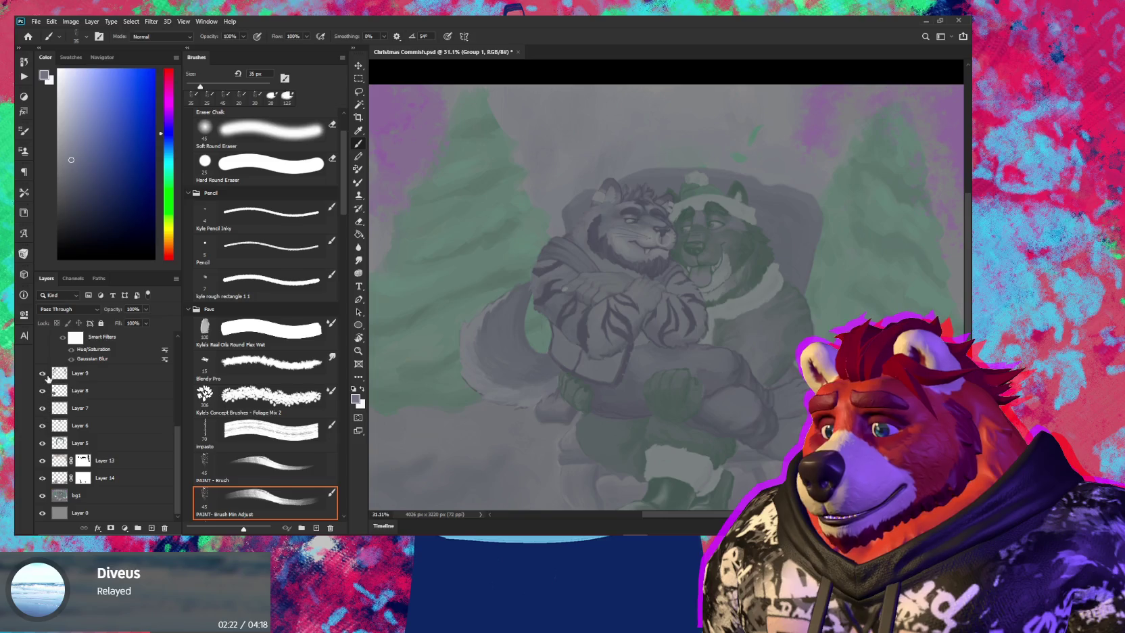
Turn Layer 10, Layer 10 copy and Layer 11 back on to show the wreath, bow and tree lights
scroll(121, 403, "up", 3)
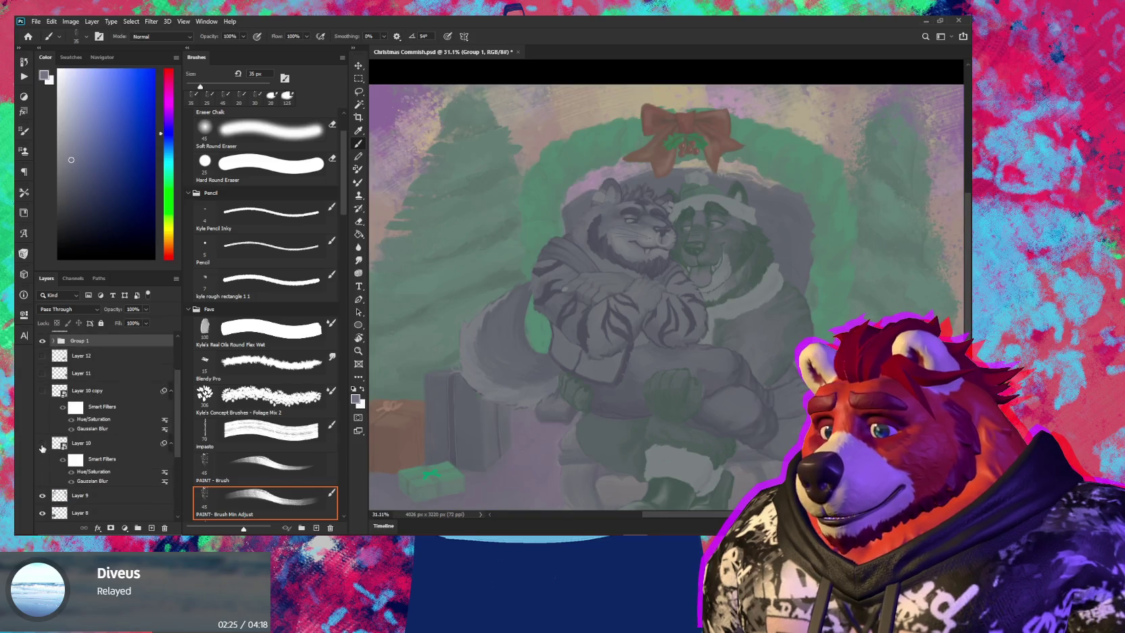
left_click(41, 445)
left_click_drag(43, 390, 41, 368)
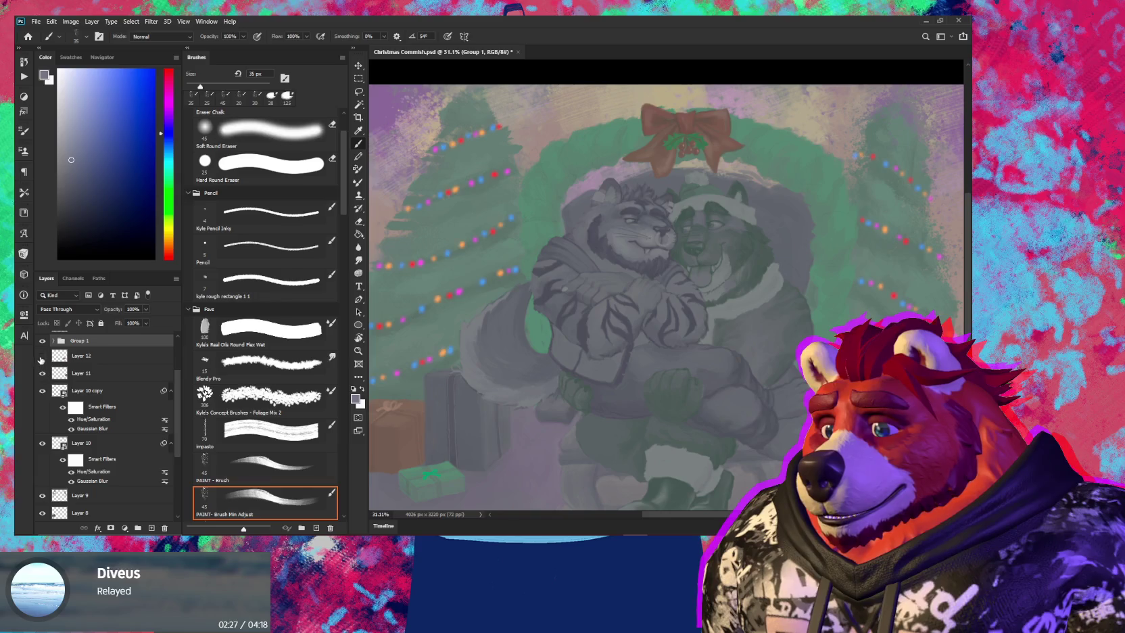
scroll(106, 378, "up", 2)
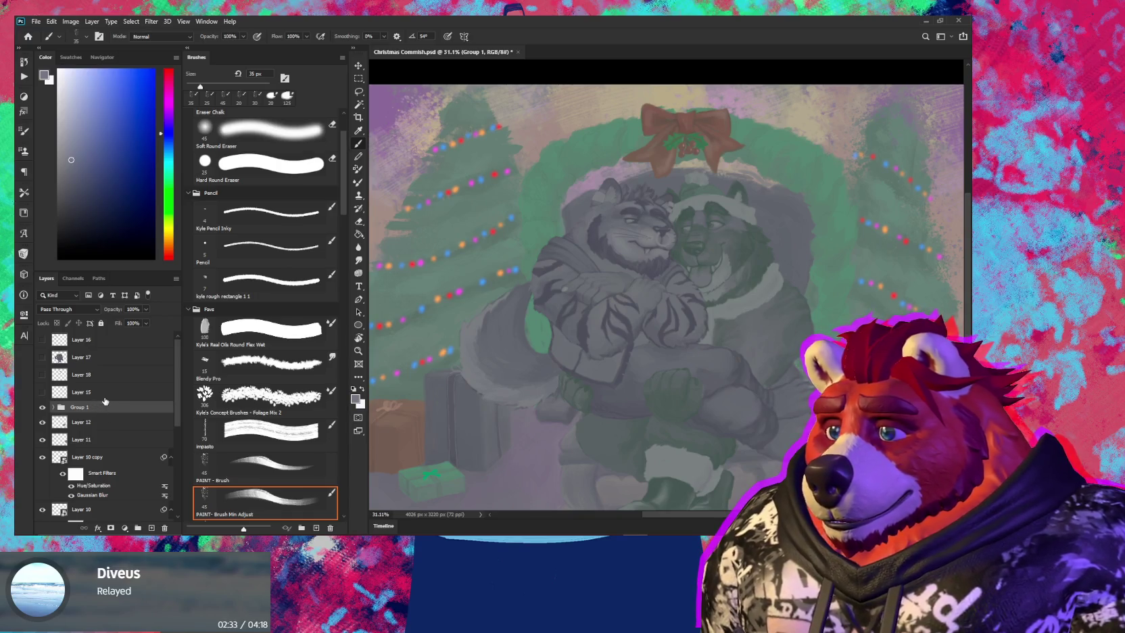
Select Group 1 and create a merged Group 1 copy above it
left_click(106, 392)
scroll(105, 345, "down", 2)
left_click(103, 338)
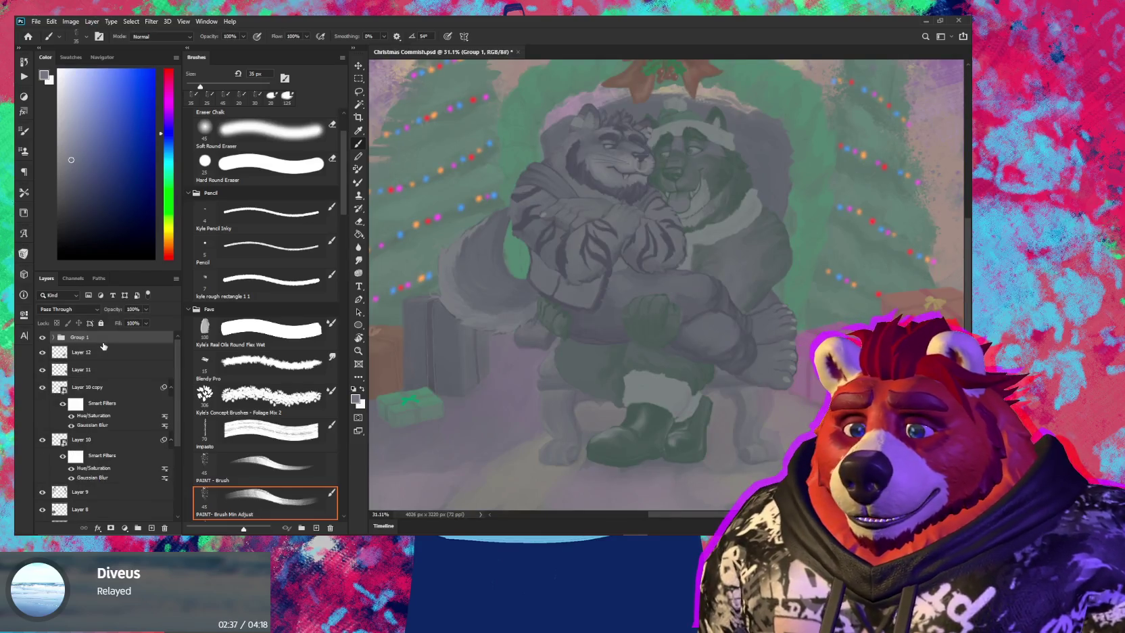
scroll(533, 306, "down", 1)
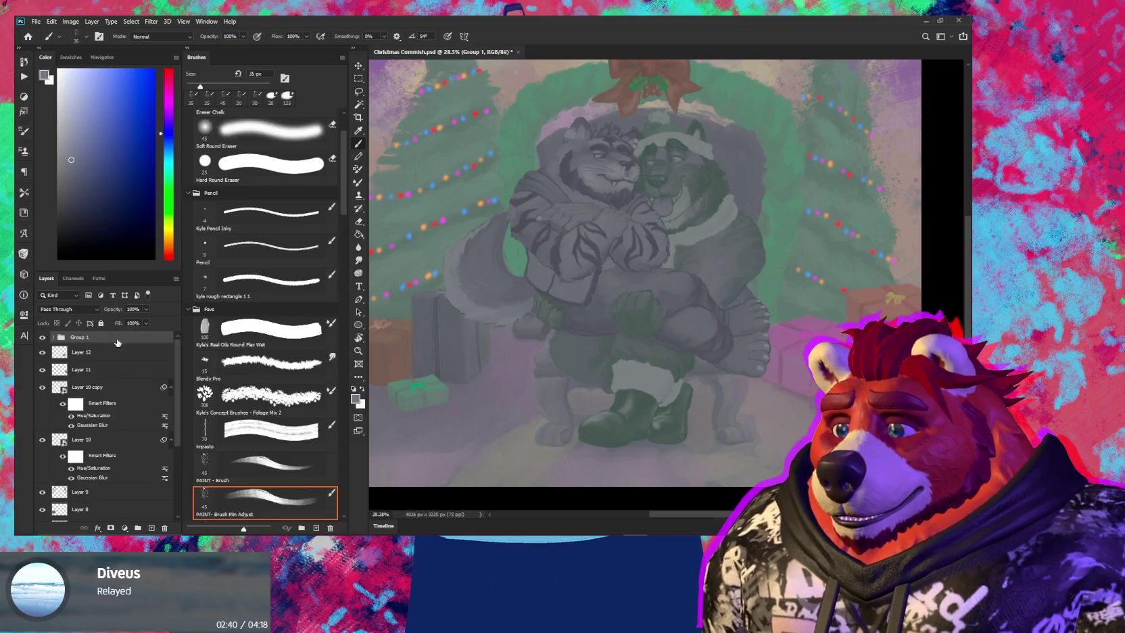
key("ctrl+j")
key("ctrl+e")
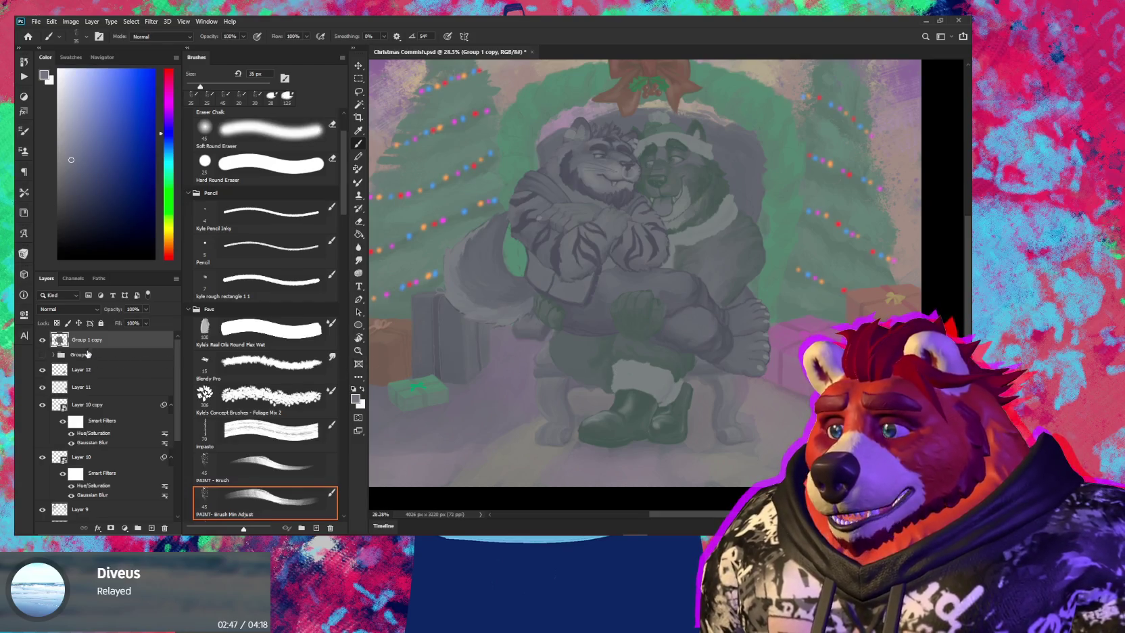
Set Group 1 copy to Darken and move Layer 19 out of Group 1, just above the folder
left_click(80, 309)
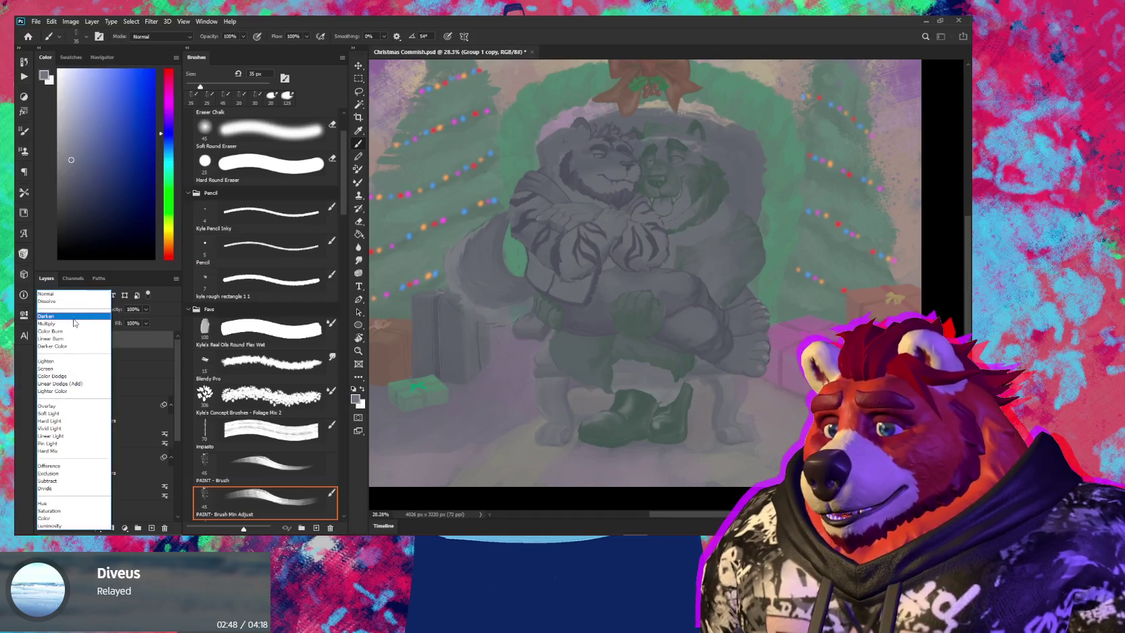
left_click(76, 322)
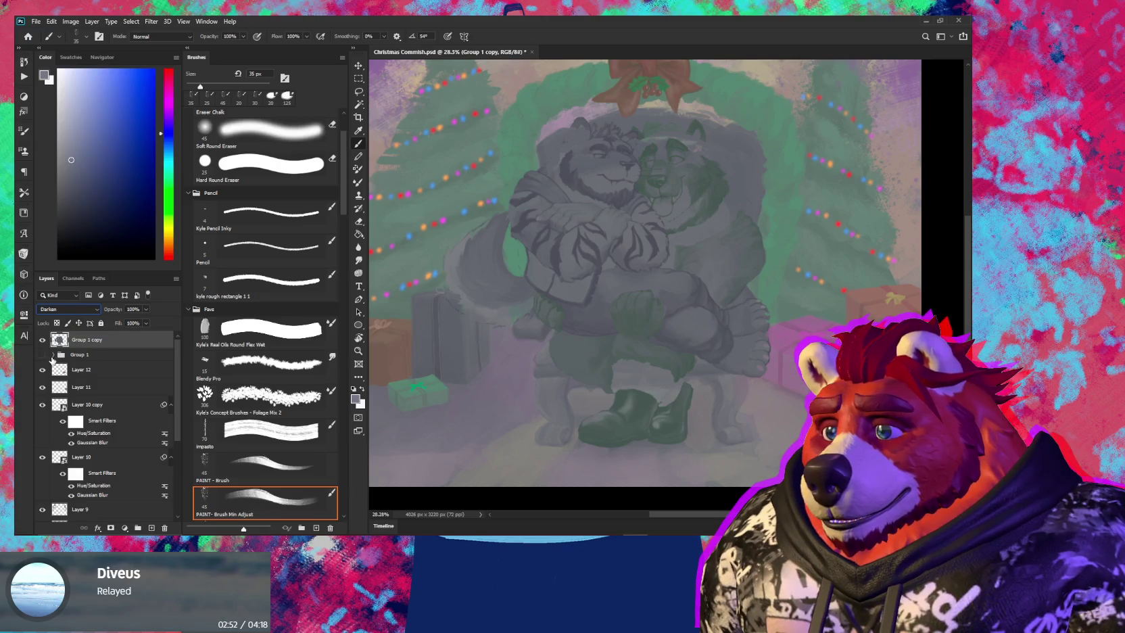
left_click(54, 355)
left_click_drag(115, 456, 106, 469)
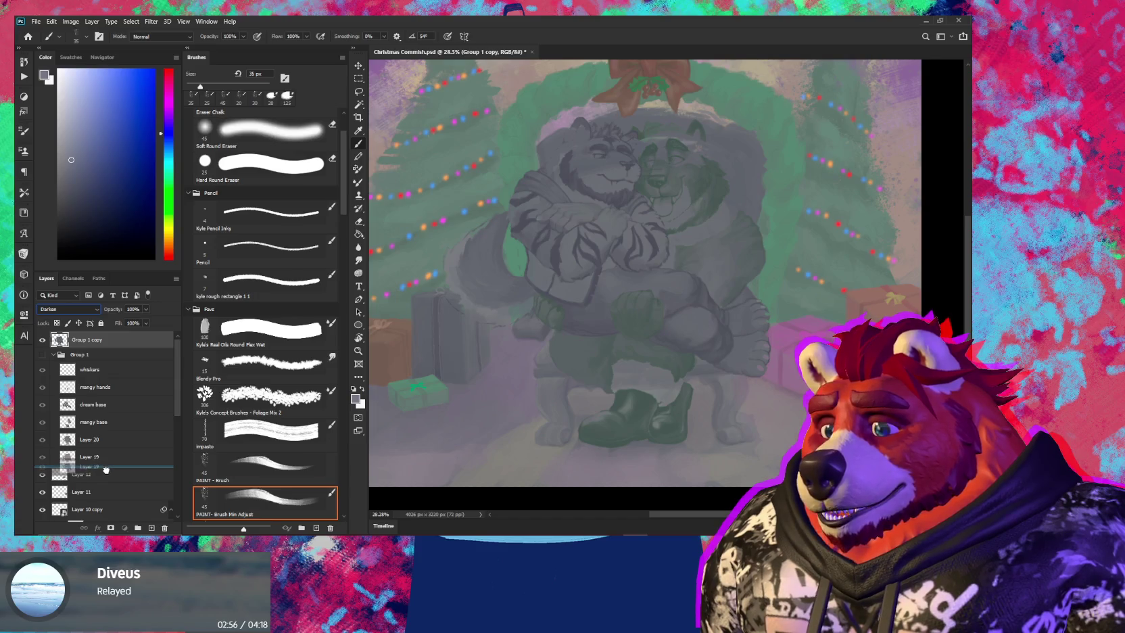
left_click_drag(105, 468, 106, 353)
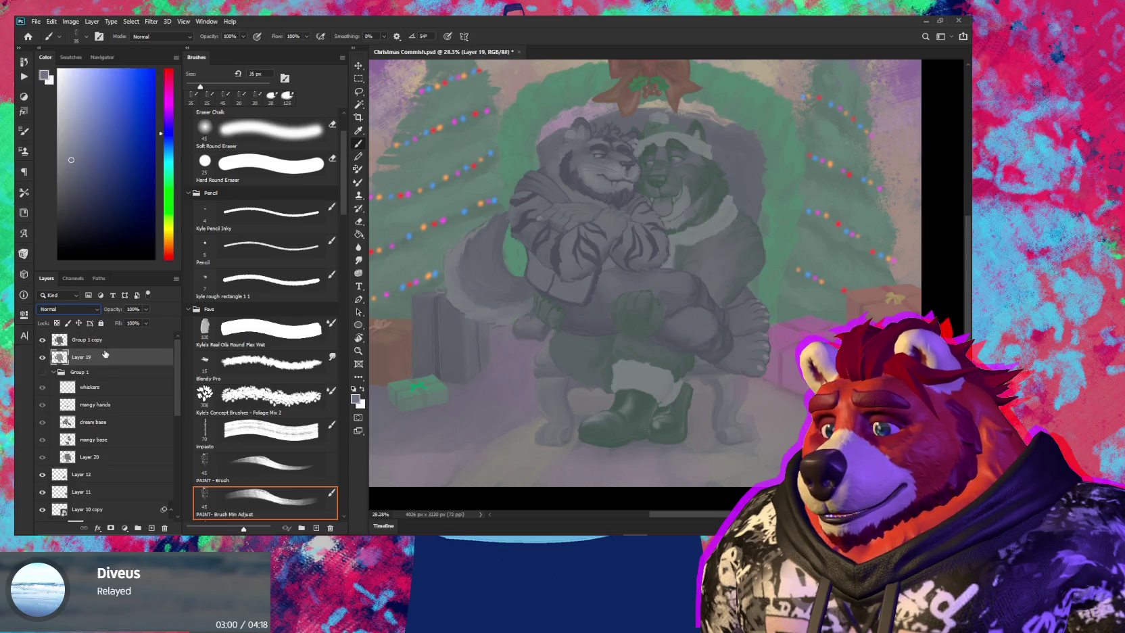
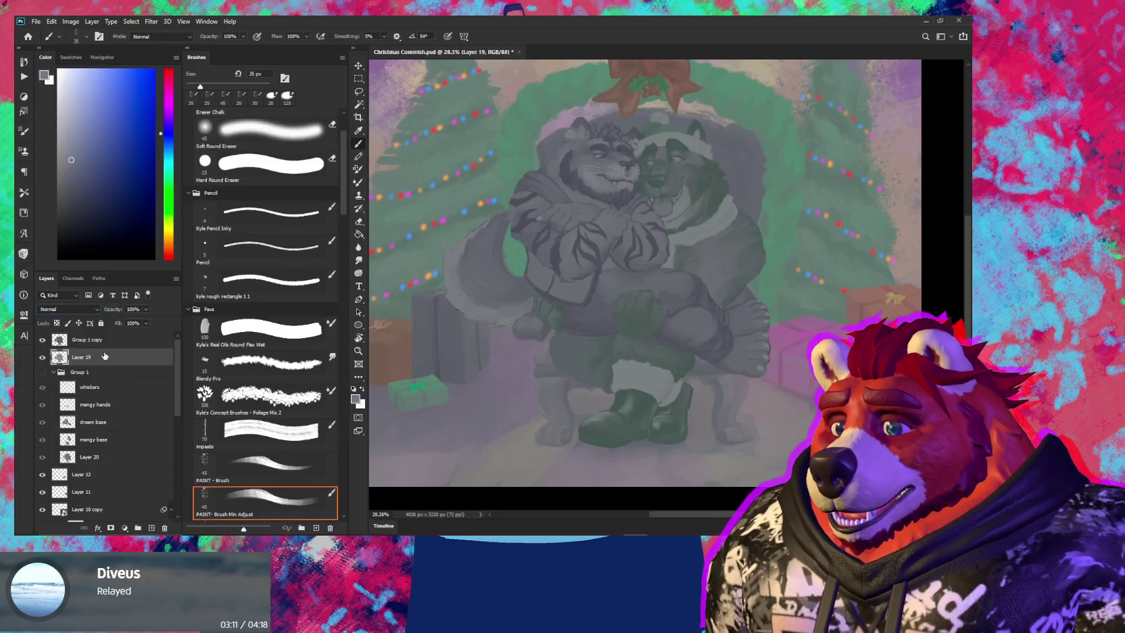
Create two new layers above Layer 19 to hold the reference image
key("ctrl+shift+alt+n")
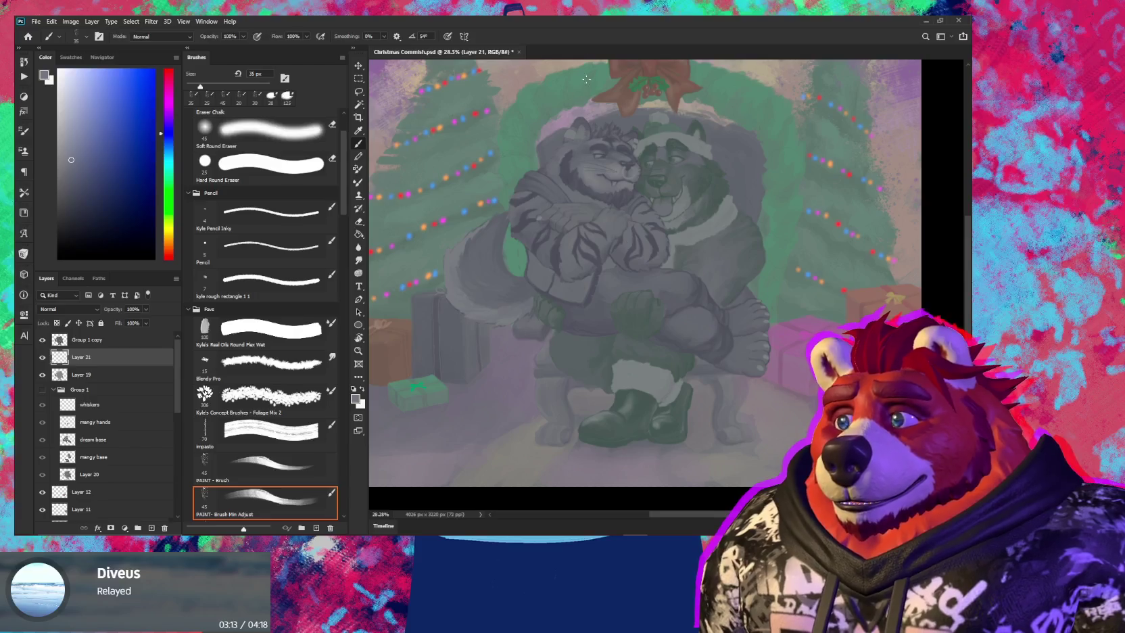
scroll(570, 228, "up", 2)
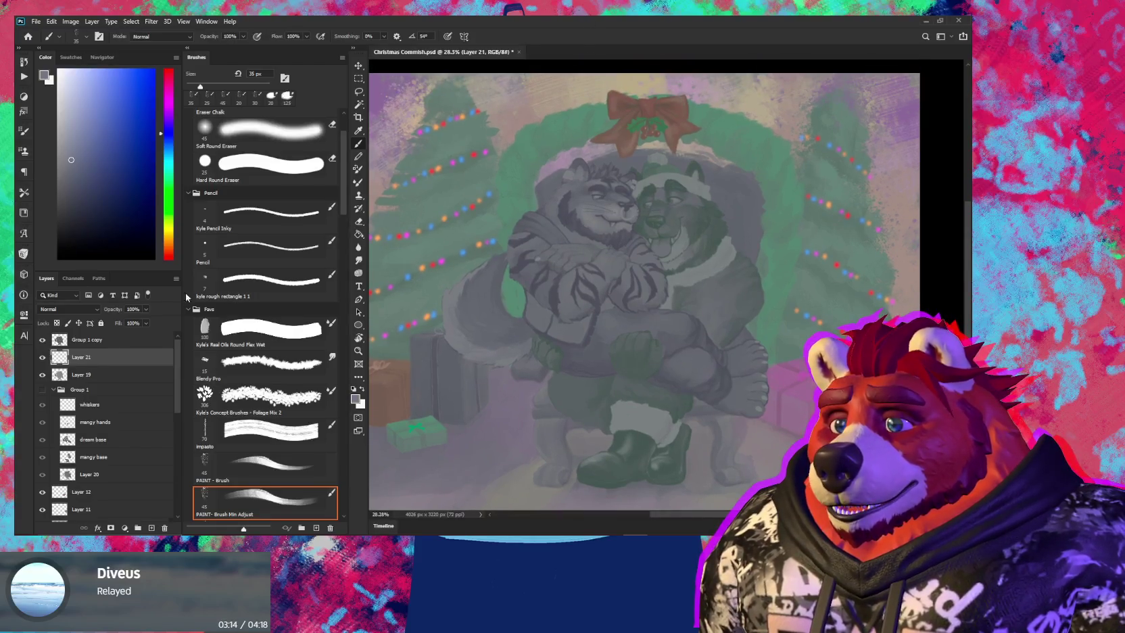
left_click(131, 340)
key("ctrl+shift+alt+n")
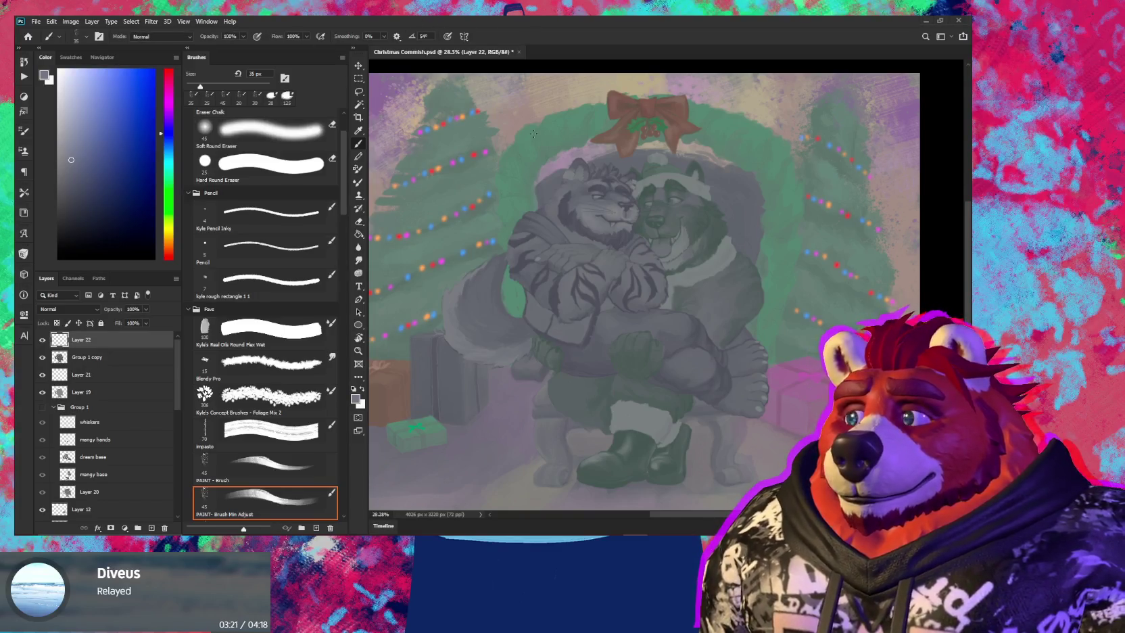
scroll(502, 292, "down", 1)
Scale the pasted Dream reference sheet to about 29% and place it top-left
left_click_drag(681, 305, 704, 367)
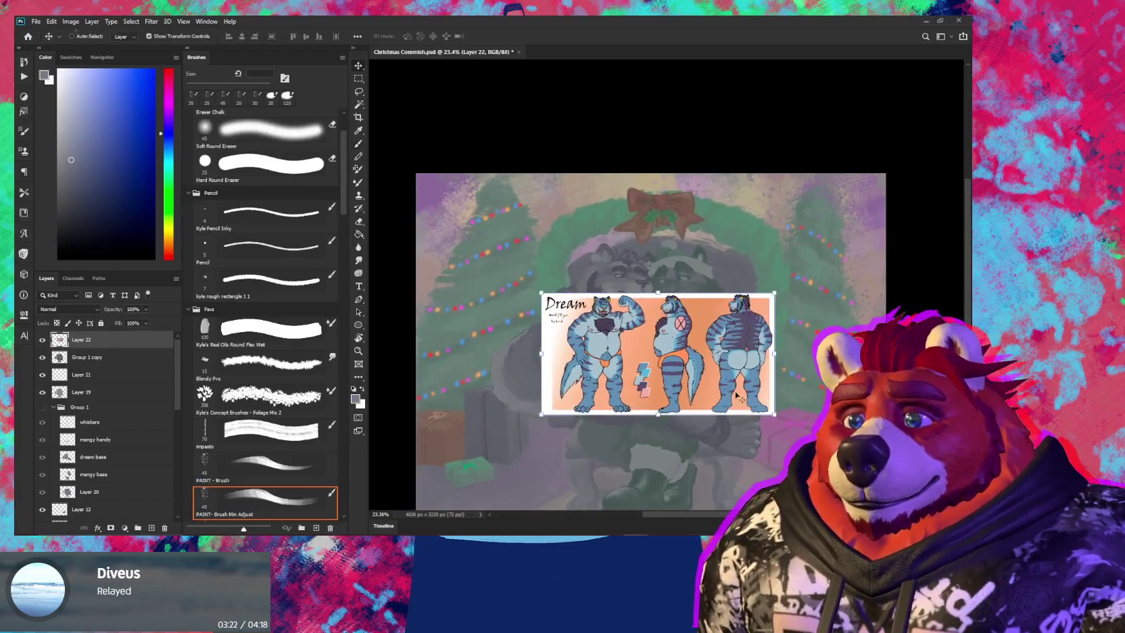
key("ctrl+t")
mouse_move(775, 414)
left_mouse_down()
mouse_move(602, 340)
mouse_move(579, 320)
mouse_move(545, 238)
left_mouse_up()
scroll(587, 296, "up", 3)
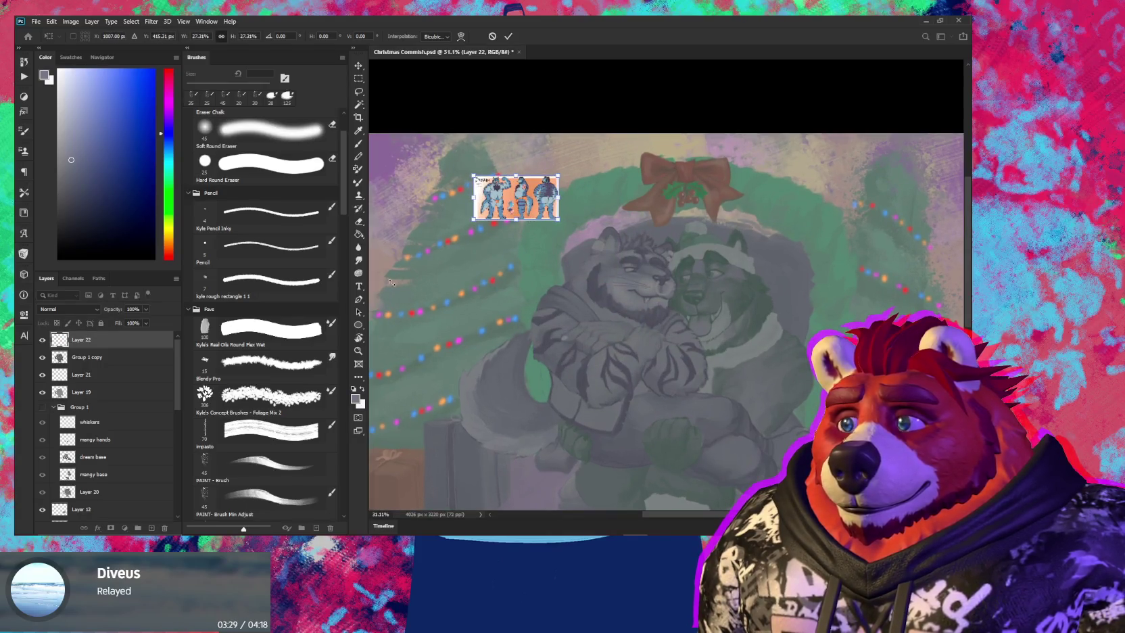
left_click(95, 357)
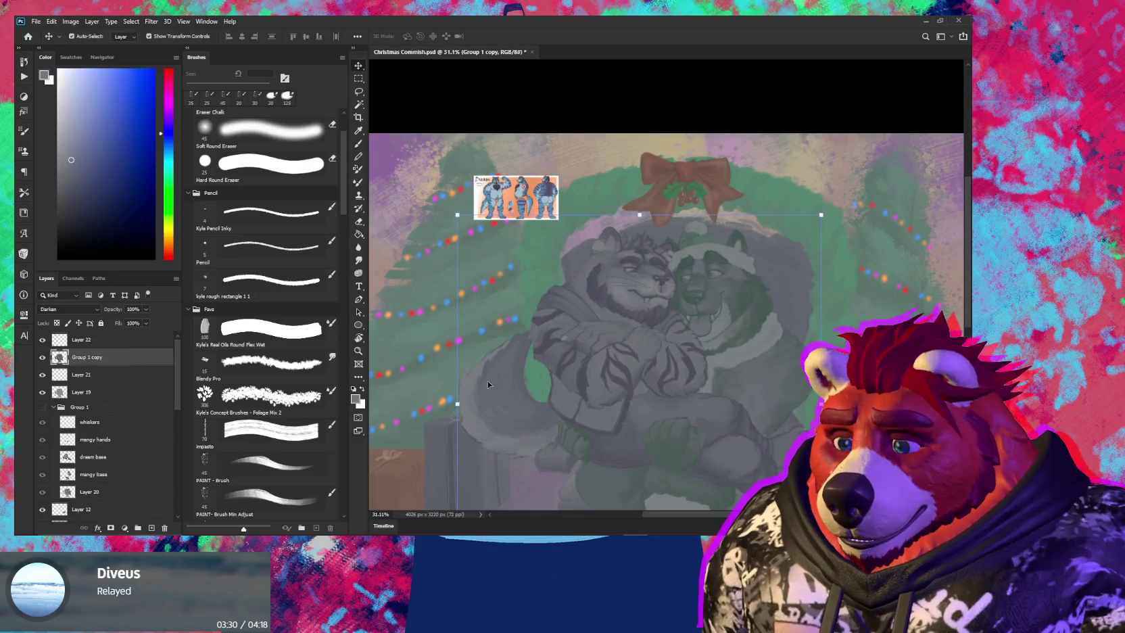
Colorize Group 1 copy with Hue/Saturation at hue 231 and saturation about 9
key("ctrl+u")
left_click(245, 338)
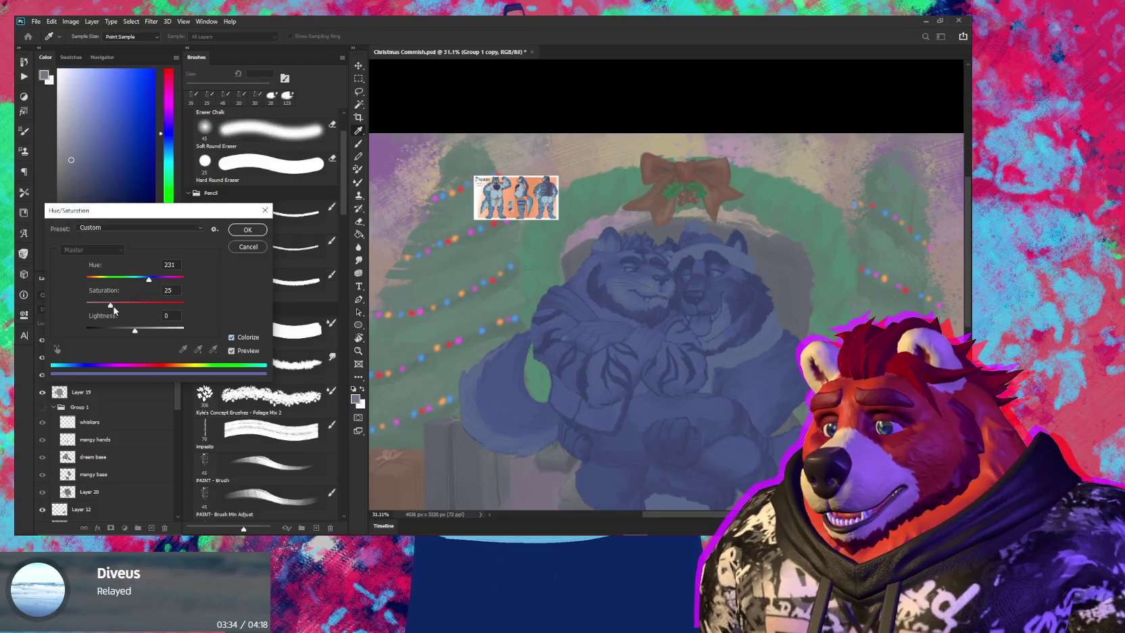
left_click_drag(103, 311, 96, 310)
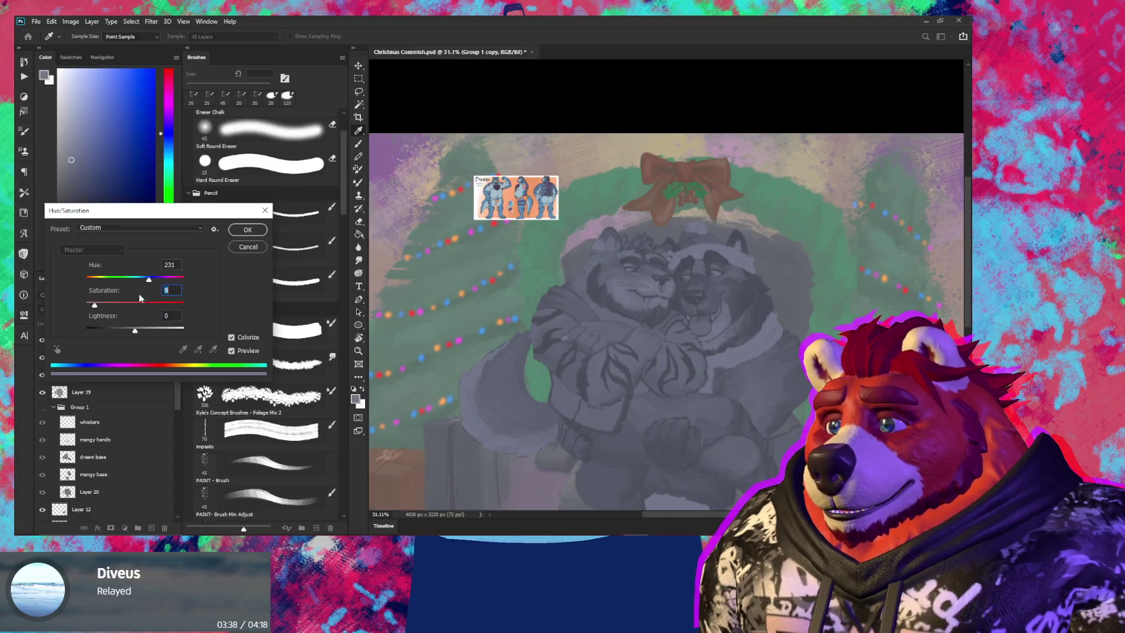
left_click(244, 231)
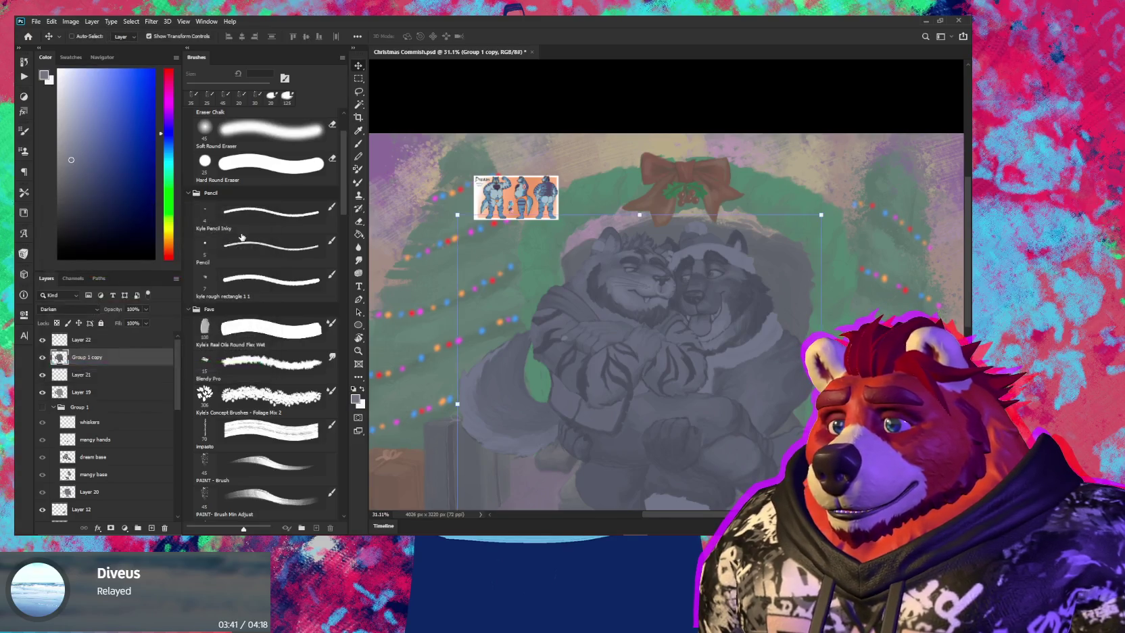
Apply Levels with input 29 / 1.17 / 231 and output black 11
key("ctrl+l")
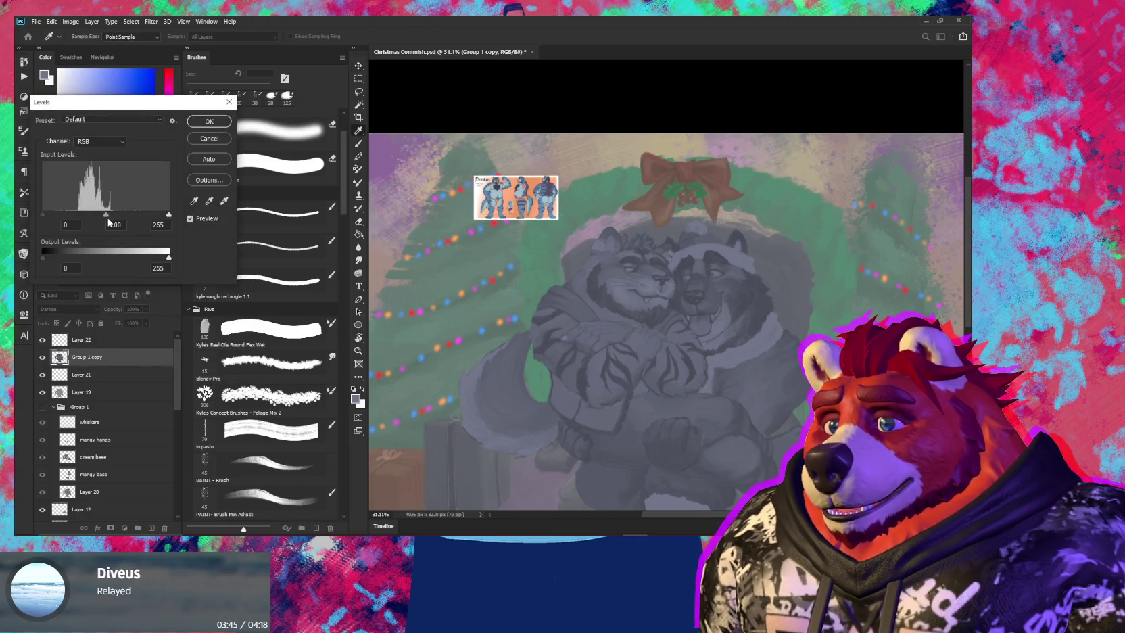
mouse_move(106, 216)
left_mouse_down()
mouse_move(56, 217)
mouse_move(107, 217)
left_mouse_up()
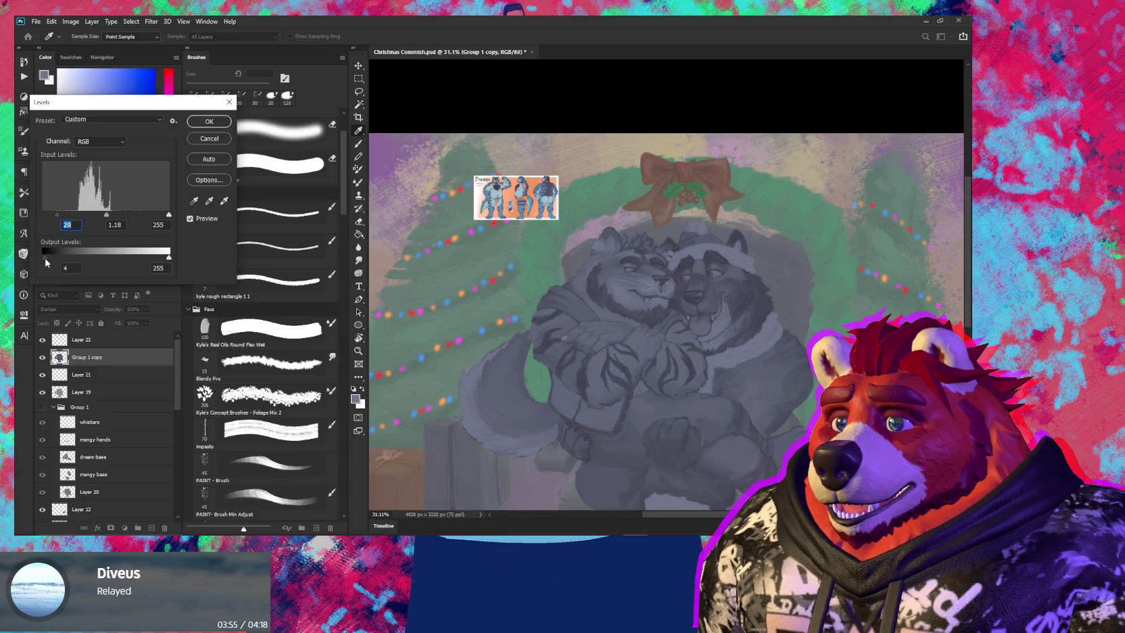
left_click(48, 259)
left_click_drag(164, 217, 159, 217)
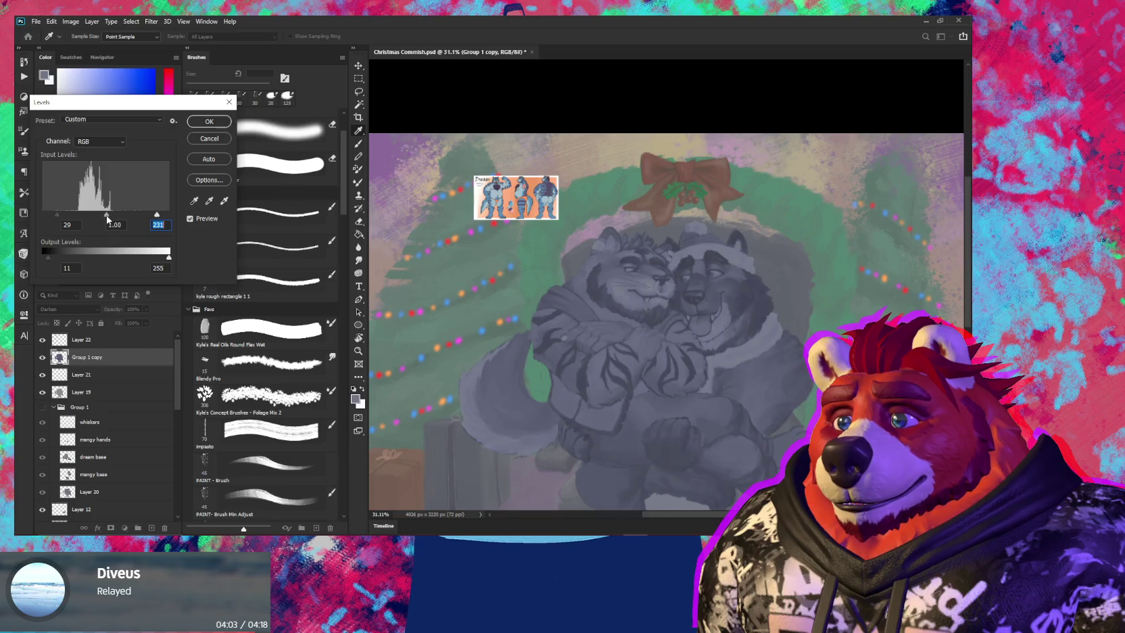
left_click_drag(105, 218, 101, 217)
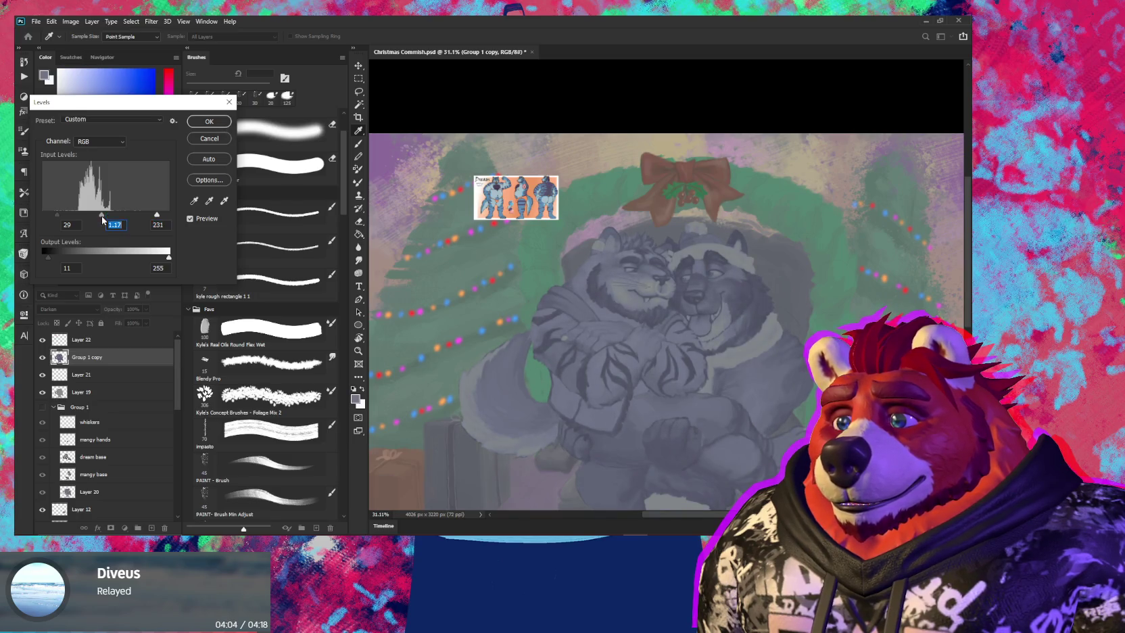
left_click(205, 123)
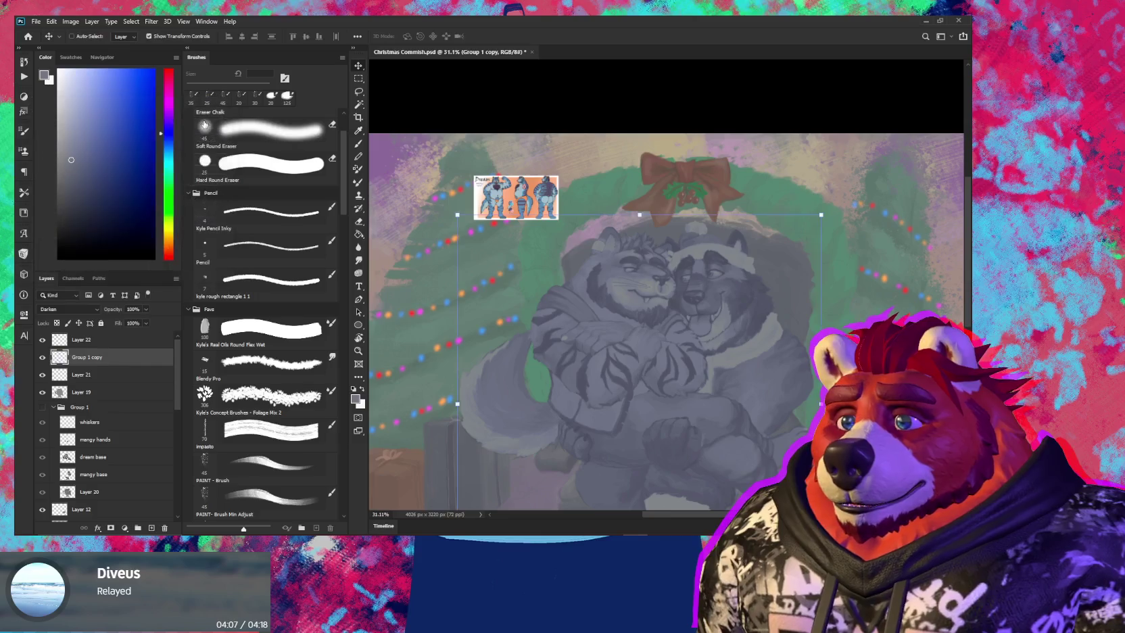
Select Layer 21 and clip it to the base layer below
left_click(86, 376)
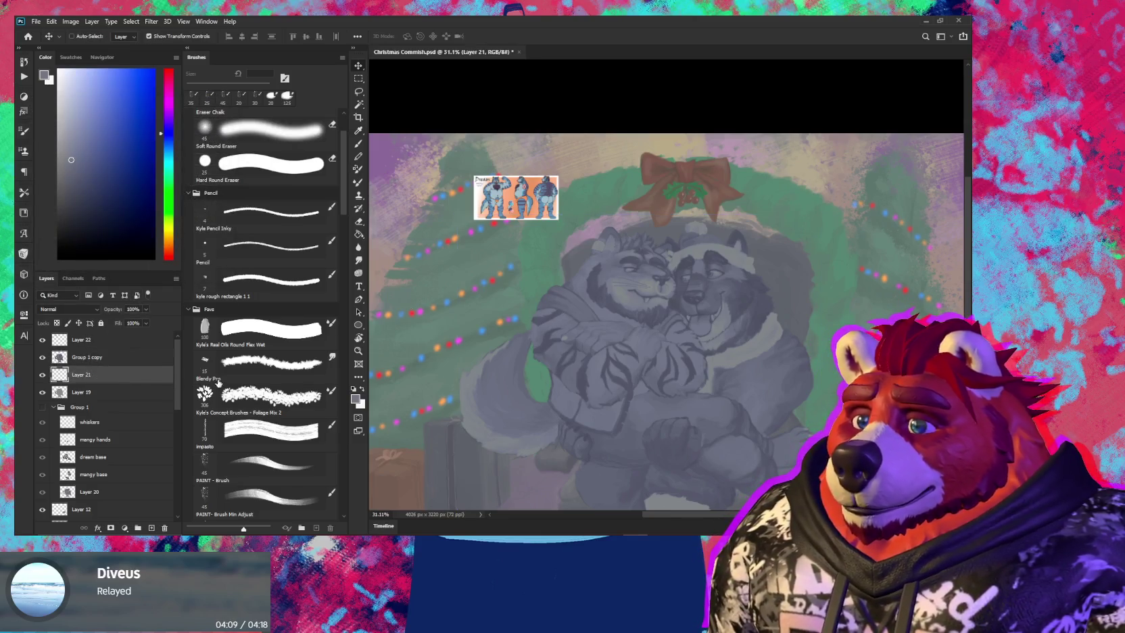
left_click(311, 356)
key("v")
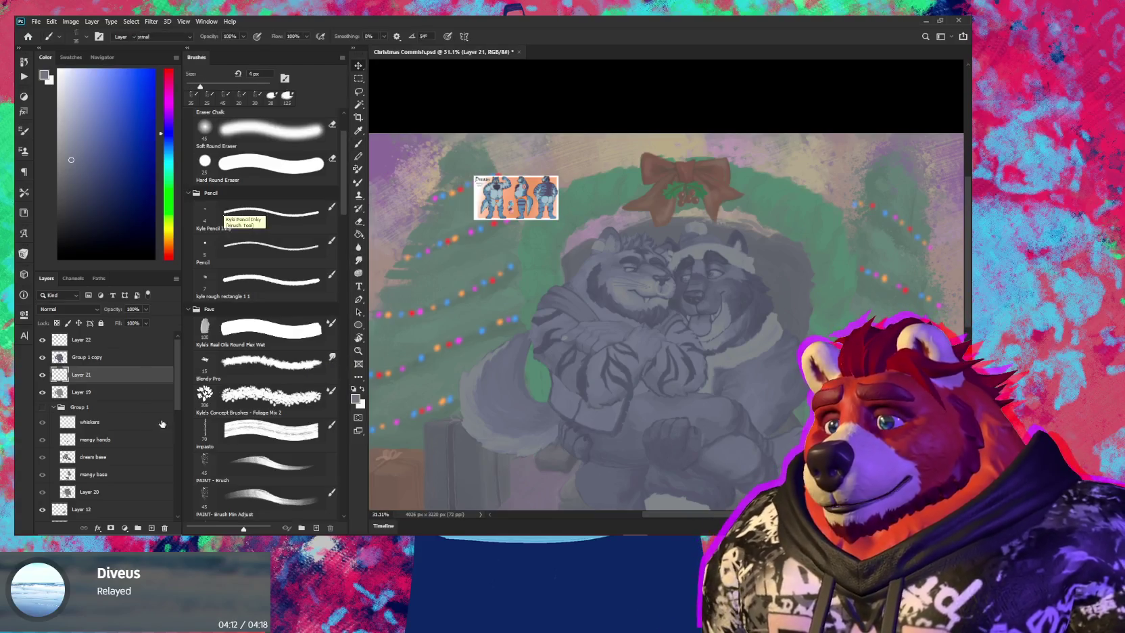
left_click_drag(104, 376, 107, 380)
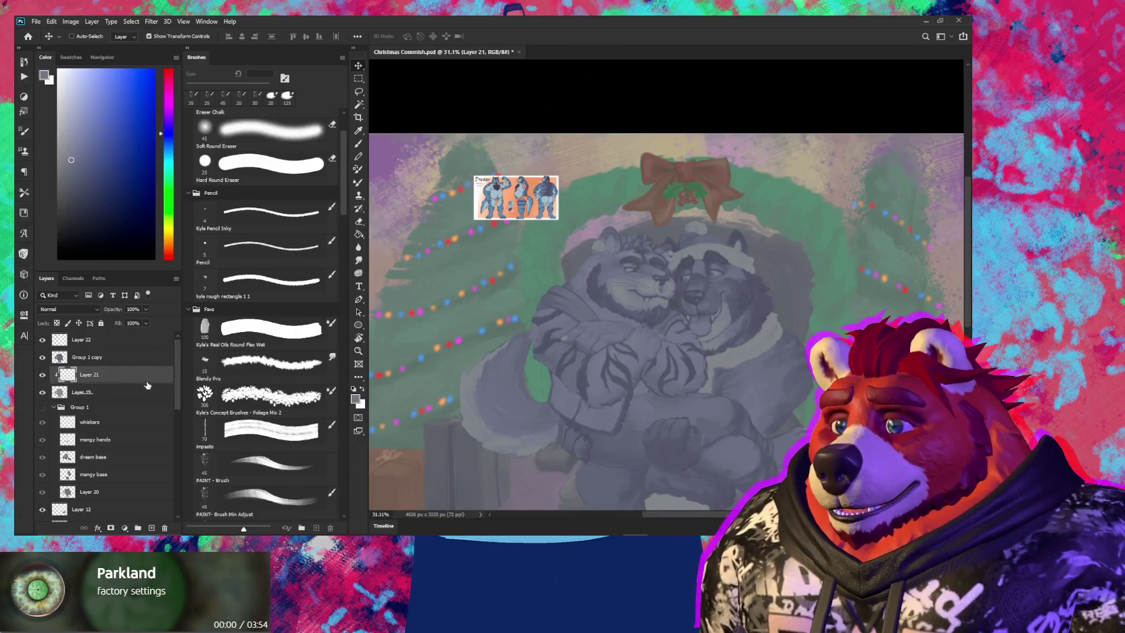
Sample a light blue from the reference sheet with the Brush and frame the faces
key("b")
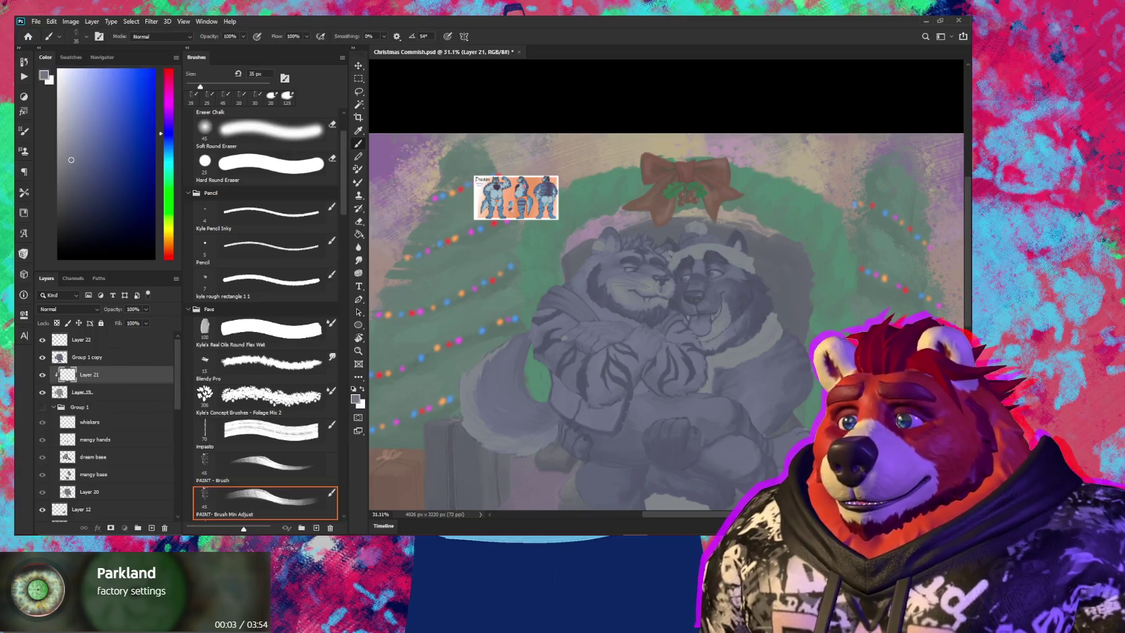
mouse_move(588, 330)
left_mouse_down()
mouse_move(542, 288)
mouse_move(568, 296)
left_mouse_up()
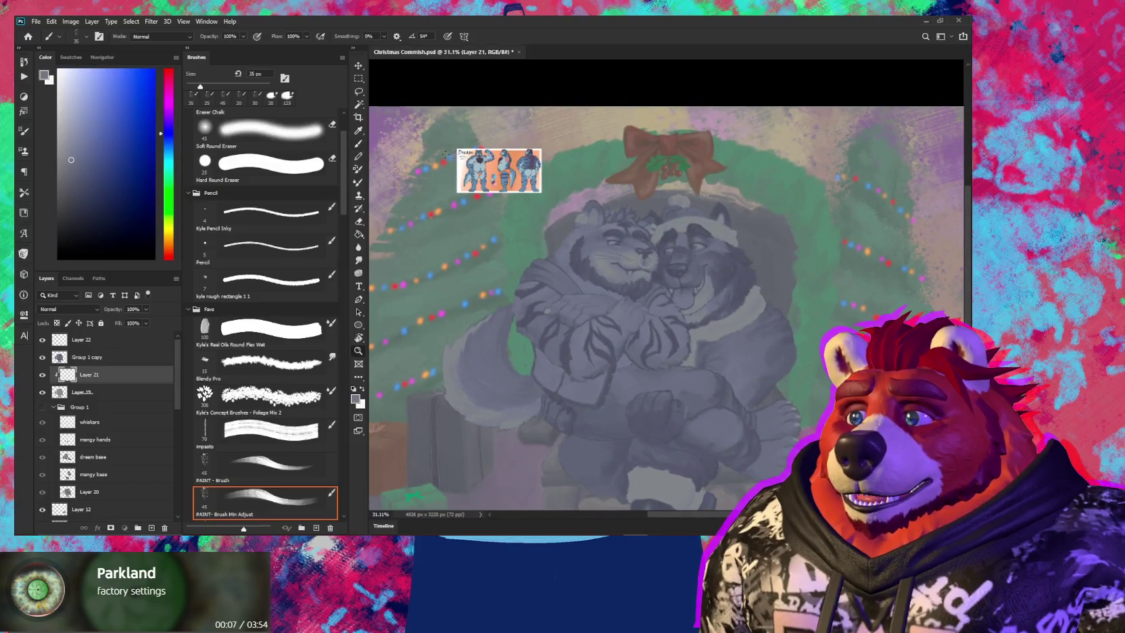
scroll(475, 316, "up", 3)
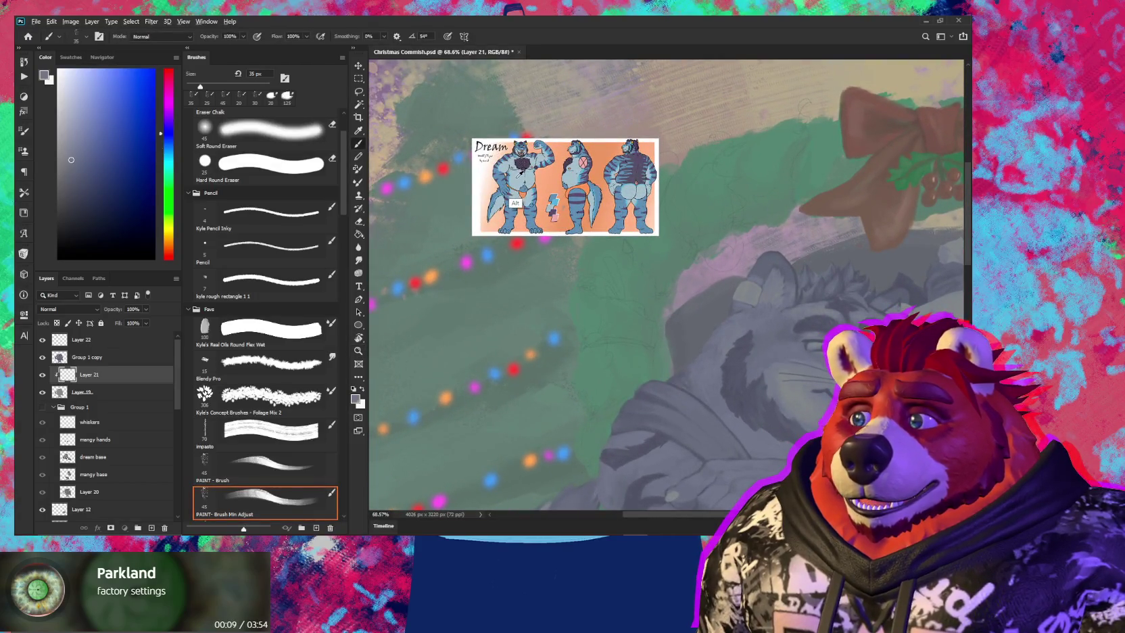
left_click(518, 203, "alt")
mouse_move(609, 274)
left_mouse_down()
mouse_move(477, 232)
mouse_move(444, 202)
left_mouse_up()
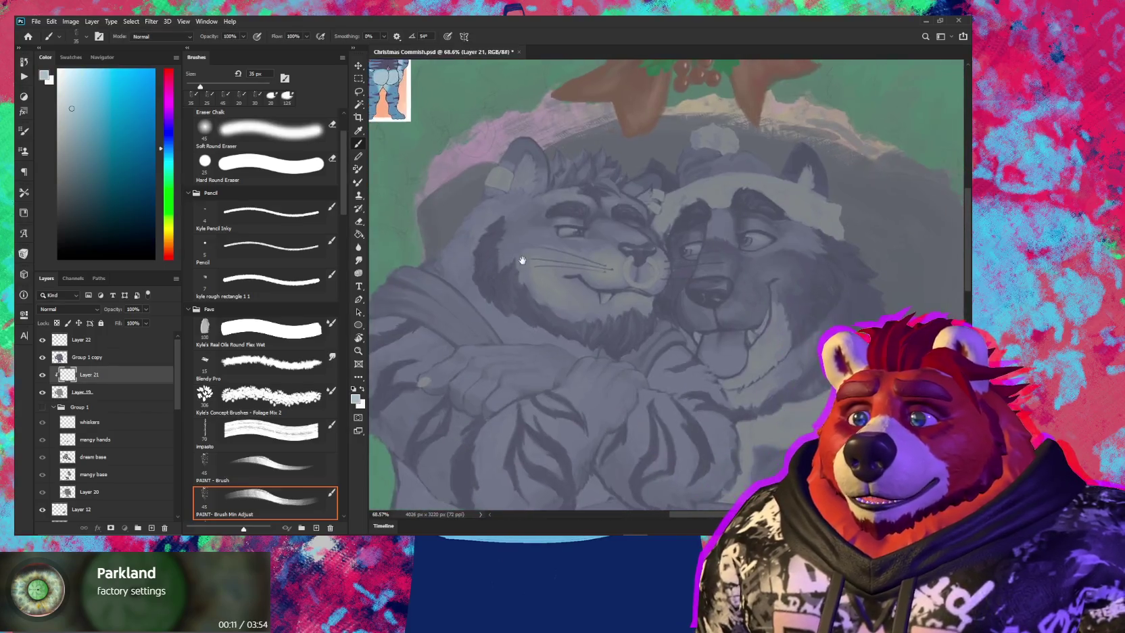
left_click_drag(638, 326, 562, 285)
key("bracketright")
key("bracketright")
key("bracketright")
key("bracketright")
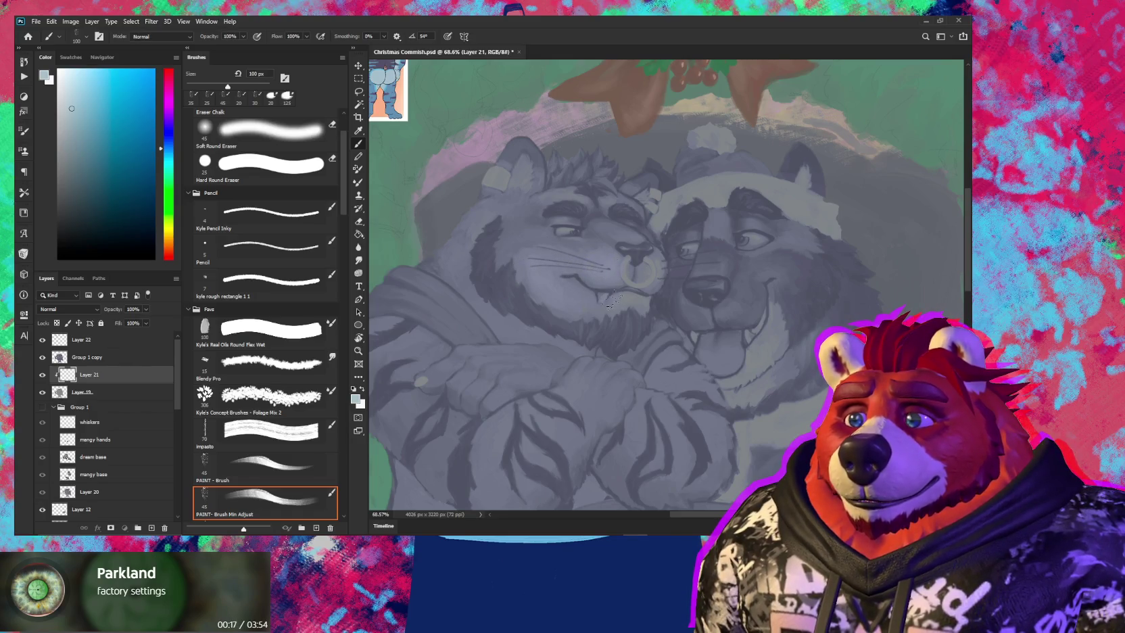
key("bracketleft")
scroll(636, 273, "up", 3)
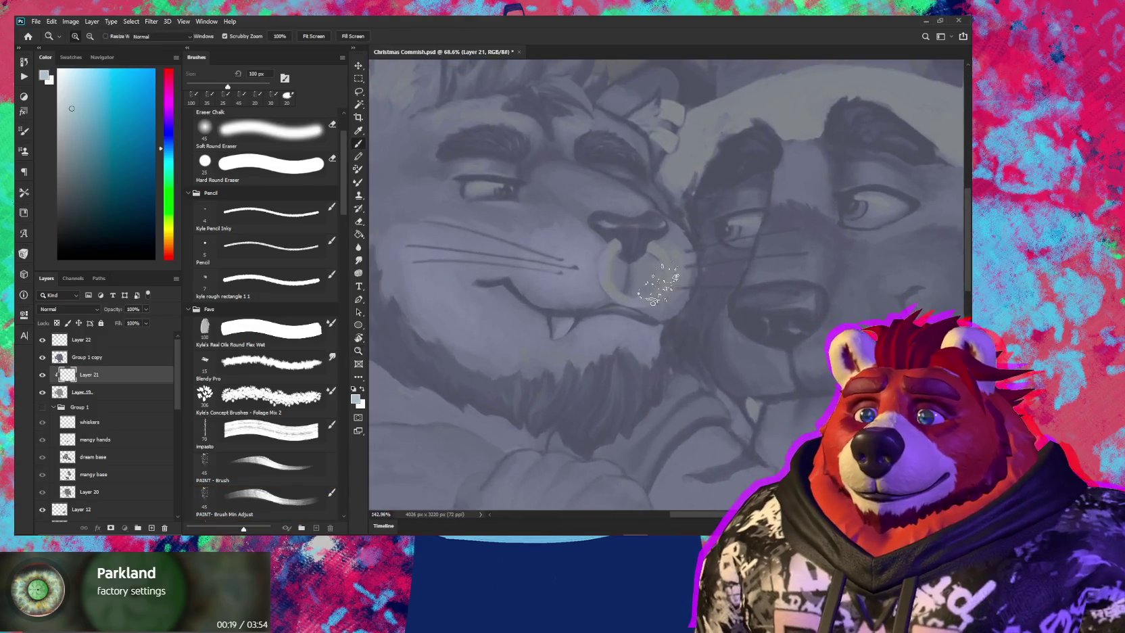
Resize the brush from 35 to 50 px, sample light blue, then select Group 1 copy
key("bracketleft")
key("bracketleft")
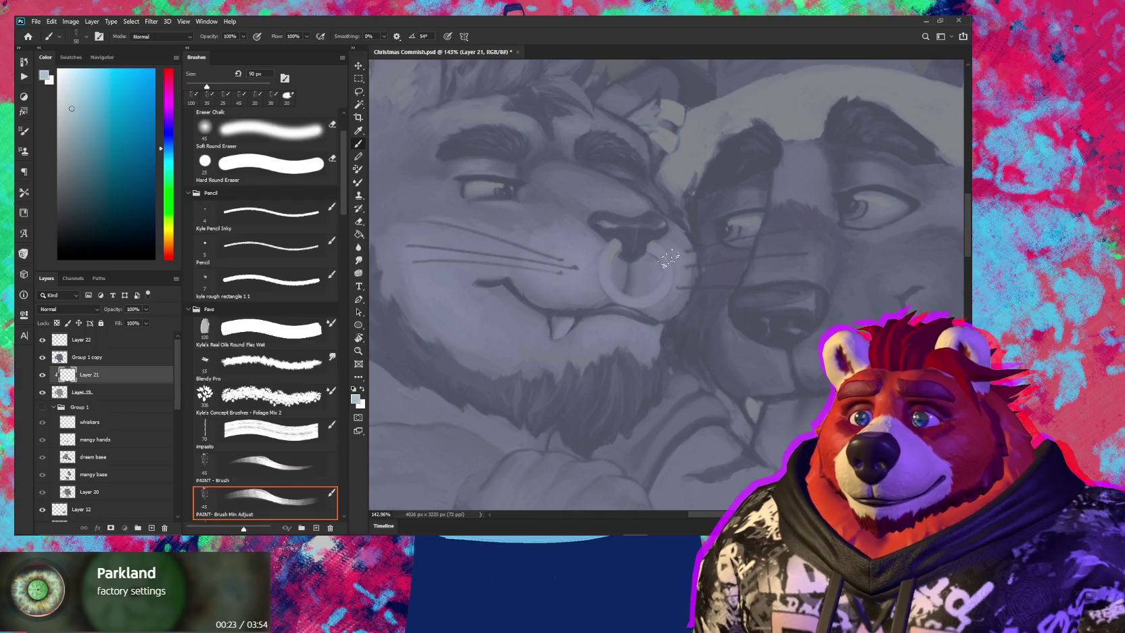
key("bracketleft")
key("bracketleft")
key("bracketleft")
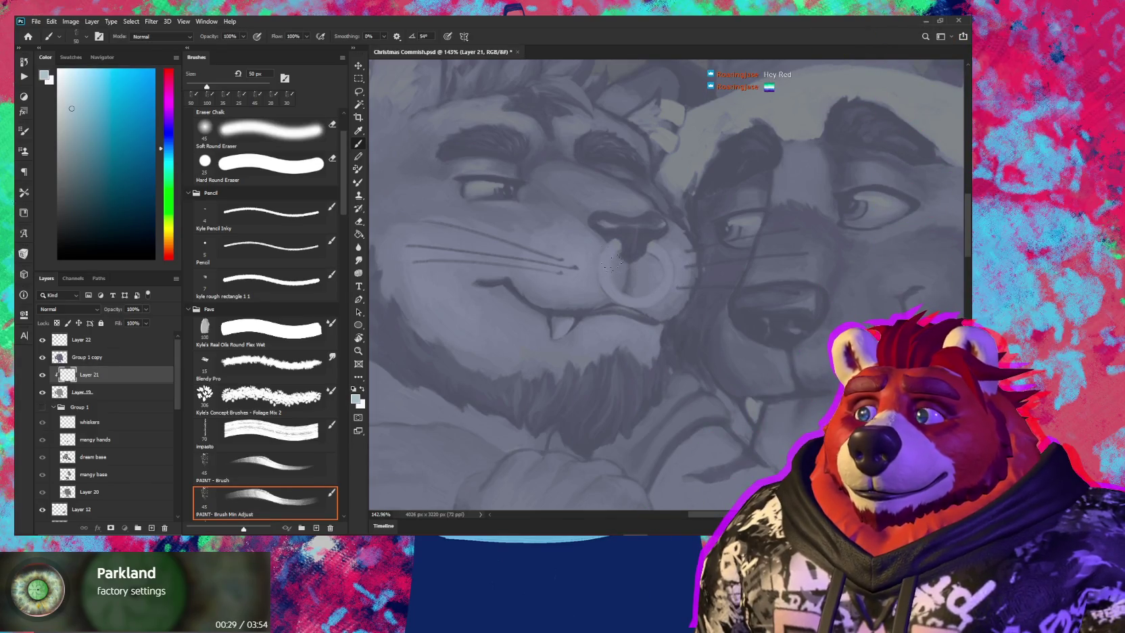
key("bracketleft")
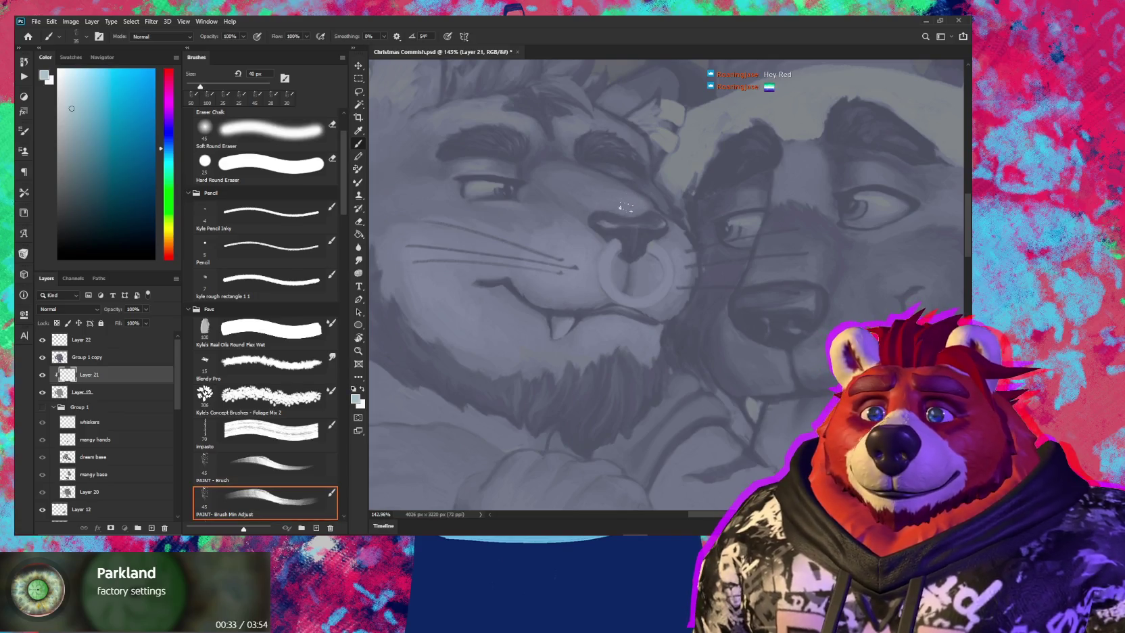
key("bracketleft")
mouse_move(621, 205)
left_mouse_down()
mouse_move(674, 244)
mouse_move(575, 303)
mouse_move(768, 445)
left_mouse_up()
left_click(539, 246, "alt")
mouse_move(607, 334)
left_mouse_down()
mouse_move(574, 306)
mouse_move(588, 301)
left_mouse_up()
key("bracketright")
key("bracketright")
key("bracketright")
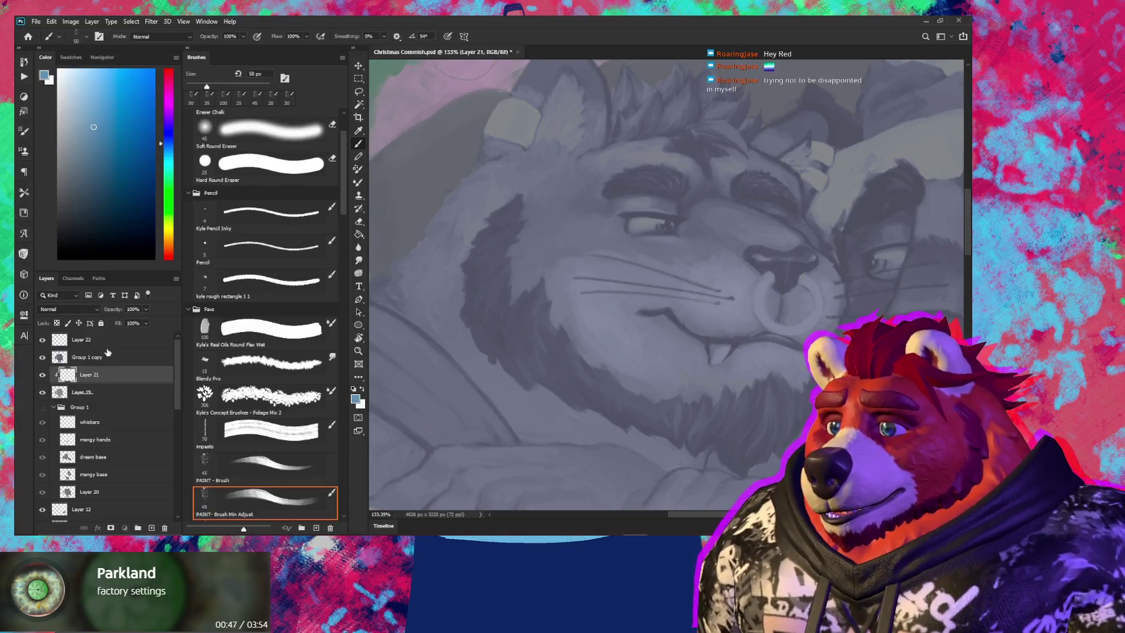
left_click(88, 357)
left_click(81, 309)
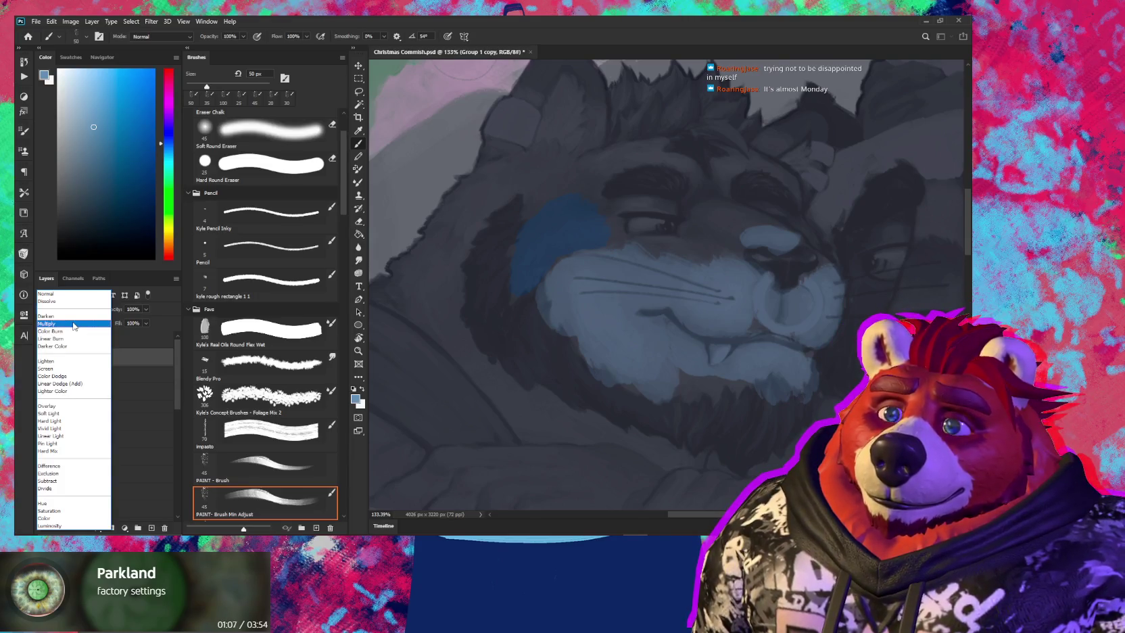
Set the base to Multiply, duplicate it, make Group 1 copy Darken and hide it
left_click(74, 323)
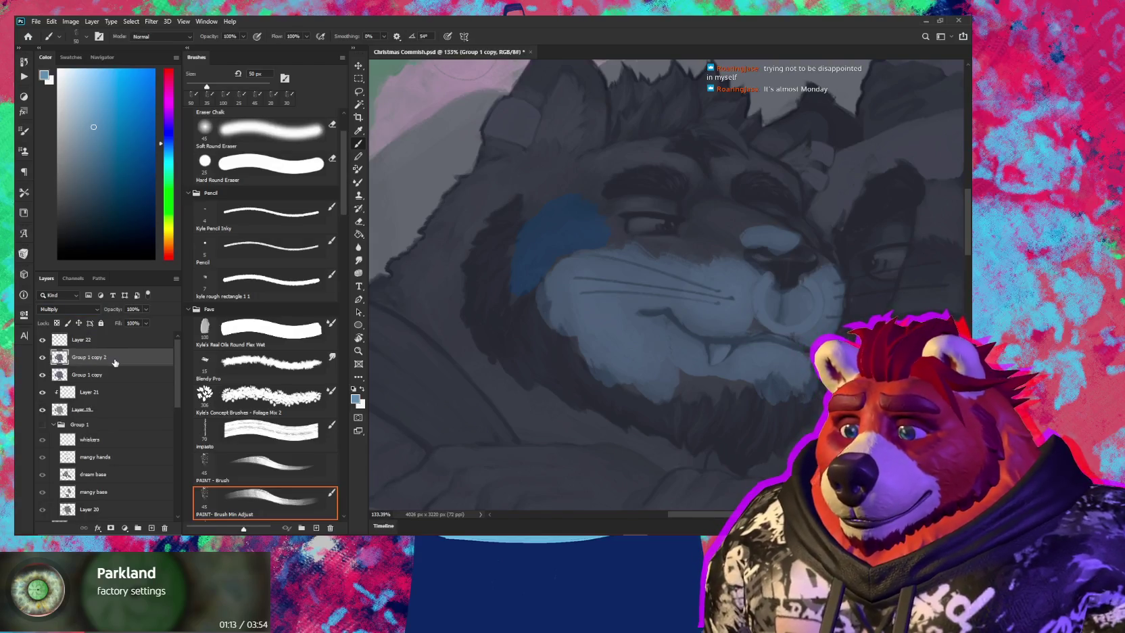
key("ctrl+j")
left_click(43, 374)
left_click(43, 374)
left_click(85, 376)
left_click(71, 309)
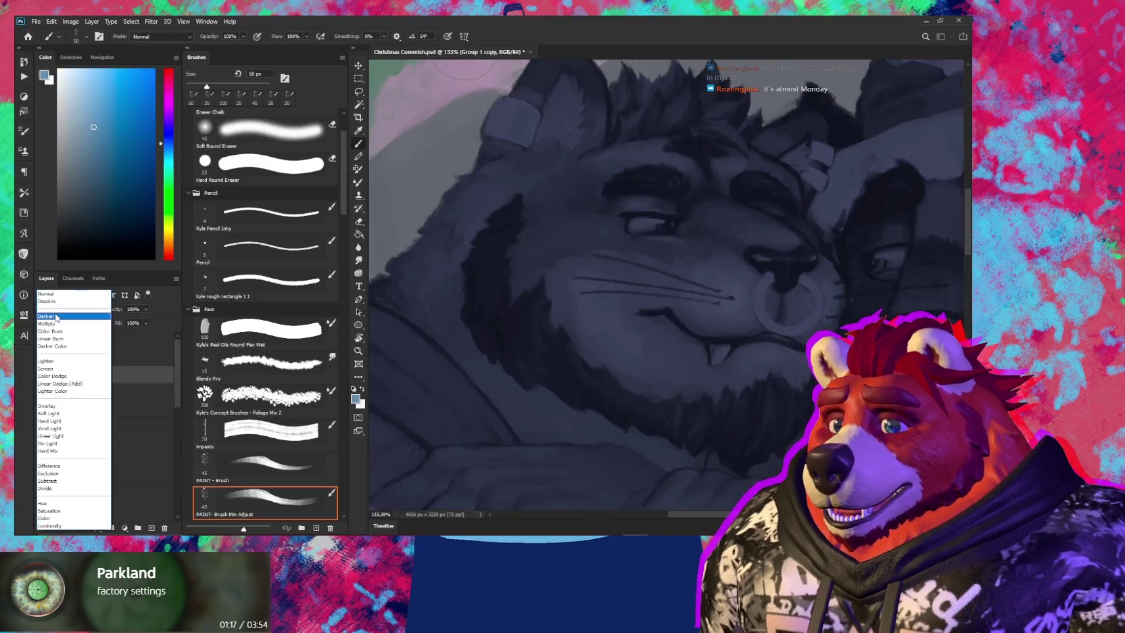
left_click(57, 316)
left_click(43, 375)
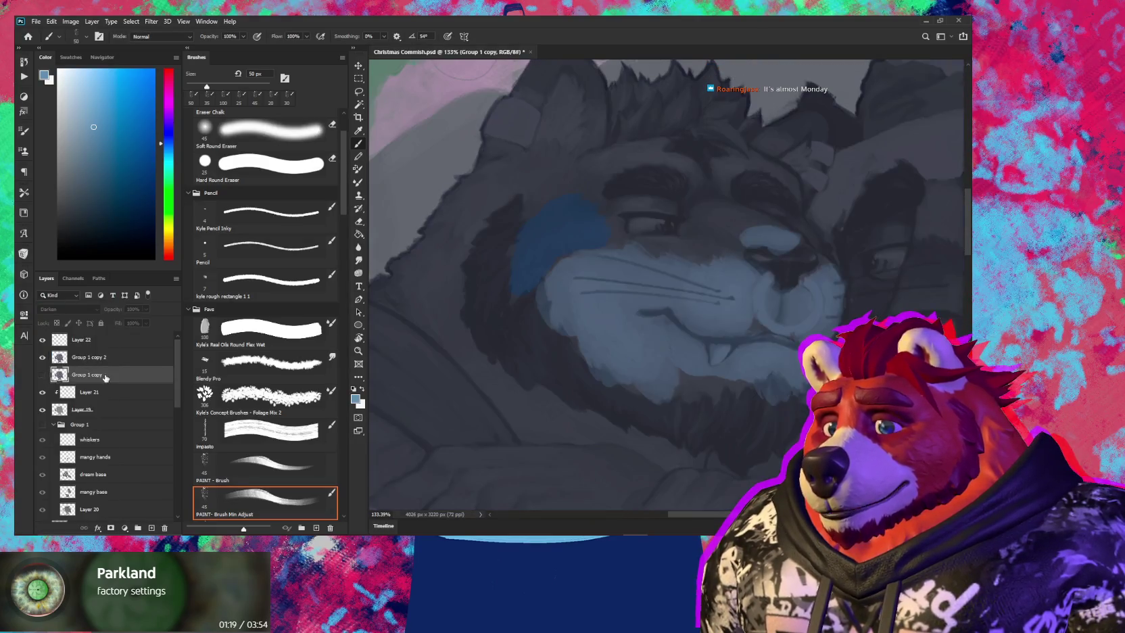
left_click(125, 356)
Adjust Levels on Group 1 copy 2: output black 61, input white 157, gamma 0.53
key("ctrl+l")
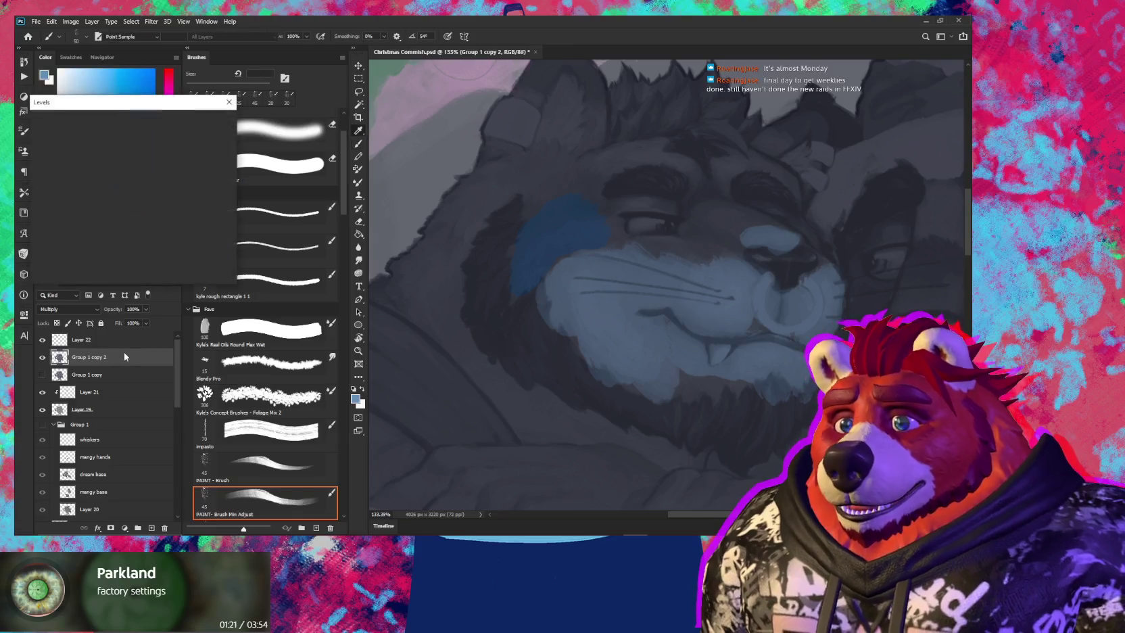
left_click_drag(171, 256, 179, 256)
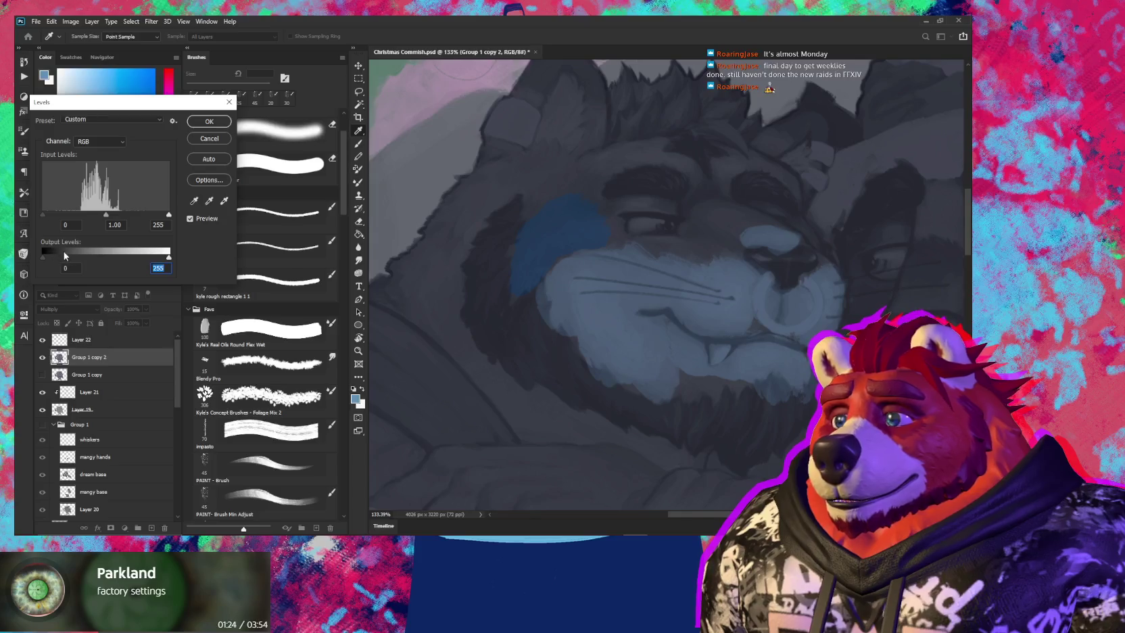
left_click_drag(44, 257, 75, 262)
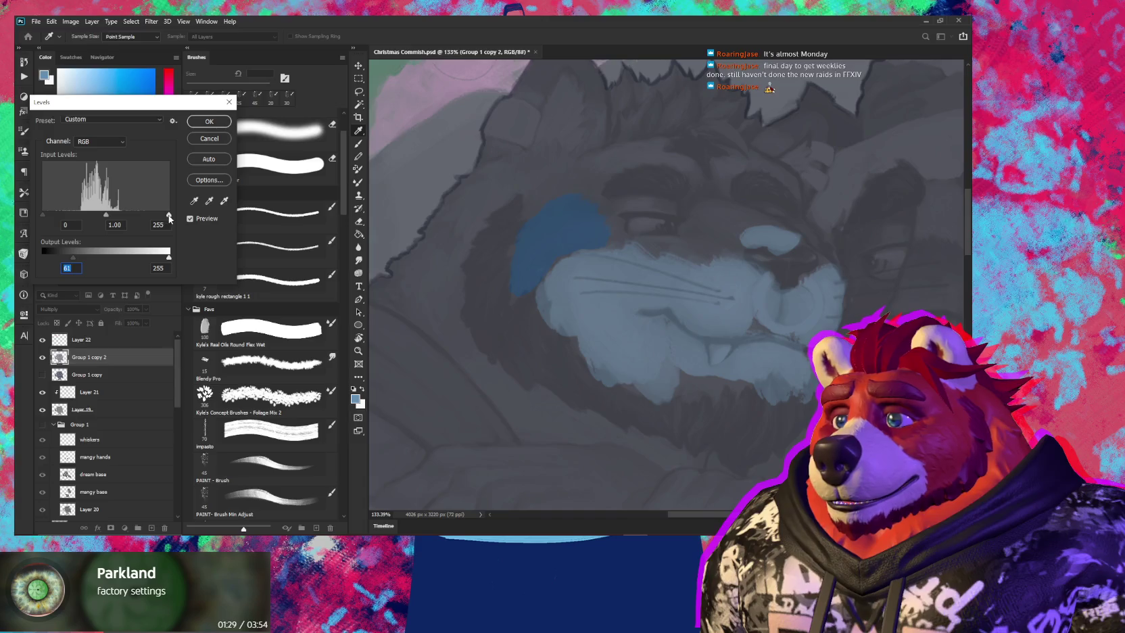
left_click_drag(170, 215, 121, 215)
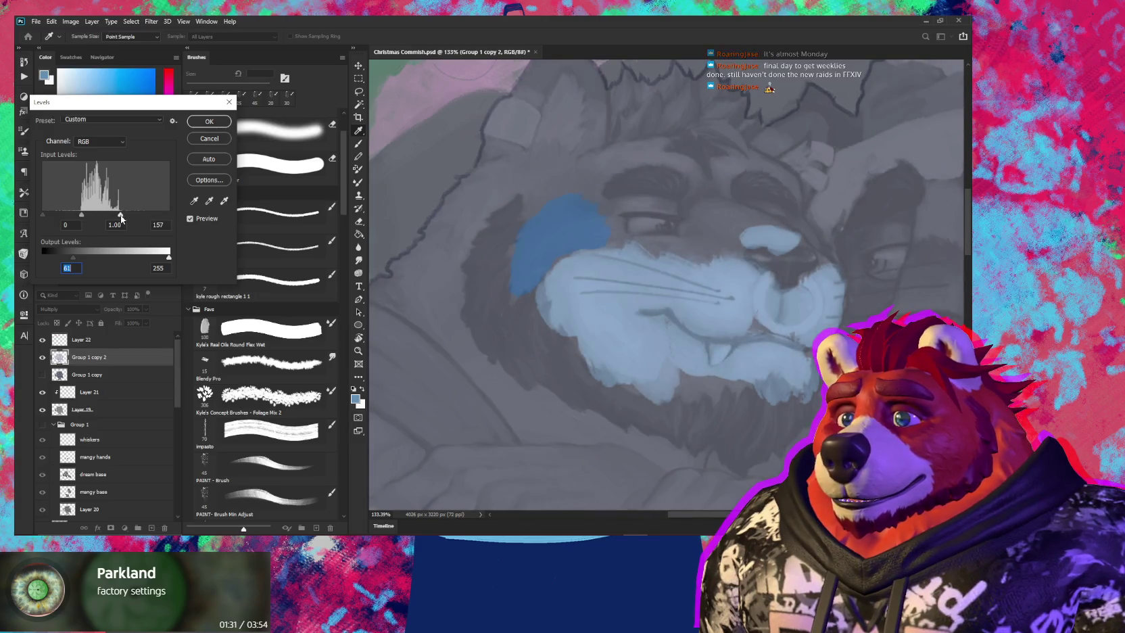
left_click_drag(81, 215, 90, 215)
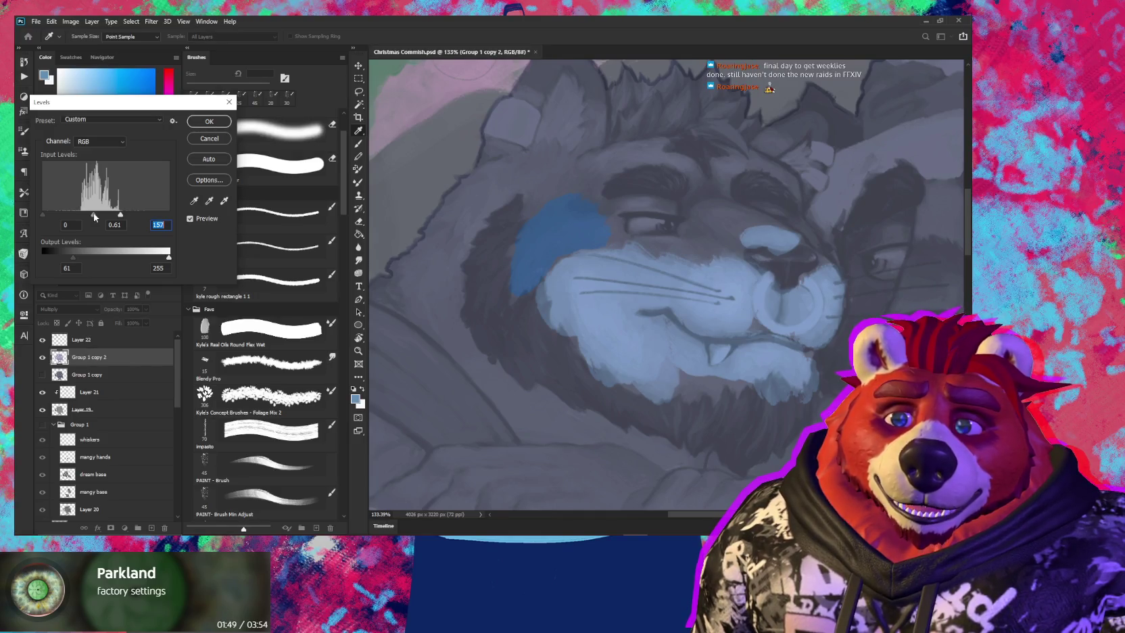
left_click_drag(94, 214, 97, 215)
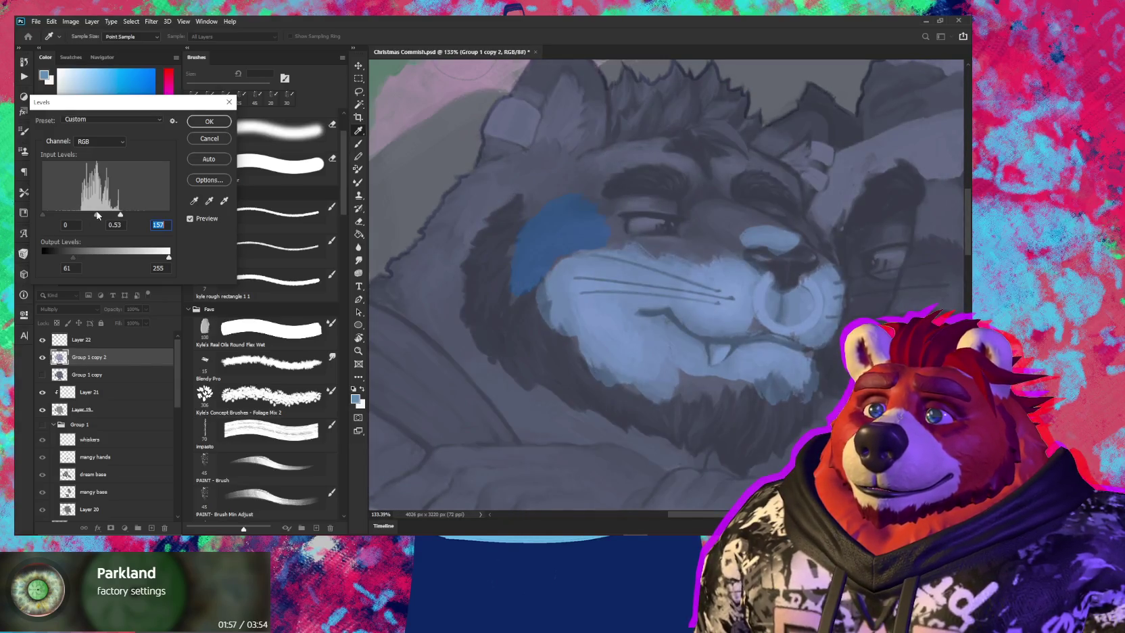
Commit the Levels adjustment and zoom out to check the whole scene, then back in
left_click(211, 123)
scroll(604, 283, "down", 5)
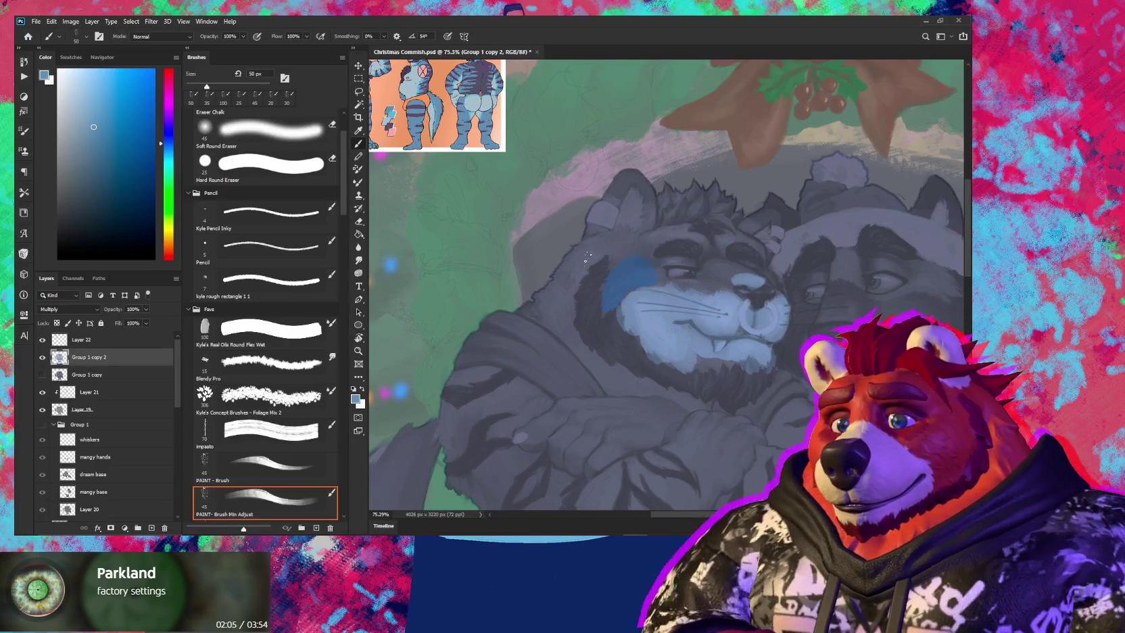
scroll(666, 264, "down", 2)
scroll(665, 264, "down", 2)
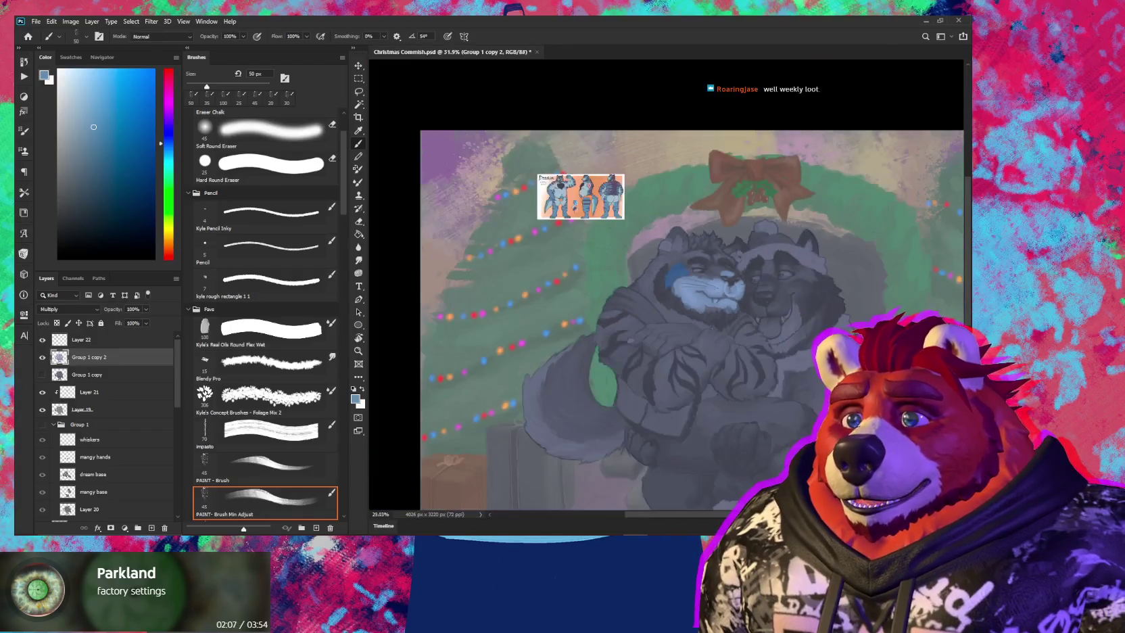
scroll(665, 264, "down", 2)
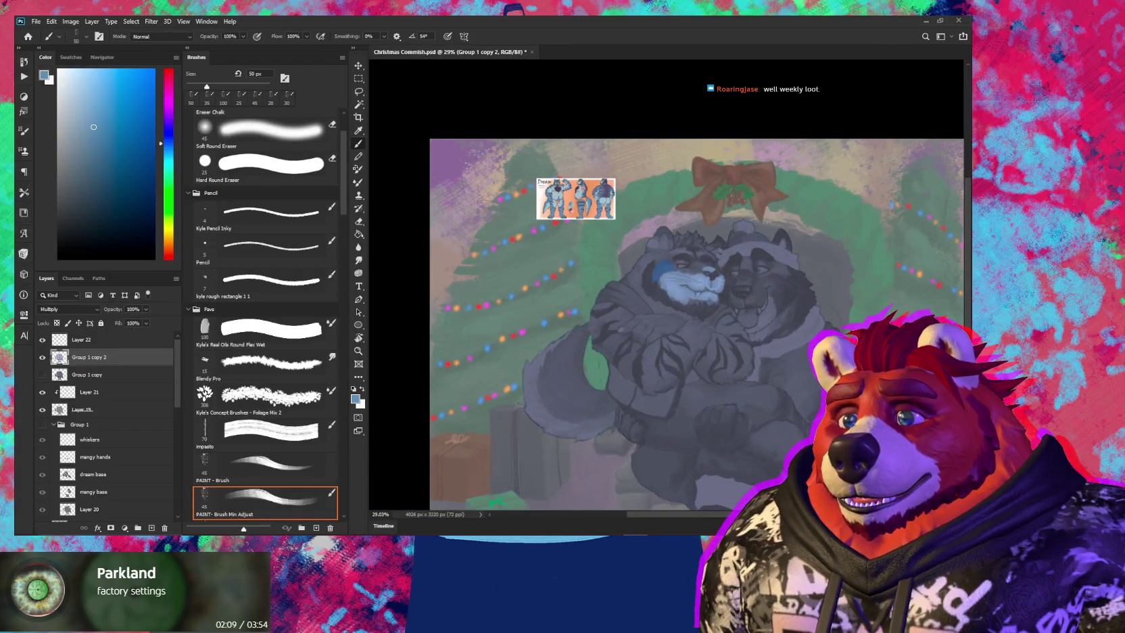
scroll(683, 270, "up", 2)
scroll(683, 271, "up", 2)
scroll(683, 270, "up", 2)
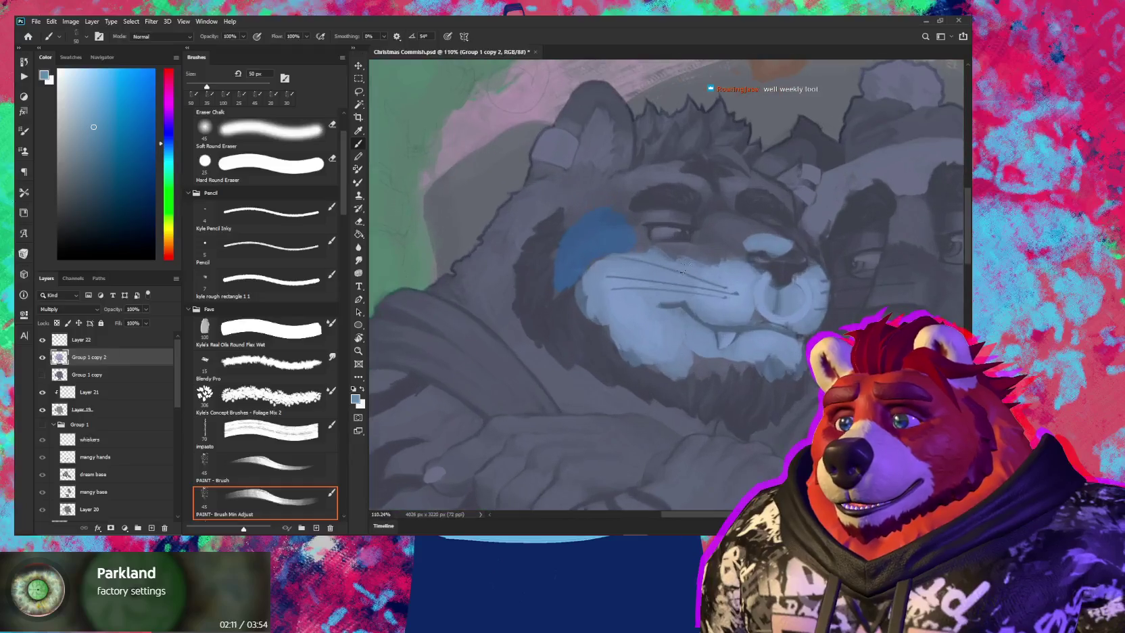
Pick the wet oils round brush and select Layer 21 for painting
left_click(295, 348)
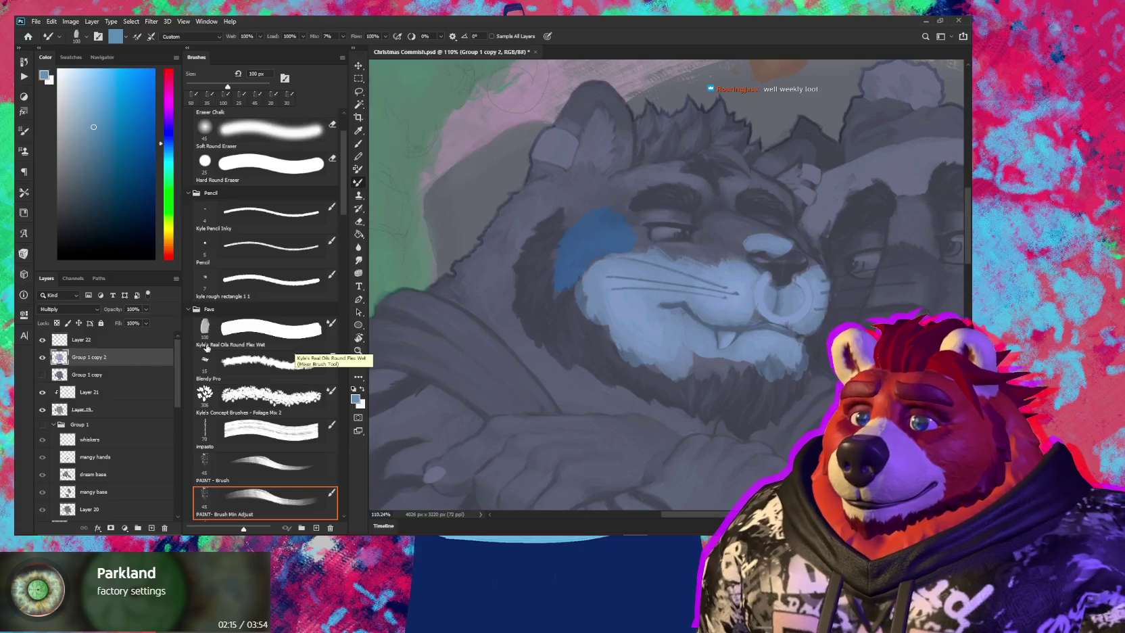
key("shift+b")
left_click(101, 376)
left_click(101, 394)
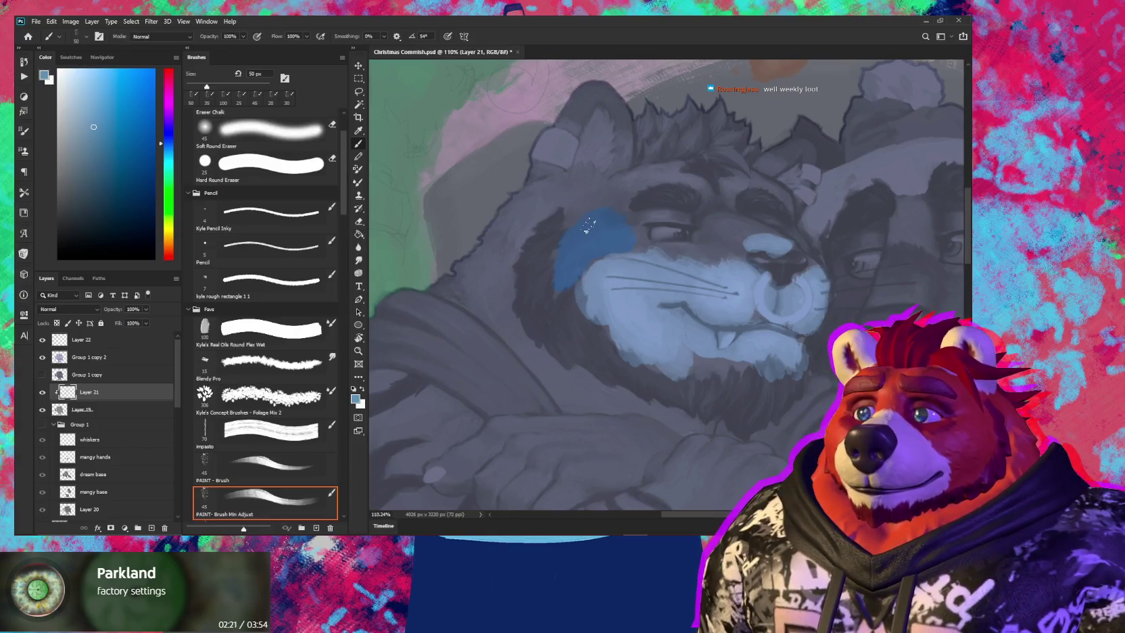
Spread blue over the cheek and brow, erase it back to grey, then pick Foliage Mix 2
left_click_drag(594, 194, 612, 203)
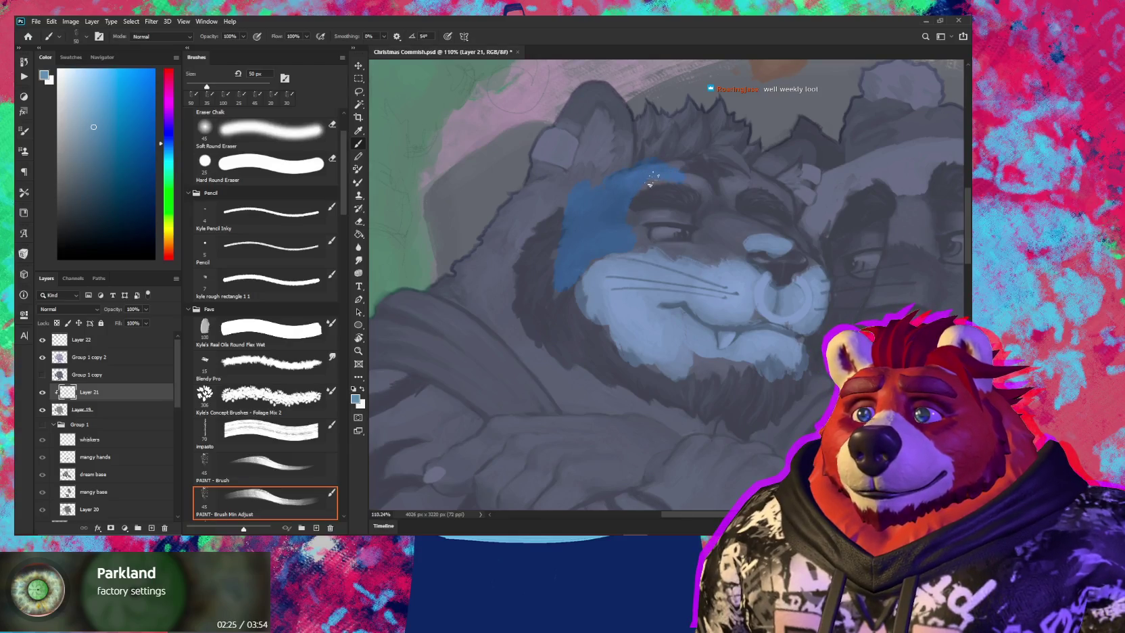
left_click_drag(687, 176, 705, 192)
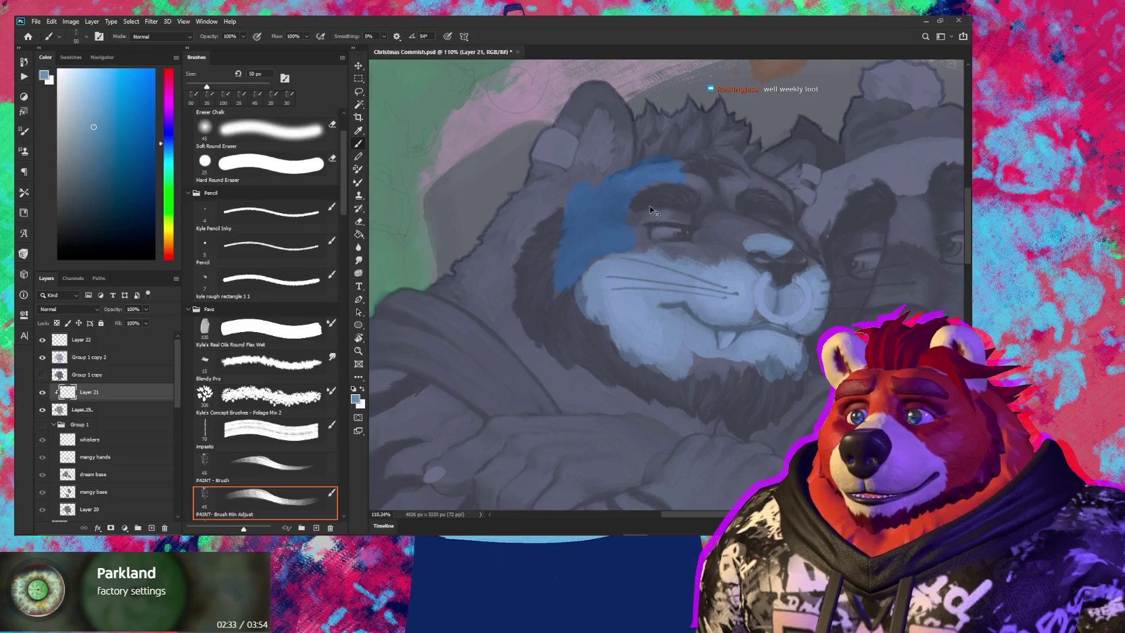
key("e")
key("bracketright")
mouse_move(611, 216)
left_mouse_down()
mouse_move(567, 231)
mouse_move(630, 232)
left_mouse_up()
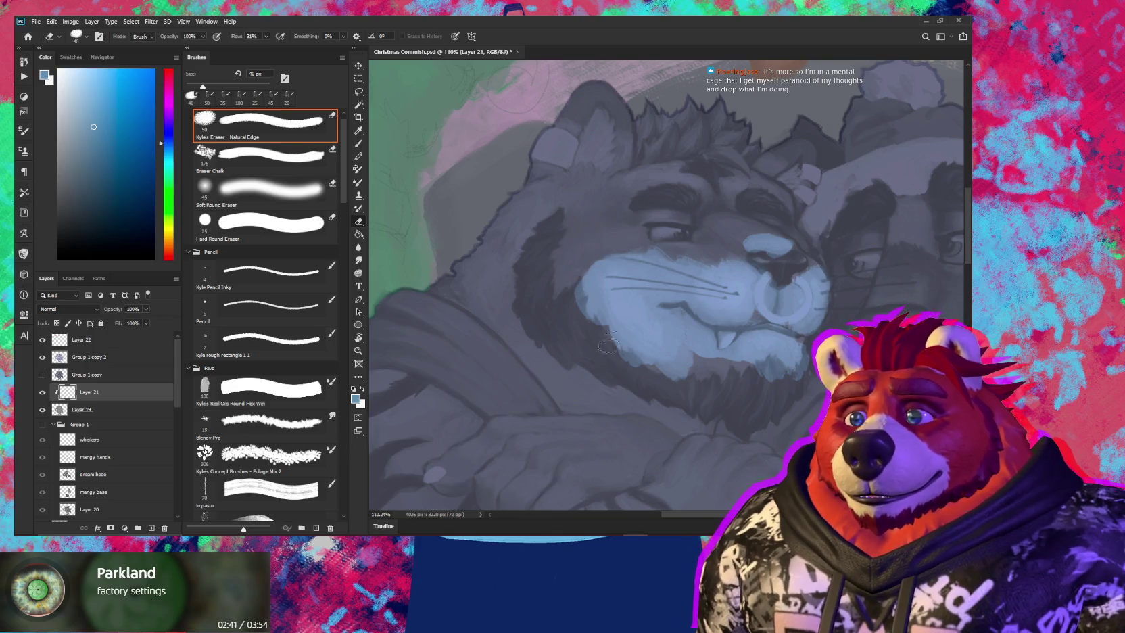
left_click(270, 456)
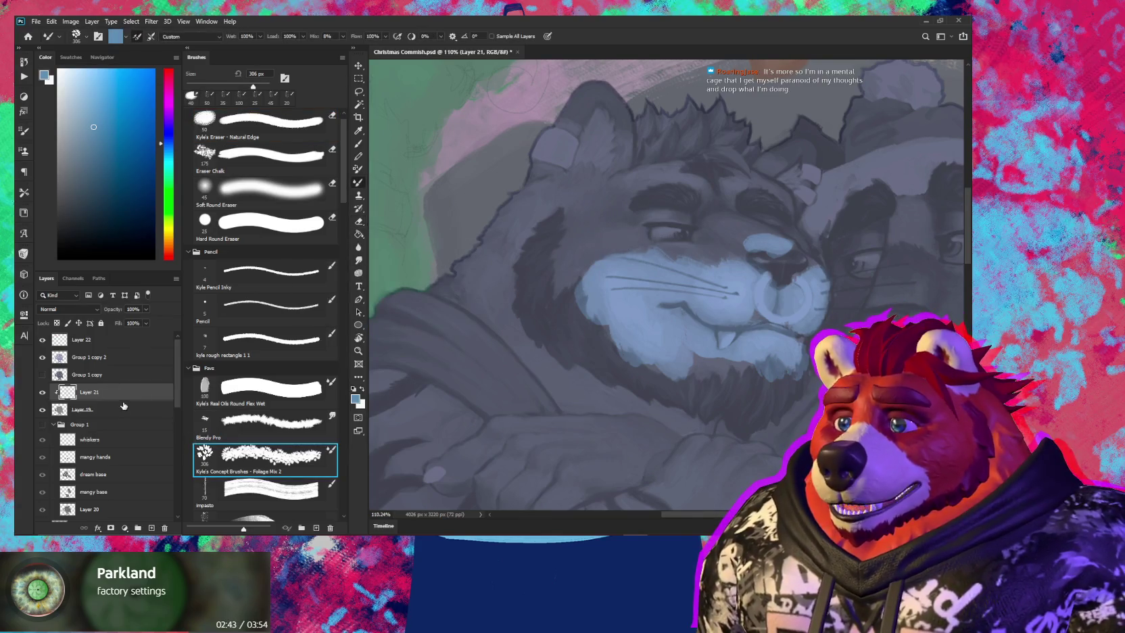
Add a new layer clipped to the one below and return to Layer 21
key("ctrl+shift+alt+n")
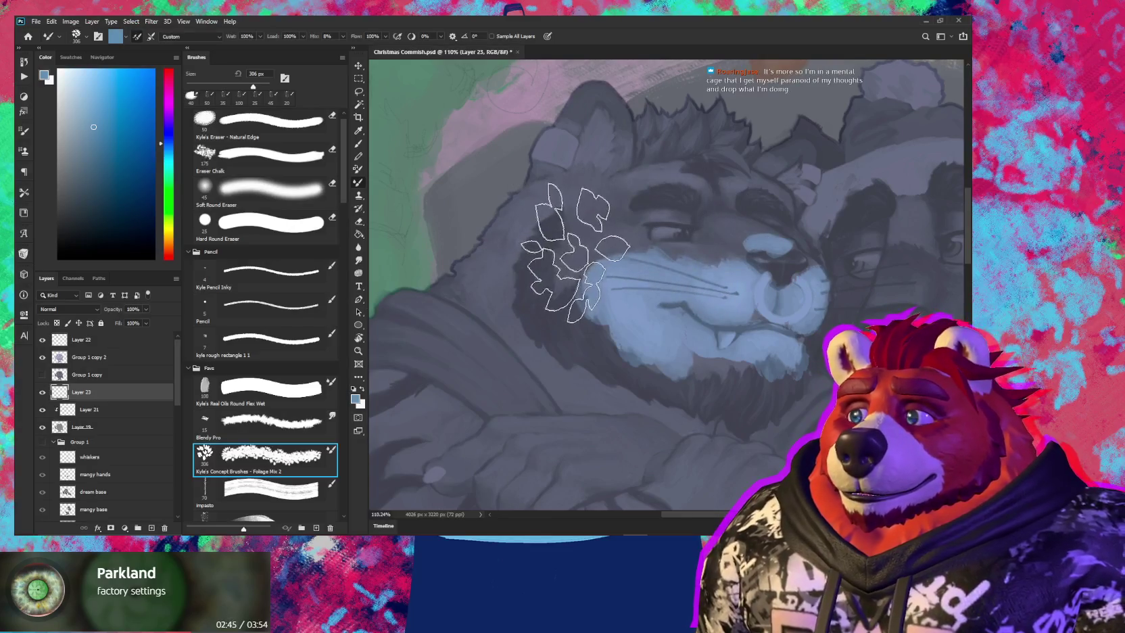
key("shift+b")
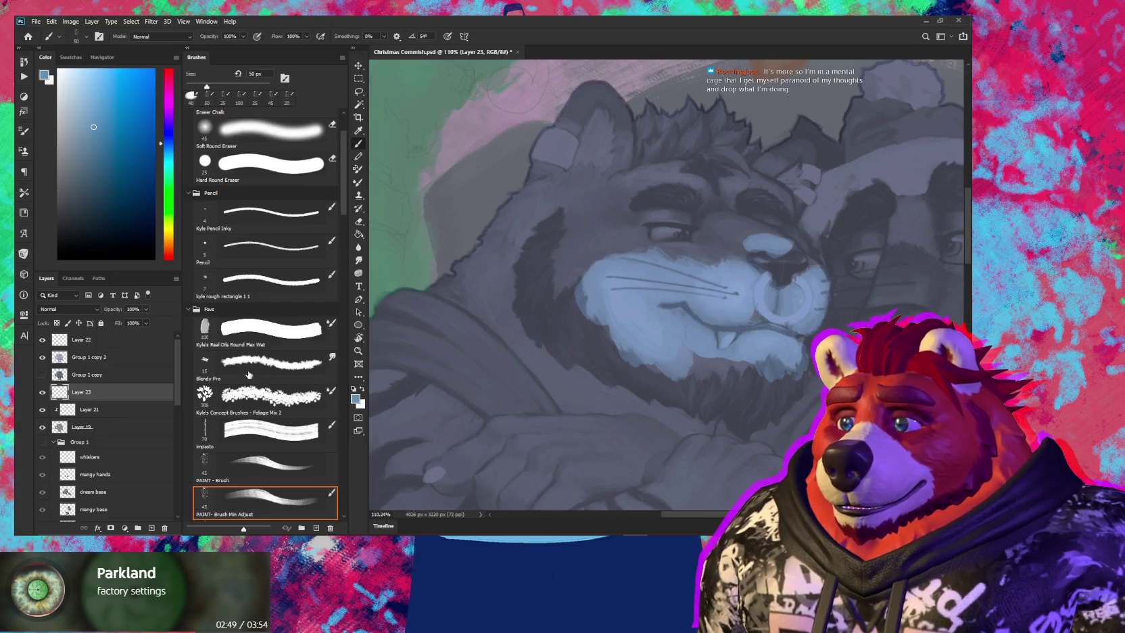
scroll(701, 310, "up", 5)
key("ctrl+alt+g")
key("alt+bracketleft")
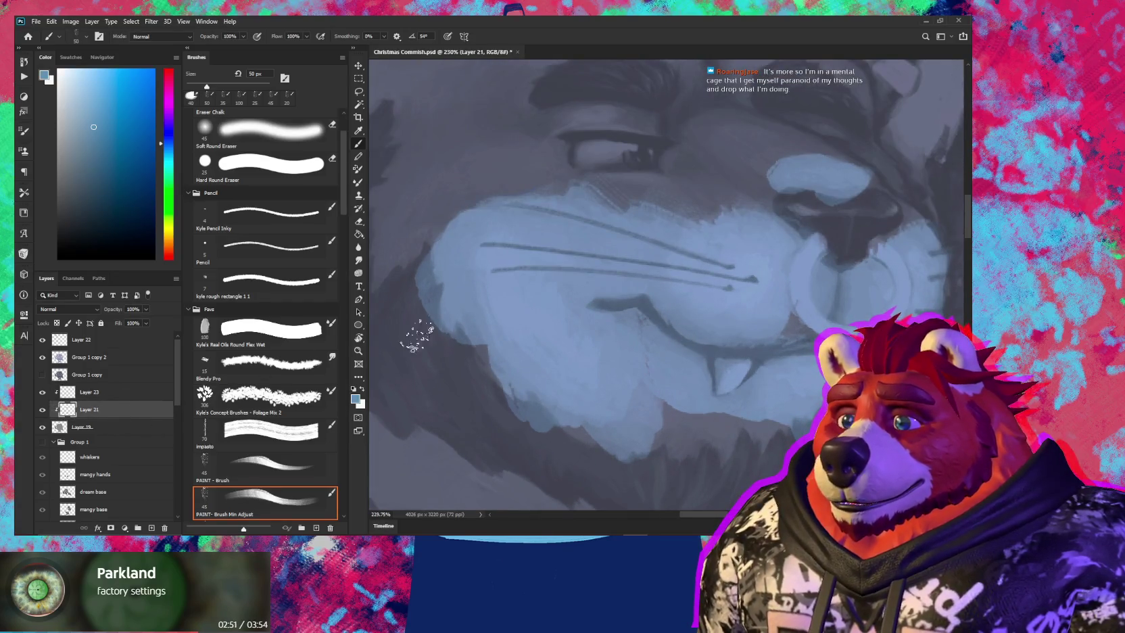
Paint a broad blue band across the cheek and carry it up into the ear
scroll(635, 247, "down", 1)
scroll(635, 247, "down", 1)
scroll(619, 237, "down", 1)
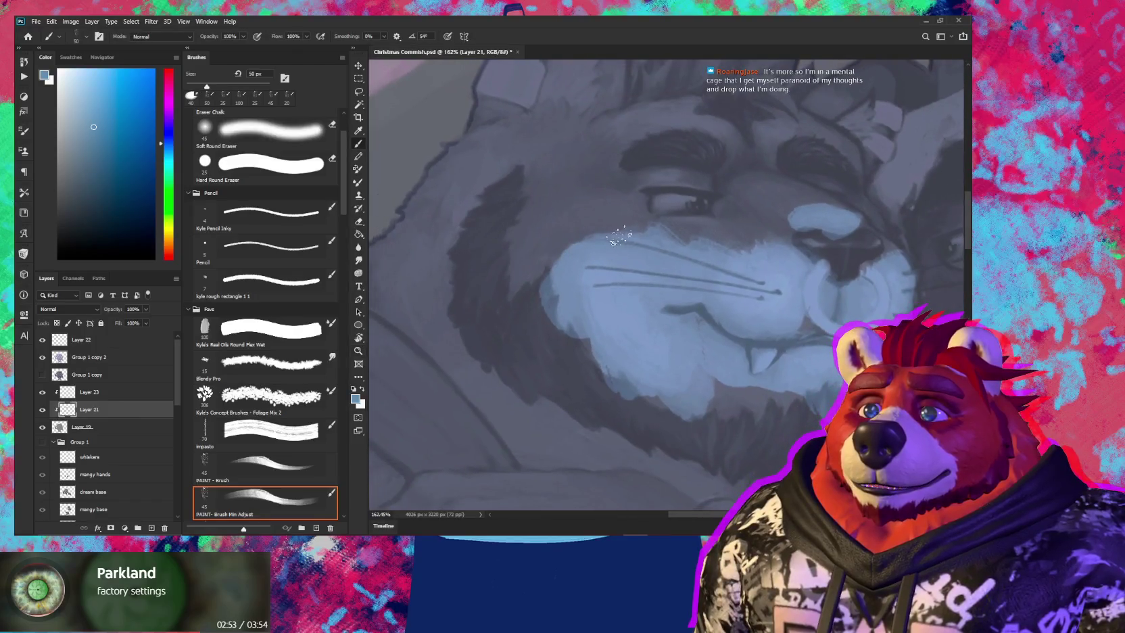
key("bracketright")
key("bracketright")
key("bracketright")
mouse_move(728, 243)
left_mouse_down()
mouse_move(575, 213)
mouse_move(616, 207)
mouse_move(542, 230)
mouse_move(518, 270)
mouse_move(553, 235)
mouse_move(542, 221)
mouse_move(514, 225)
mouse_move(577, 171)
mouse_move(541, 177)
mouse_move(532, 150)
mouse_move(484, 177)
mouse_move(522, 244)
left_mouse_up()
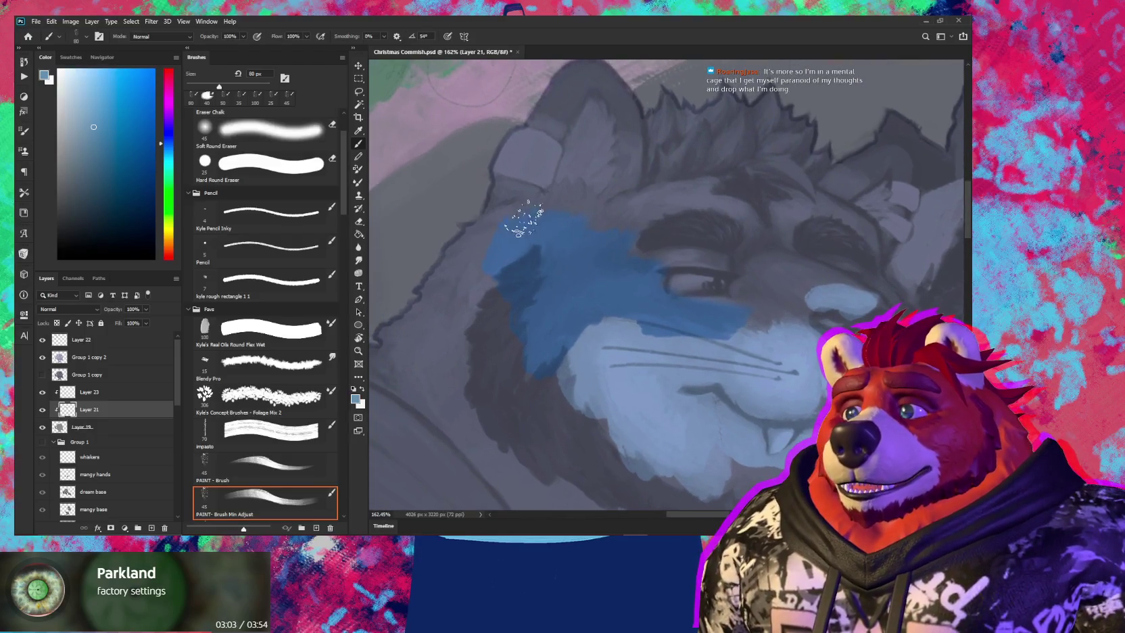
key("bracketleft")
key("bracketleft")
key("bracketleft")
mouse_move(509, 201)
left_mouse_down()
mouse_move(548, 139)
mouse_move(540, 124)
left_mouse_up()
Paint blue on the second ear, then zoom out to frame both heads and the mistletoe
key("bracketleft")
left_click_drag(623, 163, 625, 181)
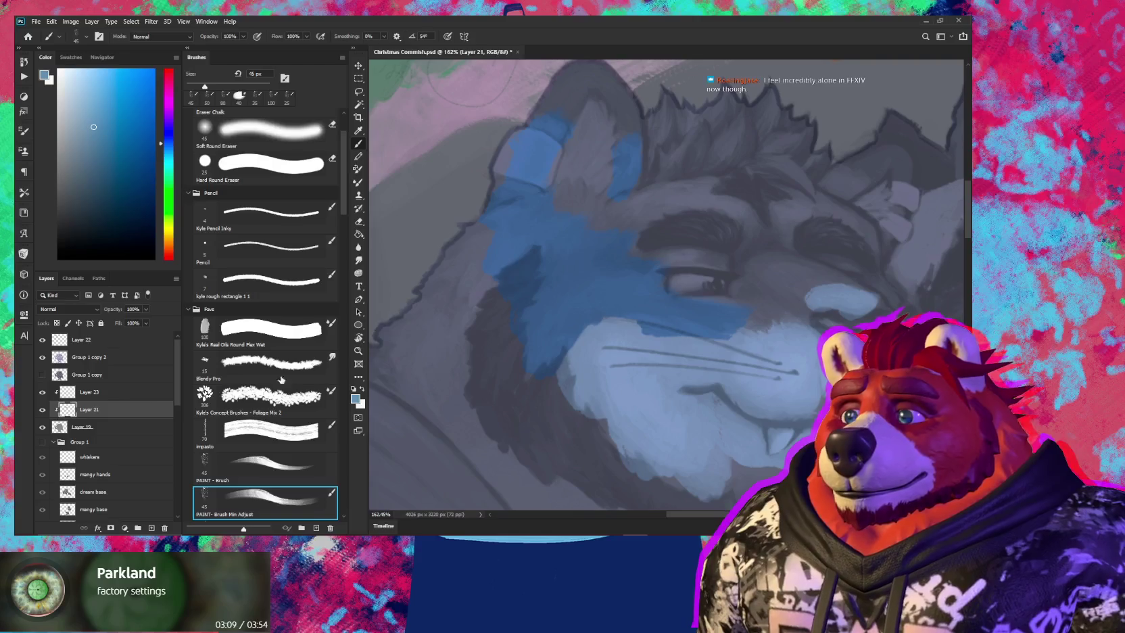
key("z")
mouse_move(633, 281)
left_mouse_down()
mouse_move(590, 273)
mouse_move(612, 271)
left_mouse_up()
key("b")
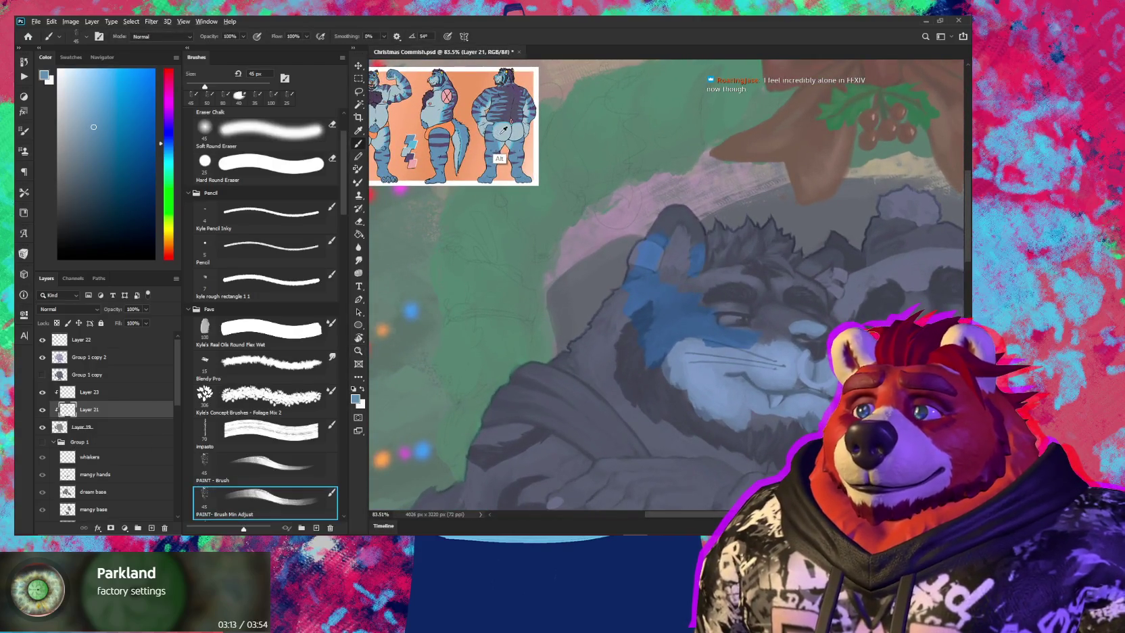
left_click_drag(629, 323, 554, 287)
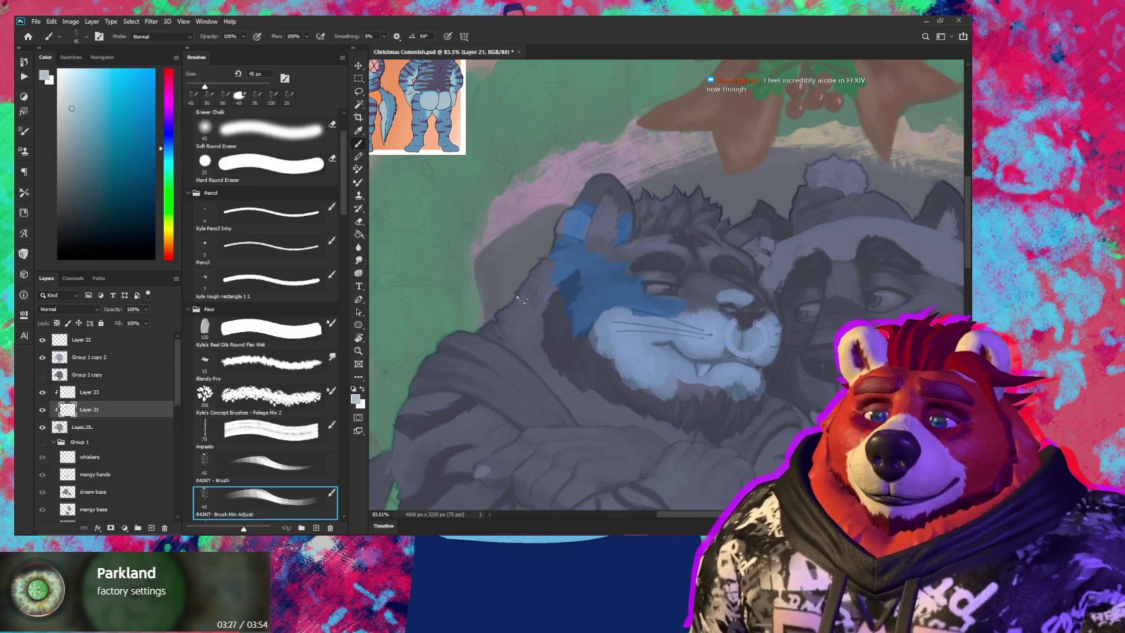
left_click_drag(584, 326, 544, 316)
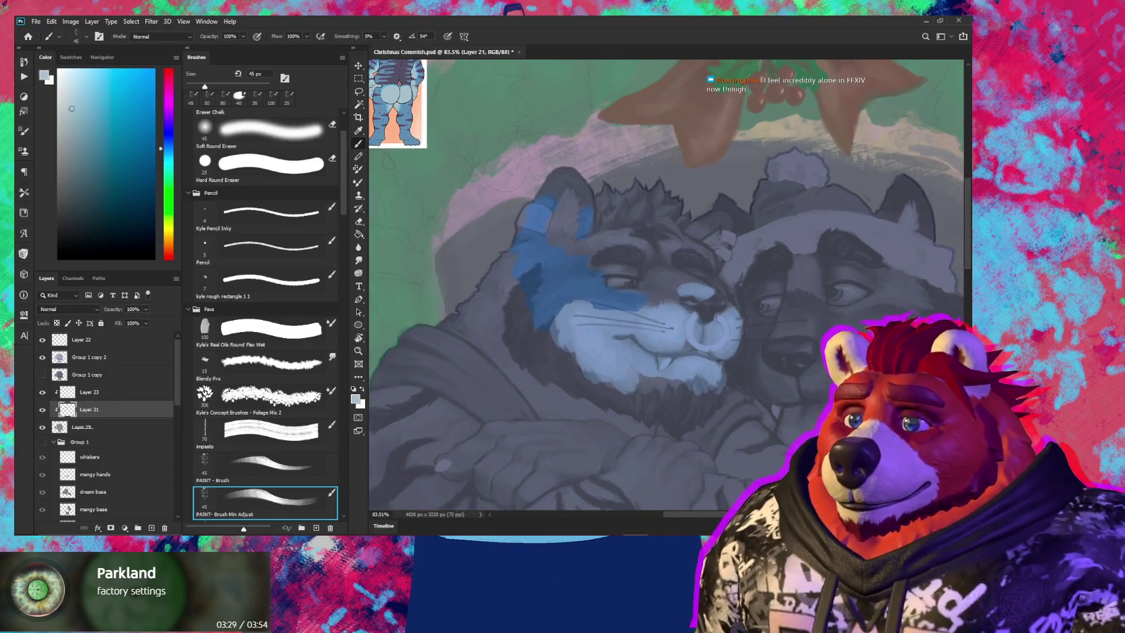
mouse_move(636, 321)
left_mouse_down()
mouse_move(615, 333)
mouse_move(585, 295)
mouse_move(608, 348)
mouse_move(610, 289)
mouse_move(632, 290)
mouse_move(573, 307)
left_mouse_up()
Brighten the inner ear with pale blue strokes using a smaller brush
key("b")
key("bracketleft")
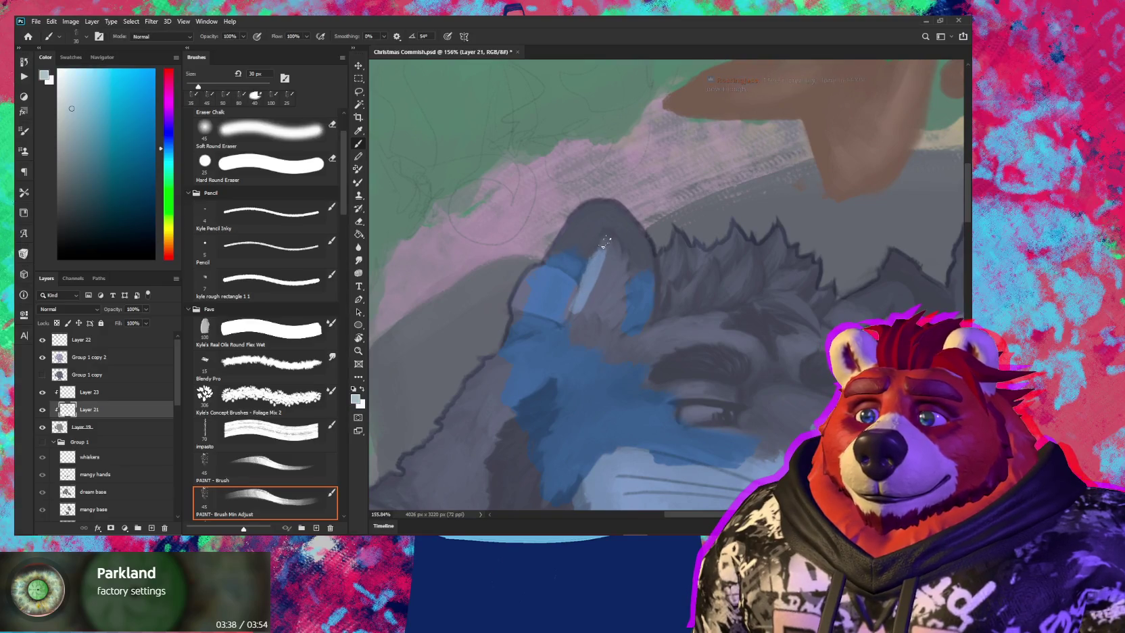
left_click_drag(611, 254, 615, 259)
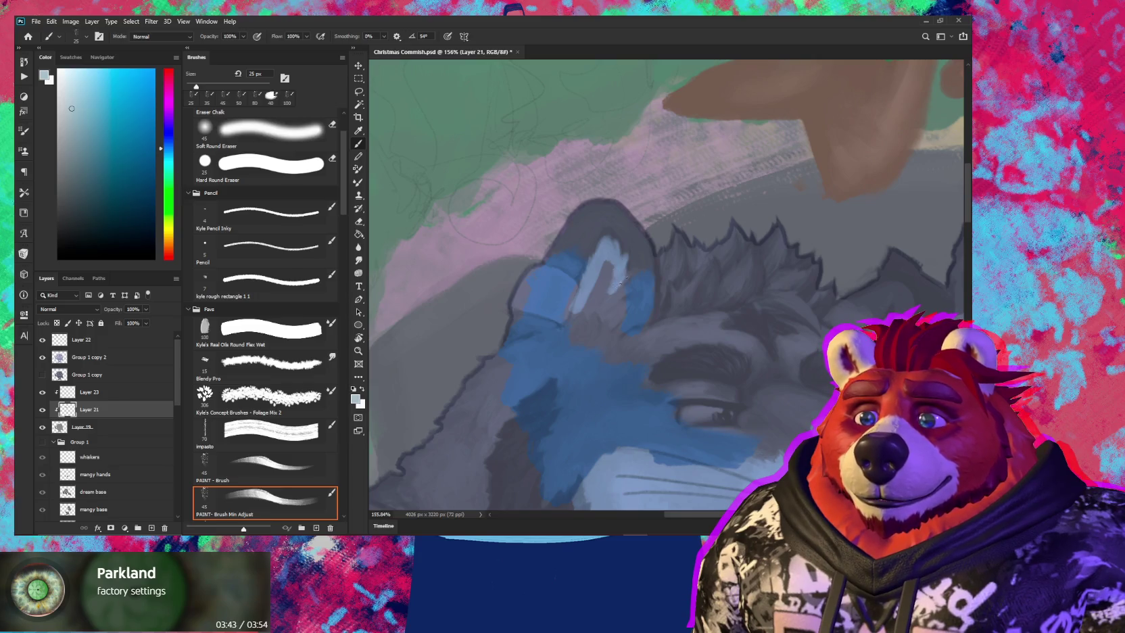
left_click_drag(625, 280, 614, 304)
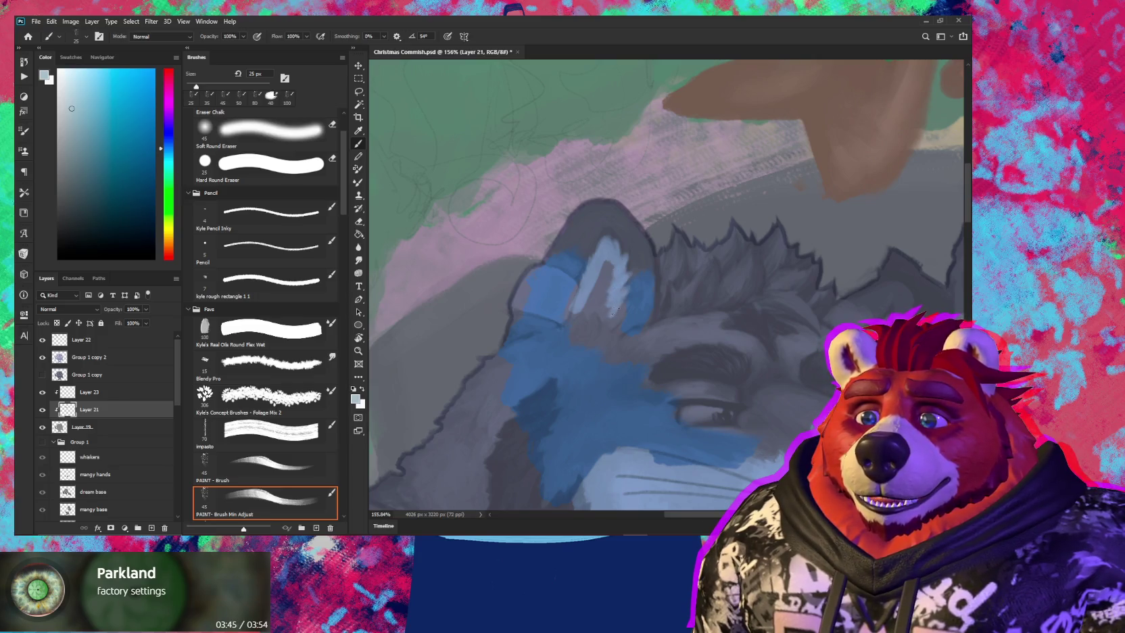
left_click_drag(612, 281, 590, 302)
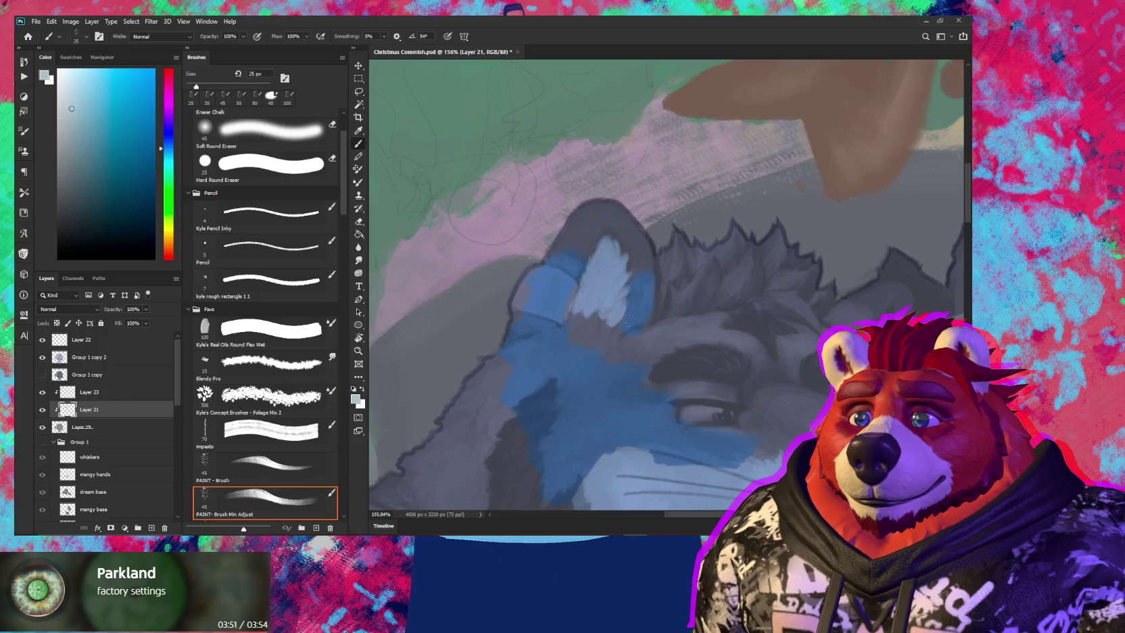
left_click_drag(628, 359, 466, 318)
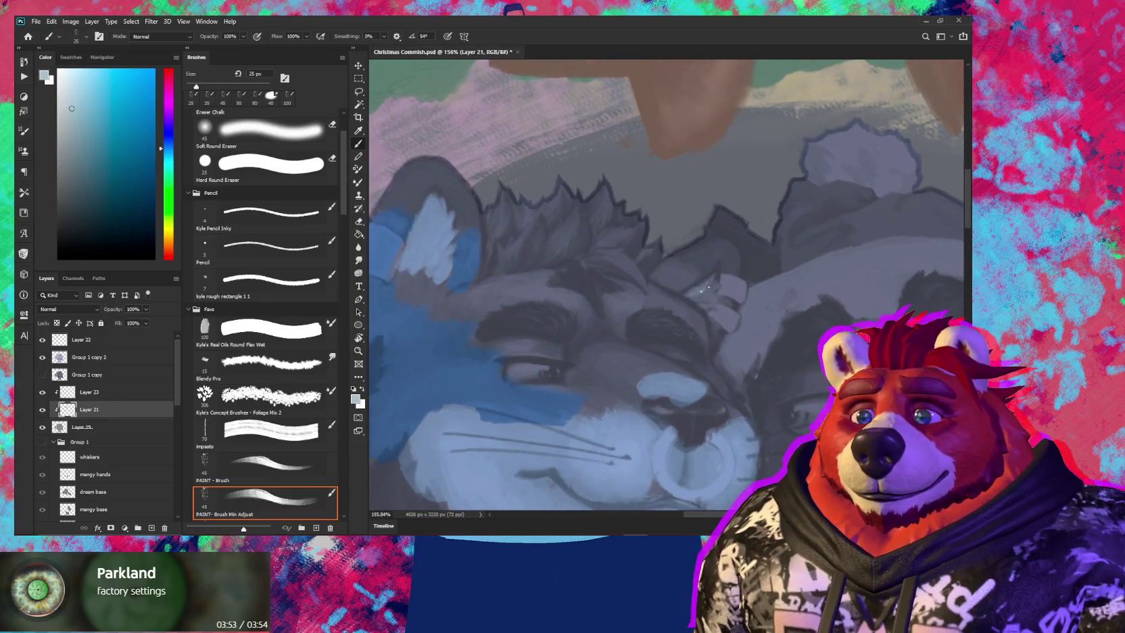
left_click_drag(701, 294, 696, 304)
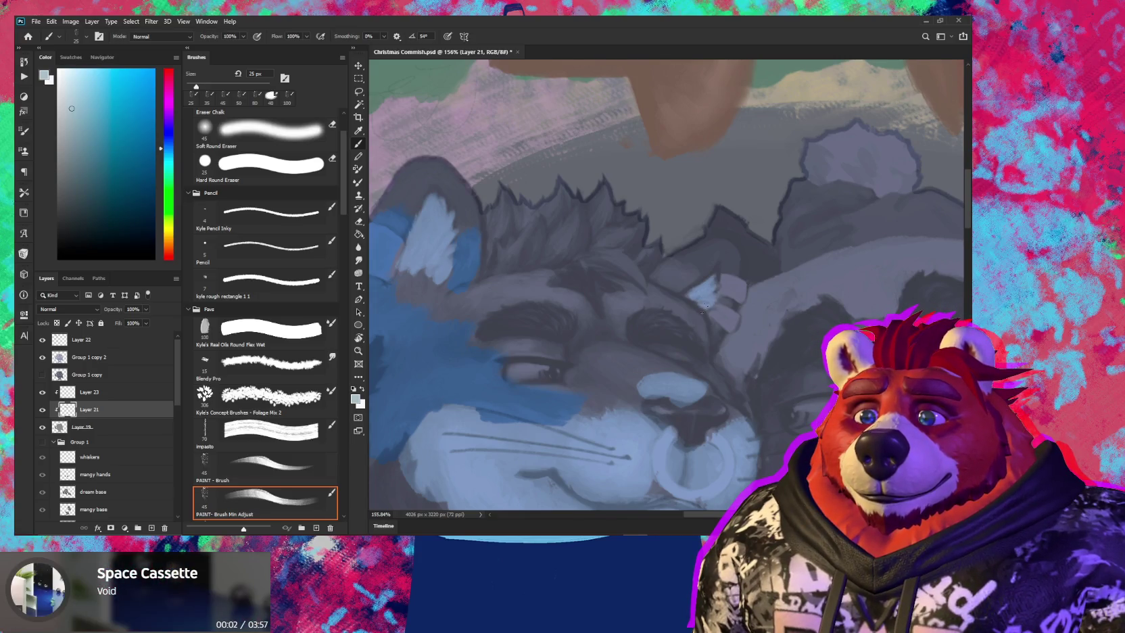
Resize the brush to 40 px and repaint the lower jaw fur in lighter blue strokes
key("bracketleft")
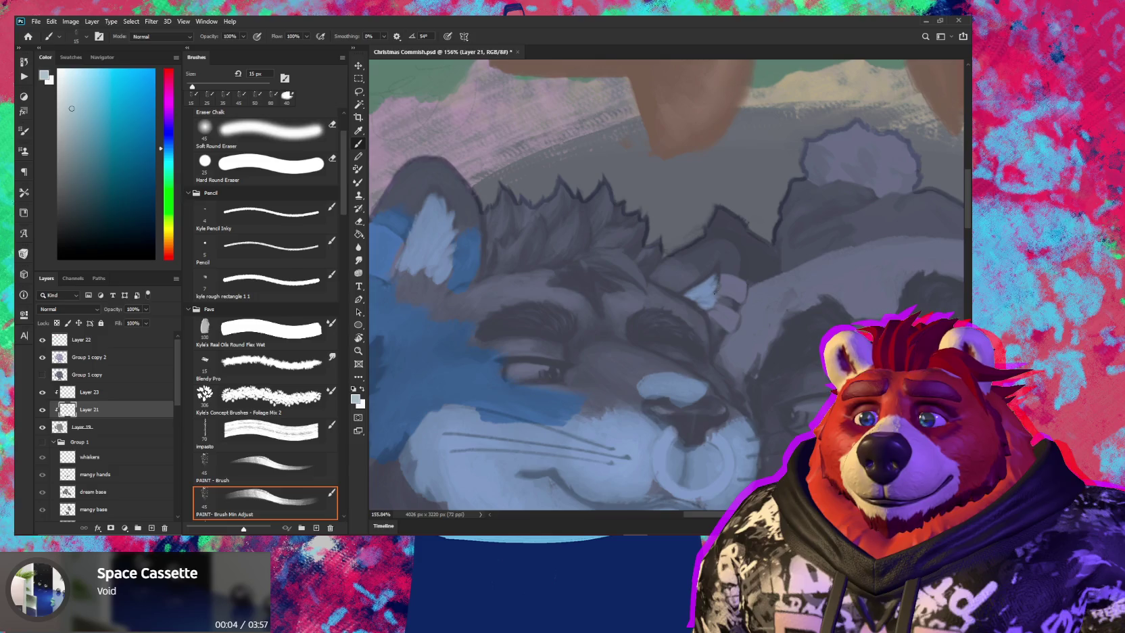
left_click_drag(602, 383, 636, 289)
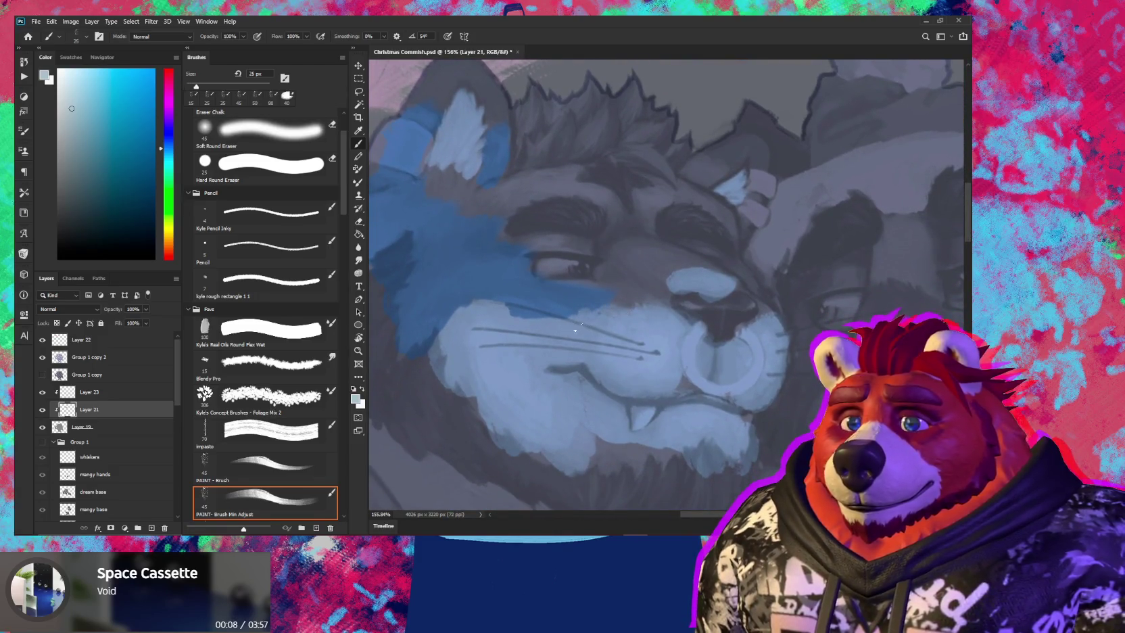
key("bracketright")
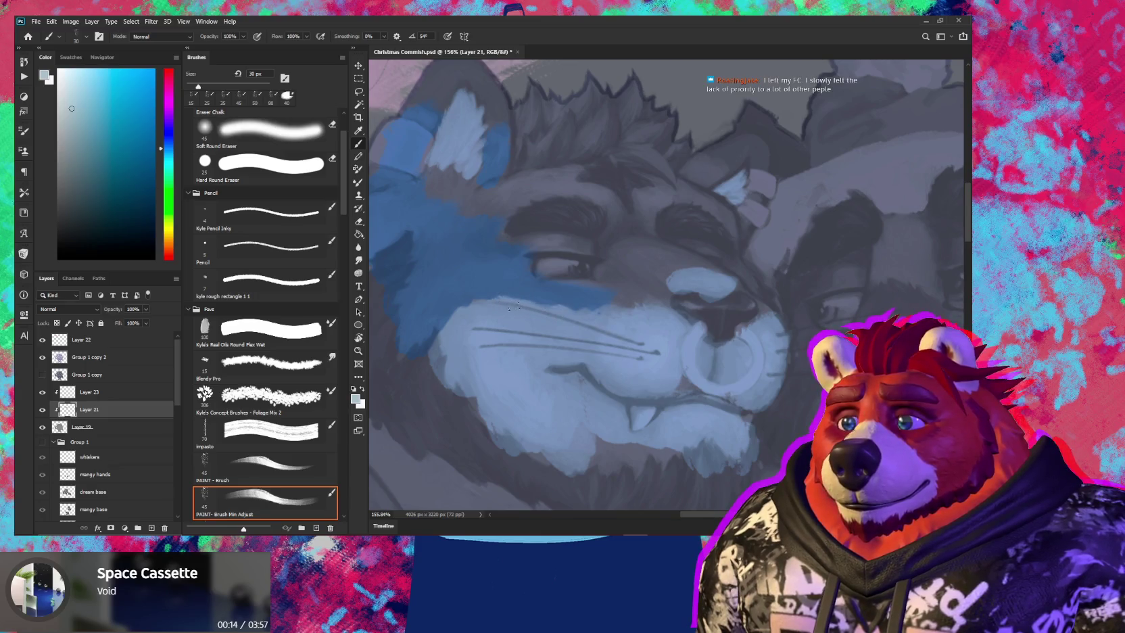
key("bracketright")
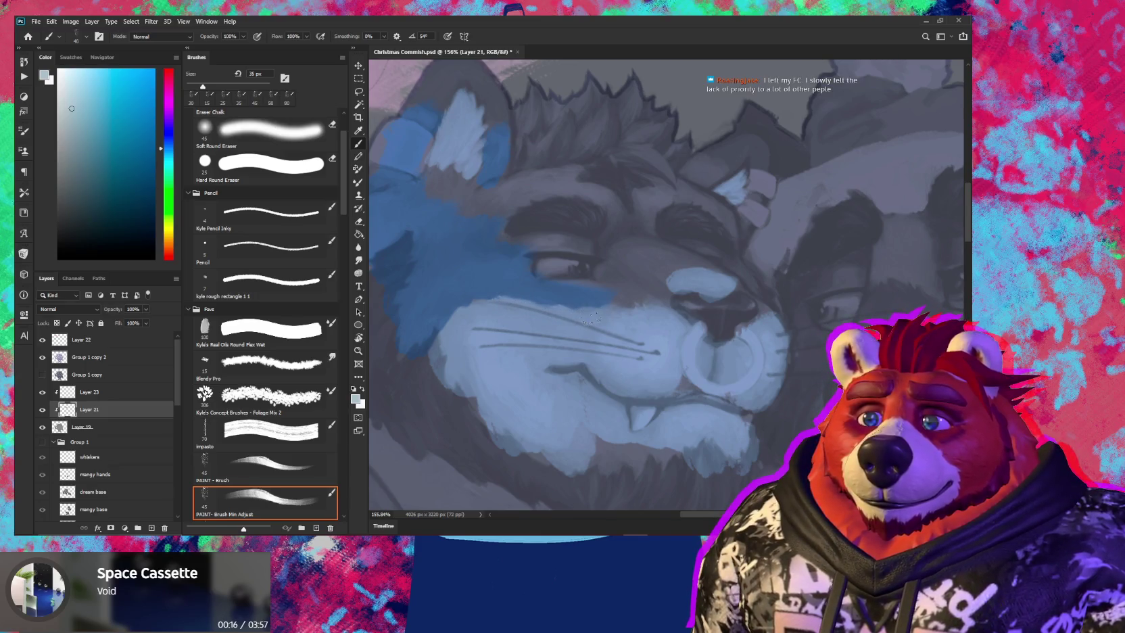
key("bracketright")
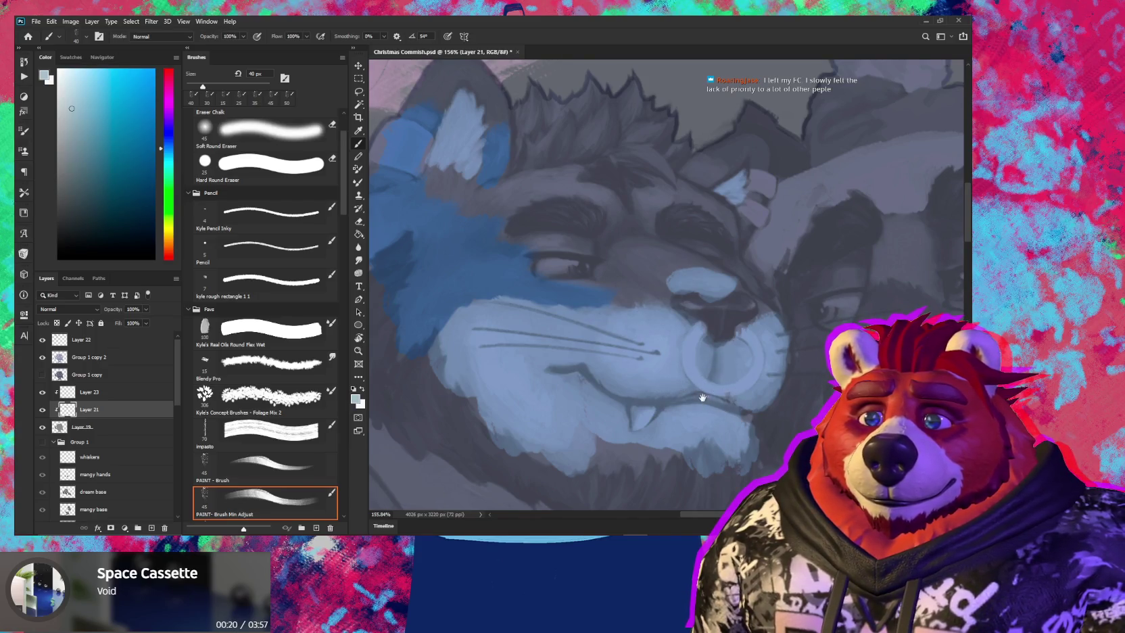
left_click_drag(702, 397, 635, 354)
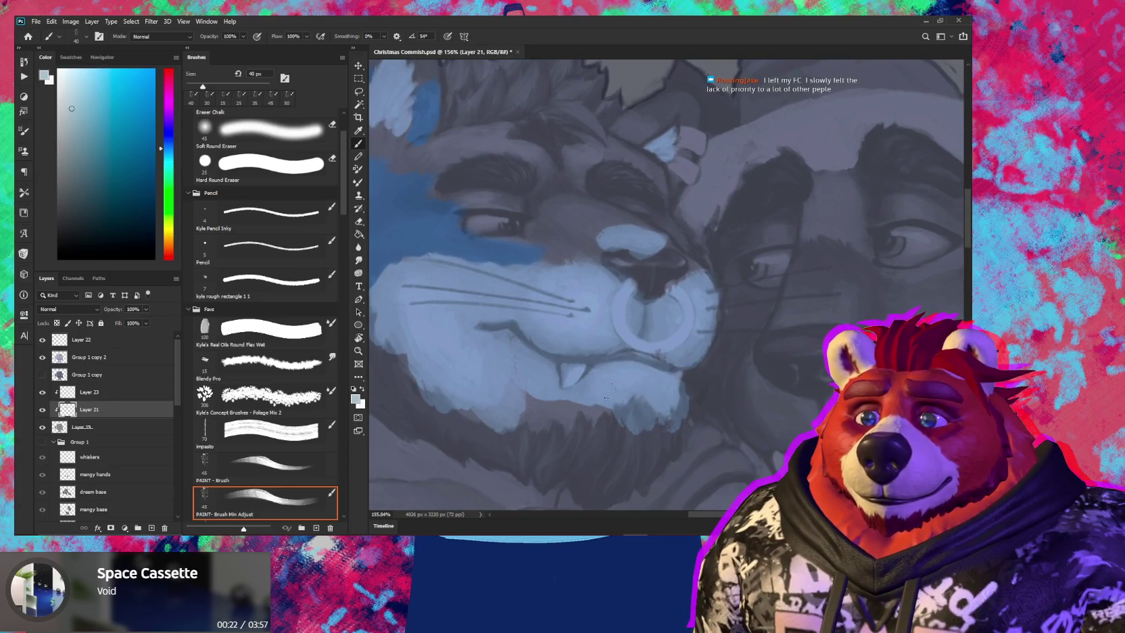
mouse_move(595, 412)
left_mouse_down()
mouse_move(567, 405)
mouse_move(561, 427)
mouse_move(541, 404)
mouse_move(512, 406)
mouse_move(531, 424)
left_mouse_up()
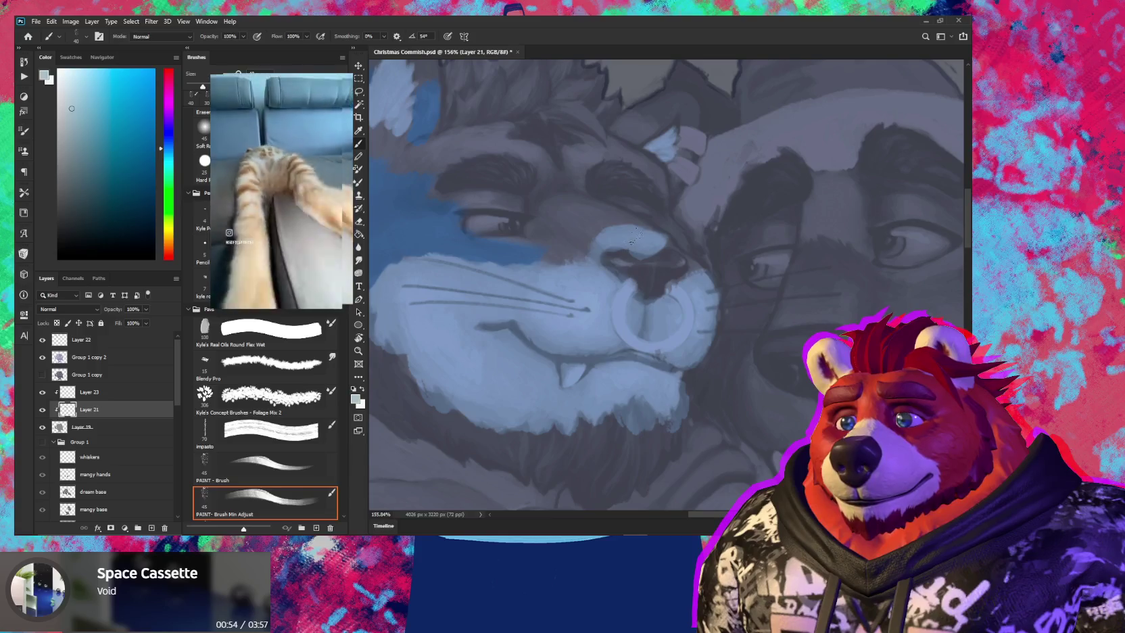
Clean up the nose, alternating a 25 px eraser and brush, then a 15 px eraser
key("e")
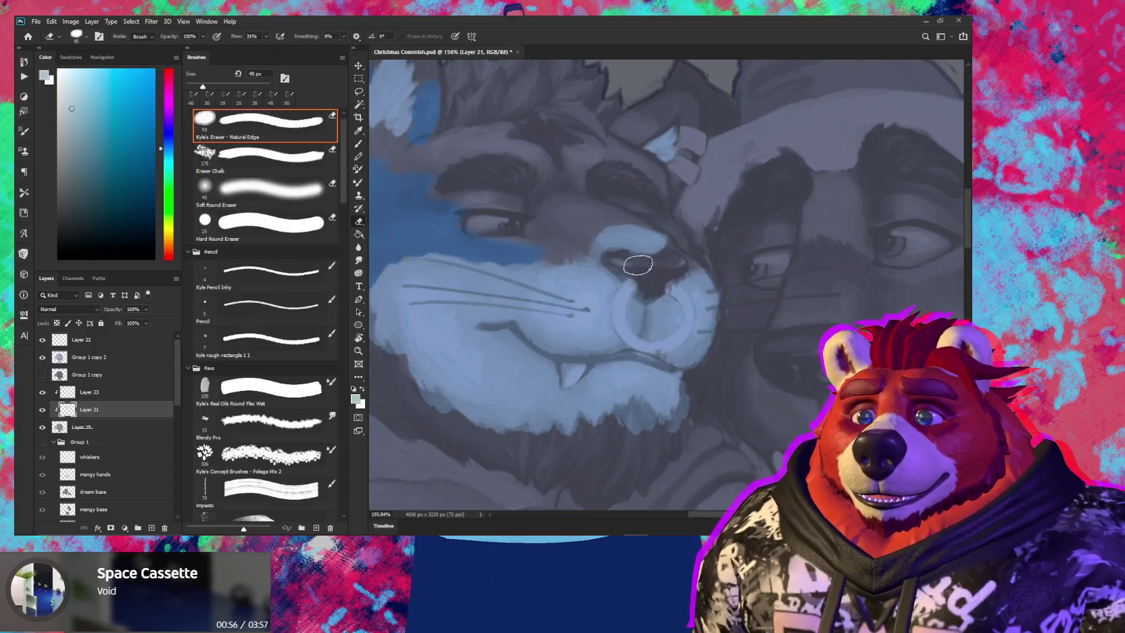
key("bracketleft")
key("bracketleft")
key("bracketleft")
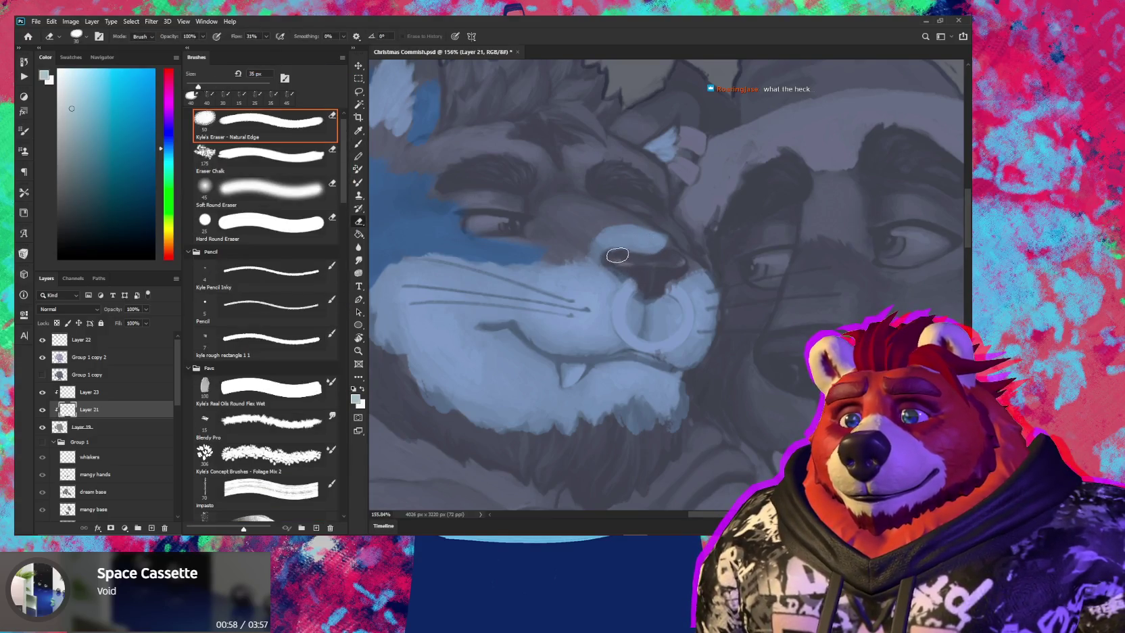
key("b")
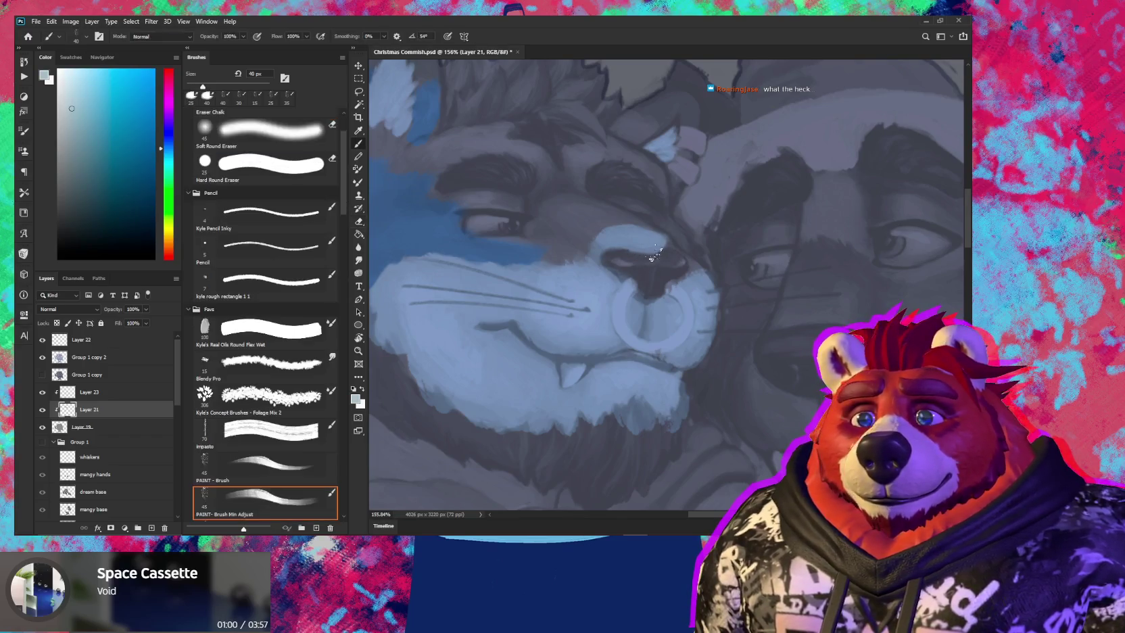
key("bracketleft")
key("bracketleft")
key("bracketleft")
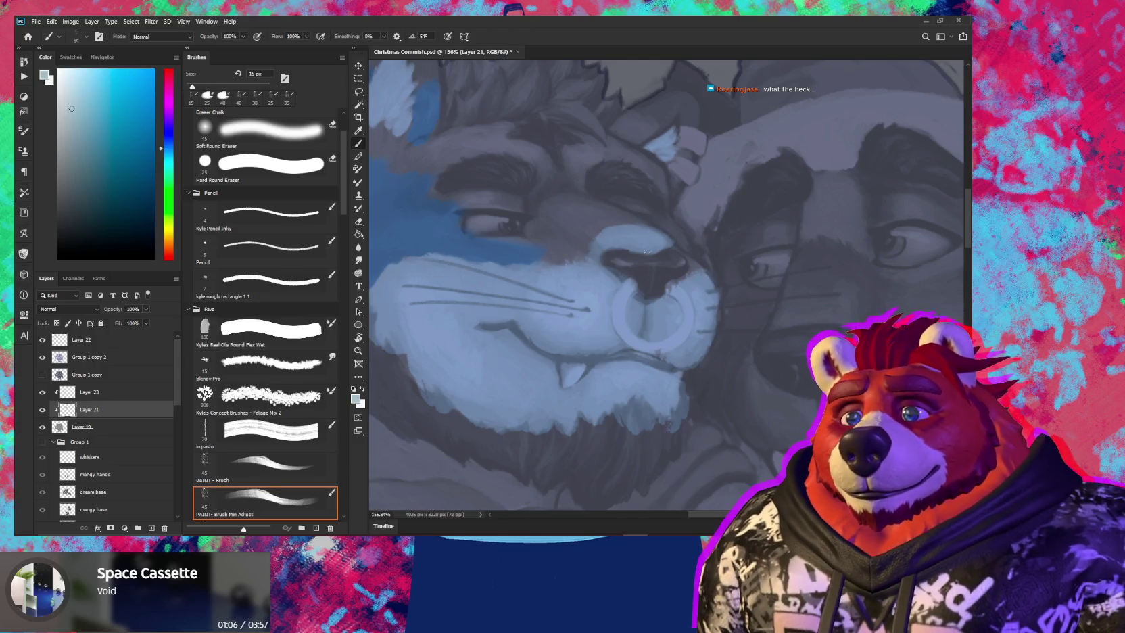
key("e")
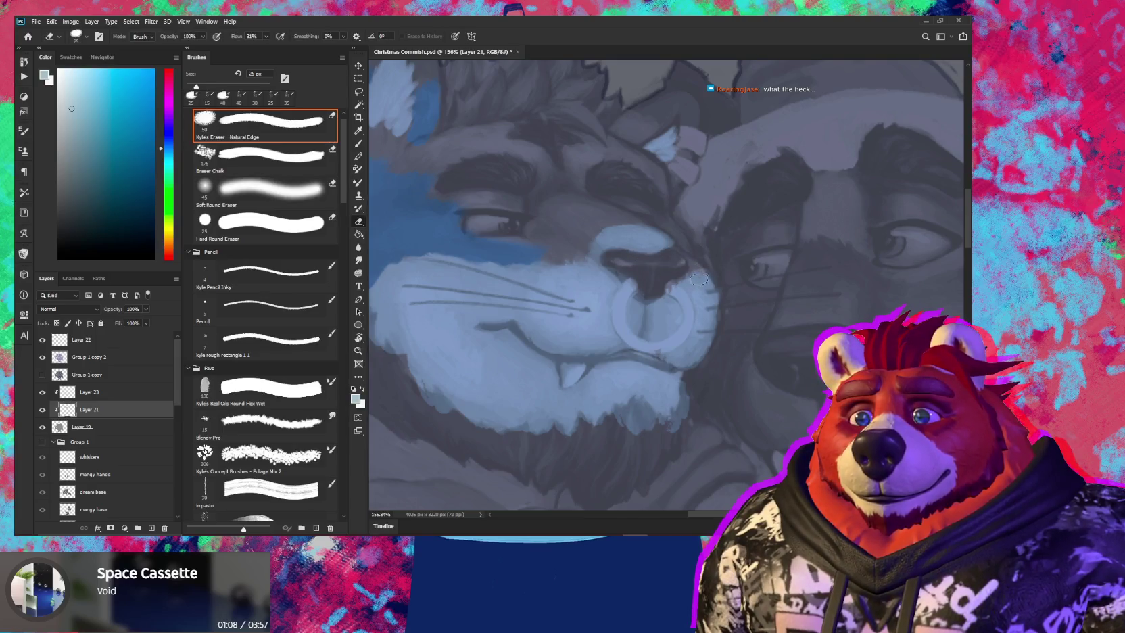
key("b")
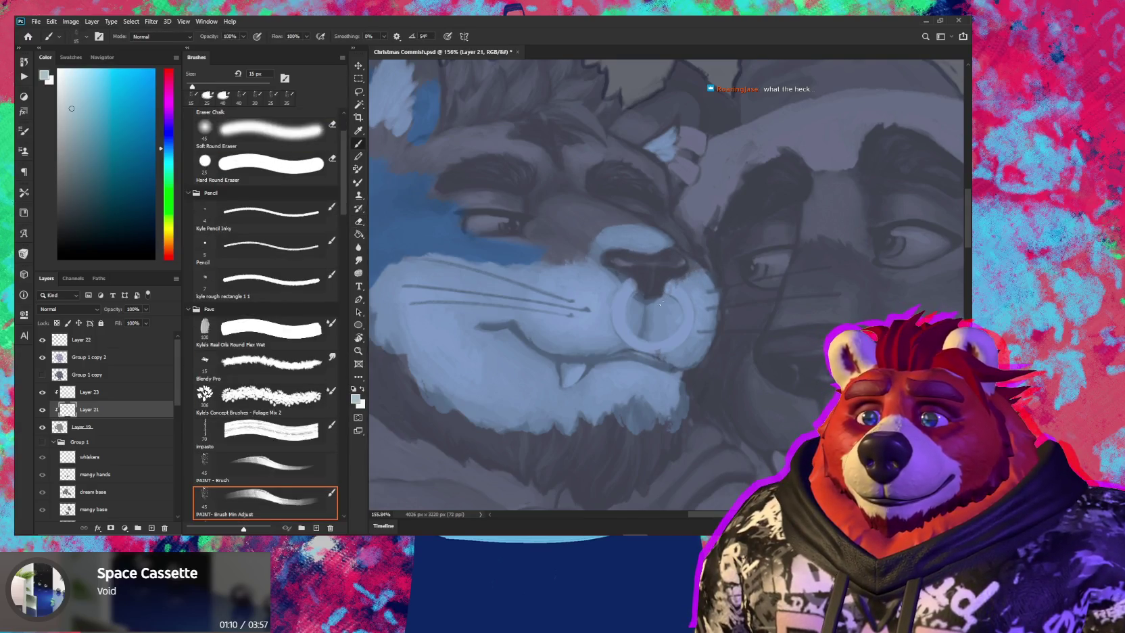
key("e")
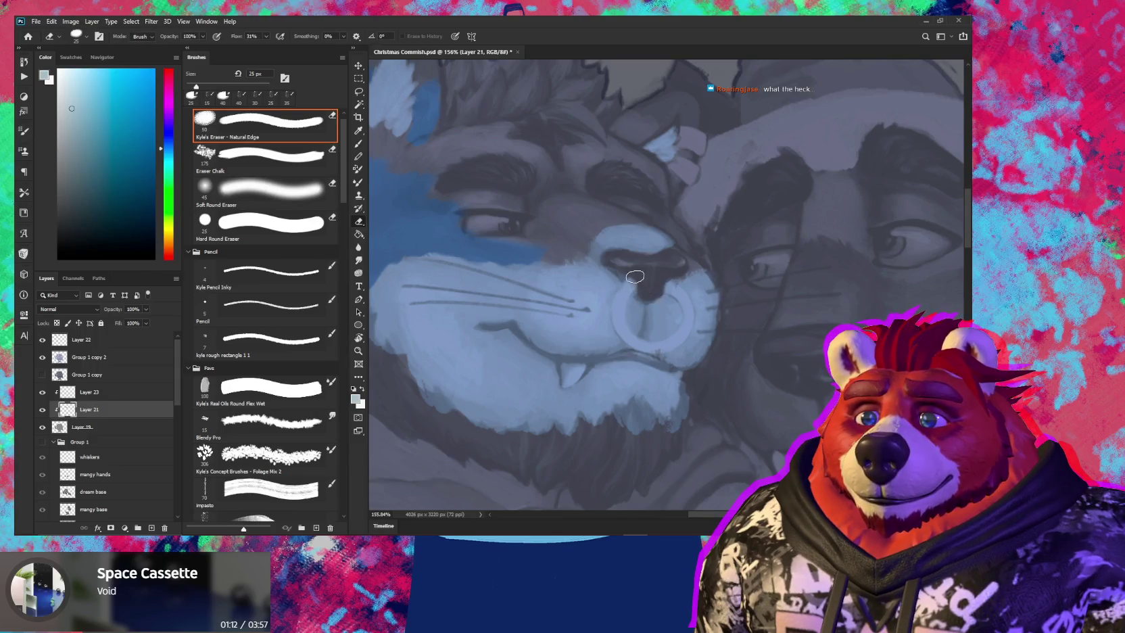
key("bracketleft")
key("bracketleft")
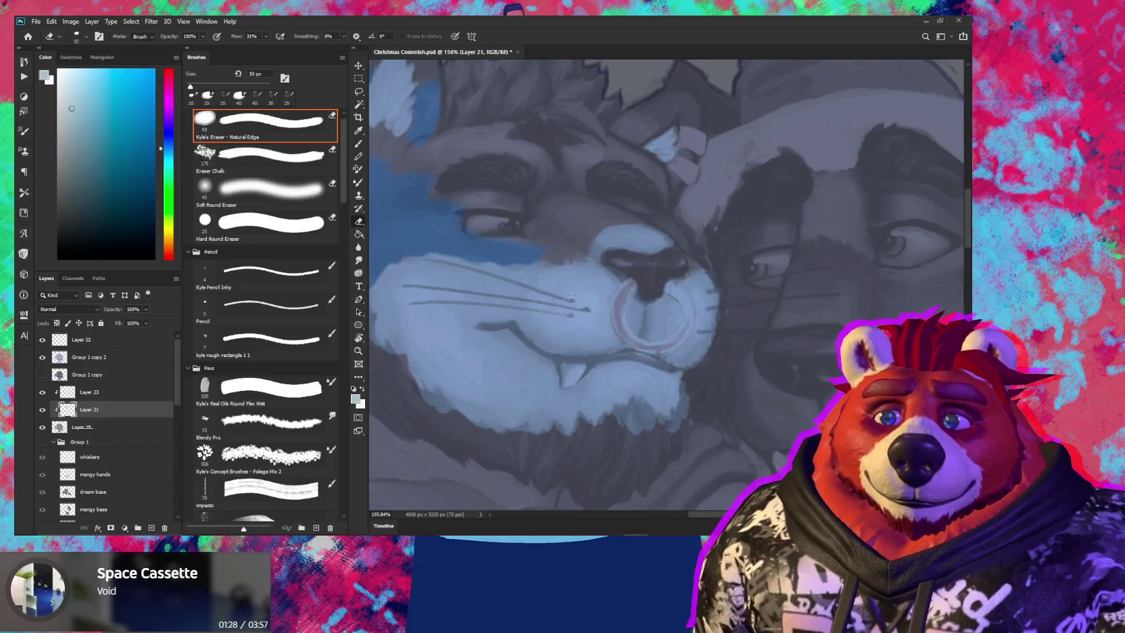
Dab paint onto the lower muzzle and near the mouth with a 38 px brush
left_click_drag(584, 341, 672, 305)
left_click_drag(626, 345, 556, 331)
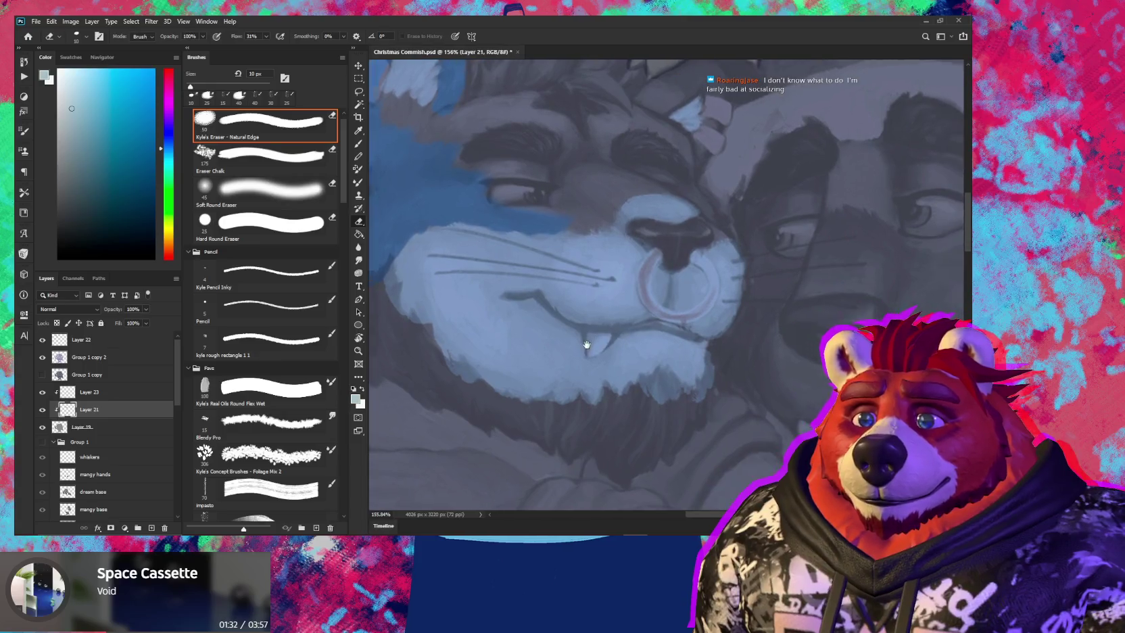
key("b")
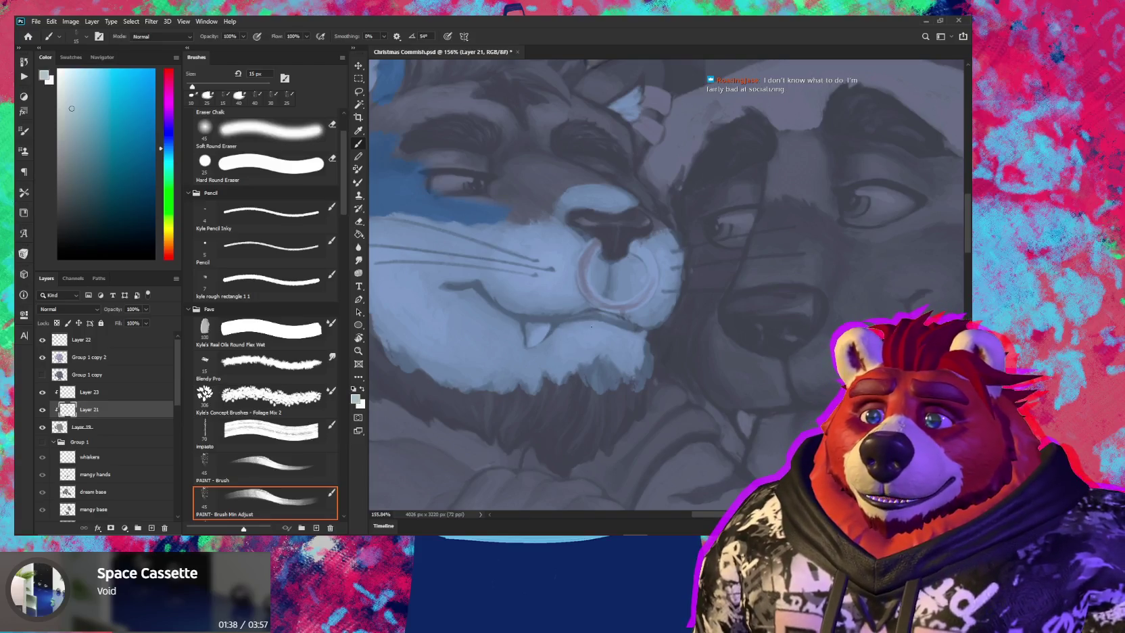
left_click_drag(600, 339, 613, 319)
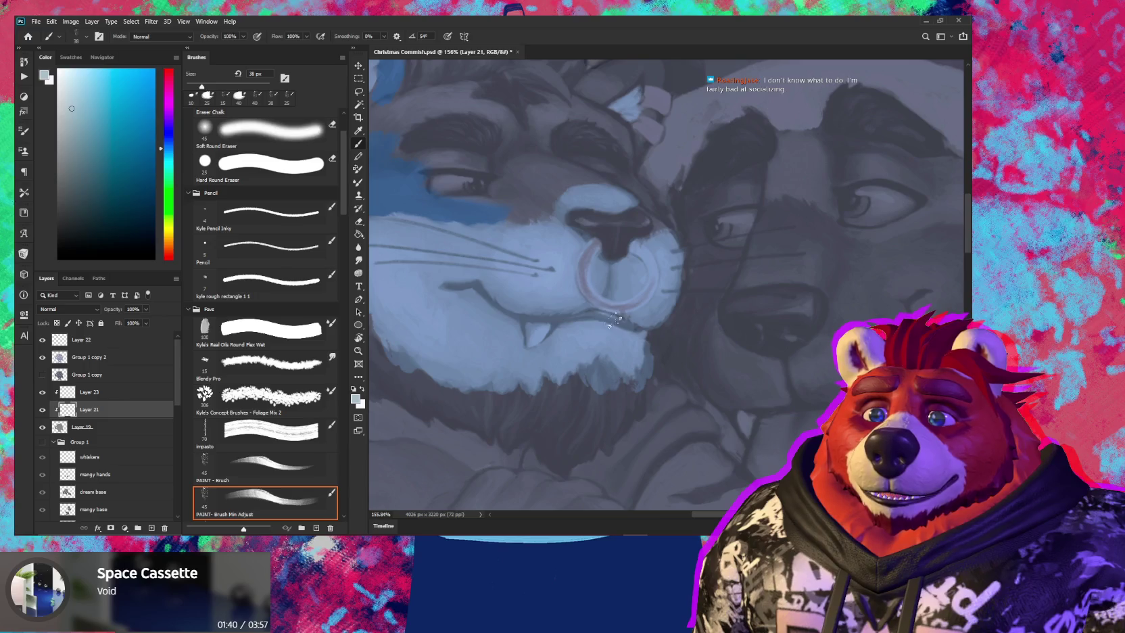
left_click(634, 321)
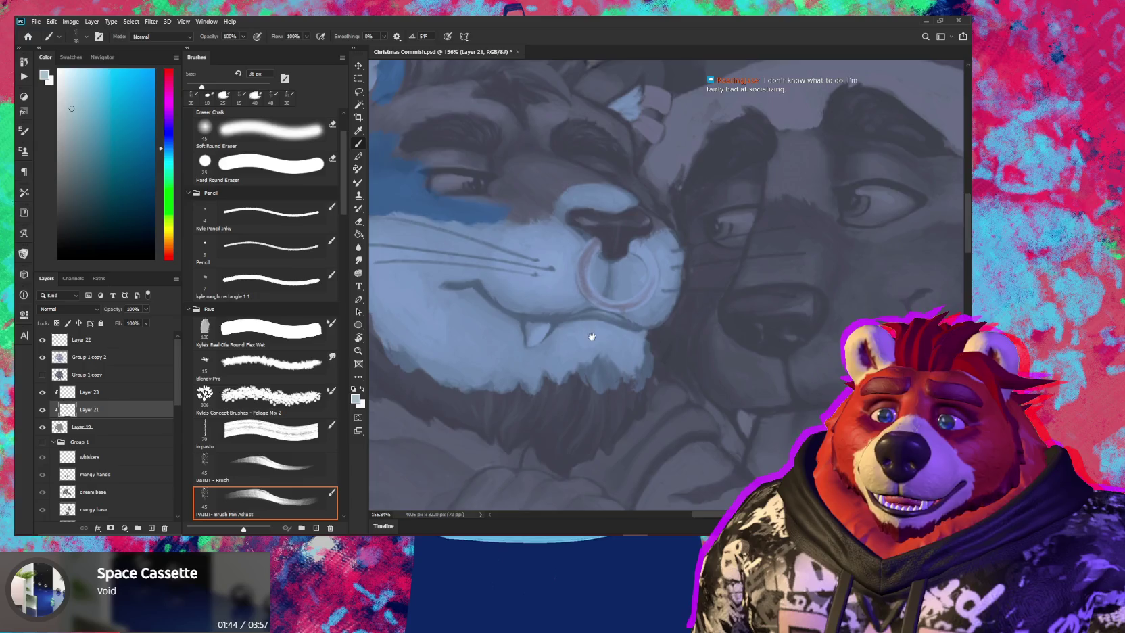
left_click_drag(592, 336, 558, 430)
left_click(601, 326)
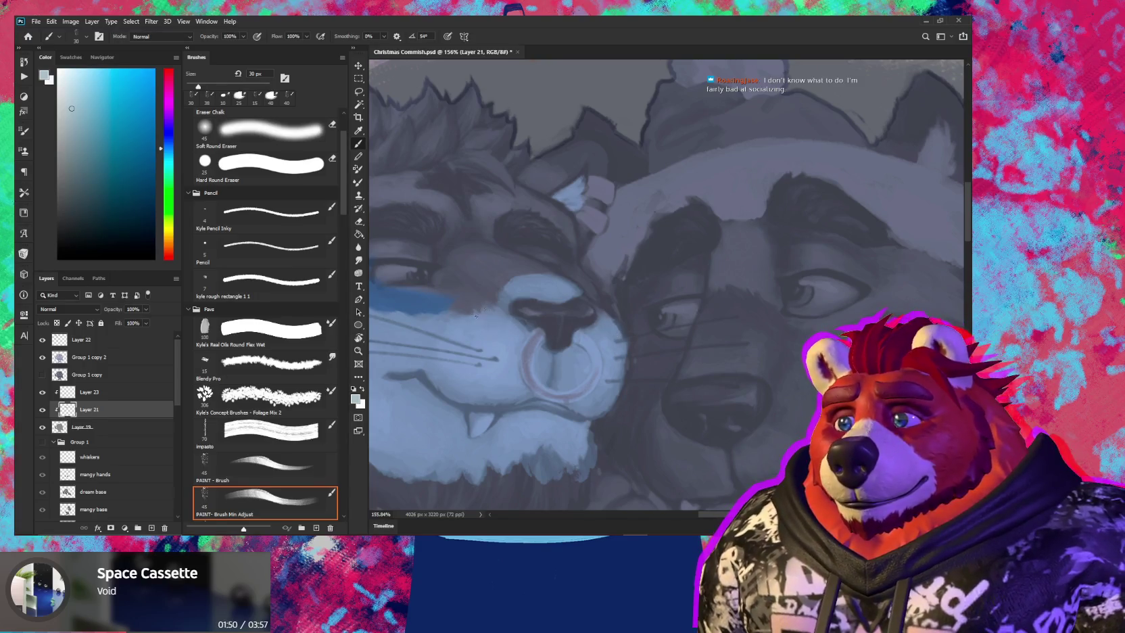
left_click_drag(484, 338, 632, 324)
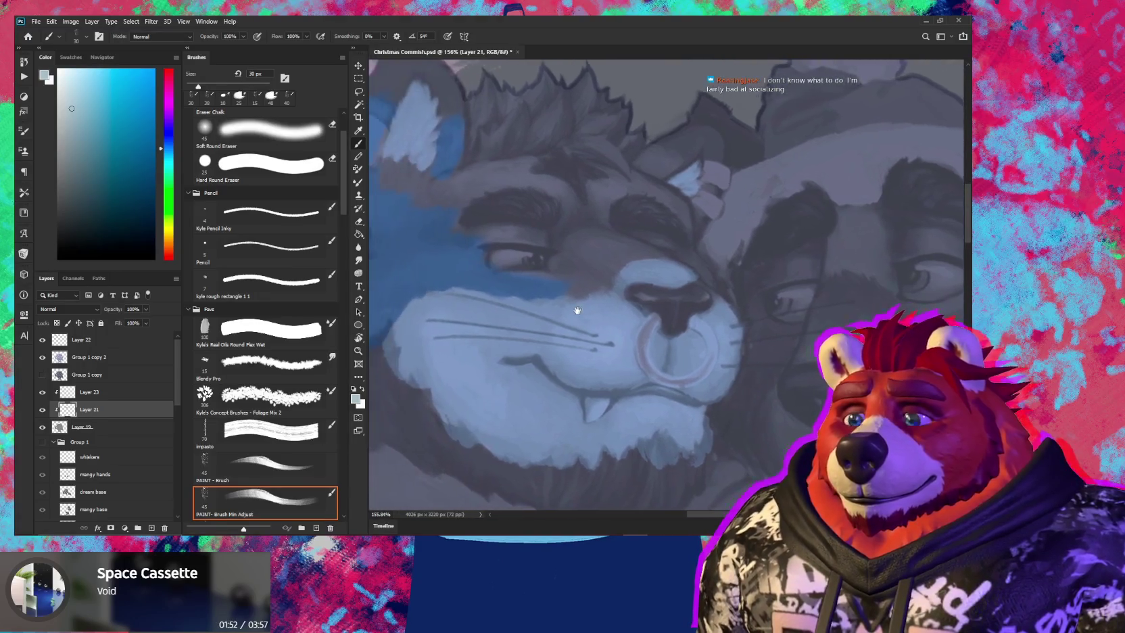
Set the eraser to 20 px and look over the character reference sheet
key("e")
key("bracketright")
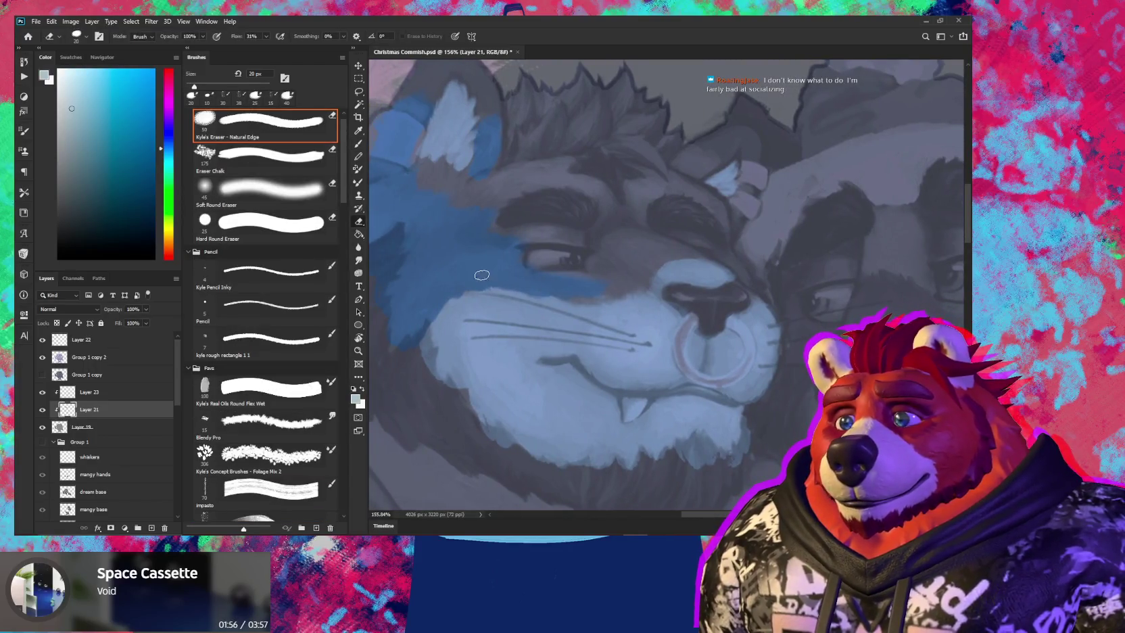
left_click_drag(494, 339, 600, 326)
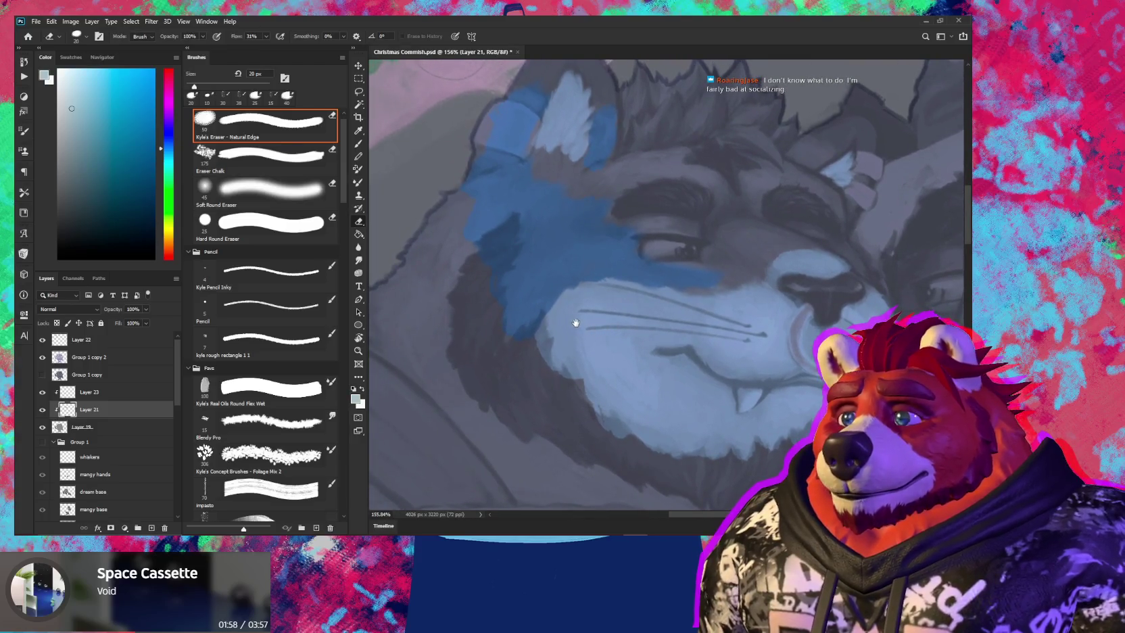
left_click_drag(550, 296, 567, 369)
left_click_drag(534, 308, 567, 325)
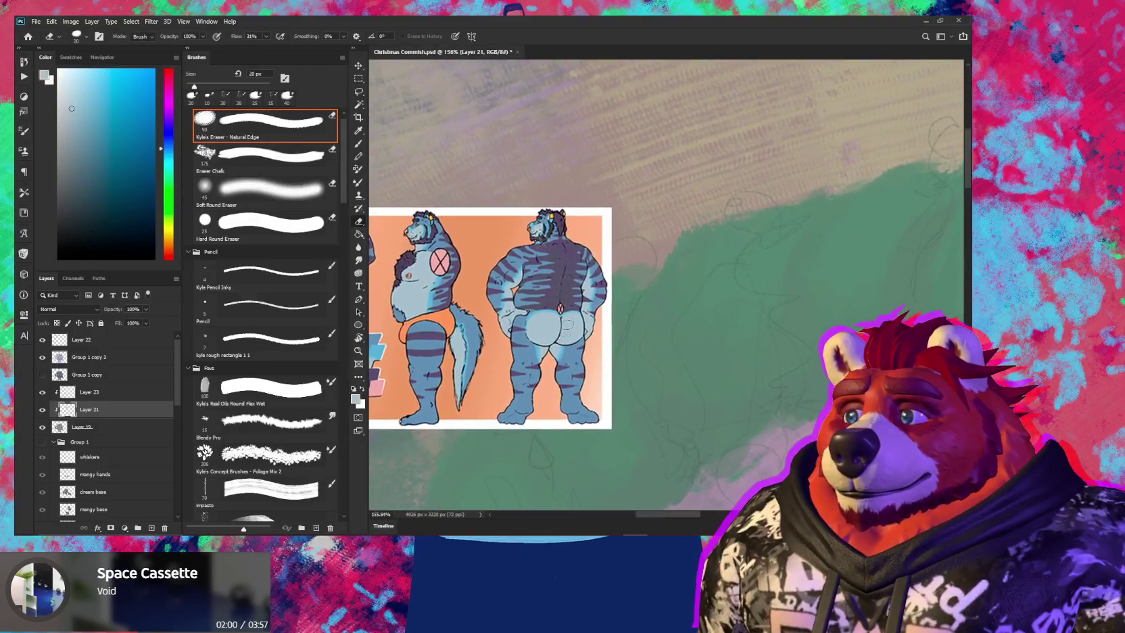
Pick a muted purple and add a new layer clipped to Layer 23
key("b")
left_click(554, 281, "alt")
left_click_drag(567, 372, 517, 283)
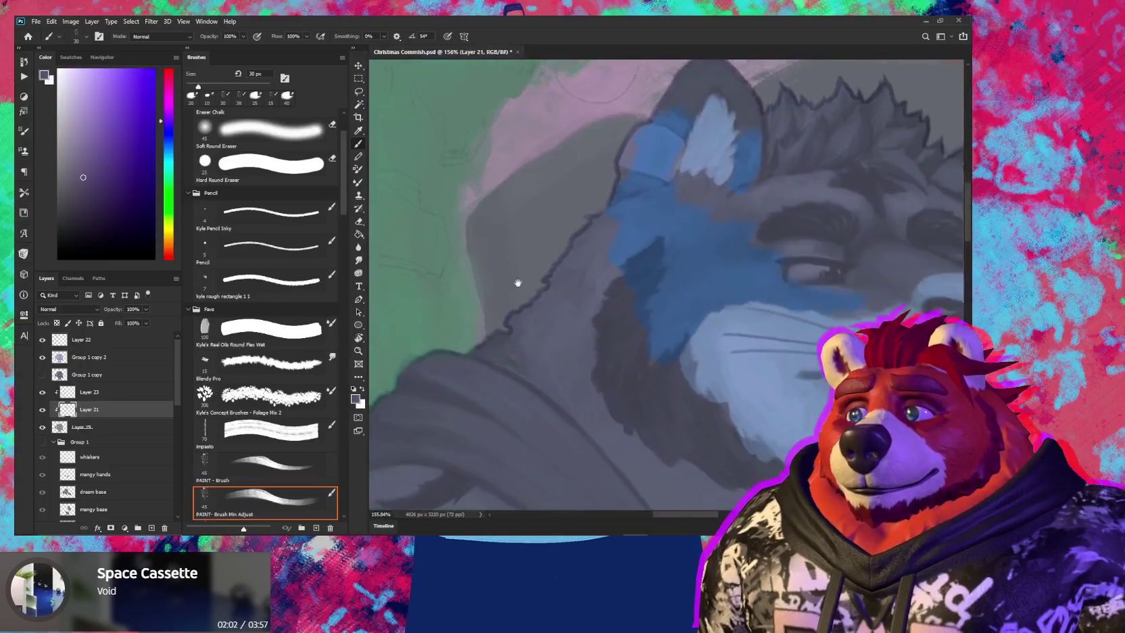
left_click(133, 396)
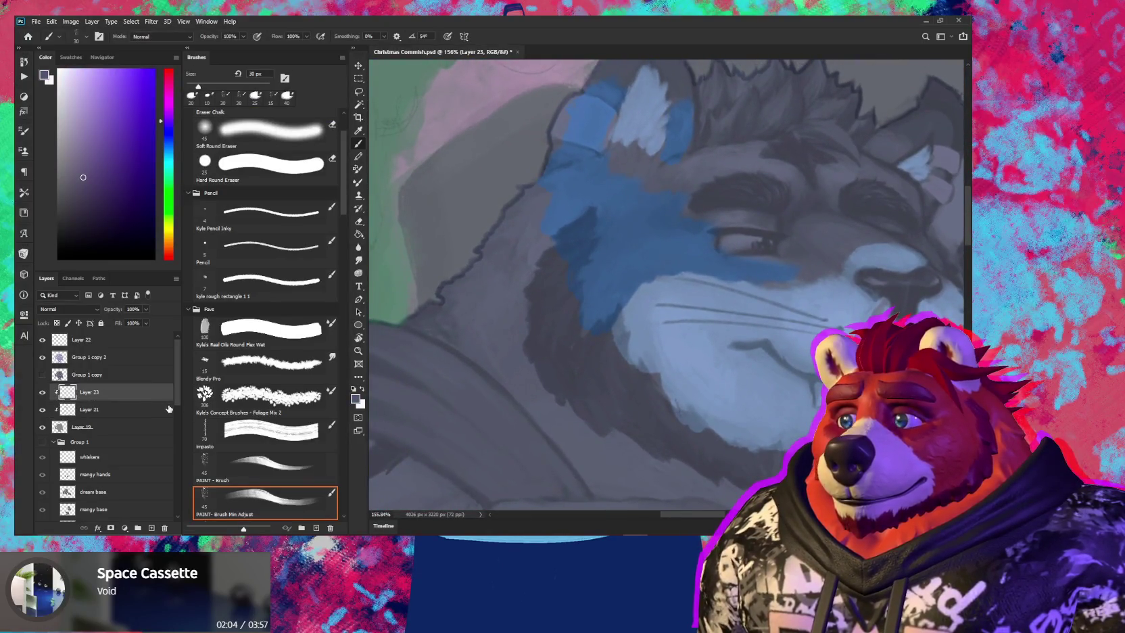
key("ctrl+shift+alt+n")
left_click(127, 401, "alt")
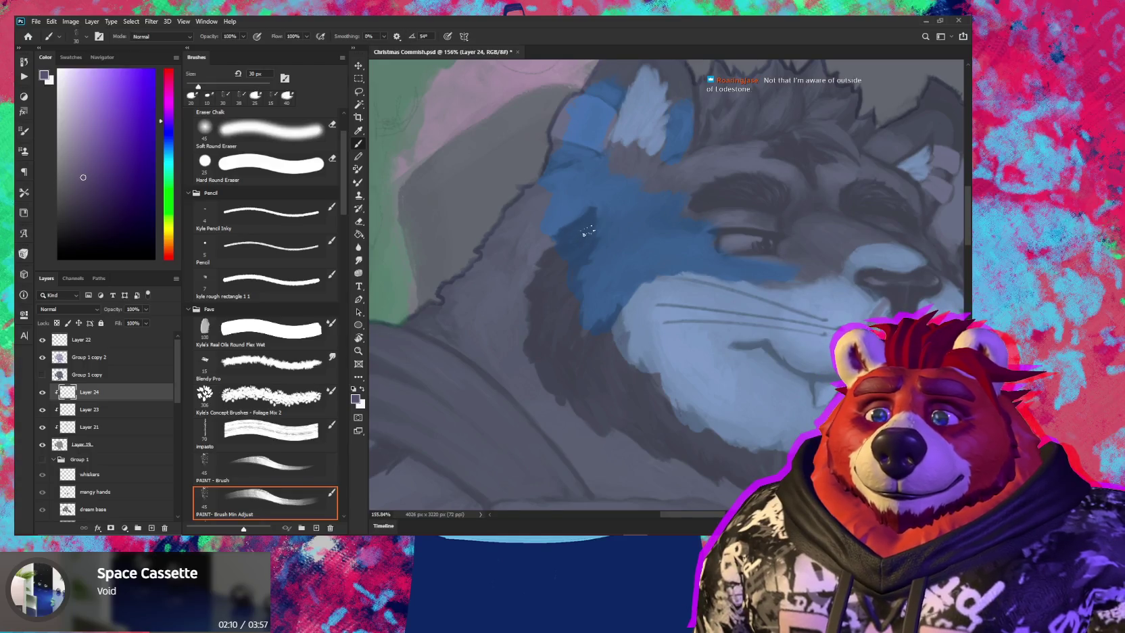
Paint dark purple shading down the blue cheek, settling on a 30 px brush
left_click_drag(586, 234, 575, 225)
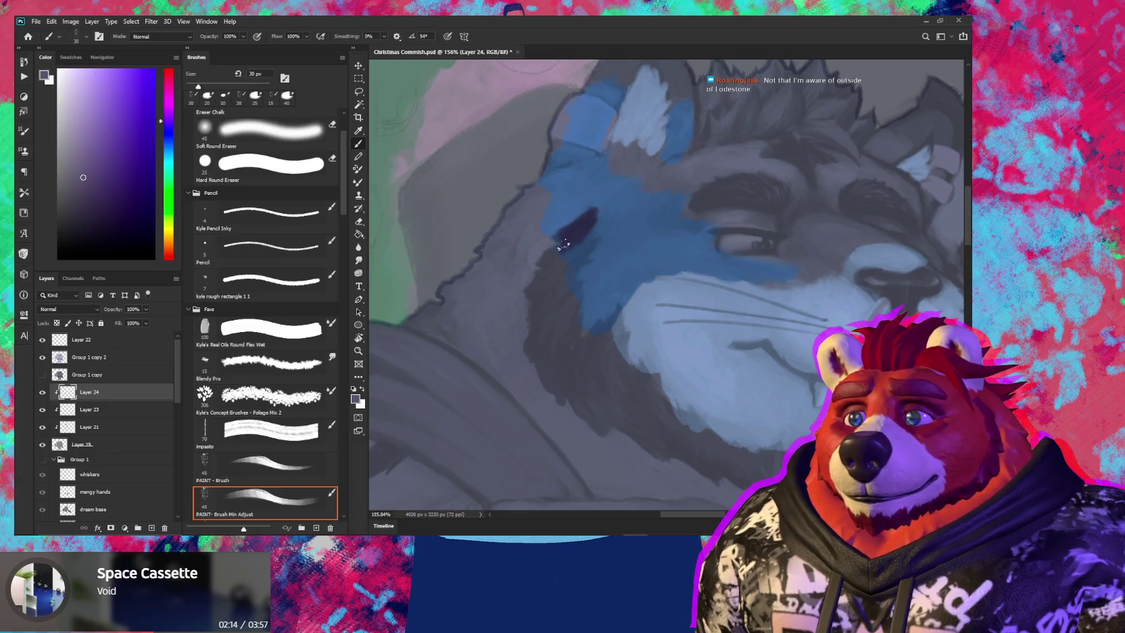
left_click_drag(548, 261, 566, 260)
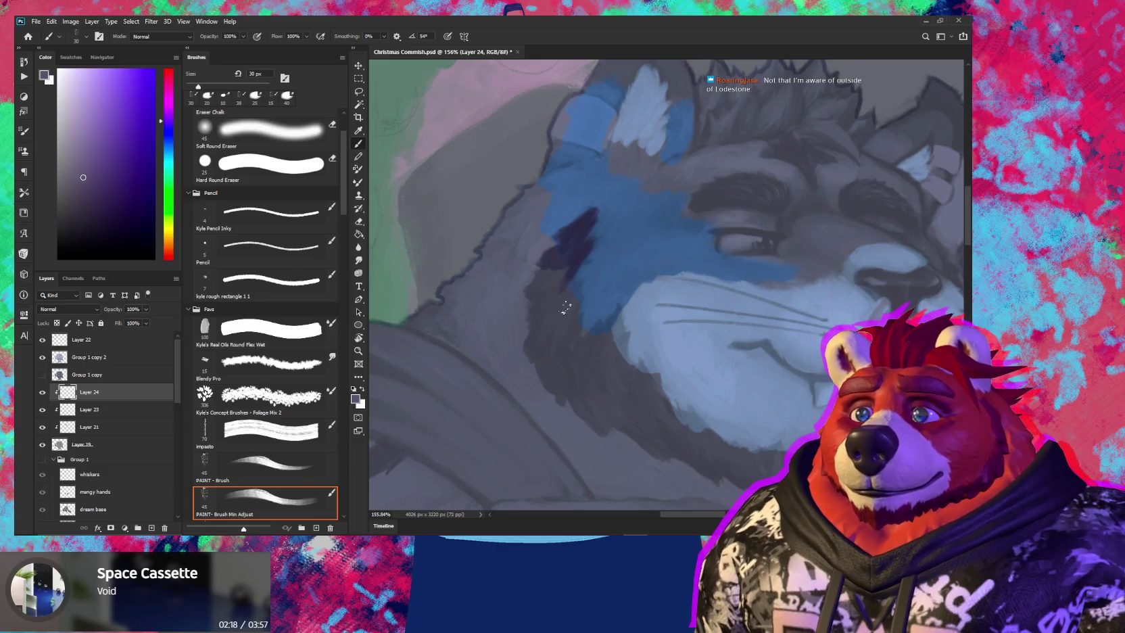
mouse_move(560, 288)
left_mouse_down()
mouse_move(558, 270)
mouse_move(547, 304)
mouse_move(539, 289)
left_mouse_up()
key("bracketright")
key("bracketleft")
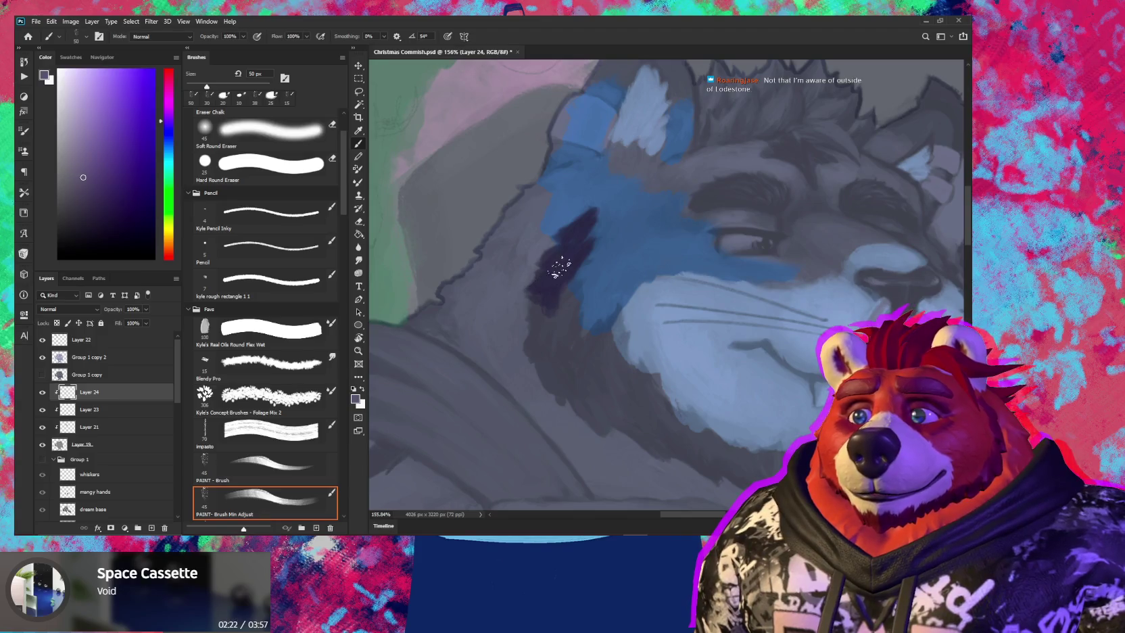
mouse_move(552, 247)
left_mouse_down()
mouse_move(558, 306)
mouse_move(568, 290)
mouse_move(544, 305)
left_mouse_up()
key("bracketleft")
key("bracketleft")
key("bracketleft")
key("bracketleft")
key("bracketright")
key("bracketright")
key("bracketright")
key("bracketleft")
key("bracketleft")
key("bracketleft")
mouse_move(576, 306)
left_mouse_down()
mouse_move(573, 323)
mouse_move(559, 317)
mouse_move(542, 333)
left_mouse_up()
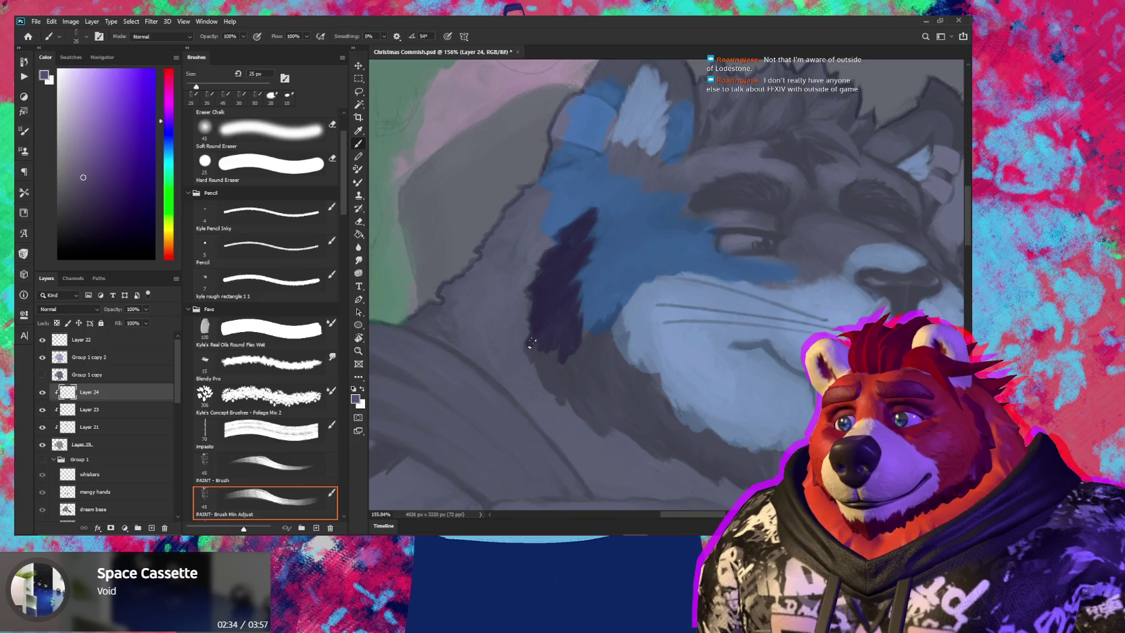
Deepen the lower cheek shading and paint dark purple along the jaw edge at 30–35 px
key("bracketright")
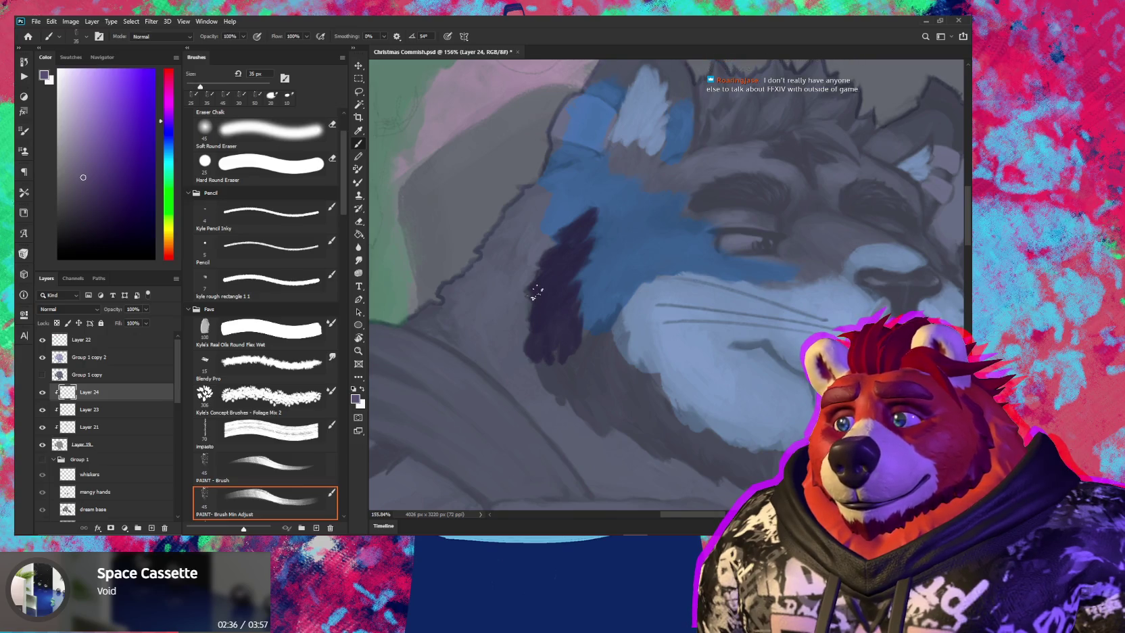
mouse_move(542, 300)
left_mouse_down()
mouse_move(563, 382)
mouse_move(508, 332)
left_mouse_up()
mouse_move(487, 272)
left_mouse_down()
mouse_move(540, 359)
mouse_move(526, 297)
left_mouse_up()
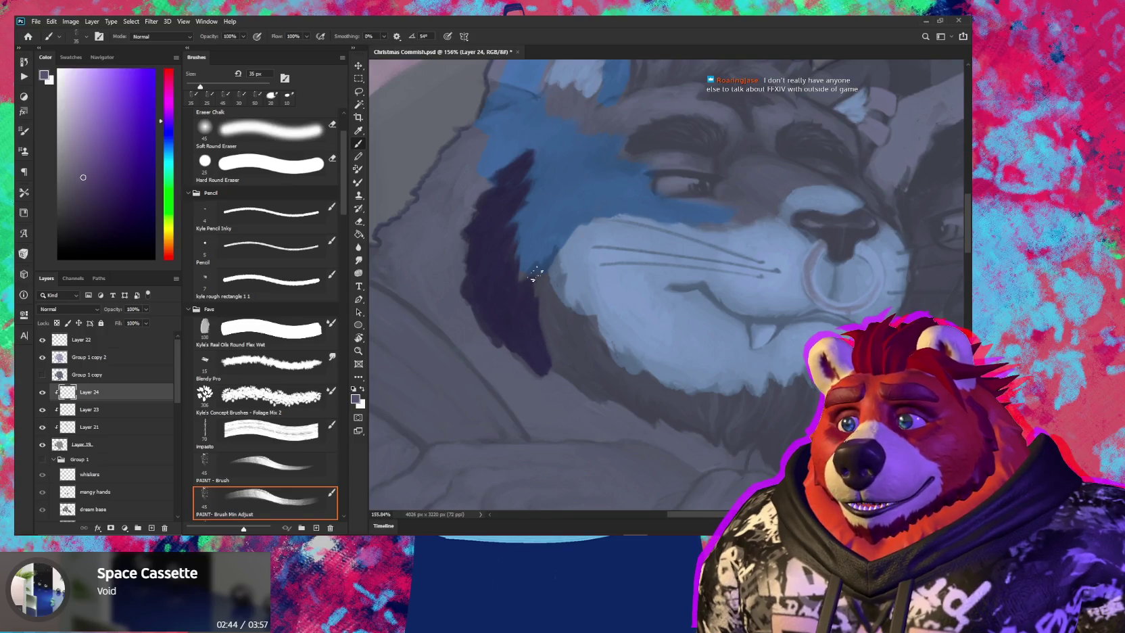
mouse_move(552, 254)
left_mouse_down()
mouse_move(555, 326)
mouse_move(544, 289)
left_mouse_up()
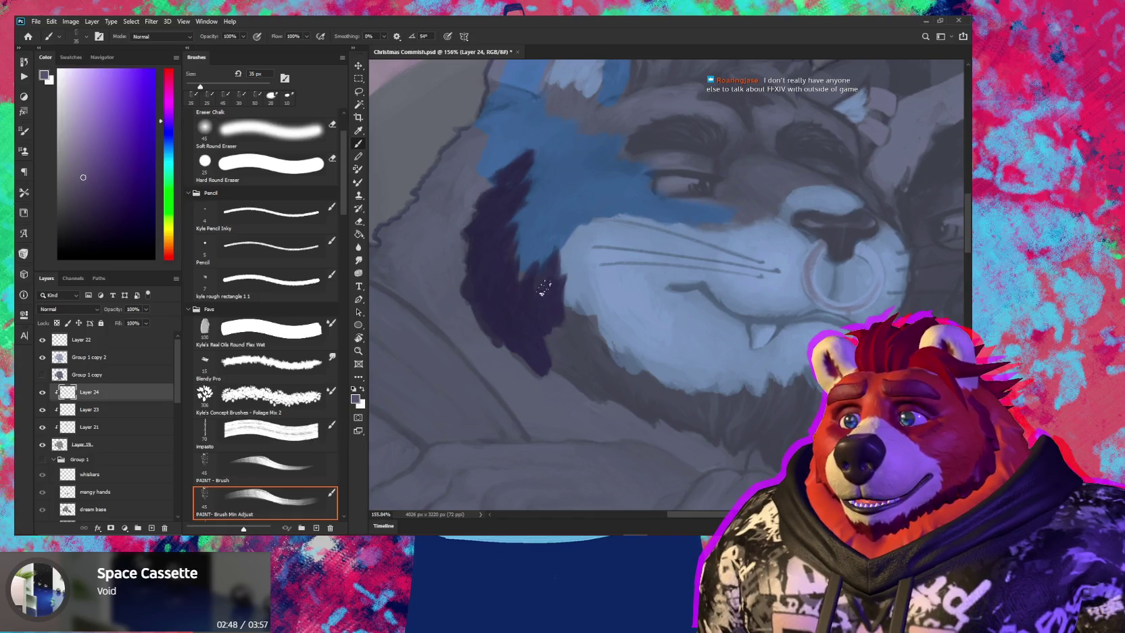
left_click_drag(571, 368, 490, 352)
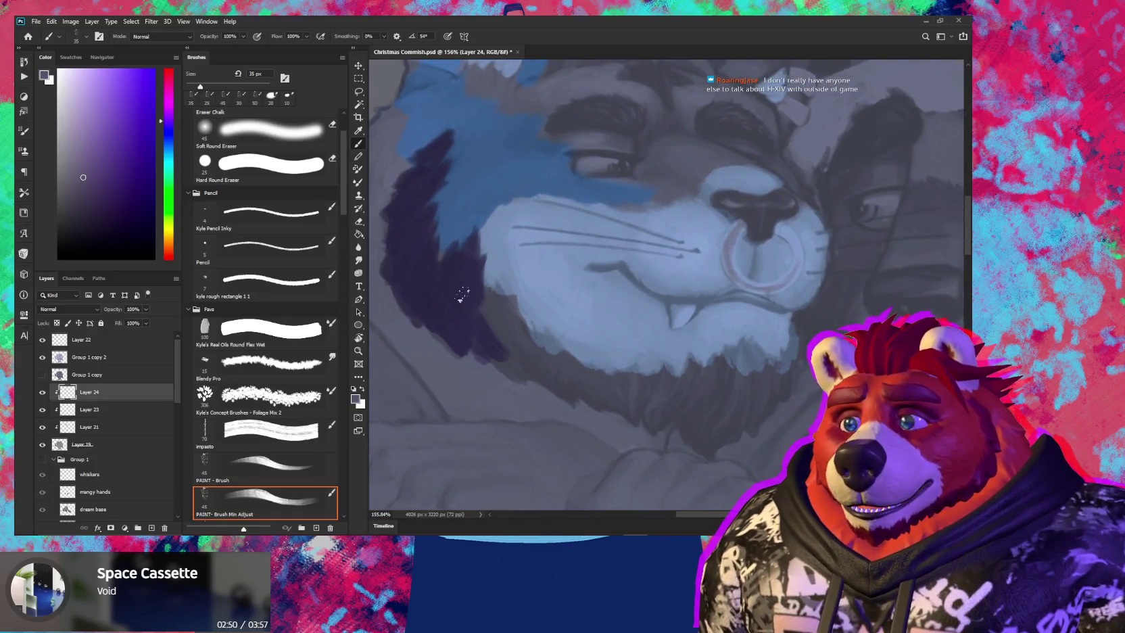
key("bracketleft")
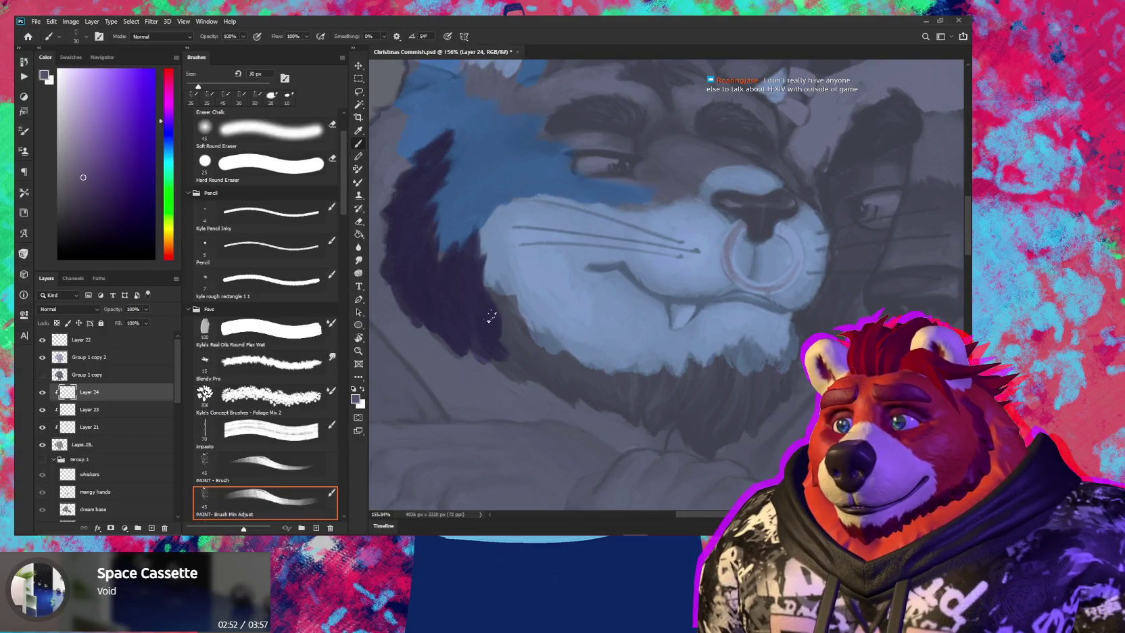
mouse_move(494, 295)
left_mouse_down()
mouse_move(520, 341)
mouse_move(515, 361)
left_mouse_up()
mouse_move(472, 329)
left_mouse_down()
mouse_move(514, 366)
mouse_move(500, 341)
left_mouse_up()
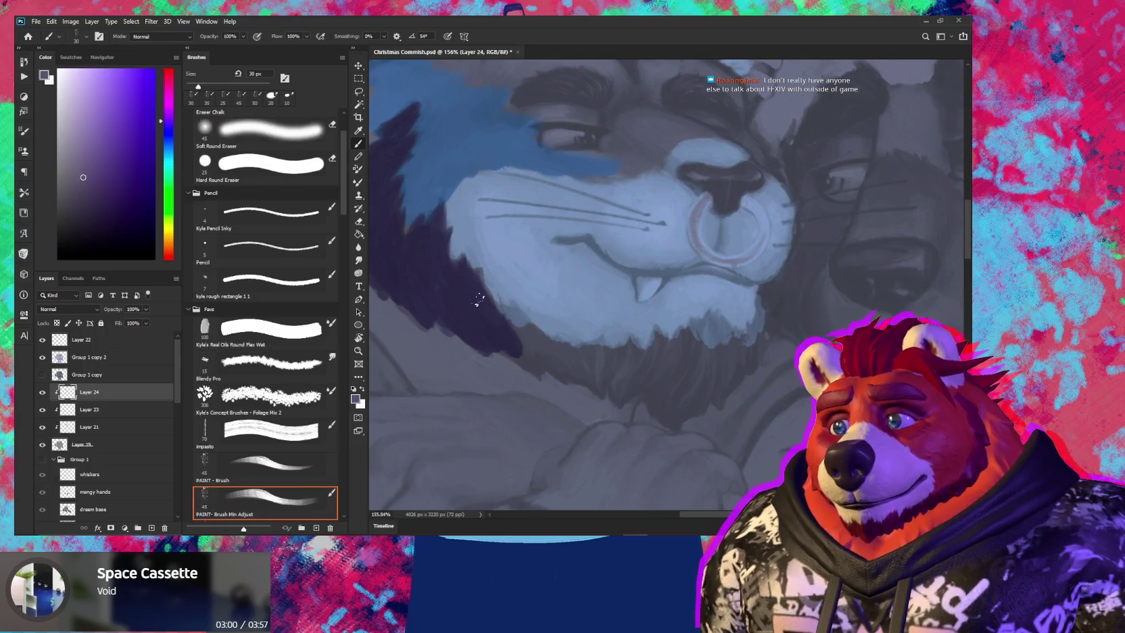
mouse_move(478, 291)
left_mouse_down()
mouse_move(528, 357)
mouse_move(510, 317)
mouse_move(551, 362)
mouse_move(532, 315)
mouse_move(514, 310)
mouse_move(546, 338)
mouse_move(541, 300)
mouse_move(557, 333)
left_mouse_up()
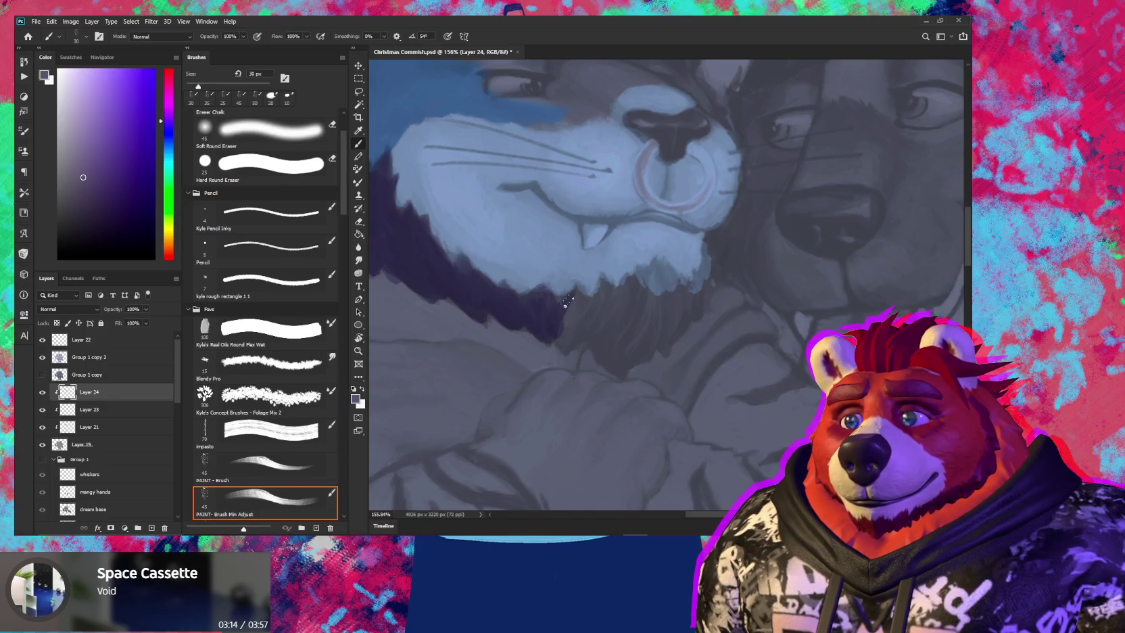
mouse_move(557, 298)
left_mouse_down()
mouse_move(587, 326)
mouse_move(560, 325)
mouse_move(603, 306)
mouse_move(611, 326)
mouse_move(587, 338)
mouse_move(544, 277)
left_mouse_up()
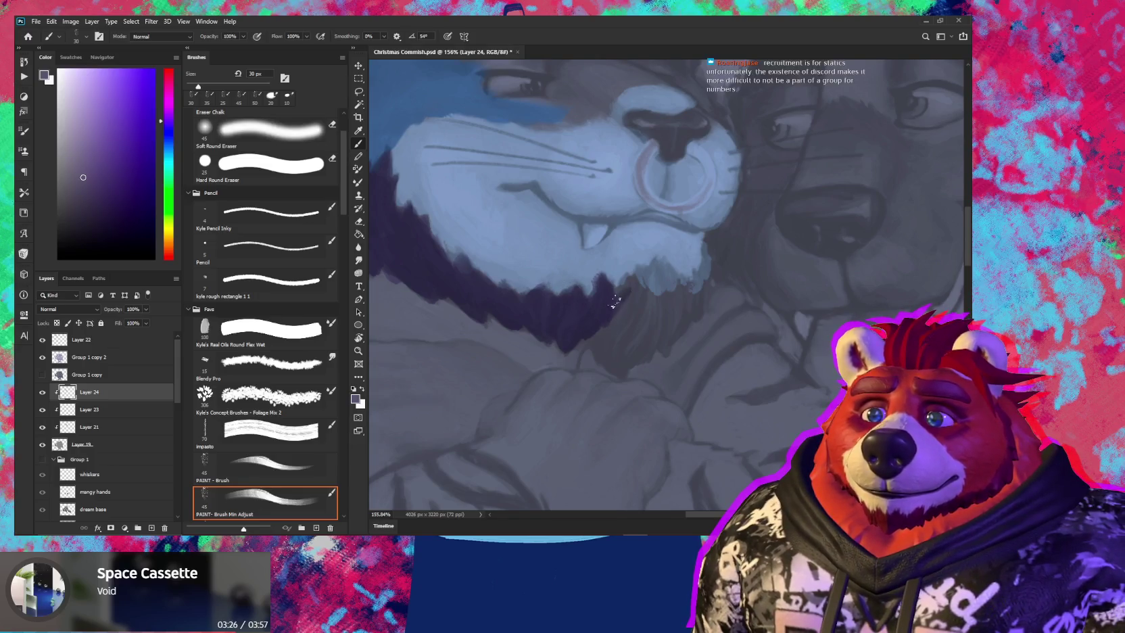
Build up dark purple beard strokes under the chin, up toward the muzzle and outer edge
mouse_move(611, 308)
left_mouse_down()
mouse_move(547, 310)
mouse_move(565, 307)
mouse_move(551, 335)
mouse_move(534, 336)
left_mouse_up()
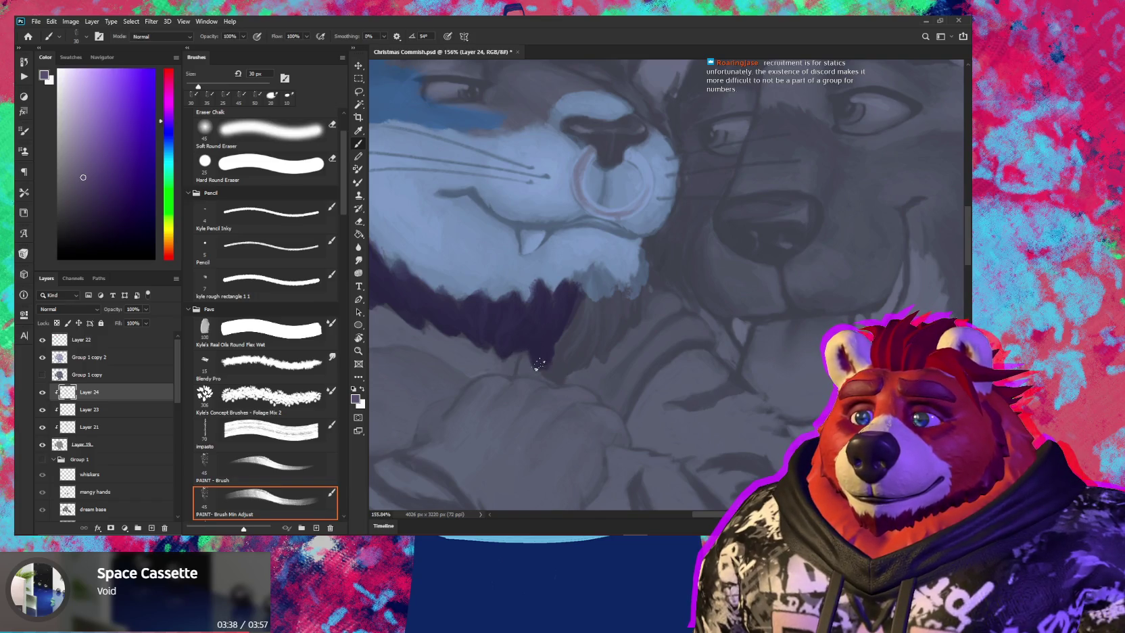
mouse_move(559, 340)
left_mouse_down()
mouse_move(568, 334)
mouse_move(574, 352)
mouse_move(589, 341)
mouse_move(587, 354)
left_mouse_up()
mouse_move(592, 311)
left_mouse_down()
mouse_move(588, 342)
mouse_move(578, 338)
left_mouse_up()
mouse_move(579, 290)
left_mouse_down()
mouse_move(574, 281)
mouse_move(592, 335)
mouse_move(584, 316)
left_mouse_up()
mouse_move(600, 275)
left_mouse_down()
mouse_move(586, 278)
mouse_move(606, 271)
mouse_move(591, 335)
left_mouse_up()
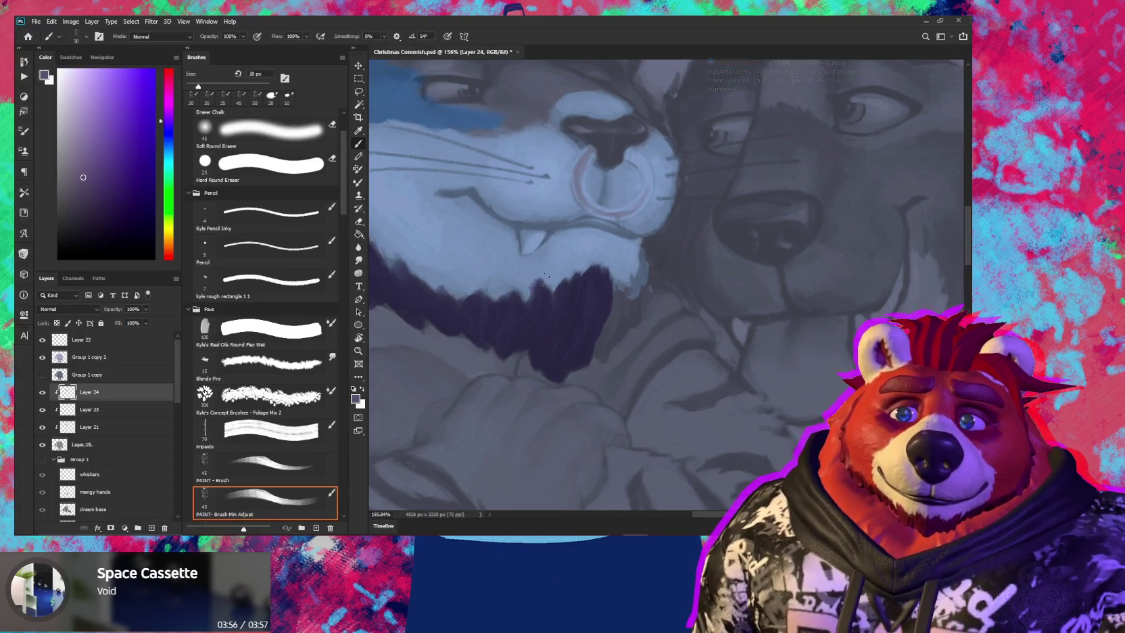
left_click_drag(564, 369, 566, 357)
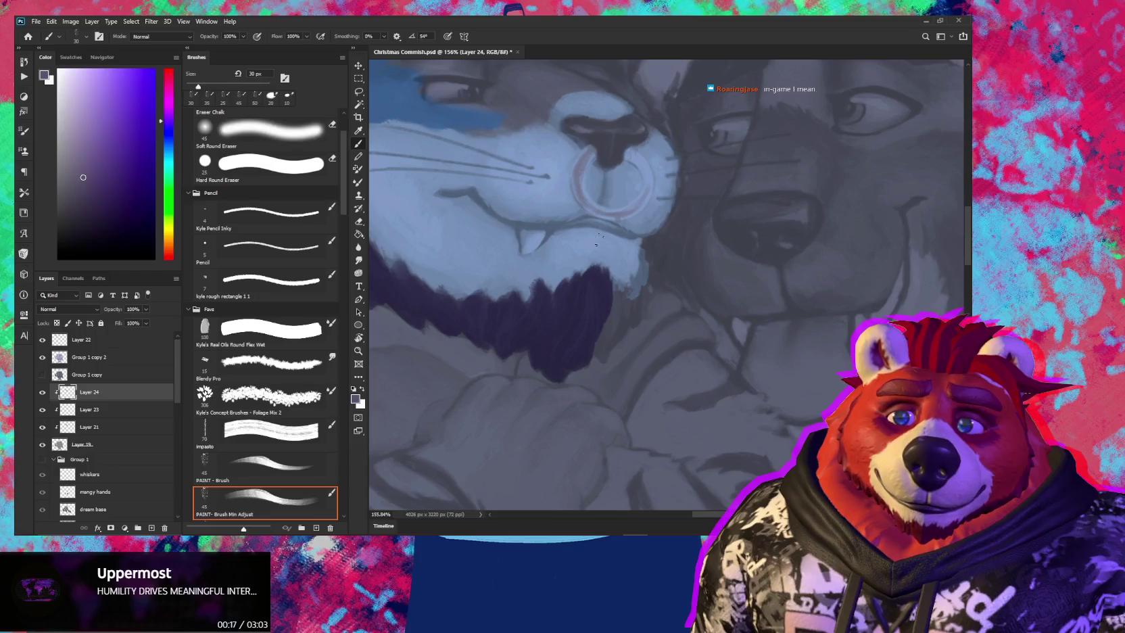
mouse_move(608, 287)
left_mouse_down()
mouse_move(603, 356)
mouse_move(634, 295)
left_mouse_up()
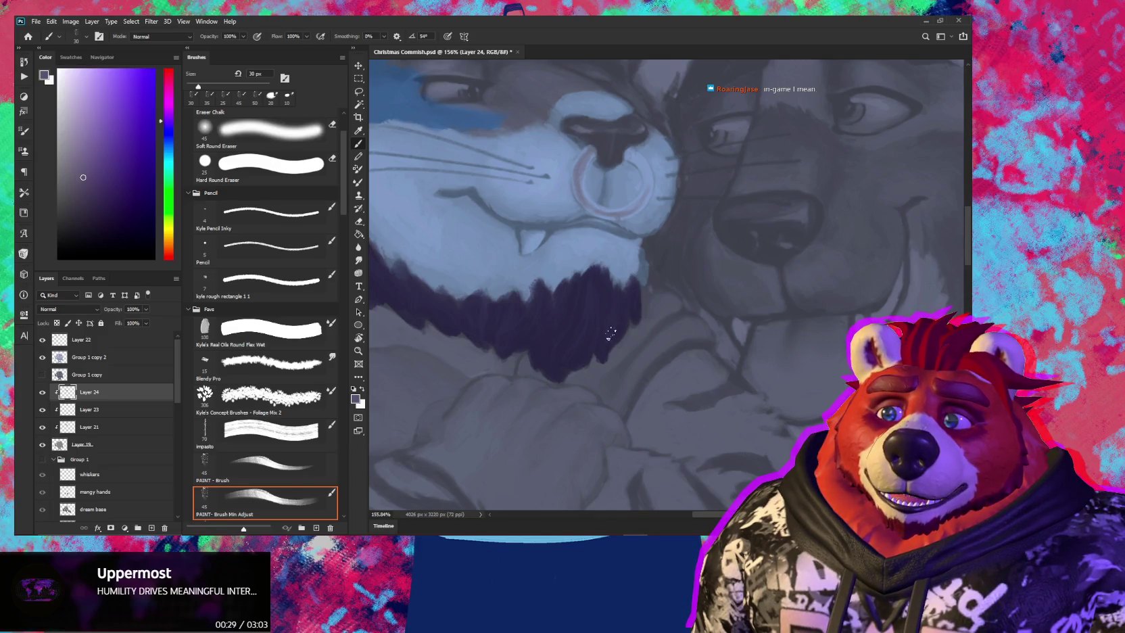
Darken the area around the eye using a brush between 20 and 40 px
key("bracketleft")
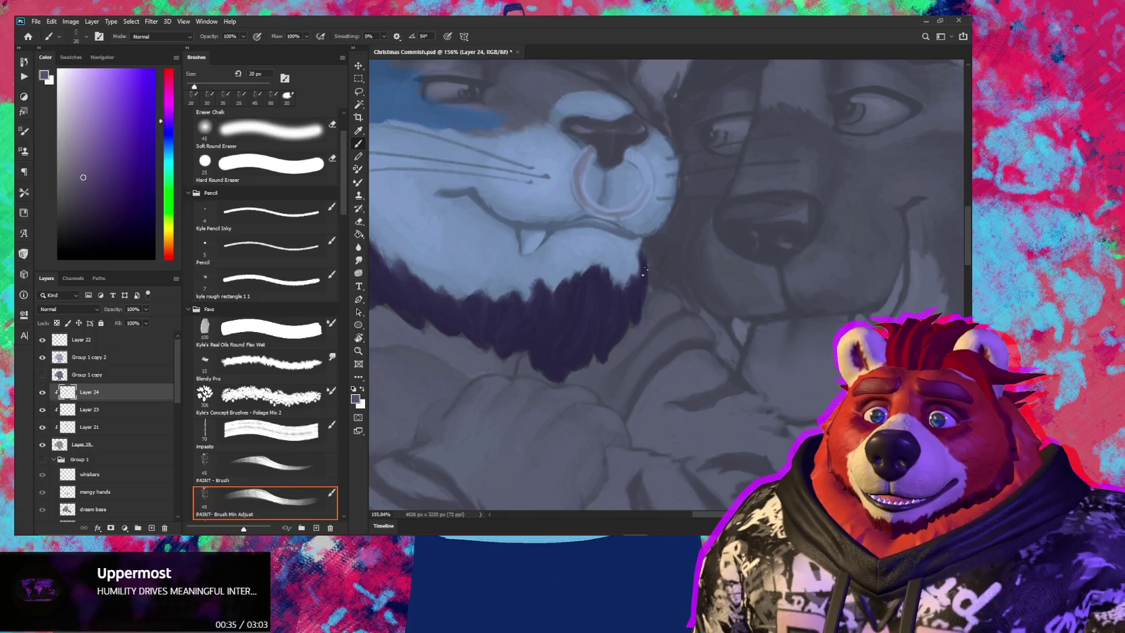
mouse_move(621, 292)
left_mouse_down()
mouse_move(645, 332)
mouse_move(654, 273)
left_mouse_up()
key("bracketright")
key("bracketright")
mouse_move(640, 275)
left_mouse_down()
mouse_move(652, 285)
mouse_move(648, 270)
left_mouse_up()
key("bracketleft")
key("bracketleft")
key("bracketleft")
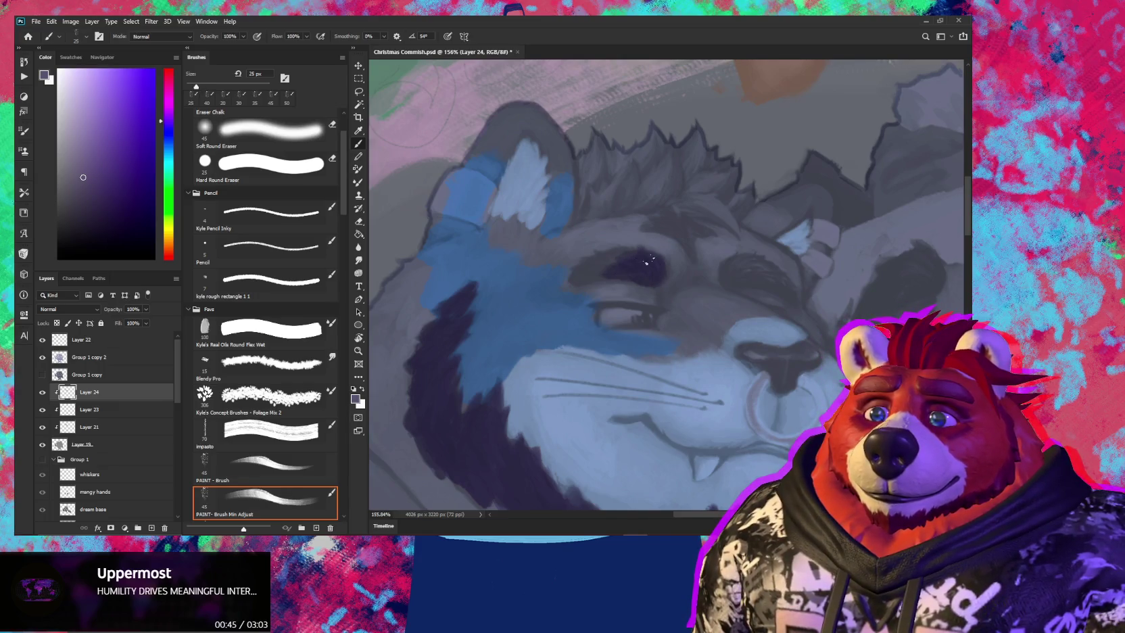
Extend the dark purple brow patch above the eye leftward with a 20 px brush
left_click_drag(628, 255, 599, 260)
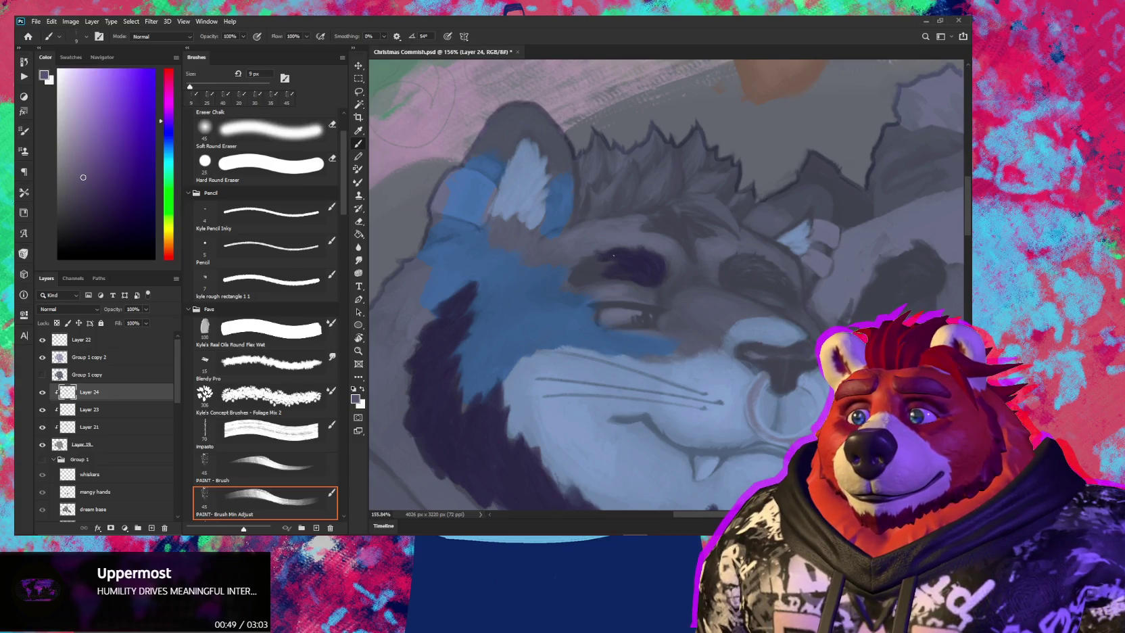
key("bracketright")
key("bracketright")
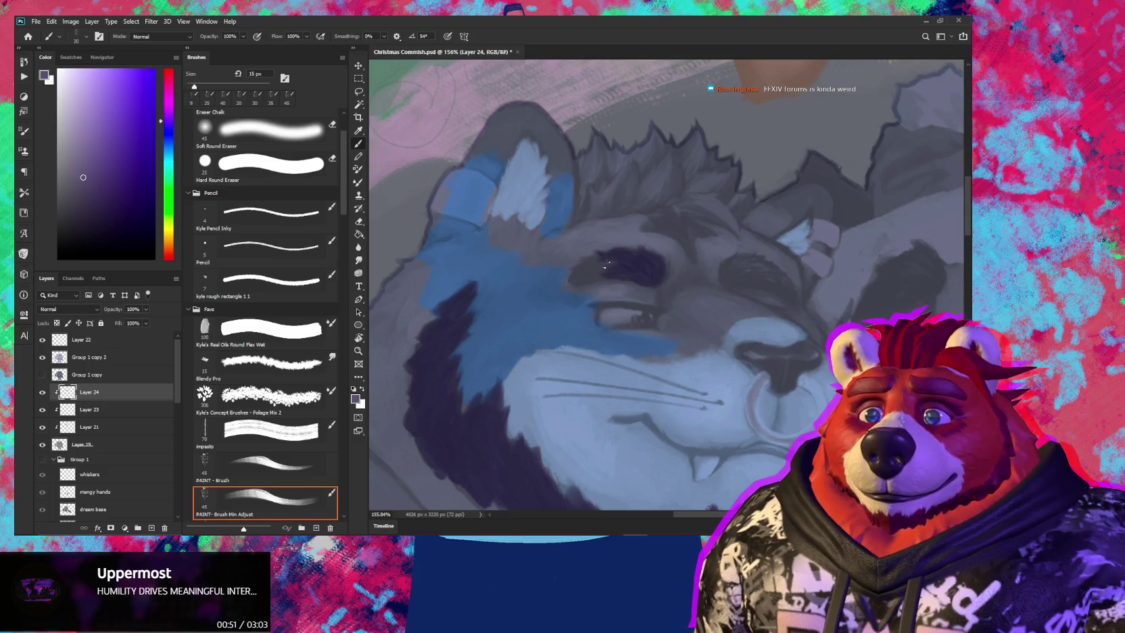
key("bracketright")
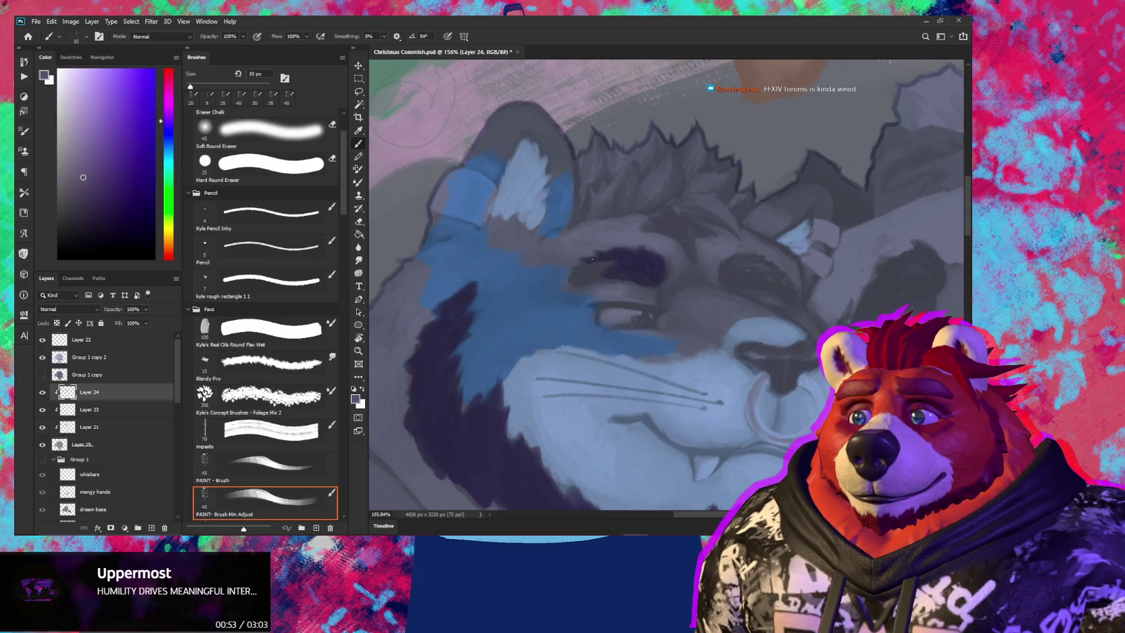
mouse_move(601, 265)
left_mouse_down()
mouse_move(594, 275)
mouse_move(578, 269)
left_mouse_up()
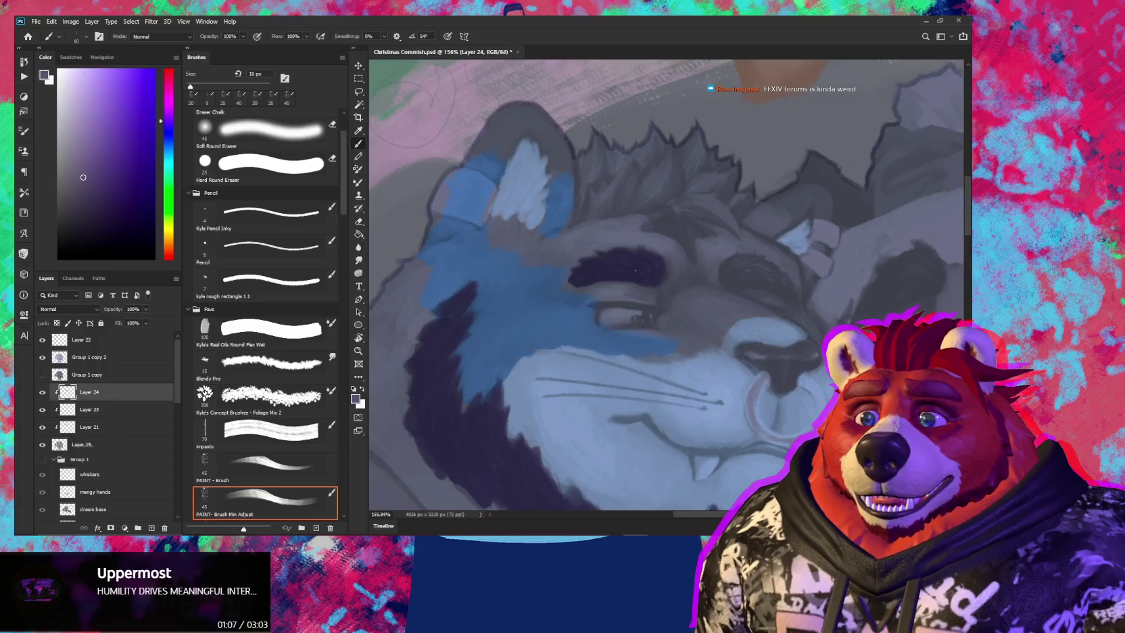
left_click_drag(635, 270, 659, 260)
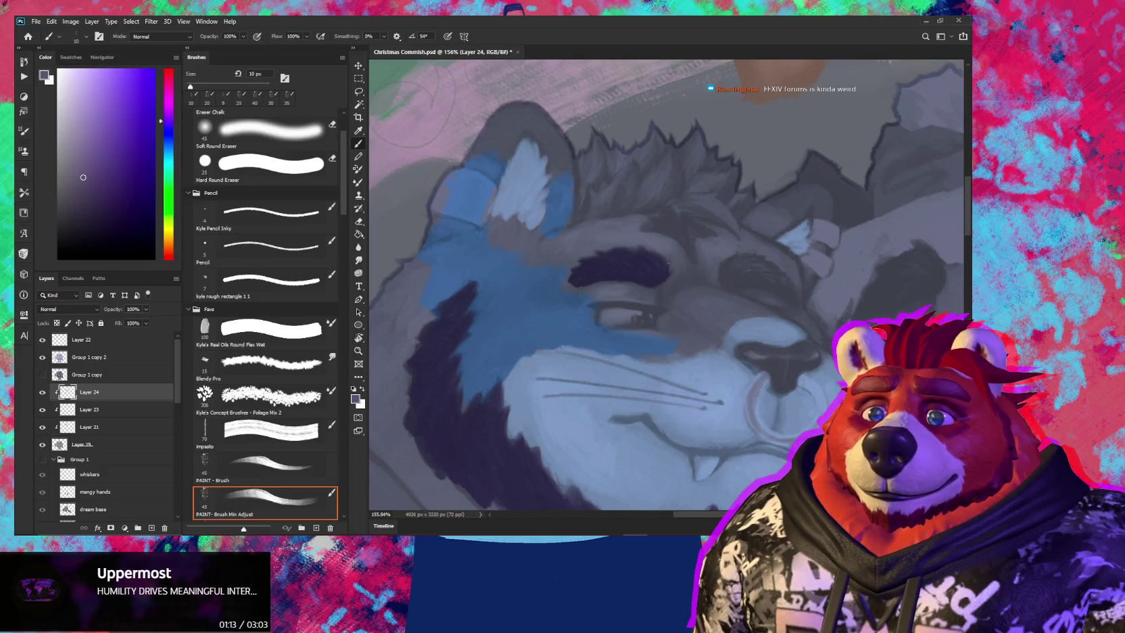
left_click_drag(664, 258, 584, 253)
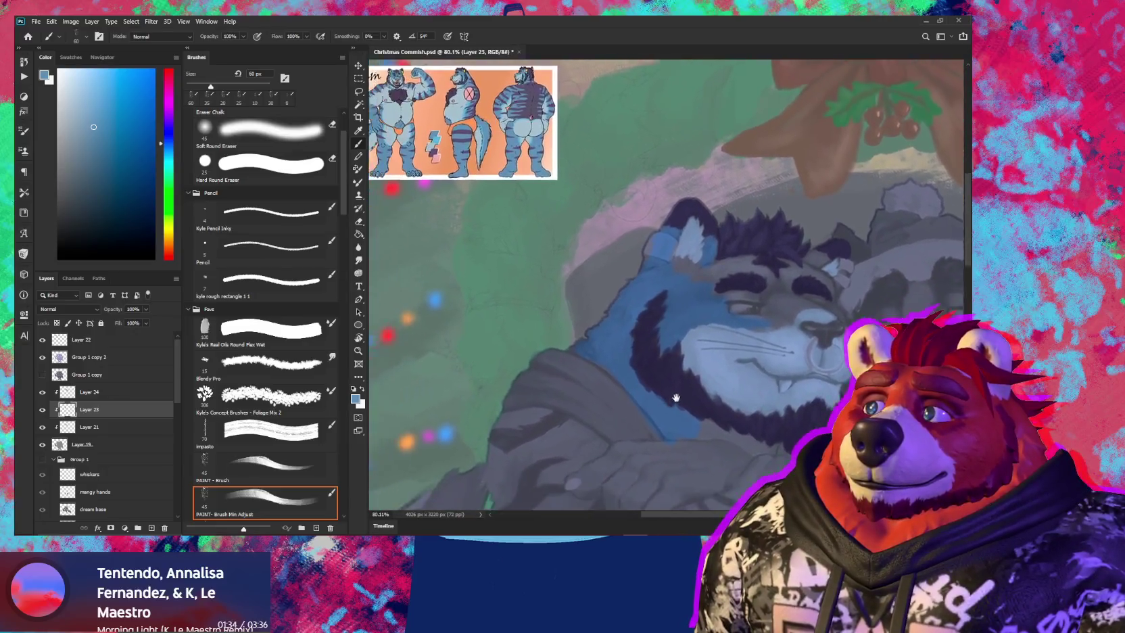
Pan down to the characters' bodies and zoom to 143% on the chest and hoodie
left_click_drag(676, 397, 607, 320)
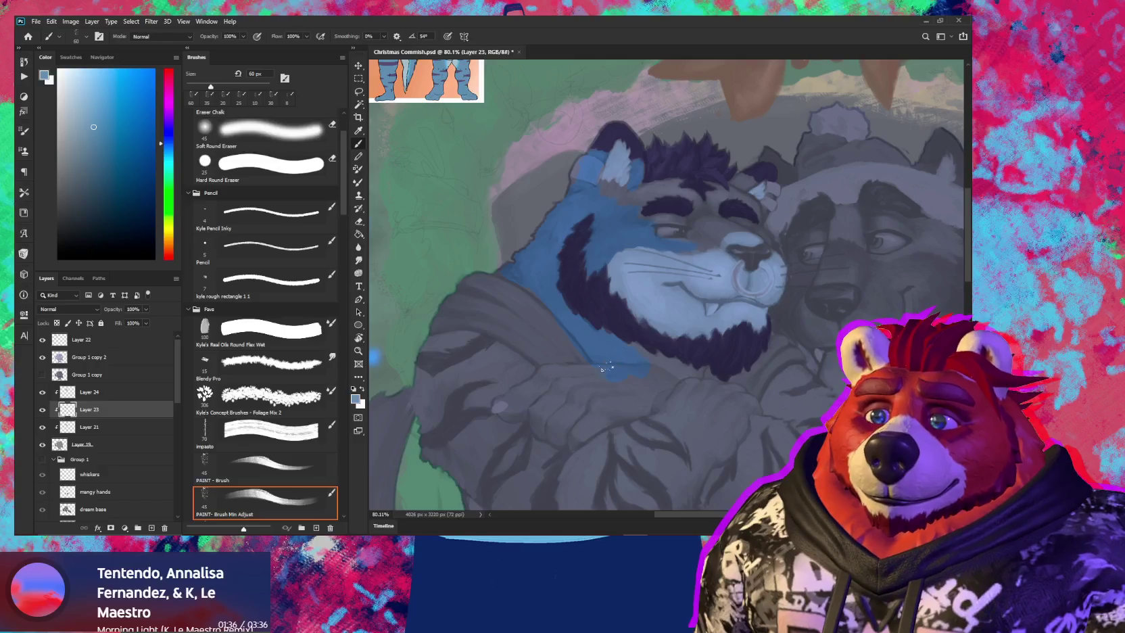
left_click_drag(630, 363, 628, 441)
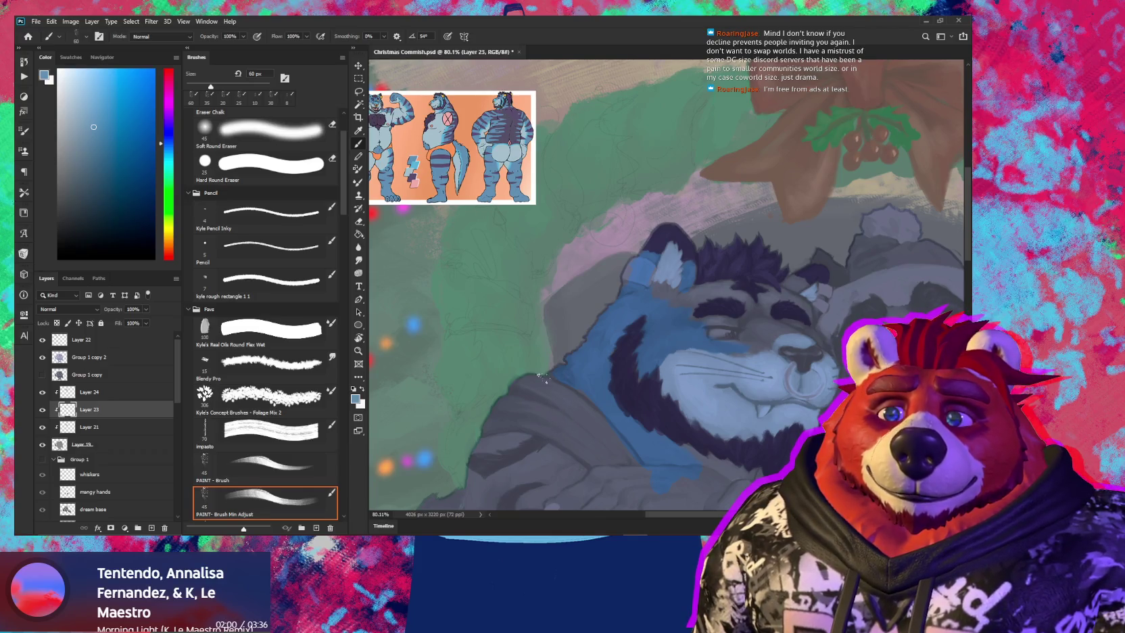
mouse_move(569, 394)
left_mouse_down()
mouse_move(539, 367)
mouse_move(669, 335)
left_mouse_up()
scroll(539, 367, "up", 2)
scroll(576, 319, "up", 2)
scroll(591, 328, "up", 1)
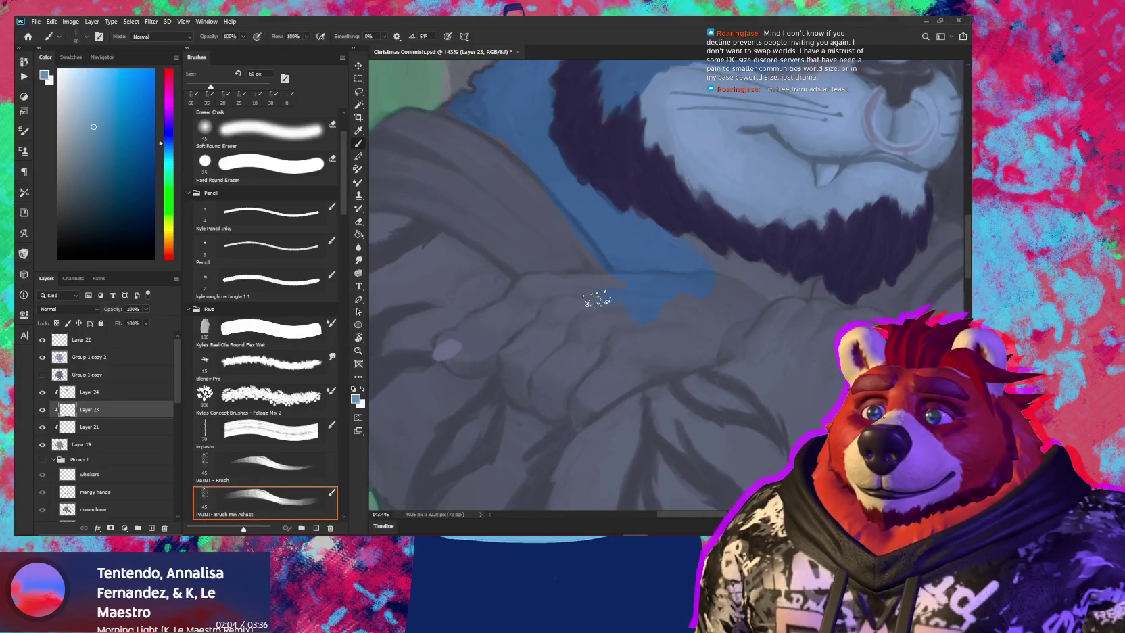
Paint pale blue fur over the arm and down across the hand with 40–50 px brushes
mouse_move(632, 292)
left_mouse_down()
mouse_move(527, 284)
mouse_move(526, 306)
mouse_move(480, 331)
mouse_move(526, 321)
mouse_move(486, 365)
left_mouse_up()
key("bracketleft")
key("bracketleft")
key("bracketleft")
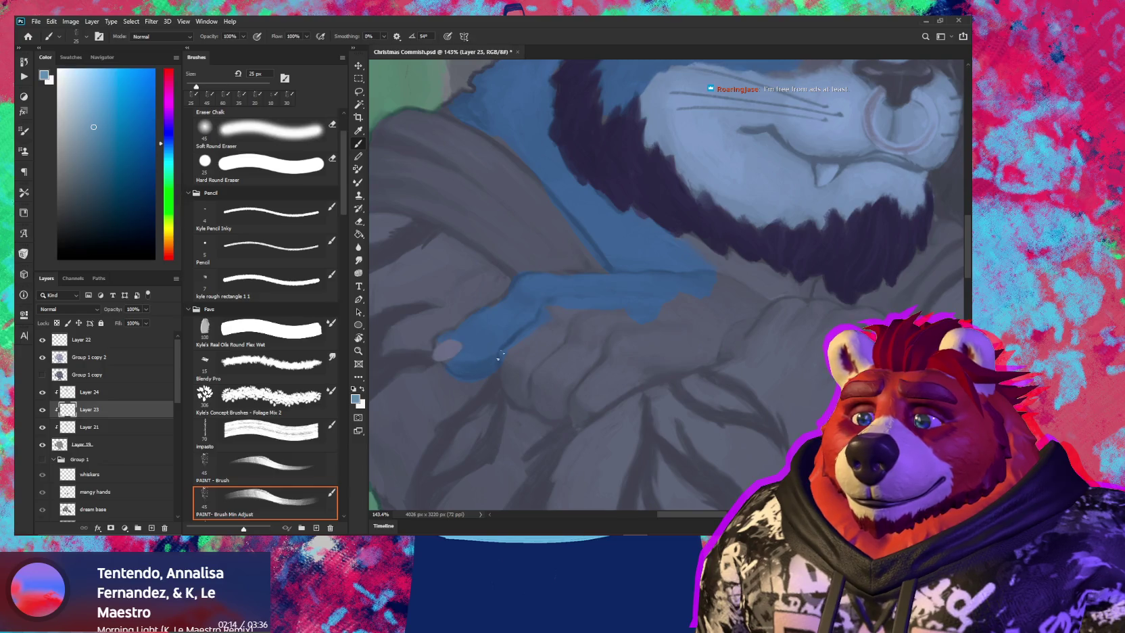
mouse_move(499, 355)
left_mouse_down()
mouse_move(520, 389)
mouse_move(548, 392)
left_mouse_up()
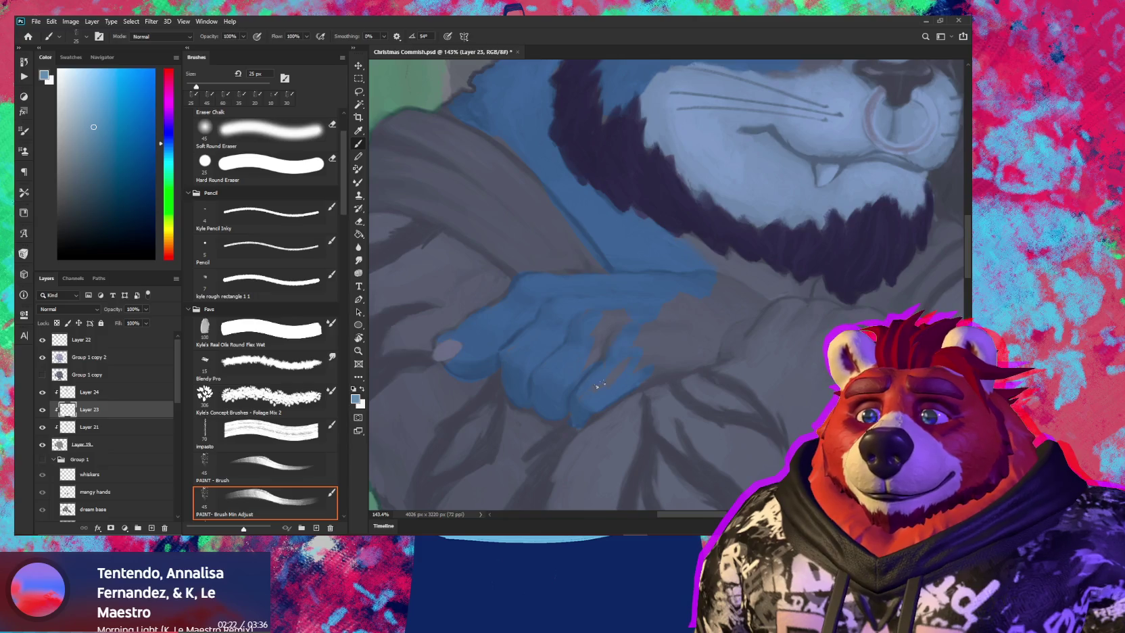
key("bracketright")
key("bracketright")
key("bracketright")
key("bracketright")
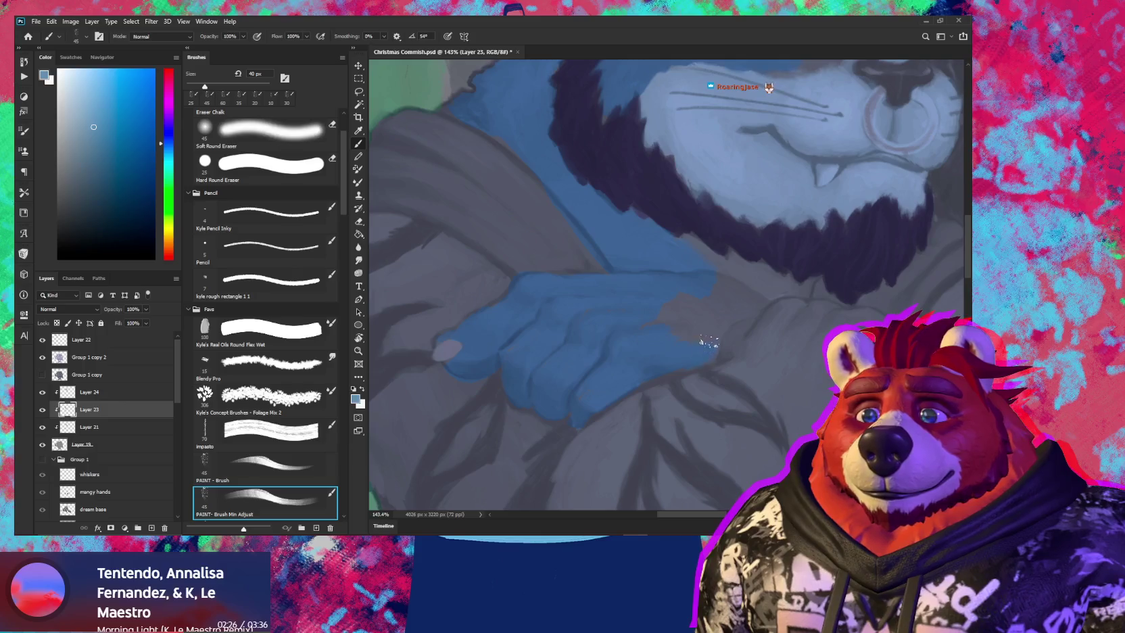
left_click_drag(690, 311, 627, 336)
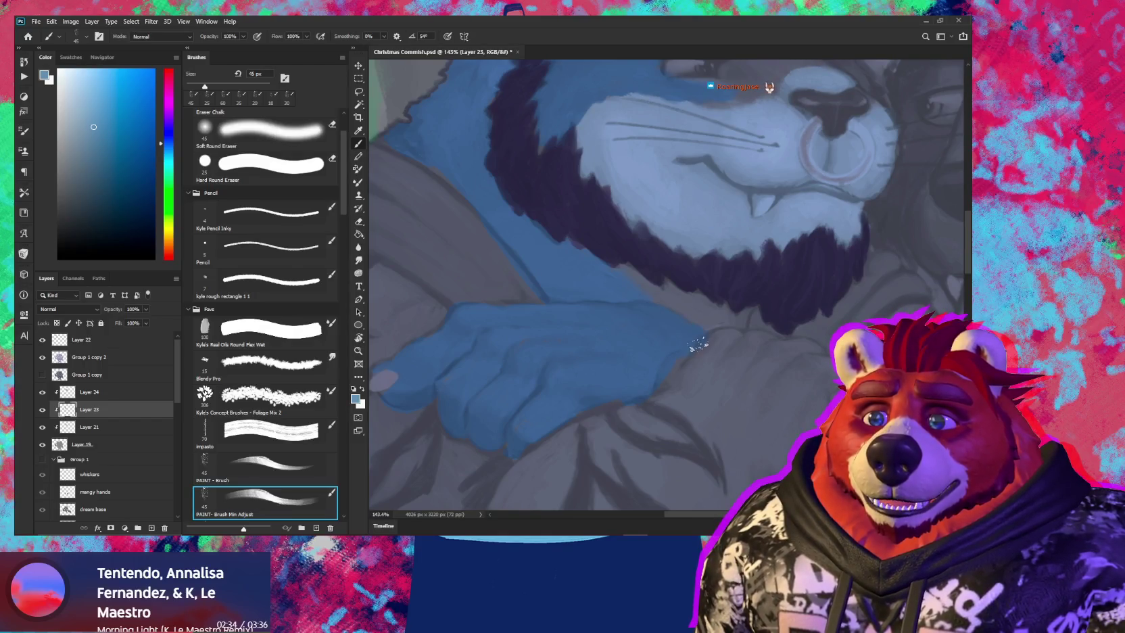
left_click_drag(649, 375, 527, 347)
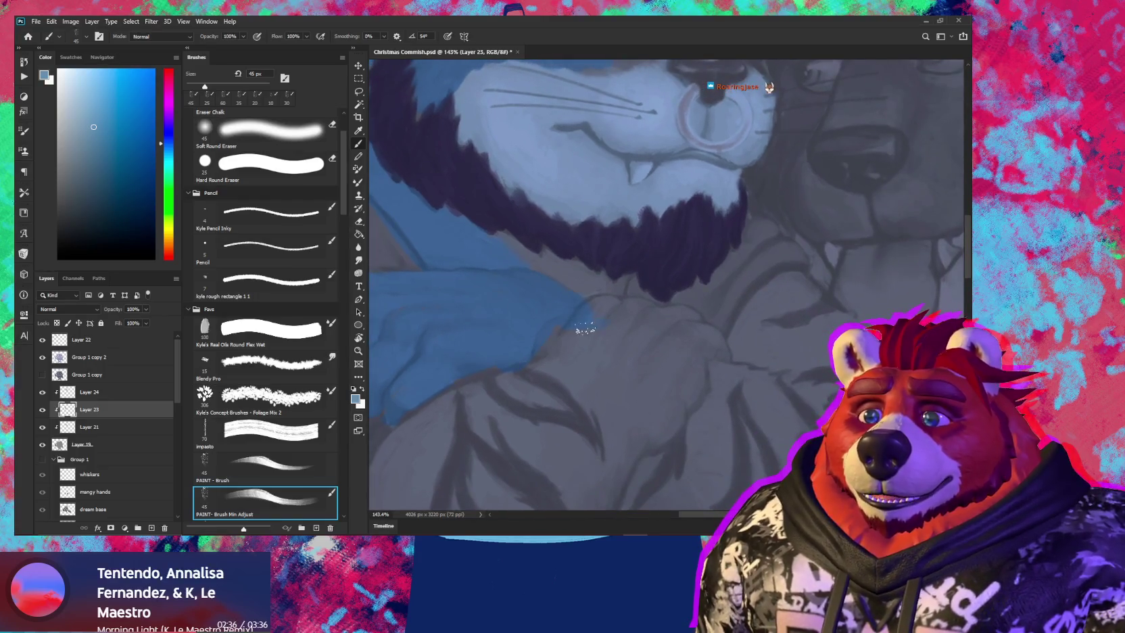
left_click_drag(604, 309, 639, 311)
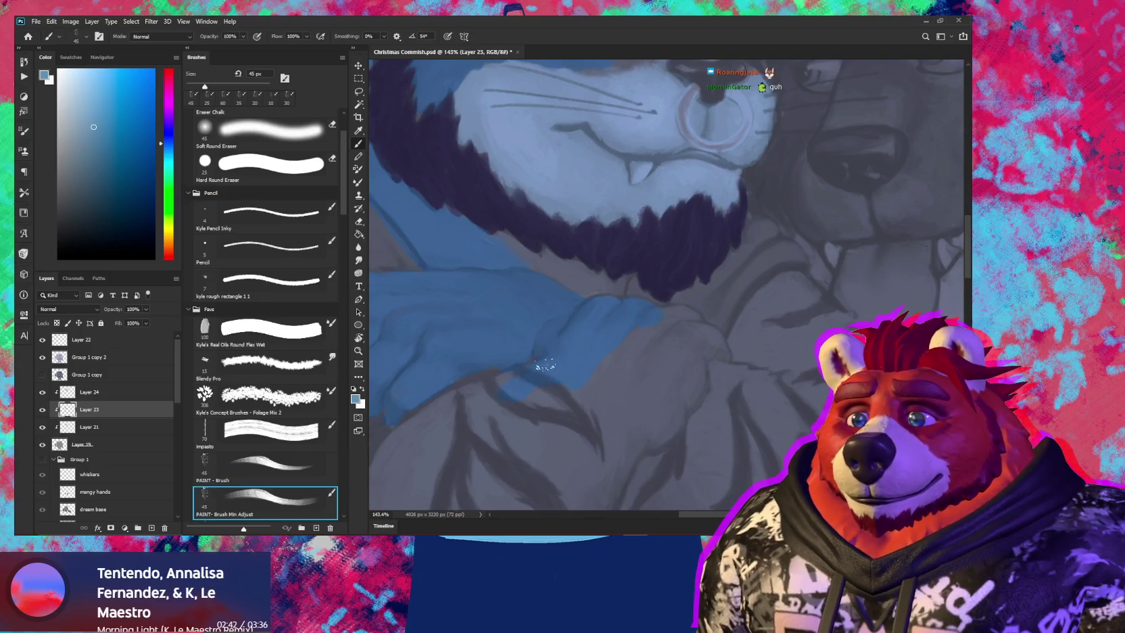
scroll(567, 379, "down", 5)
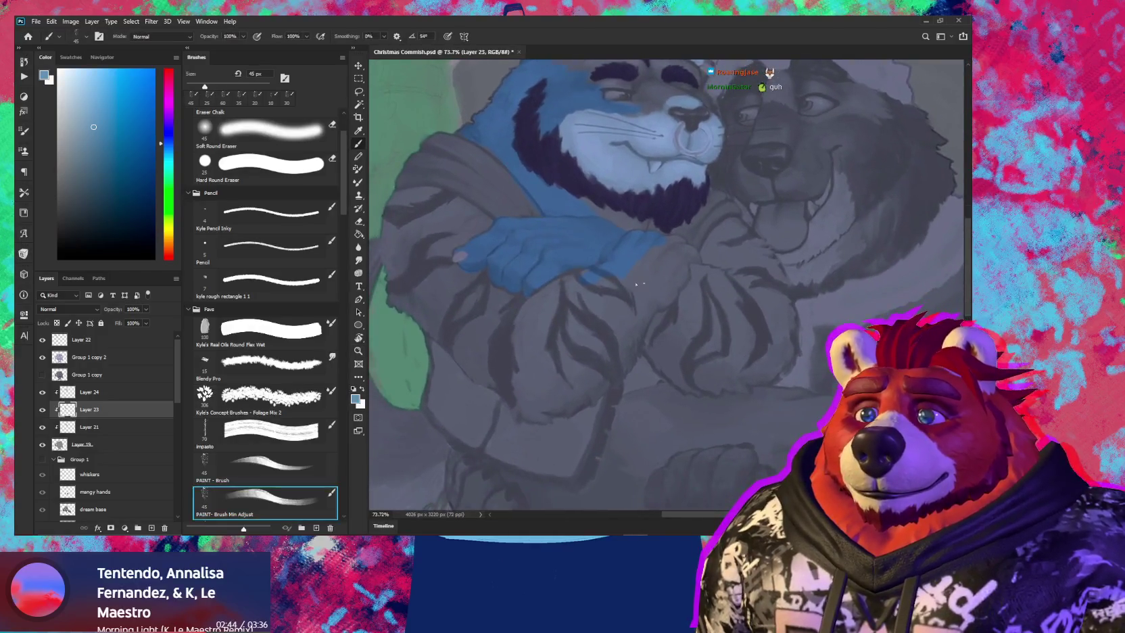
Fill the forearm and lower-left arm with blue strokes using a larger brush
key("bracketright")
key("bracketright")
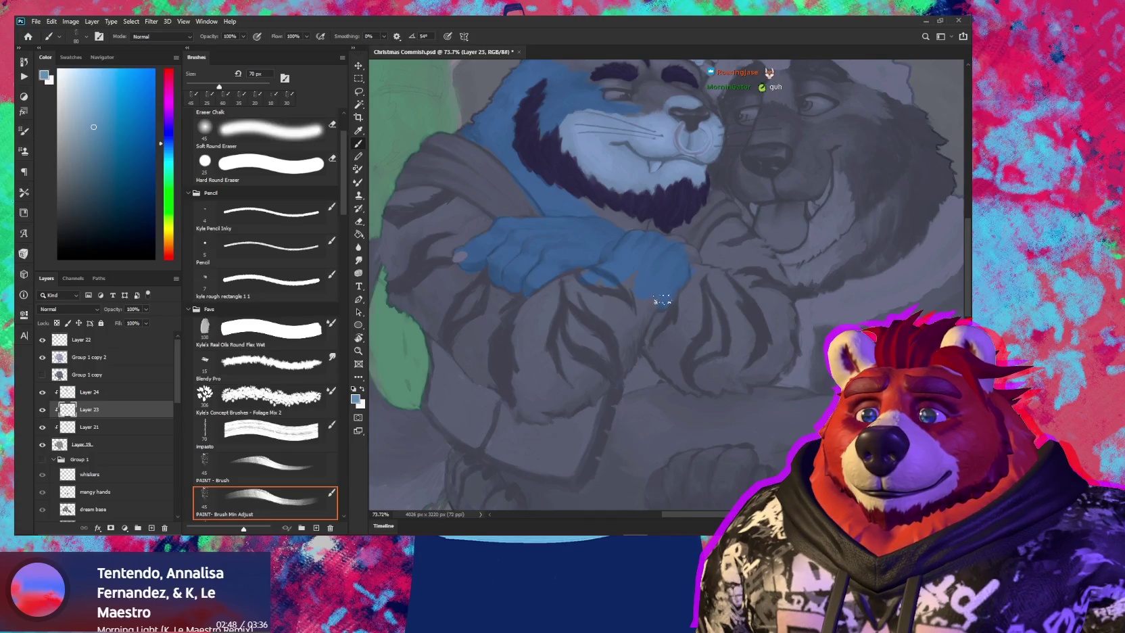
left_click_drag(629, 274, 610, 277)
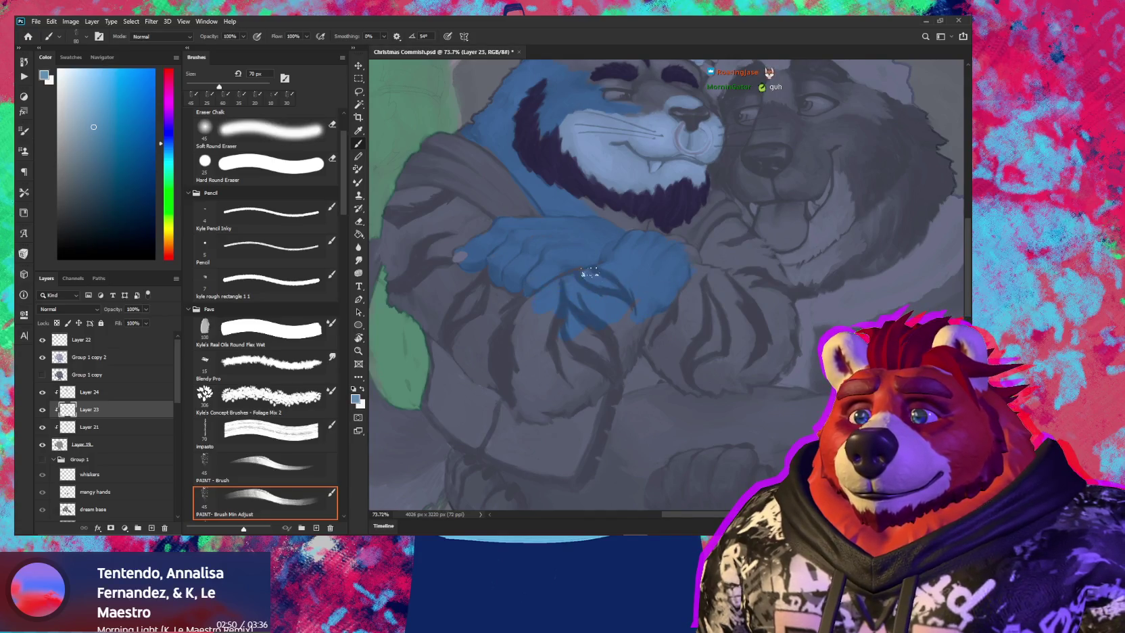
left_click_drag(537, 327, 528, 357)
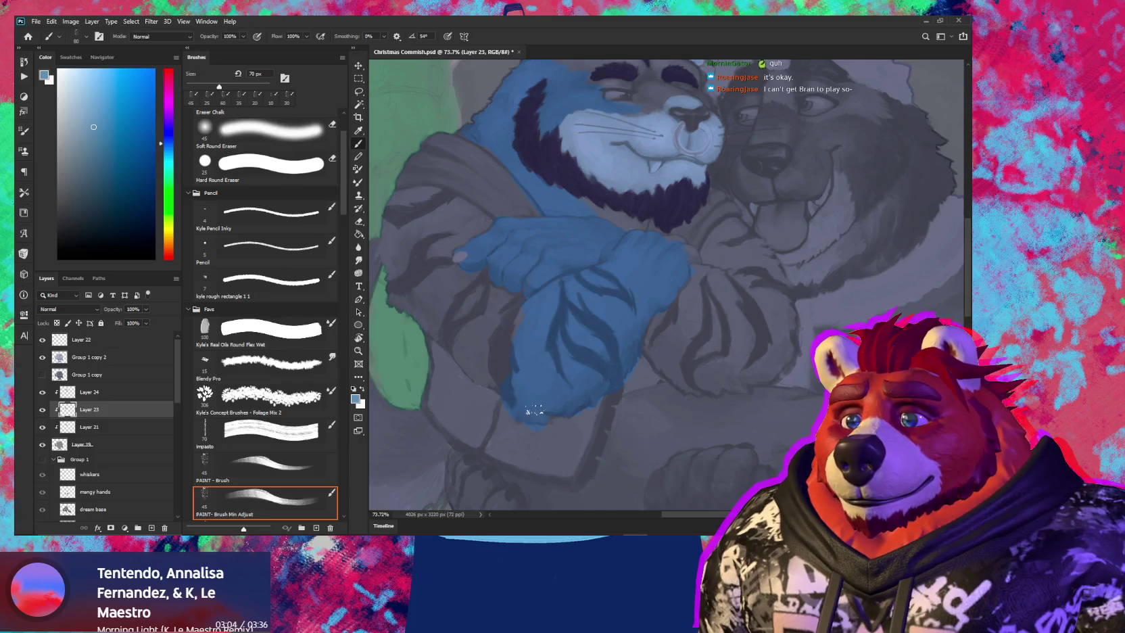
left_click_drag(500, 348, 548, 367)
key("bracketright")
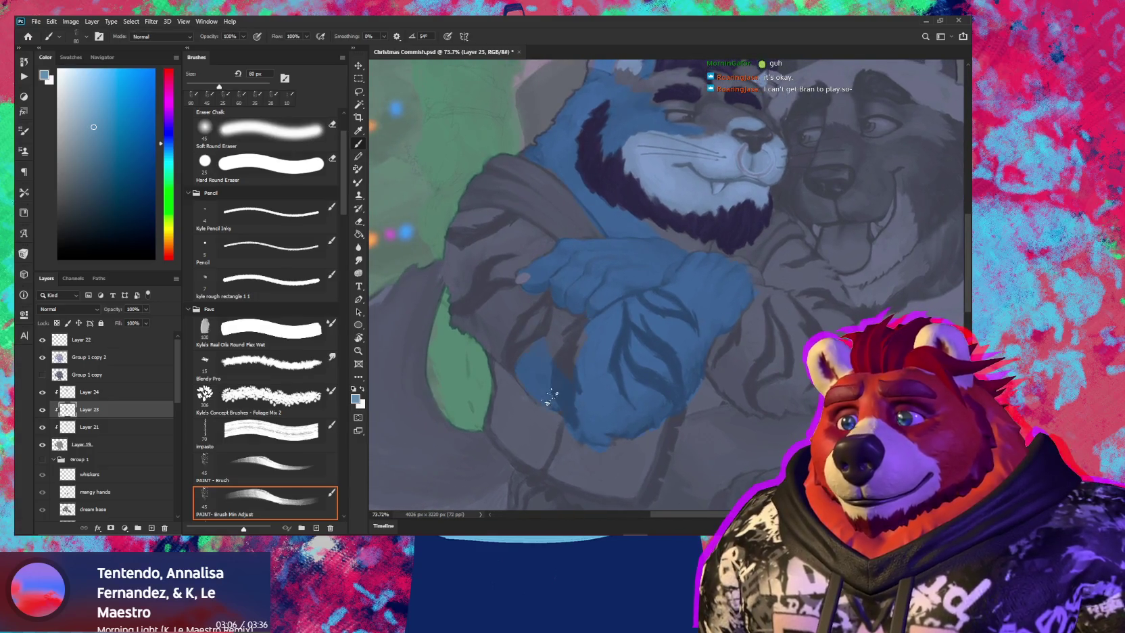
mouse_move(547, 343)
left_mouse_down()
mouse_move(539, 370)
mouse_move(494, 346)
left_mouse_up()
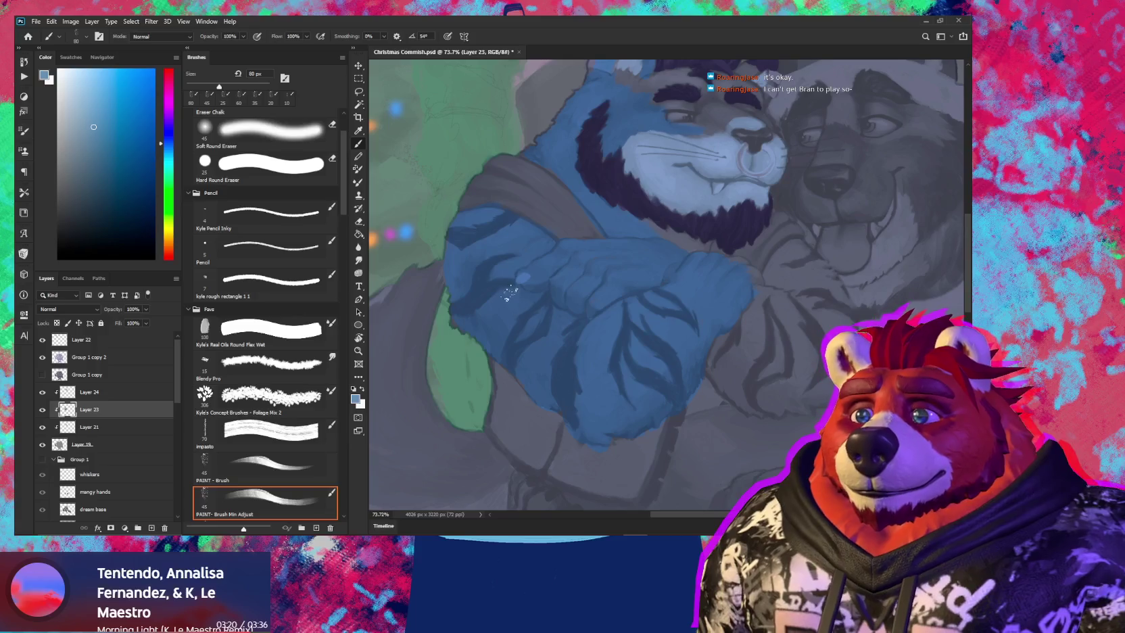
Shrink the brush for the arm's left edge and check the whole illustration
scroll(539, 321, "up", 3)
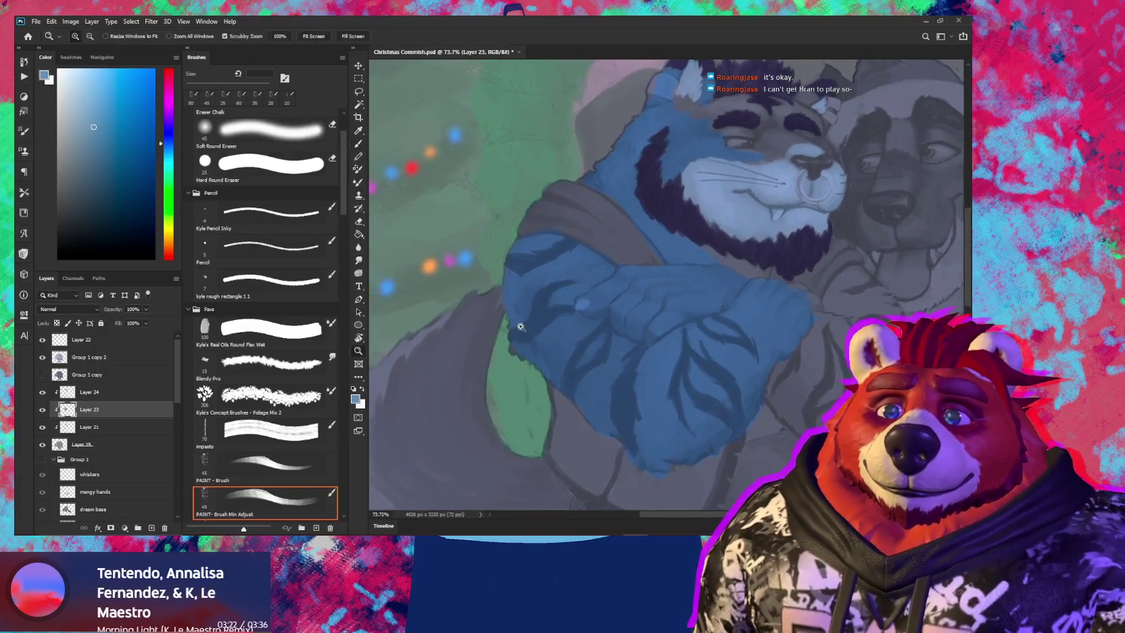
scroll(577, 322, "up", 3)
left_click_drag(542, 294, 587, 303)
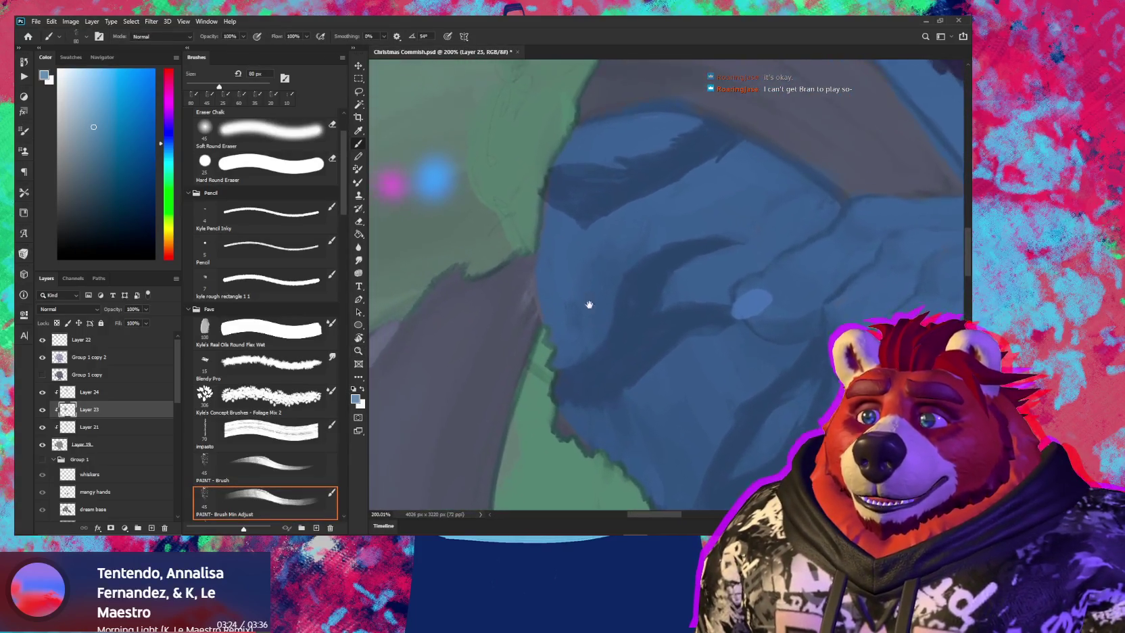
key("bracketleft")
key("bracketleft")
key("bracketleft")
key("bracketleft")
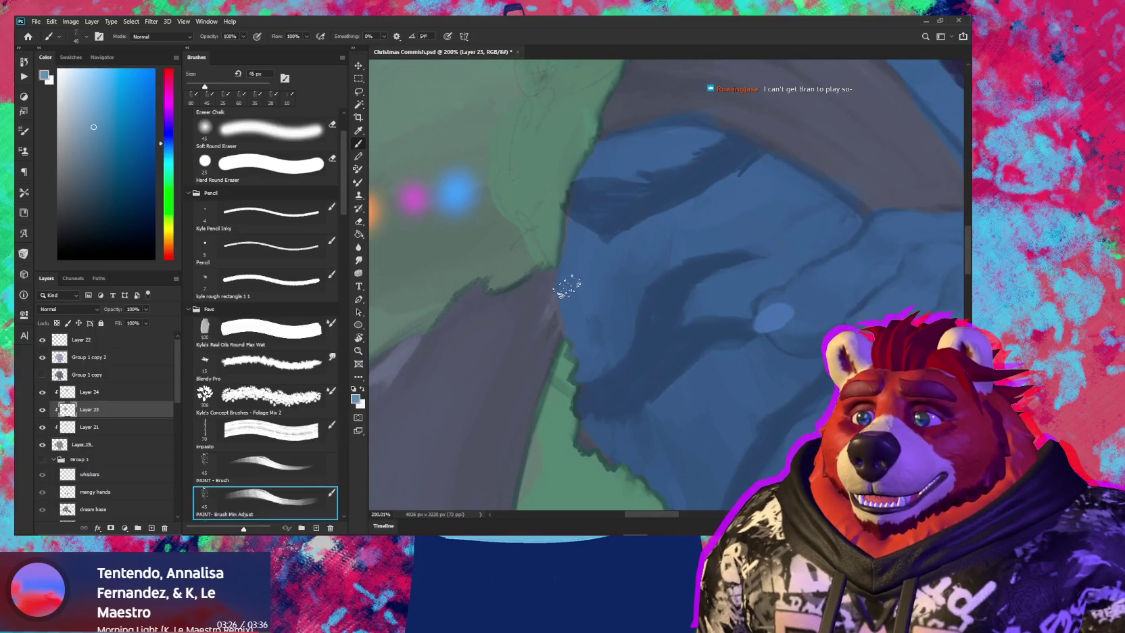
key("bracketleft")
key("bracketleft")
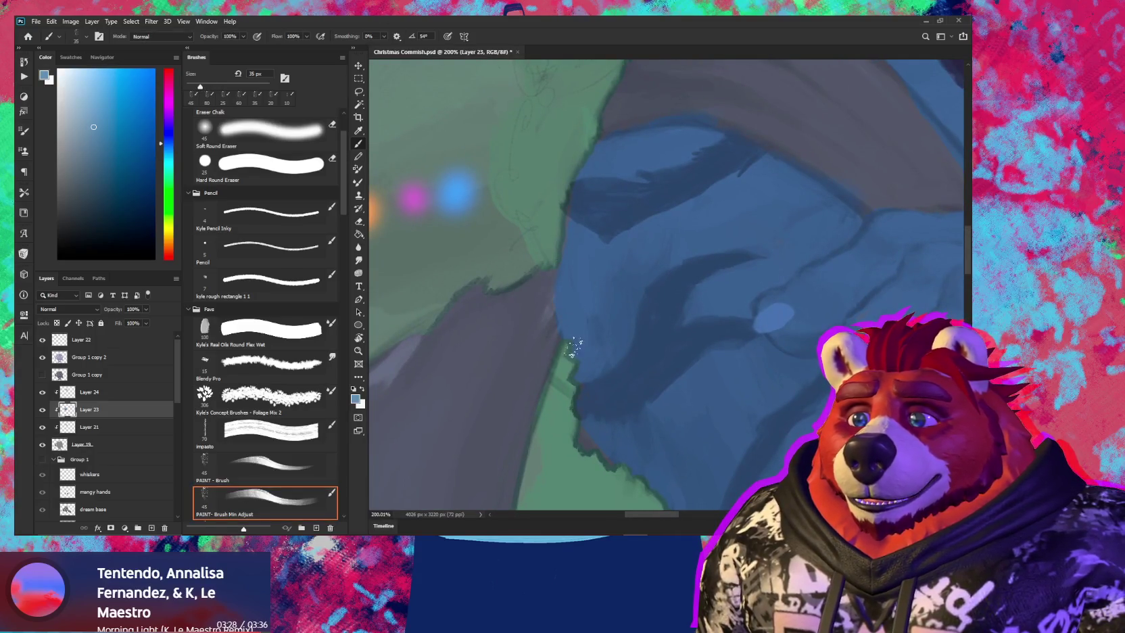
scroll(594, 368, "down", 6)
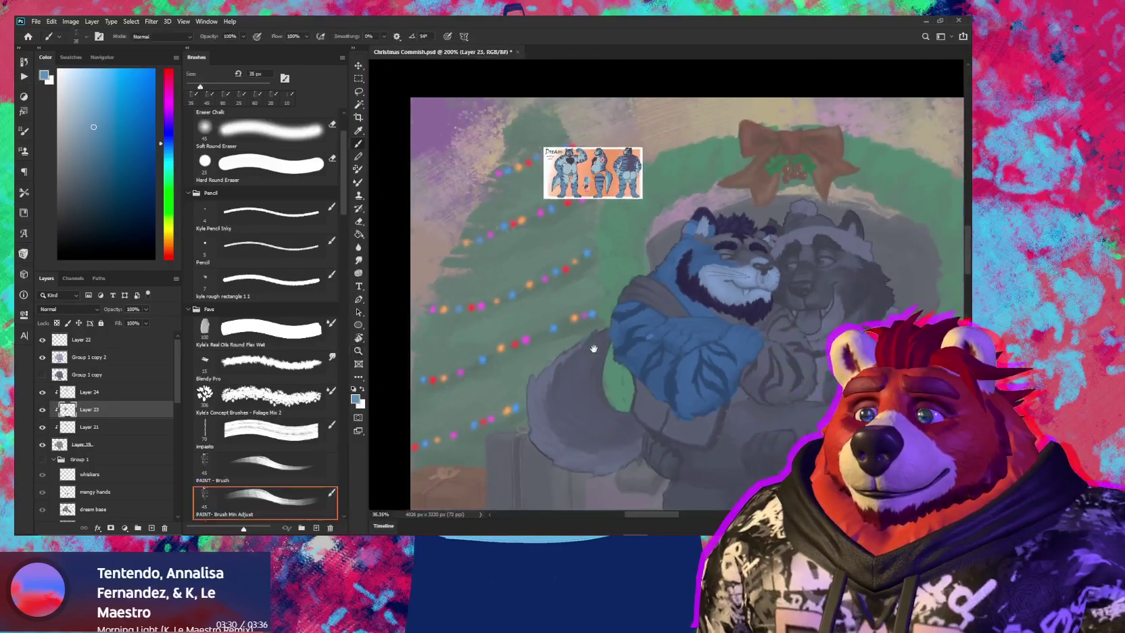
left_click_drag(732, 379, 638, 378)
scroll(615, 338, "up", 5)
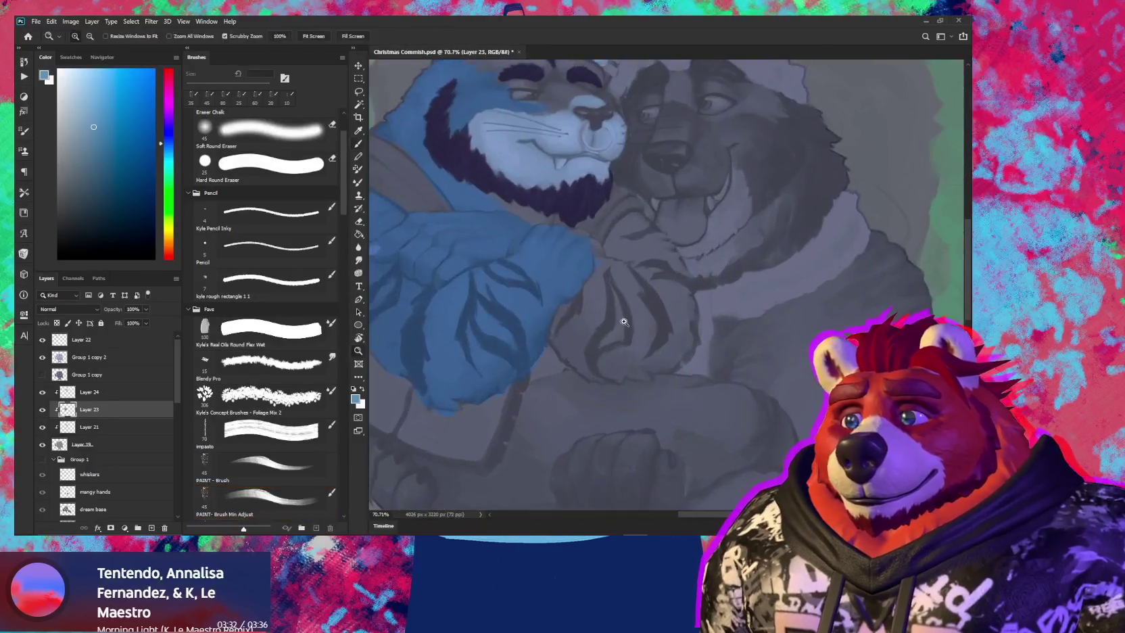
scroll(625, 245, "up", 1)
Fill the blue paw downward and upward with a brush enlarged to 50–70 px
key("b")
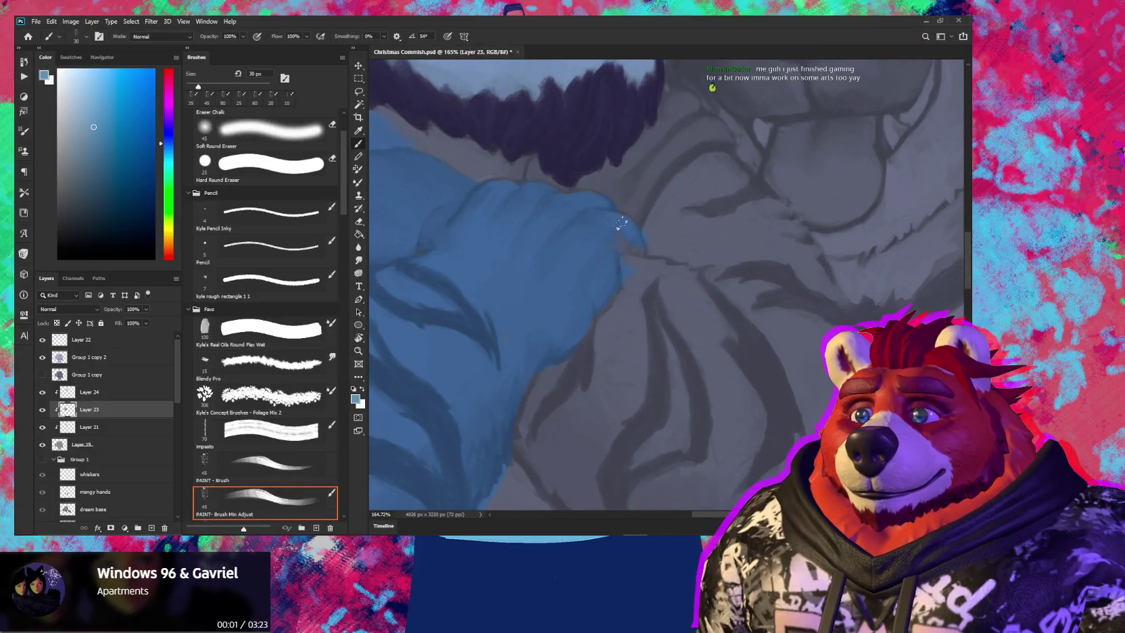
key("bracketright")
scroll(634, 288, "down", 1)
scroll(622, 281, "down", 2)
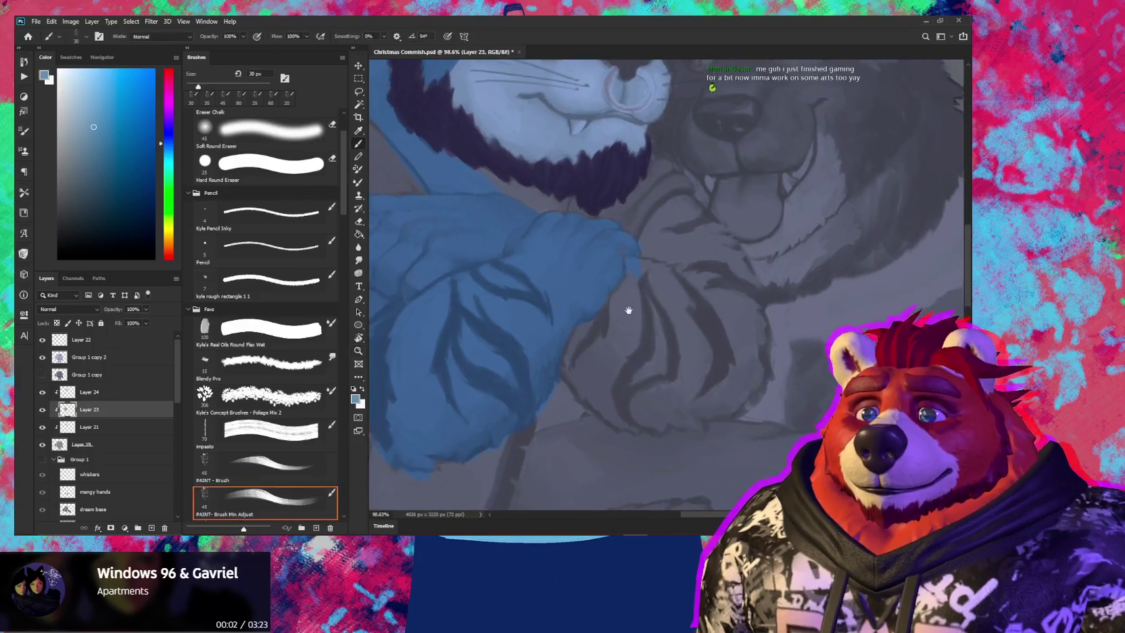
scroll(608, 273, "down", 1)
key("bracketright")
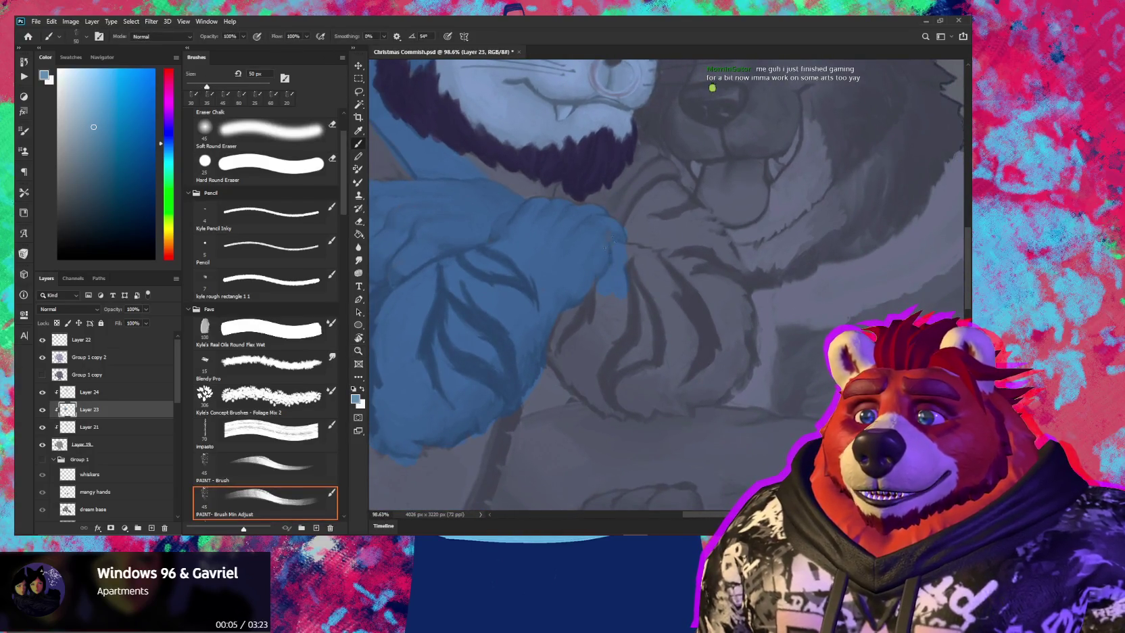
left_click_drag(616, 273, 604, 315)
key("bracketright")
left_click_drag(641, 240, 645, 206)
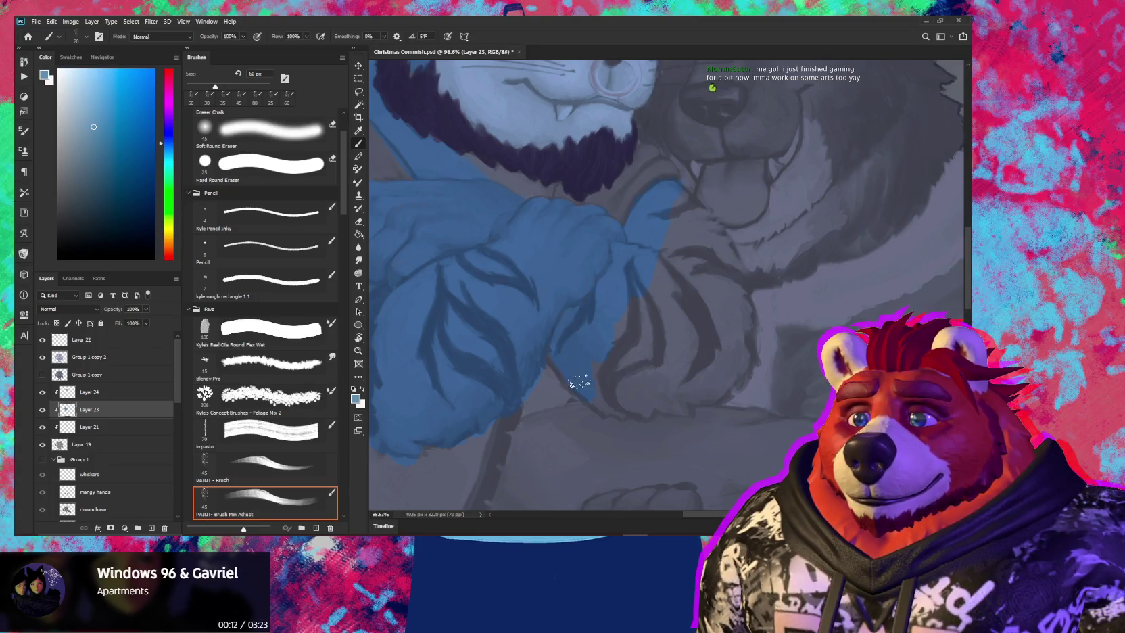
mouse_move(602, 391)
left_mouse_down()
mouse_move(610, 402)
mouse_move(637, 394)
mouse_move(616, 319)
left_mouse_up()
With a smaller brush, extend the paw's upper-right edge against the grey chest
key("bracketleft")
key("bracketleft")
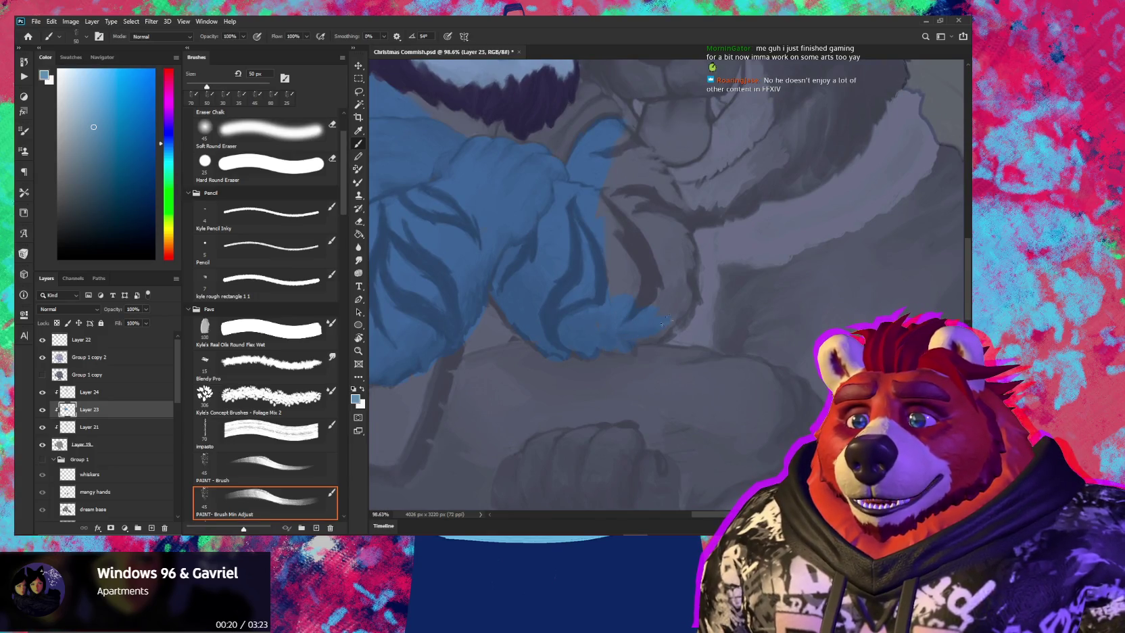
mouse_move(673, 320)
left_mouse_down()
mouse_move(681, 314)
mouse_move(614, 264)
left_mouse_up()
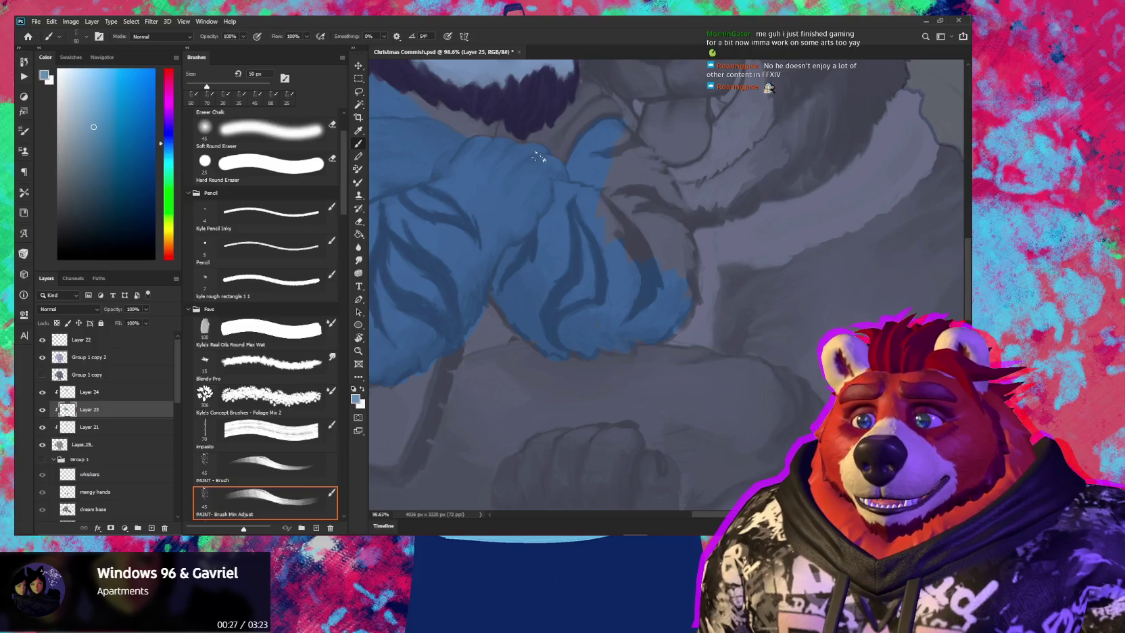
left_click_drag(575, 255, 527, 257)
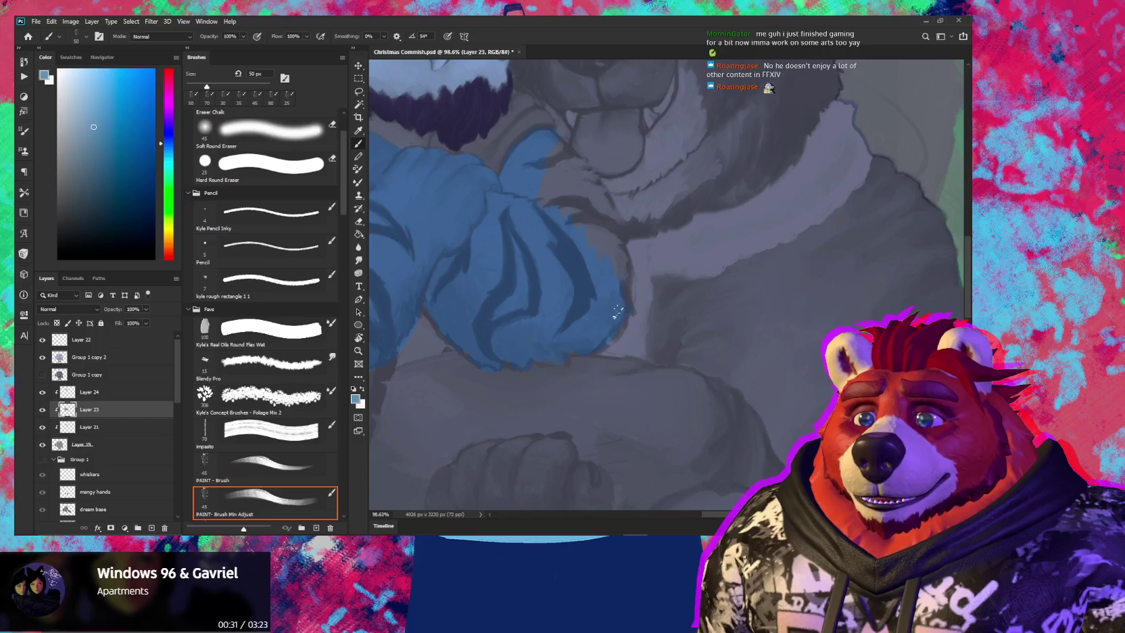
left_click_drag(617, 311, 595, 250)
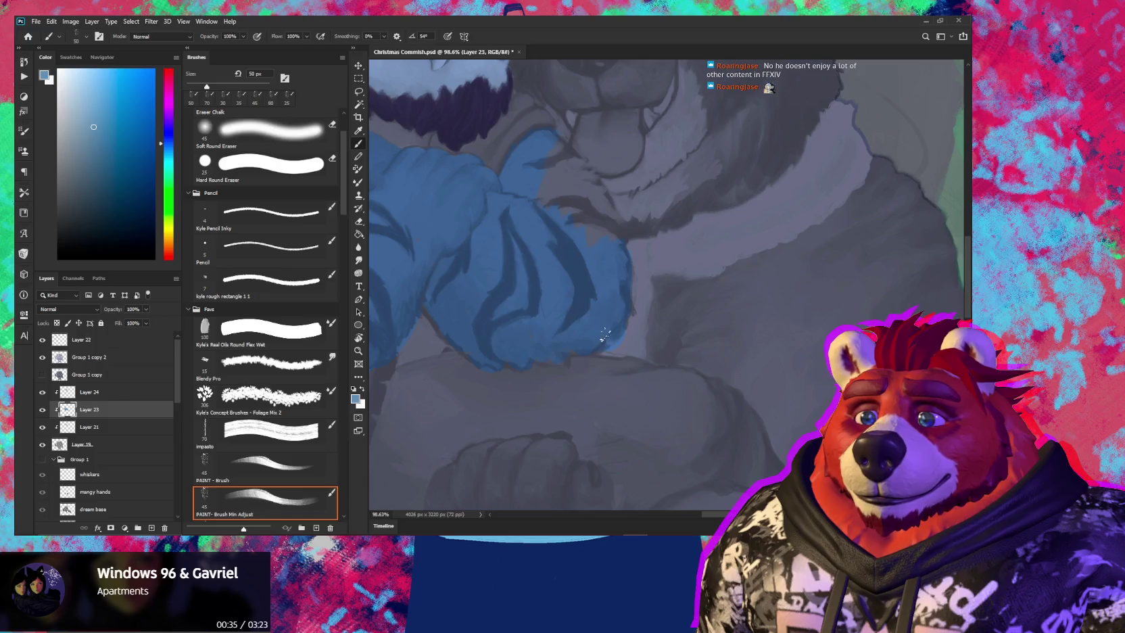
scroll(605, 334, "up", 2)
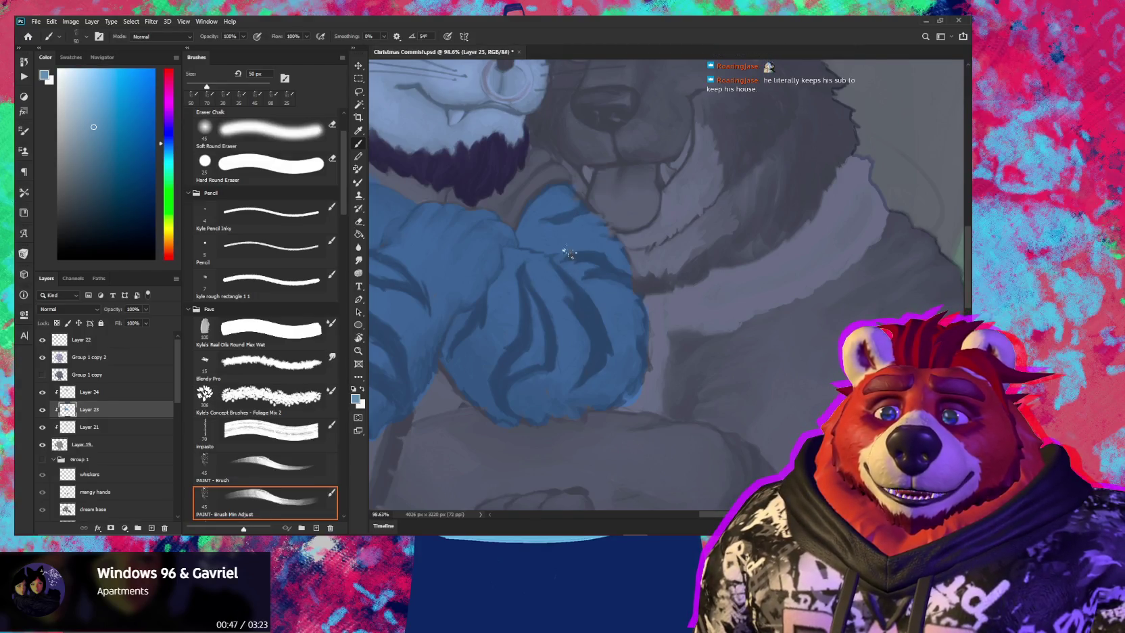
left_click_drag(570, 253, 578, 253)
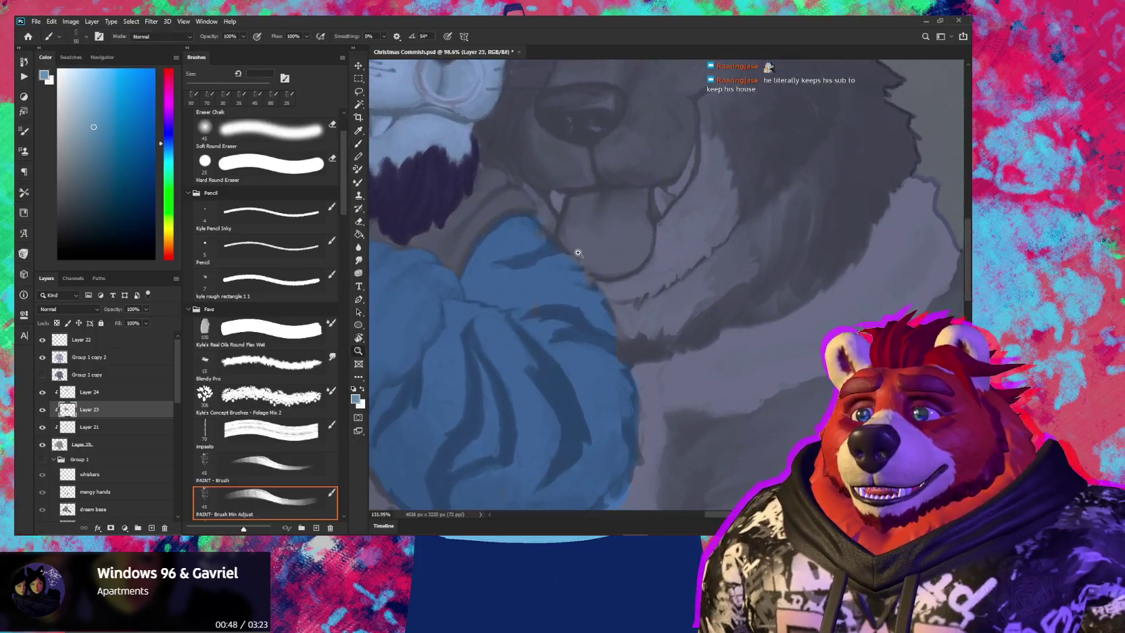
key("bracketleft")
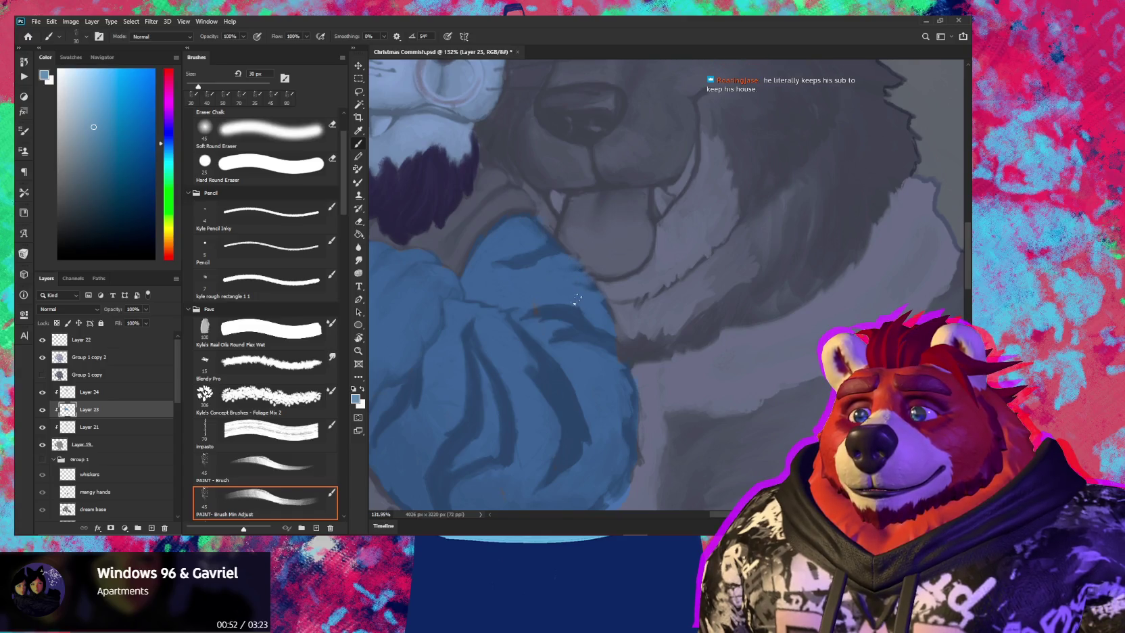
mouse_move(520, 306)
left_mouse_down()
mouse_move(510, 319)
mouse_move(598, 287)
mouse_move(575, 283)
mouse_move(586, 284)
left_mouse_up()
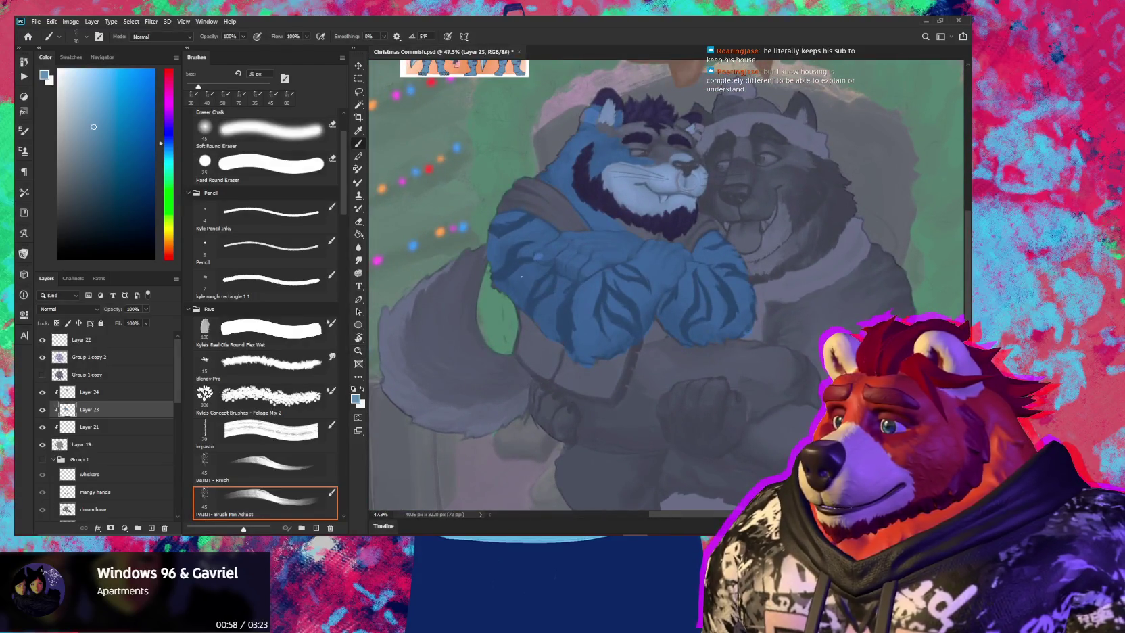
left_click_drag(521, 334, 582, 306)
key("bracketright")
key("bracketright")
key("bracketright")
key("bracketright")
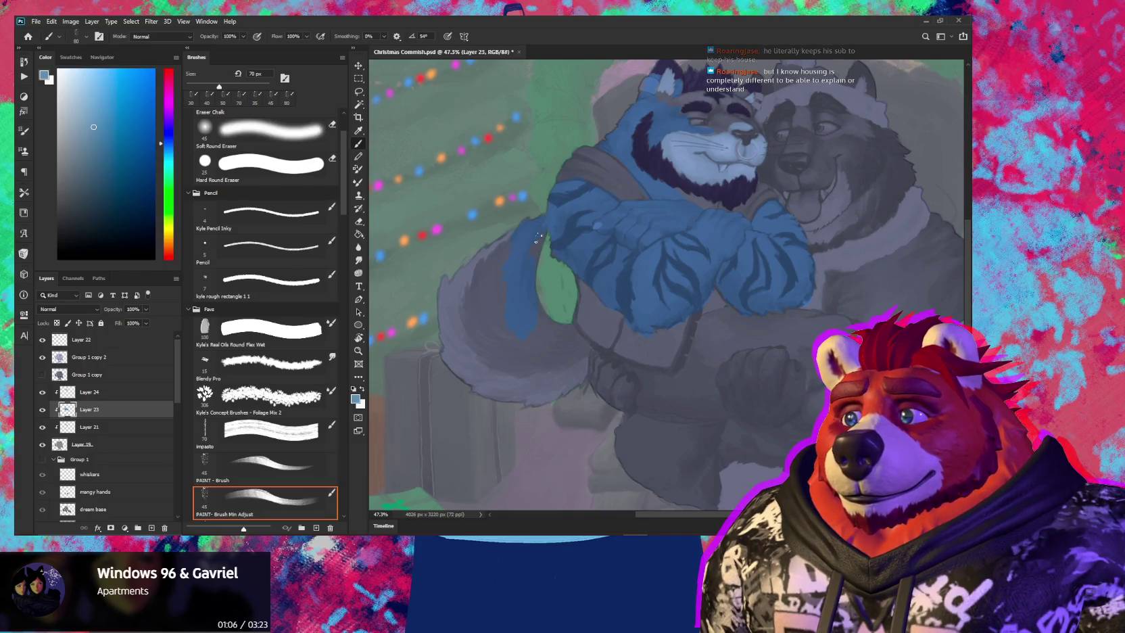
left_click_drag(511, 270, 504, 268)
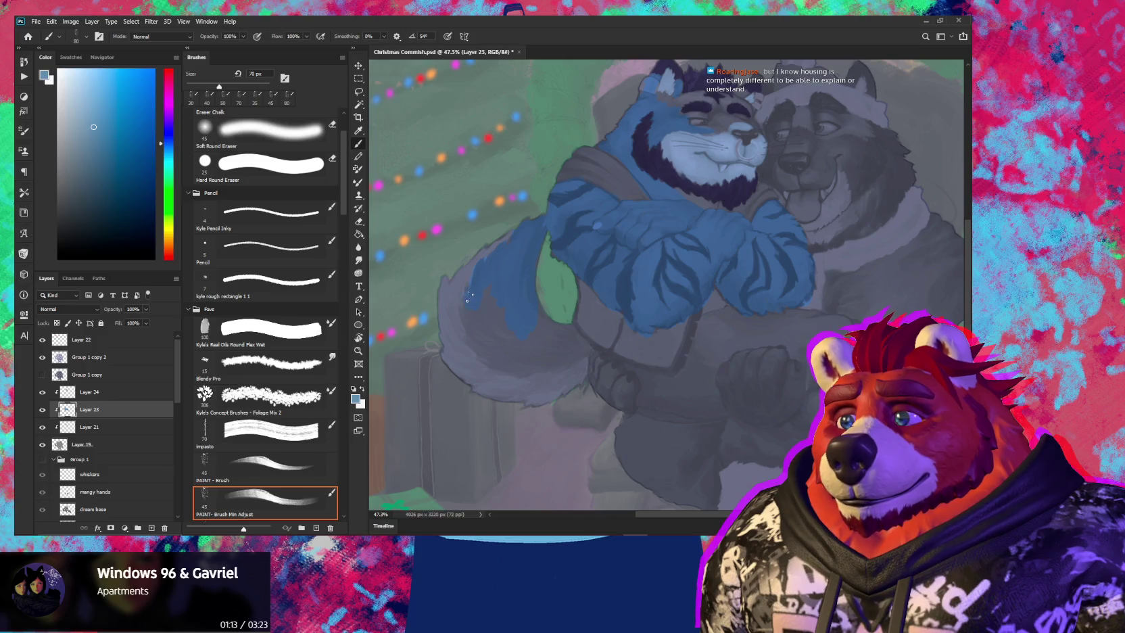
left_click_drag(465, 314, 529, 343)
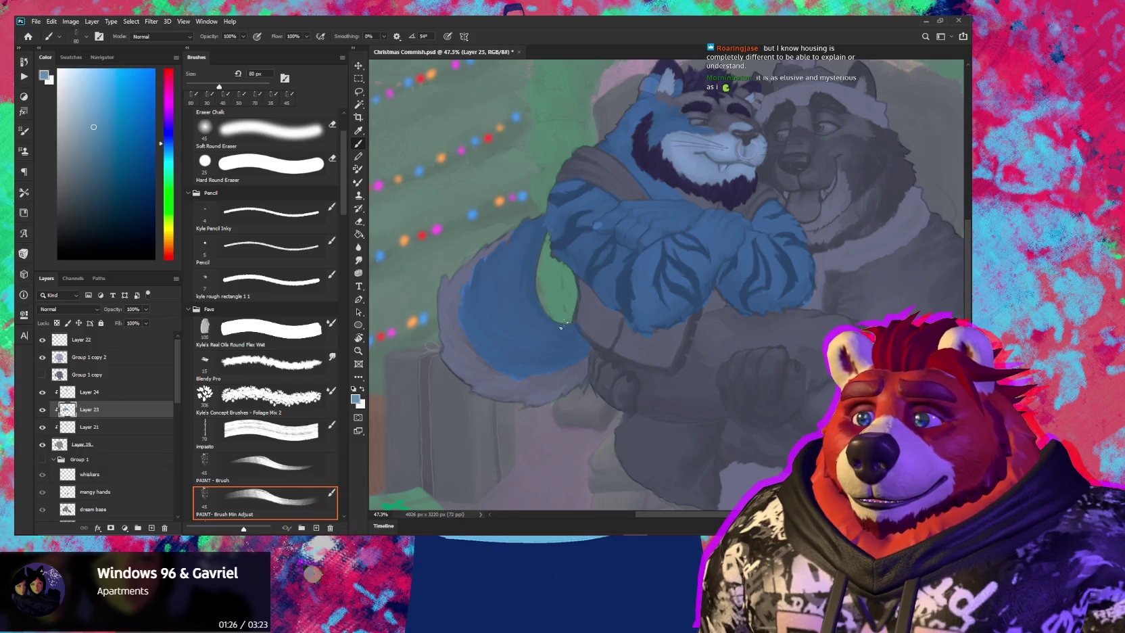
key("z")
left_click_drag(549, 334, 515, 326)
left_click(515, 326)
key("b")
mouse_move(570, 357)
left_mouse_down()
mouse_move(516, 333)
mouse_move(525, 336)
left_mouse_up()
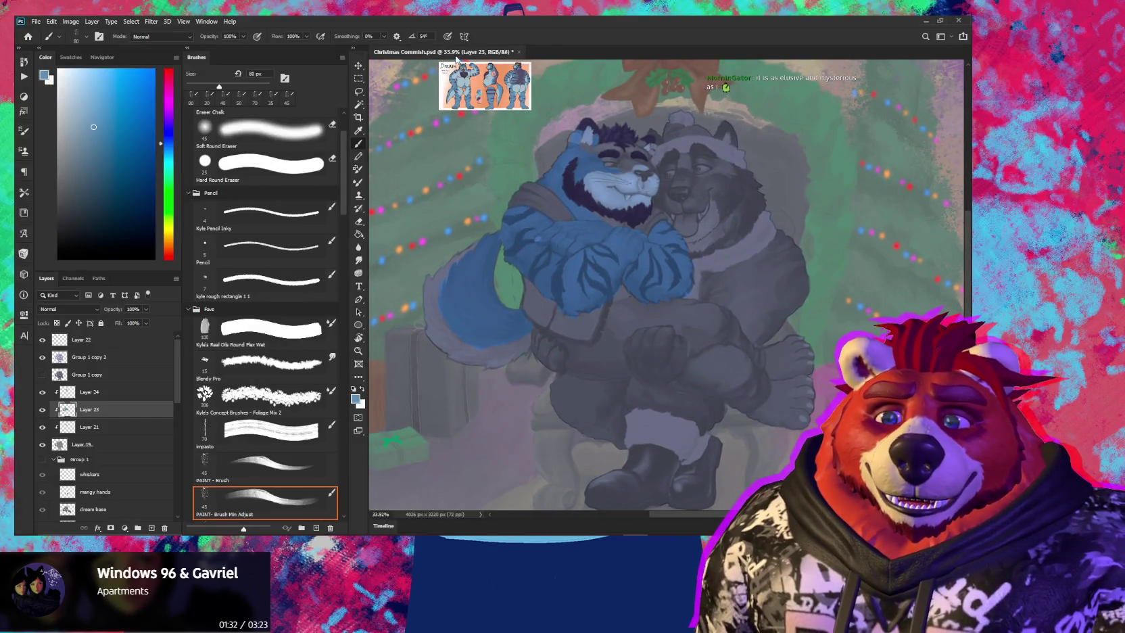
left_click_drag(486, 212, 458, 368)
Zoom in on the tiger's eyes and muzzle and enlarge the brush slightly
key("z")
left_click_drag(565, 229, 615, 216)
key("b")
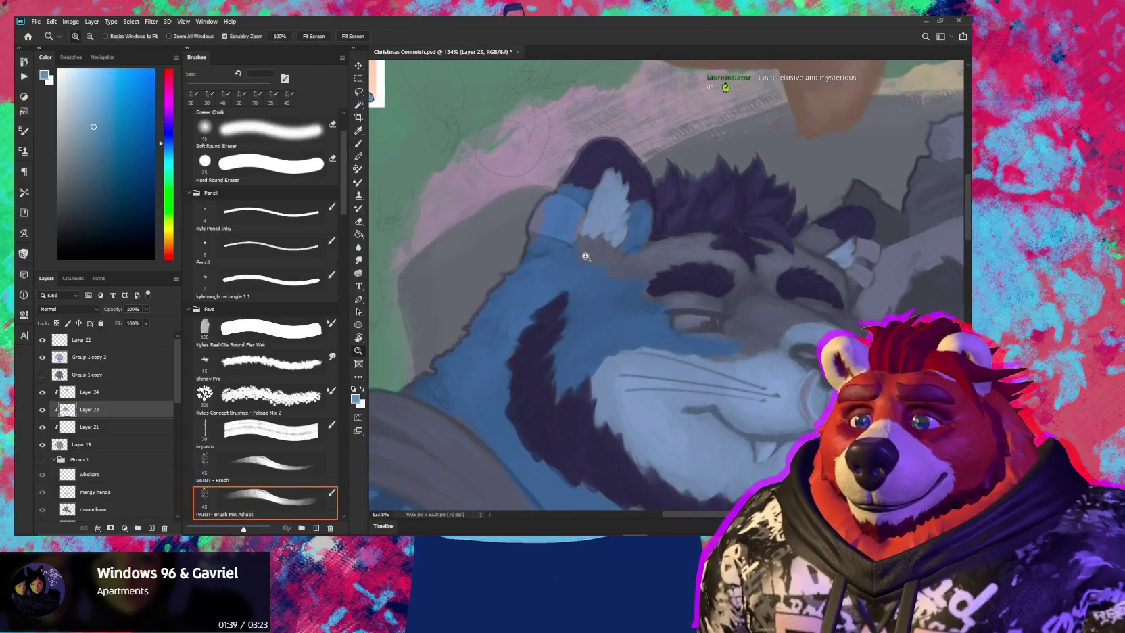
left_click_drag(582, 250, 584, 253)
key(".")
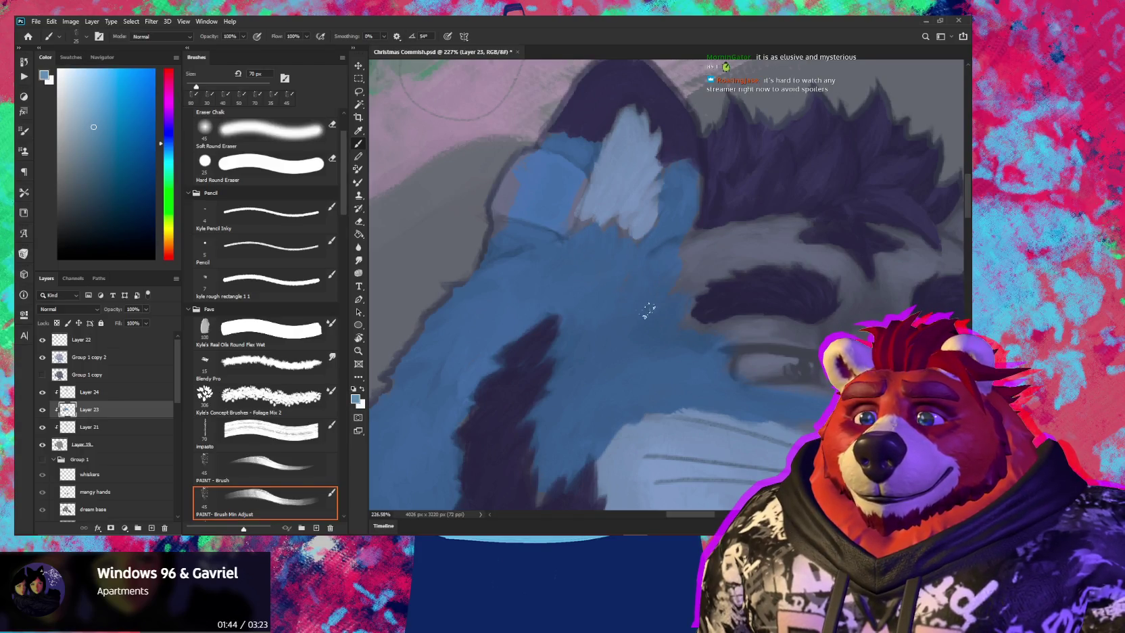
mouse_move(673, 284)
left_mouse_down()
mouse_move(588, 251)
mouse_move(699, 275)
left_mouse_up()
key("]")
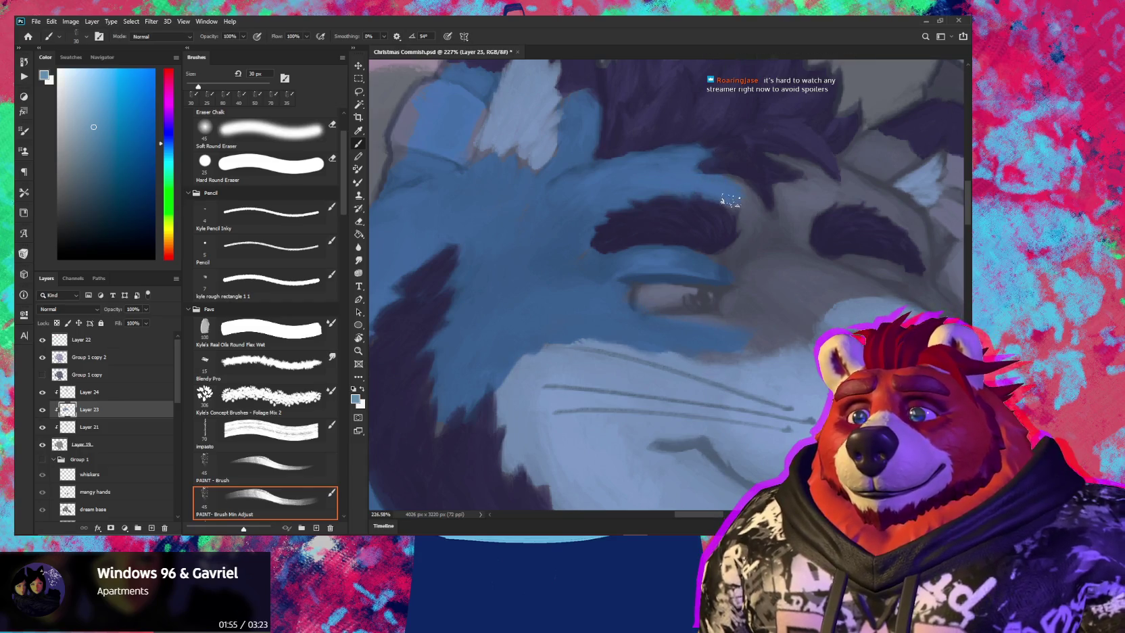
scroll(676, 203, "right", 3)
key("bracketright")
Paint blue fur around the eye and brow end, then lightly erase the muzzle top
mouse_move(663, 236)
left_mouse_down()
mouse_move(654, 321)
mouse_move(622, 355)
left_mouse_up()
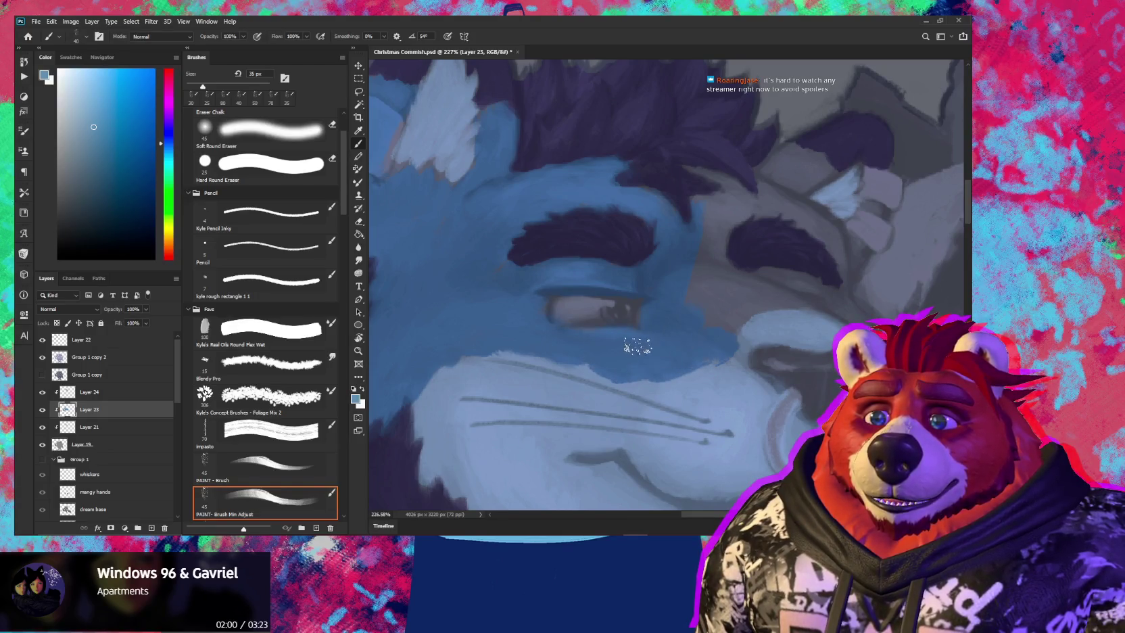
key("e")
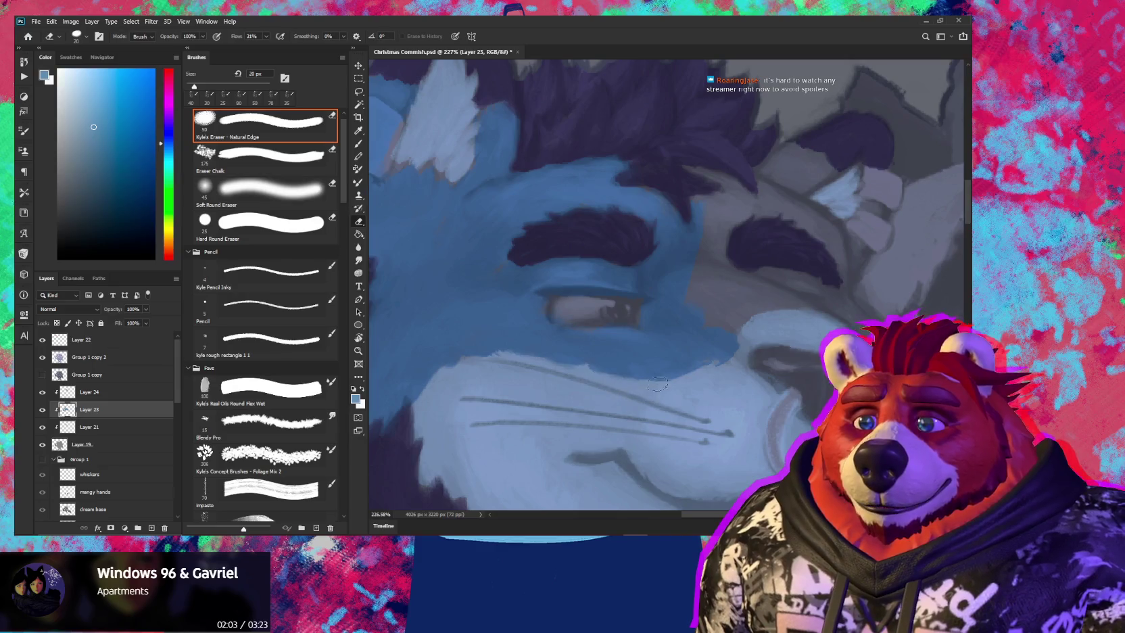
left_click_drag(632, 390, 740, 349)
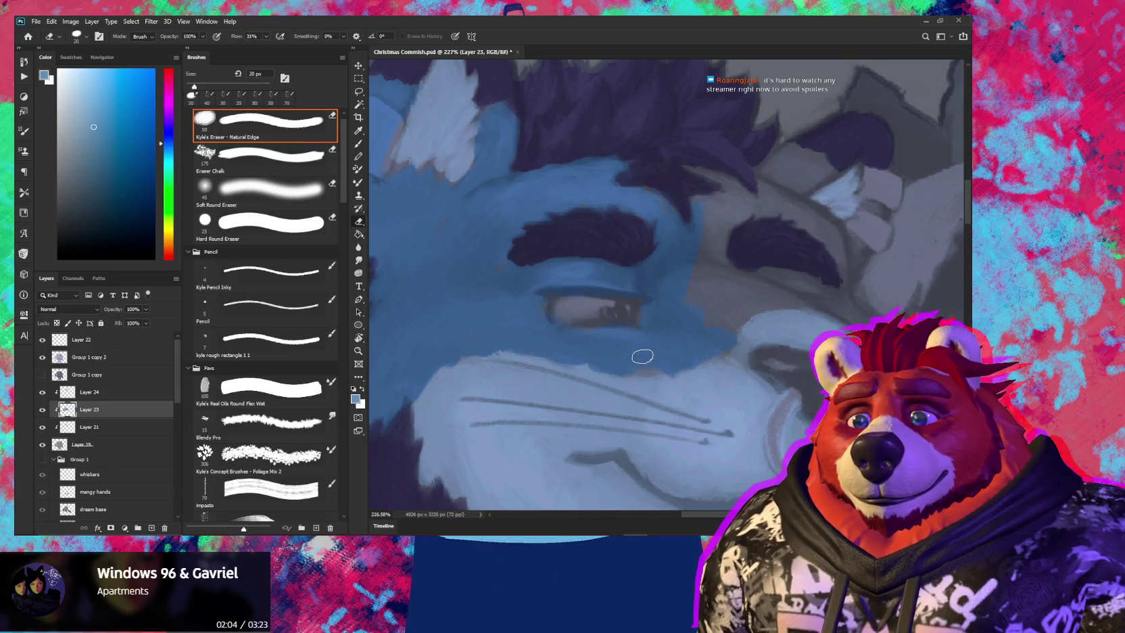
key("b")
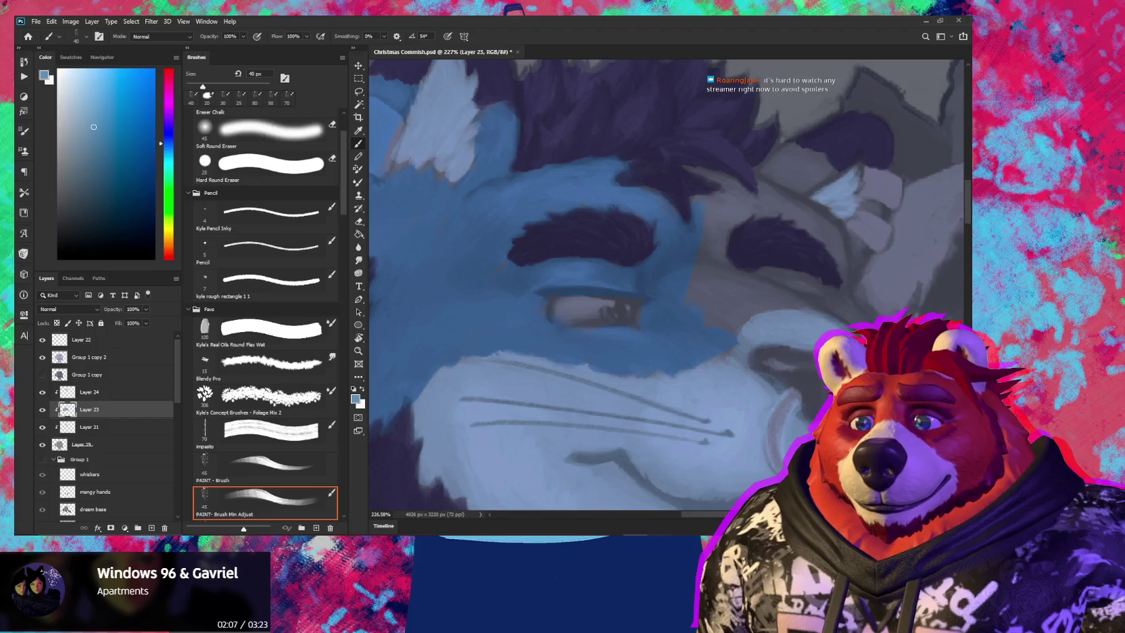
key("alt+Tab")
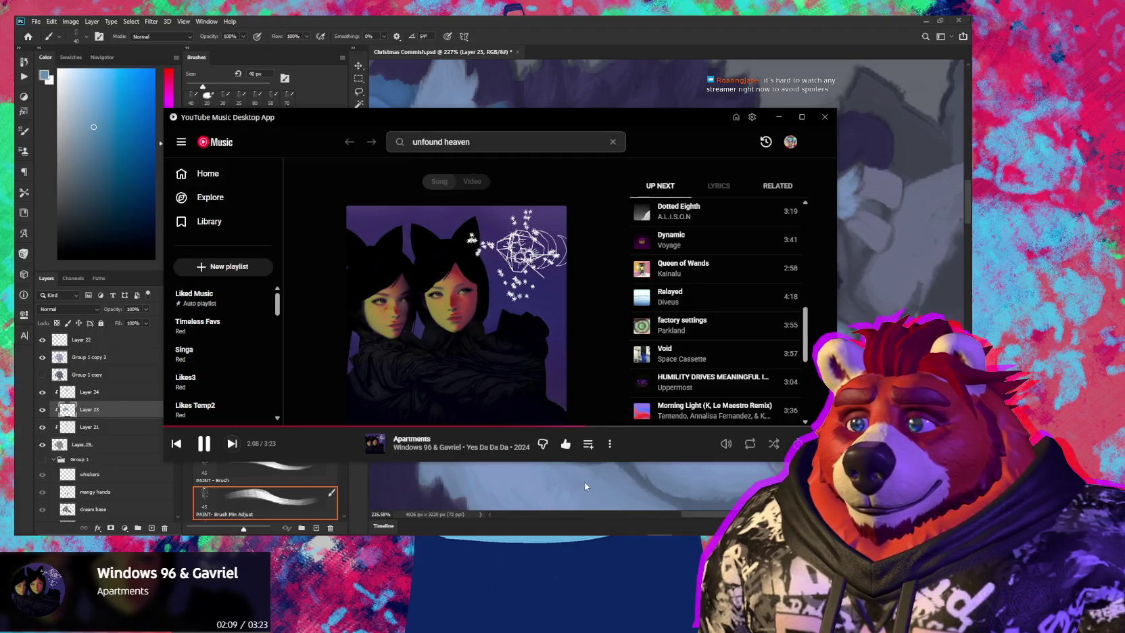
key("alt+Tab")
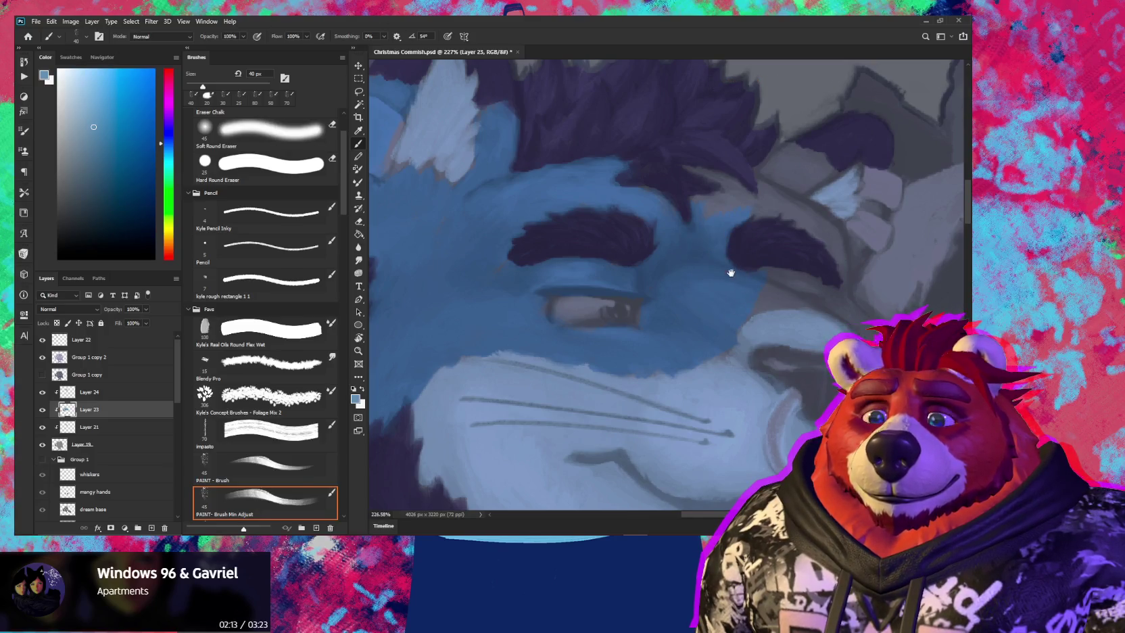
With a smaller brush, dab blue fur near the tiger's other eyebrow
left_click_drag(731, 272, 633, 274)
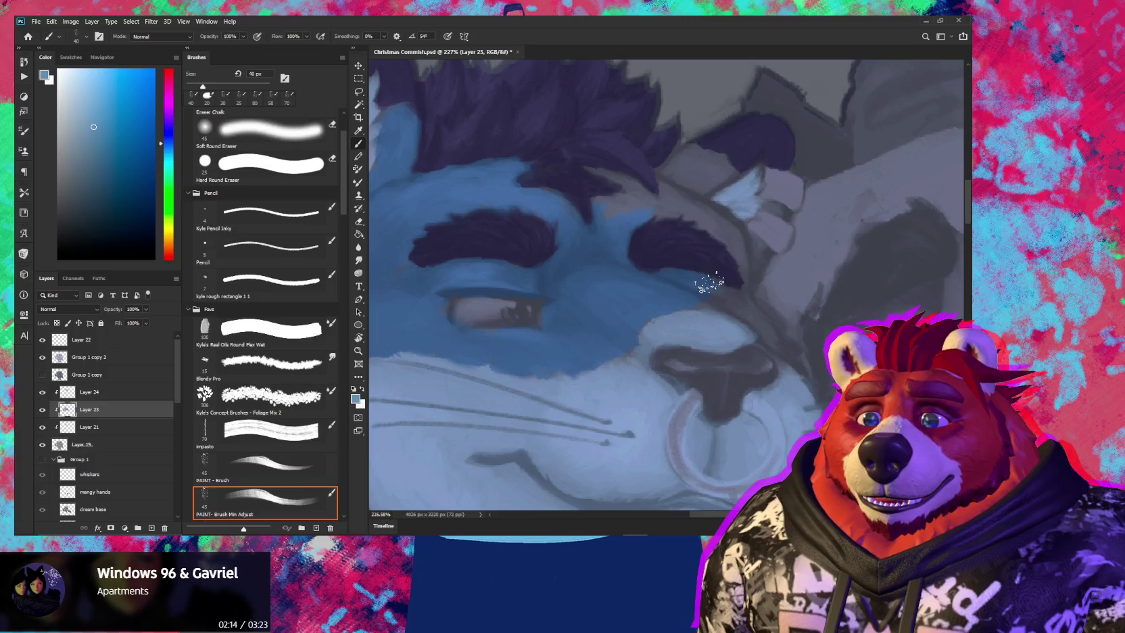
key("bracketleft")
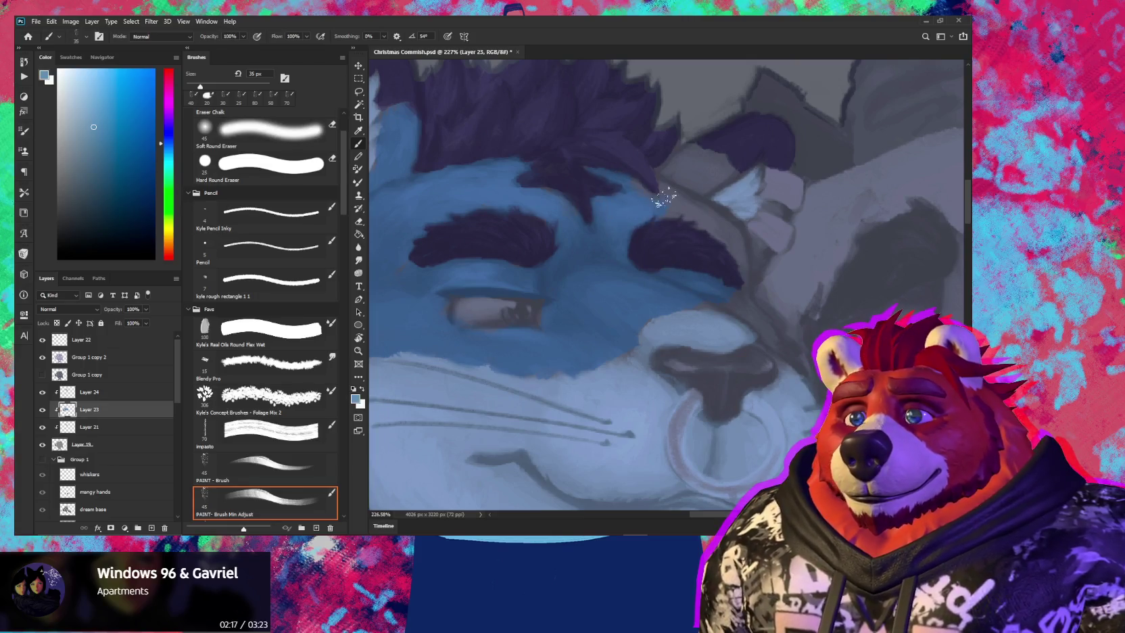
key("bracketleft")
key("bracketleft")
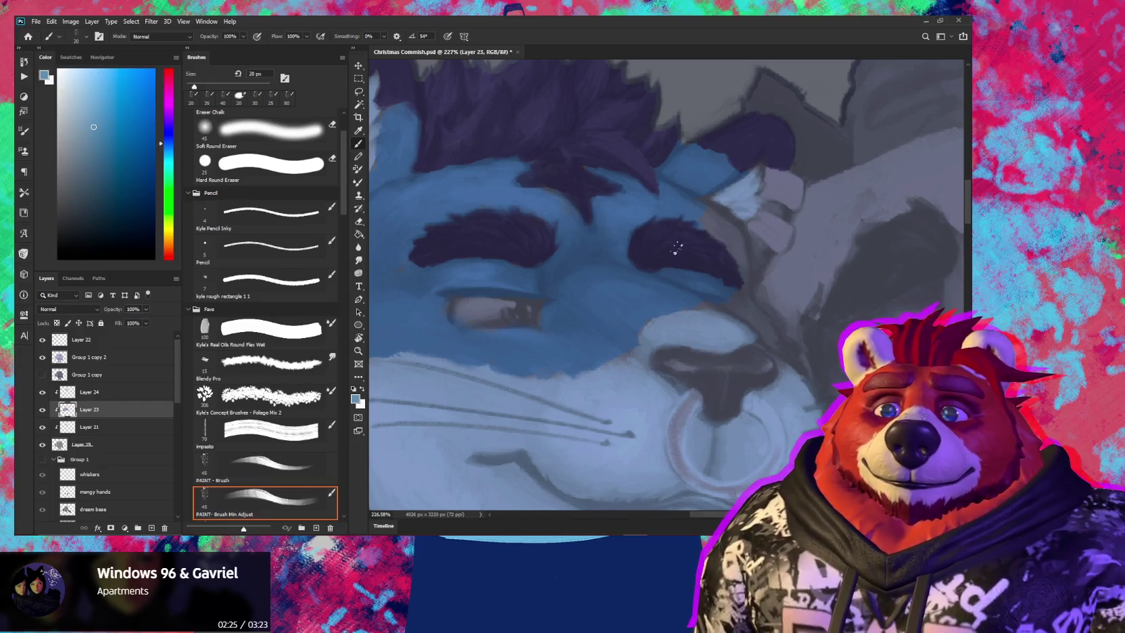
left_click_drag(668, 253, 629, 253)
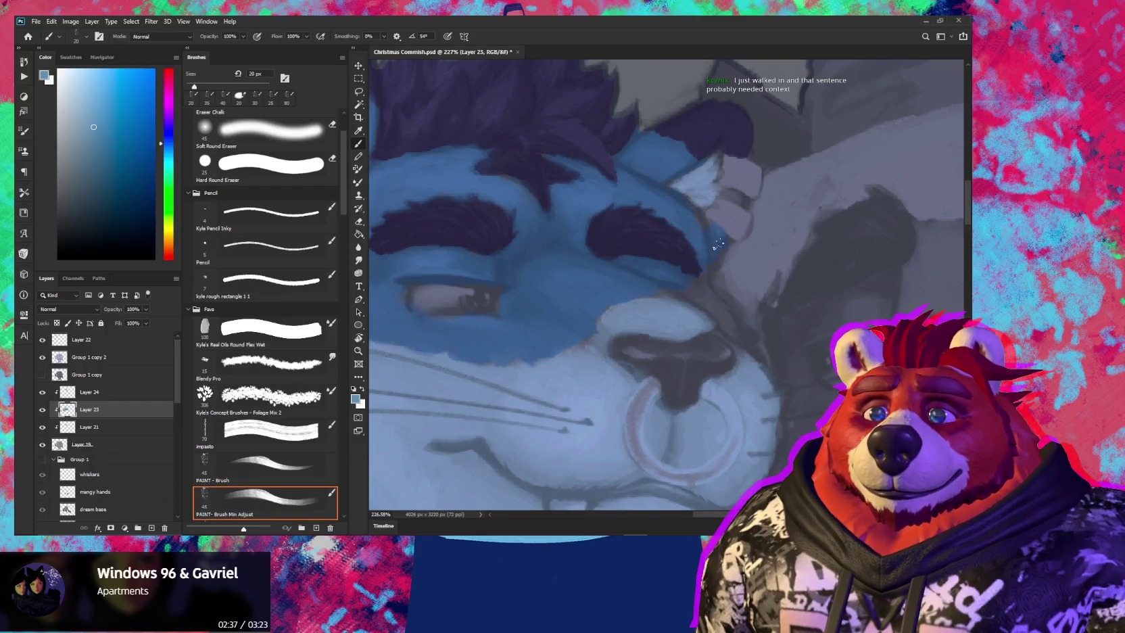
key("bracketleft")
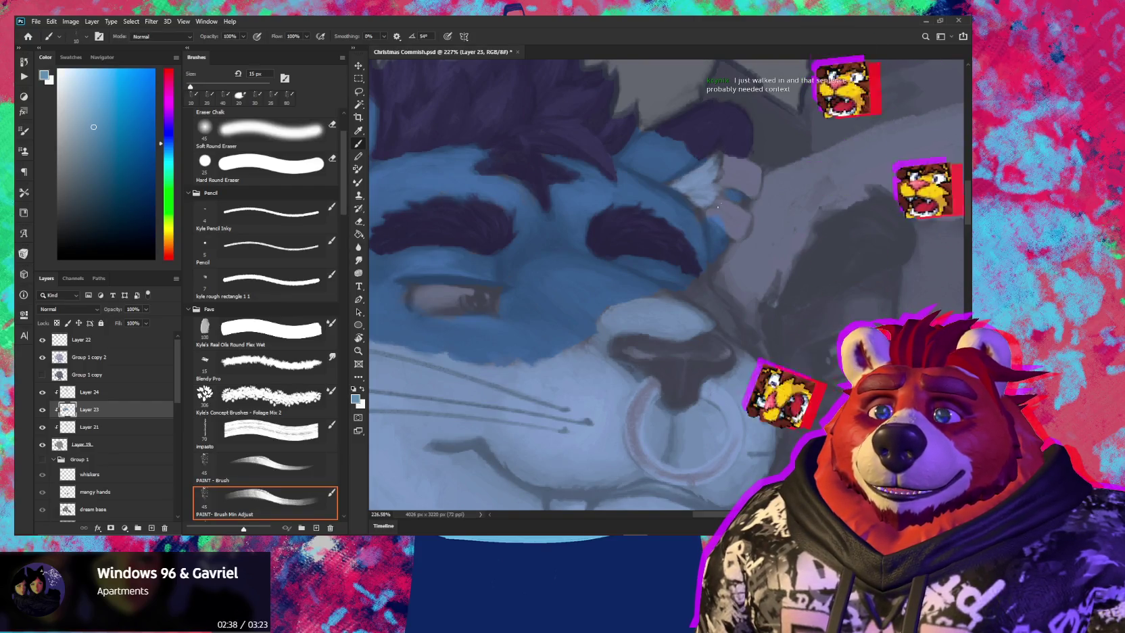
key("bracketleft")
key("bracketleft")
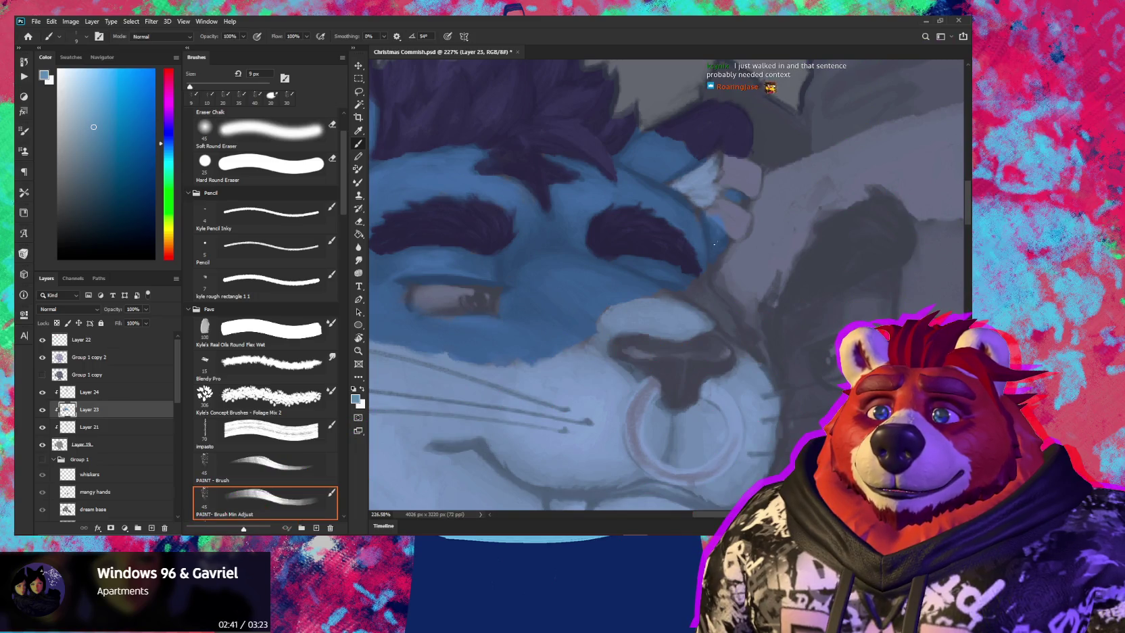
key("bracketright")
key("bracketright")
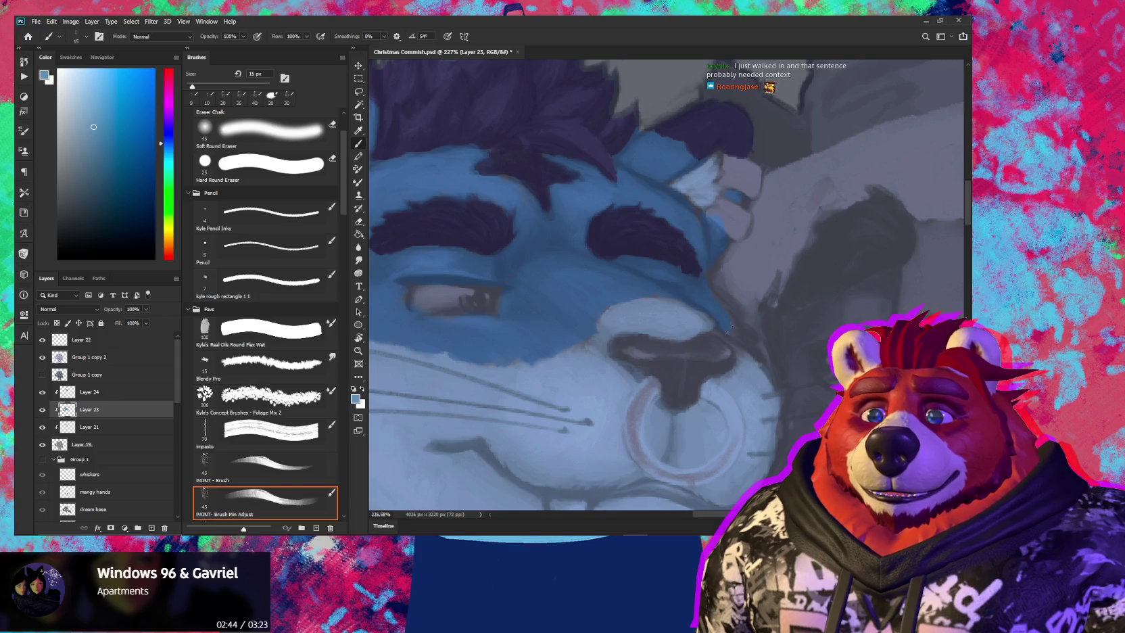
left_click(595, 232)
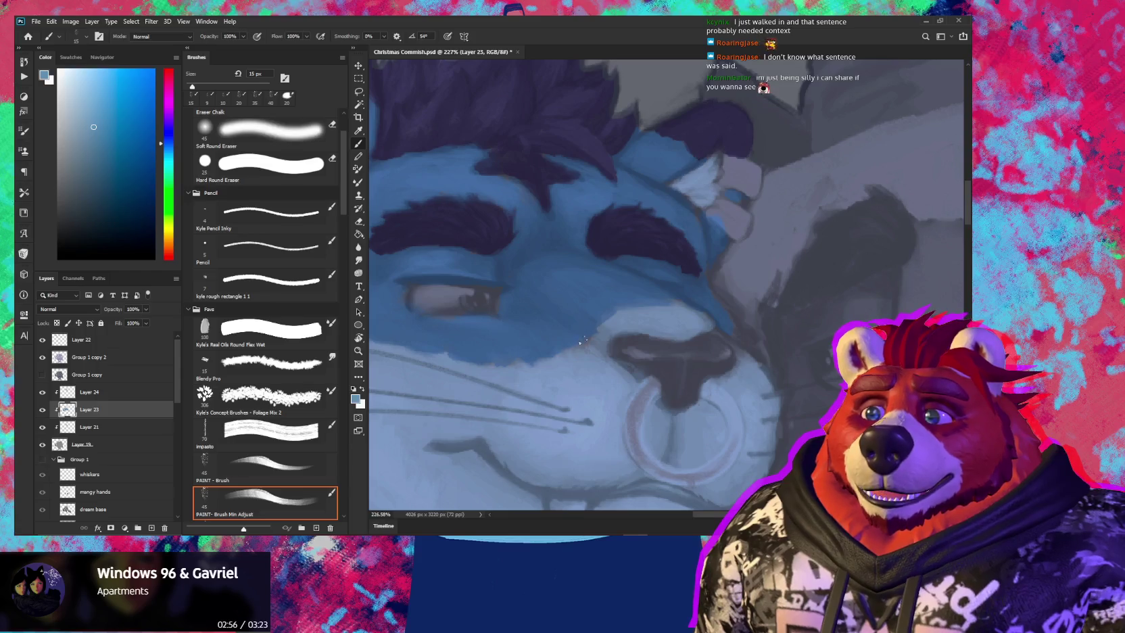
Zoom out to compare both characters, then zoom back in on the tiger's beard
key("bracketright")
scroll(650, 302, "down", 3)
scroll(609, 297, "down", 2)
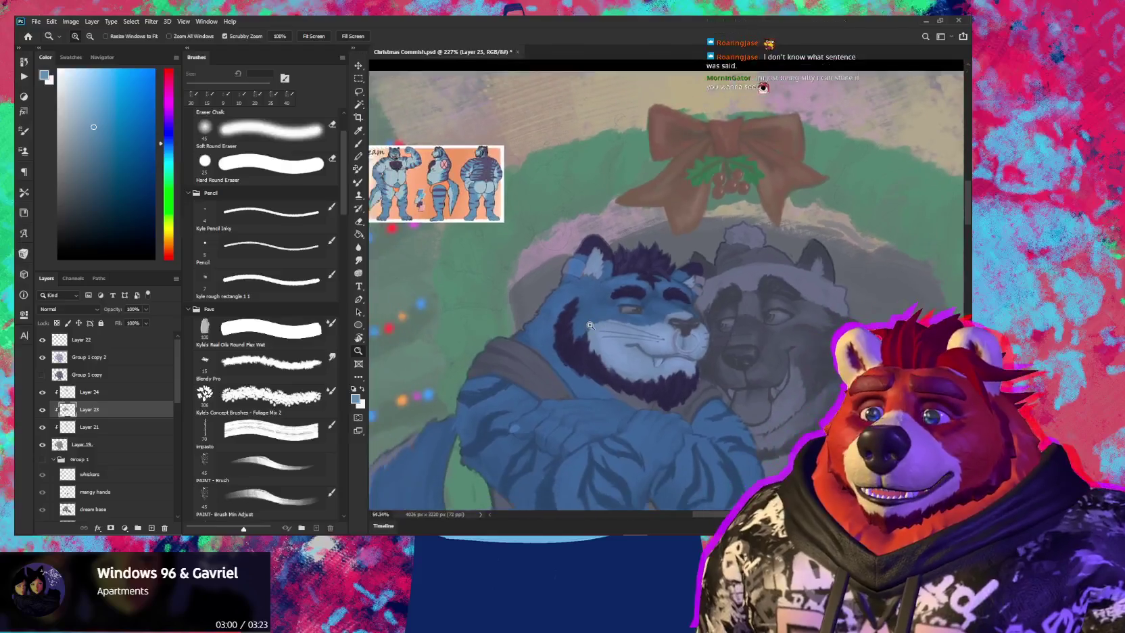
left_click_drag(575, 291, 625, 293)
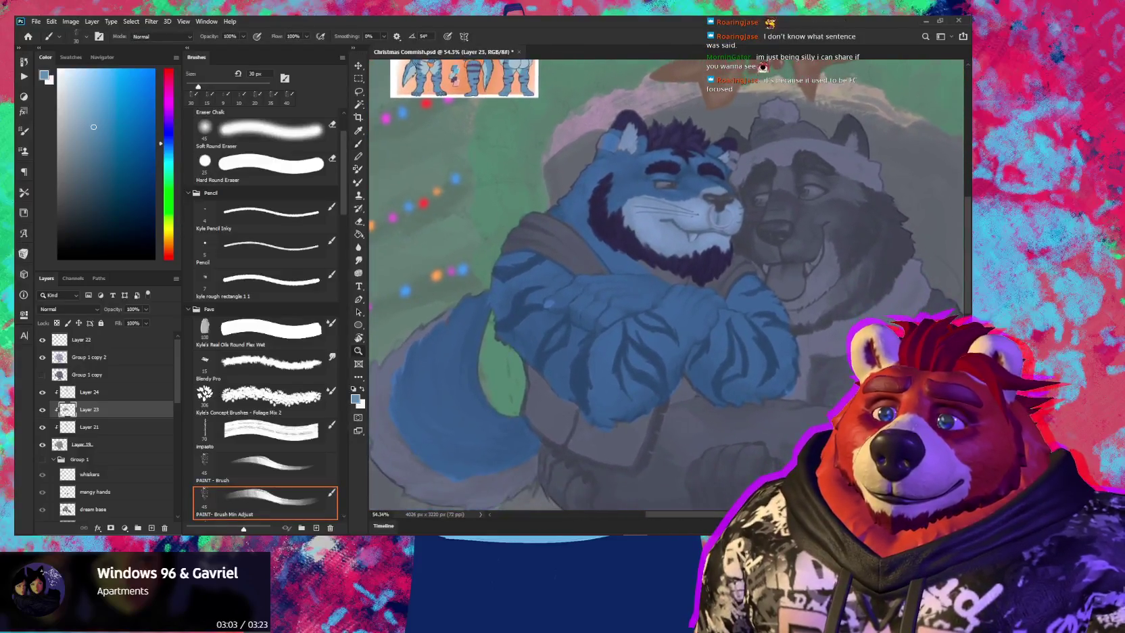
key("b")
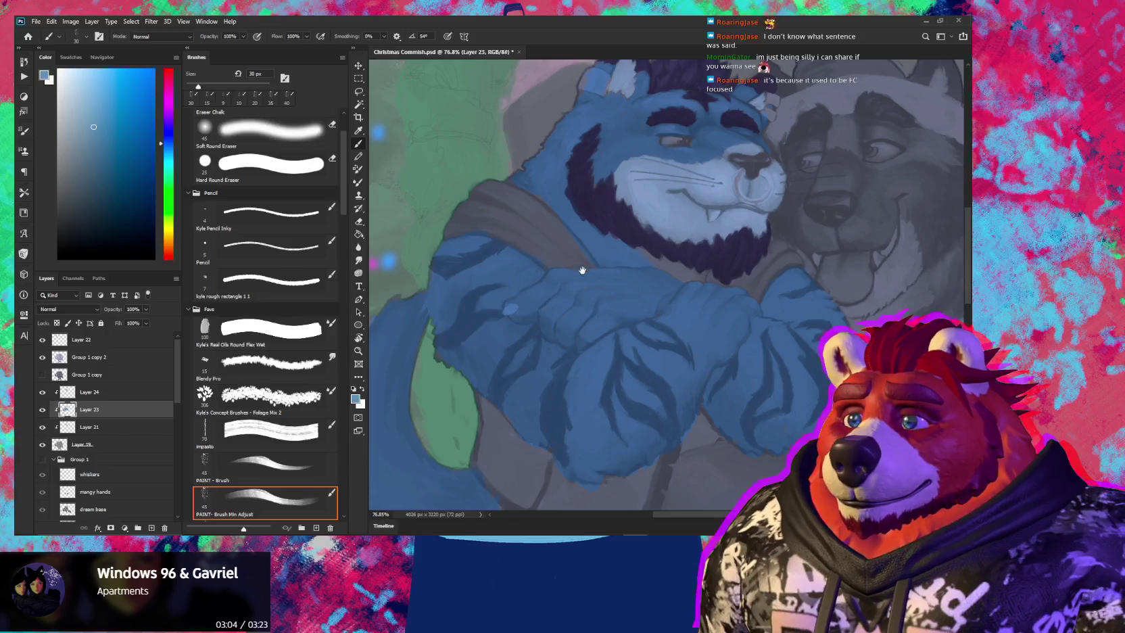
scroll(553, 339, "up", 5)
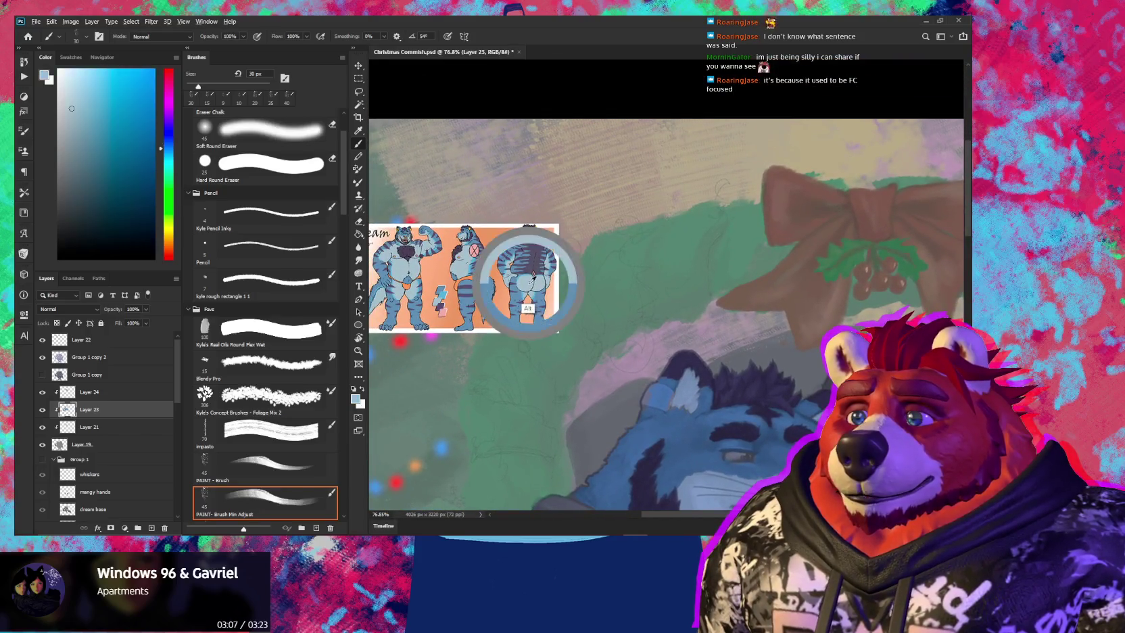
scroll(541, 337, "down", 5)
scroll(534, 335, "right", 3)
scroll(530, 334, "up", 2)
scroll(514, 338, "up", 3)
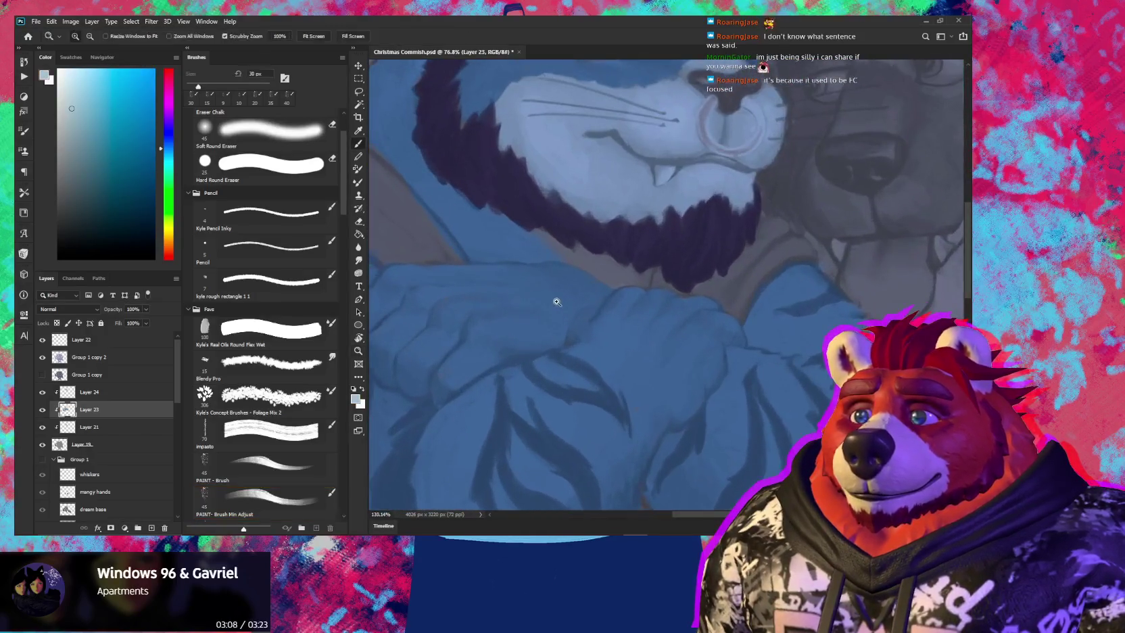
On Layer 21, paint a lighter blue-grey stroke under the beard, then shrink the eraser
left_click(125, 426)
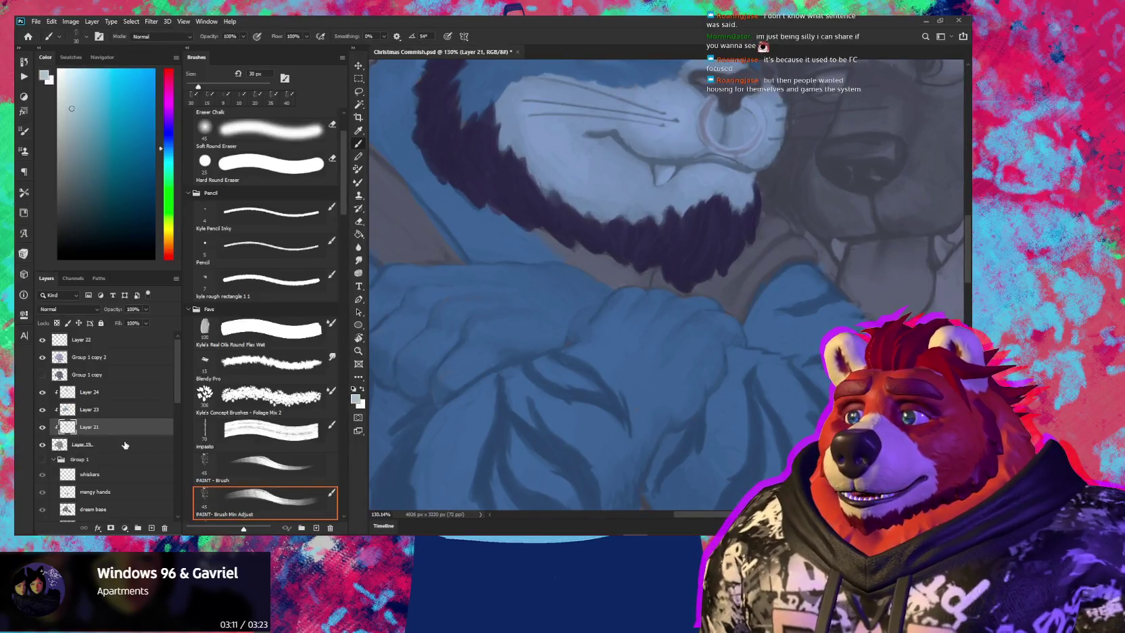
mouse_move(544, 233)
left_mouse_down()
mouse_move(605, 284)
mouse_move(645, 271)
left_mouse_up()
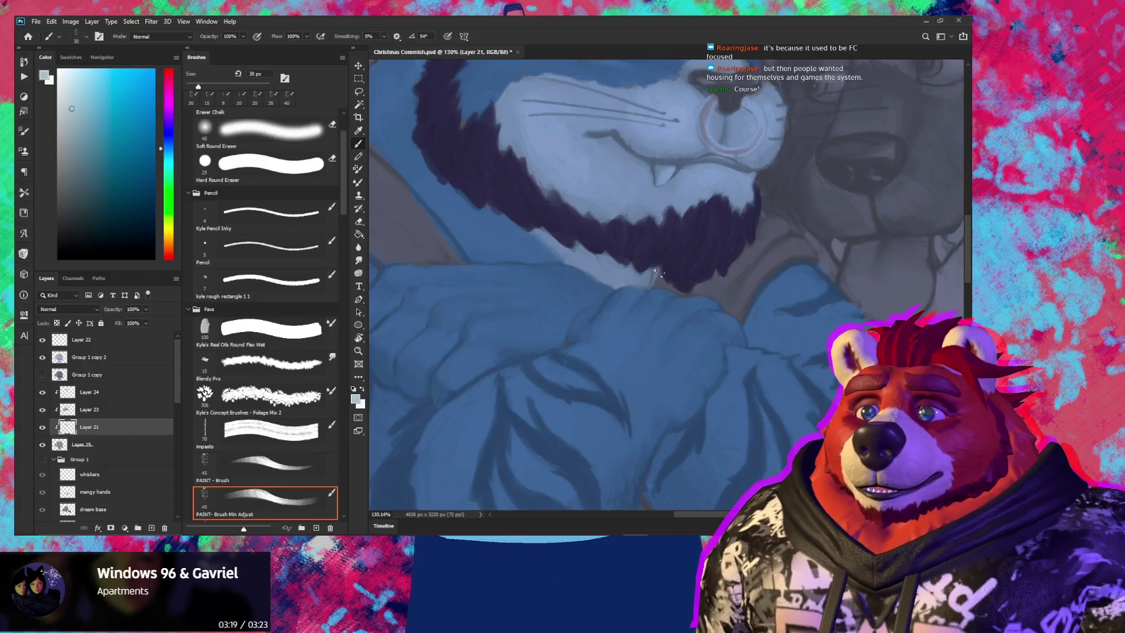
key("e")
key("bracketleft")
mouse_move(673, 259)
left_mouse_down()
mouse_move(620, 314)
mouse_move(636, 322)
mouse_move(618, 331)
mouse_move(627, 358)
left_mouse_up()
Brighten the light fur inside the ear and along its left and right edges
scroll(530, 261, "up", 5)
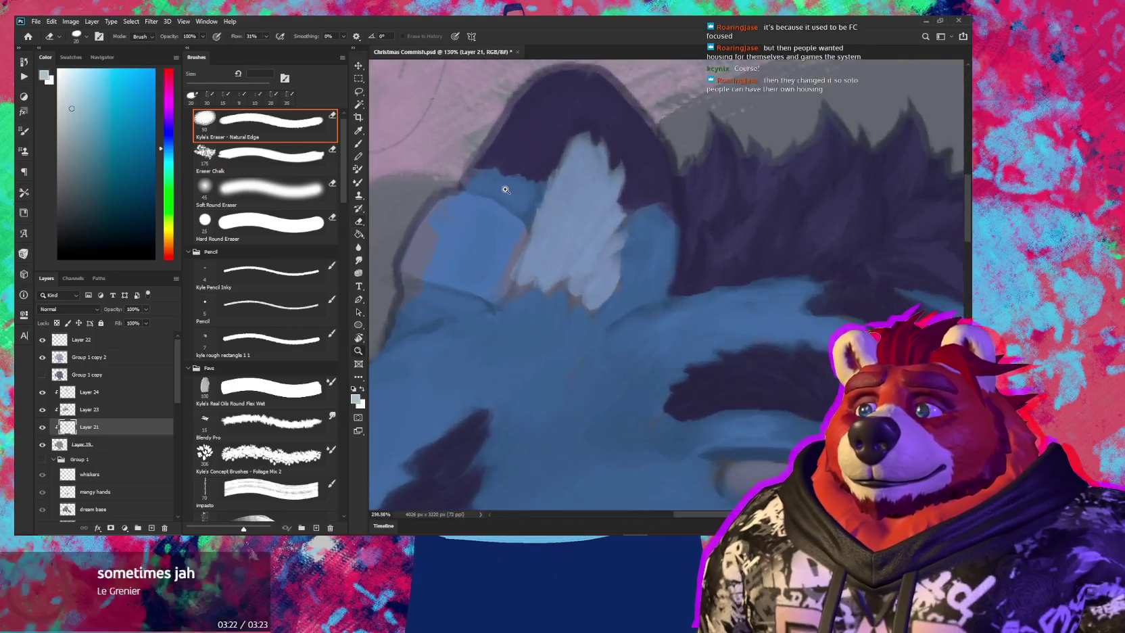
key("b")
key("bracketleft")
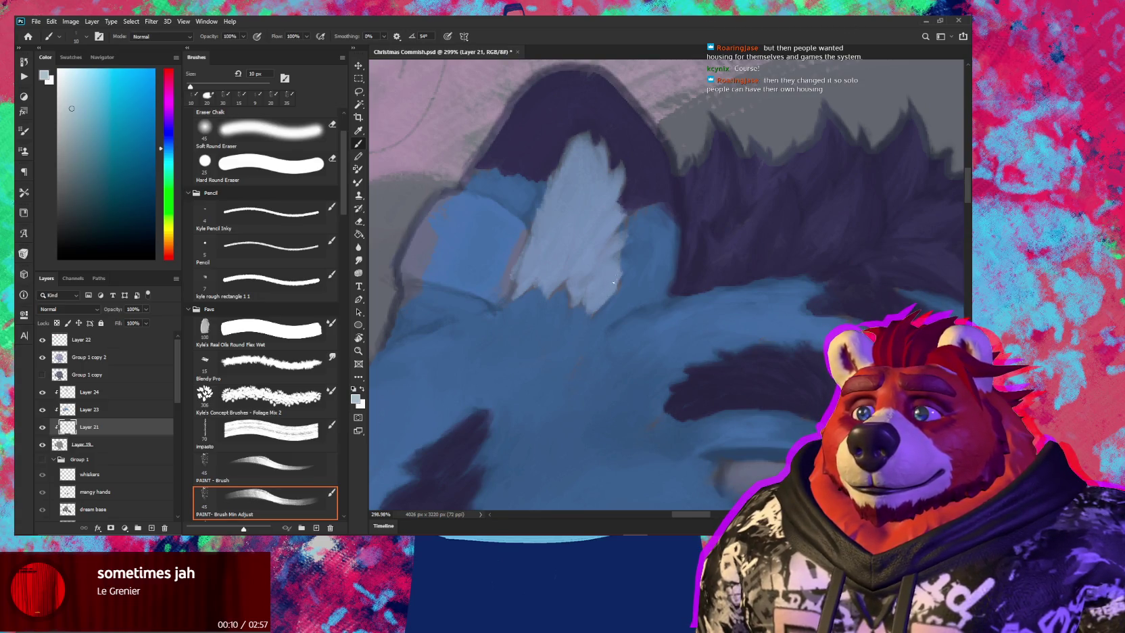
mouse_move(614, 291)
left_mouse_down()
mouse_move(612, 264)
mouse_move(646, 298)
left_mouse_up()
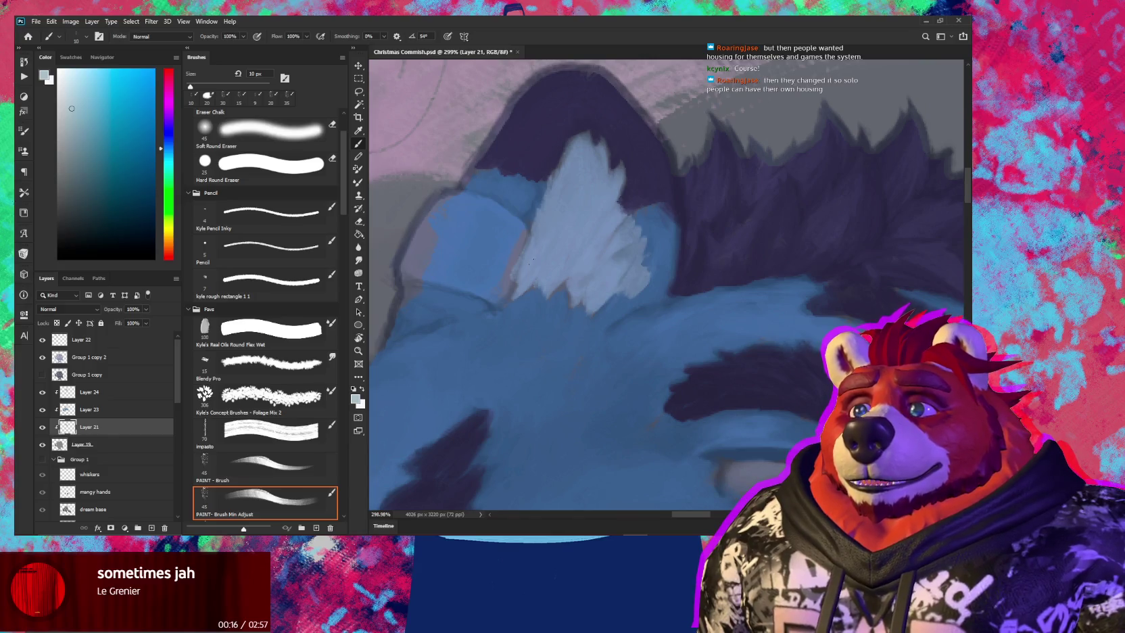
left_click_drag(513, 301, 522, 288)
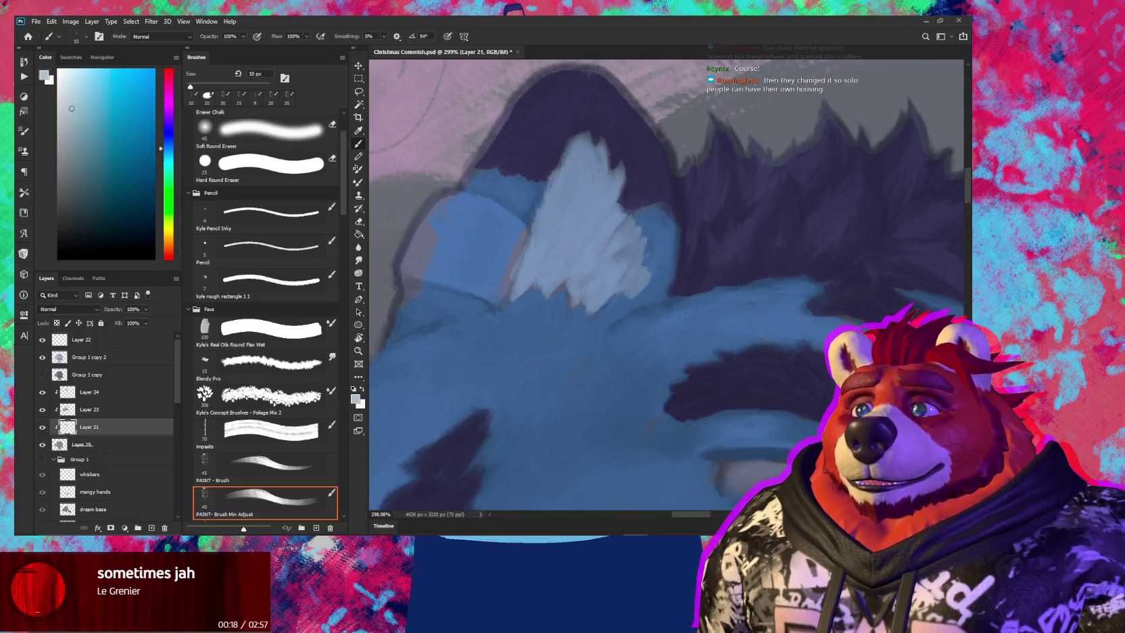
left_click_drag(545, 198, 545, 179)
left_click_drag(561, 169, 561, 149)
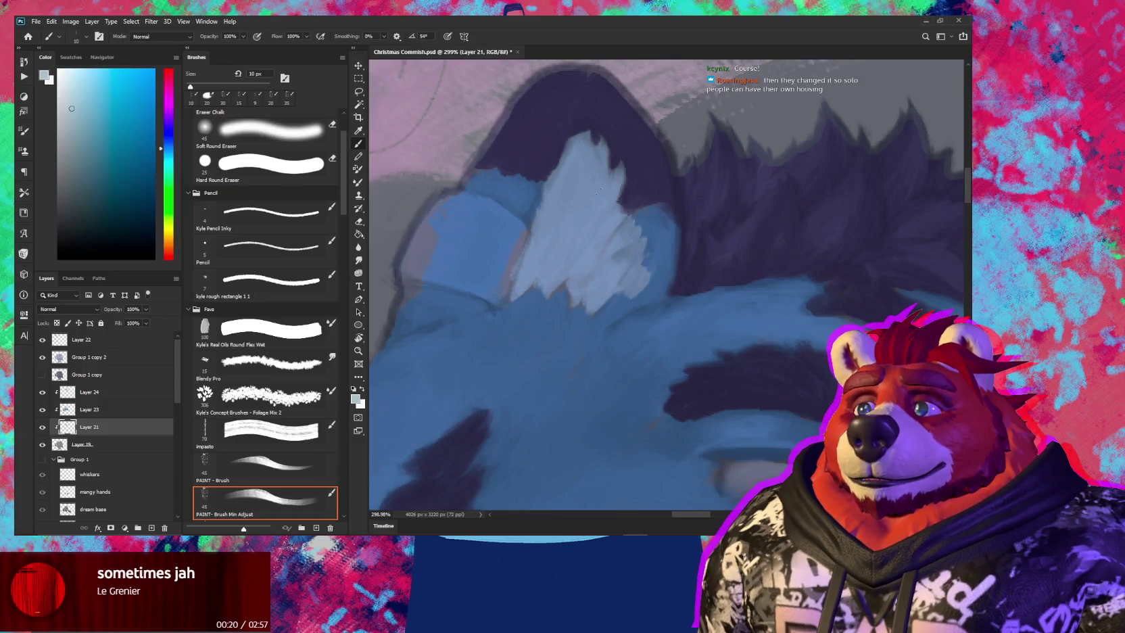
left_click_drag(621, 199, 623, 177)
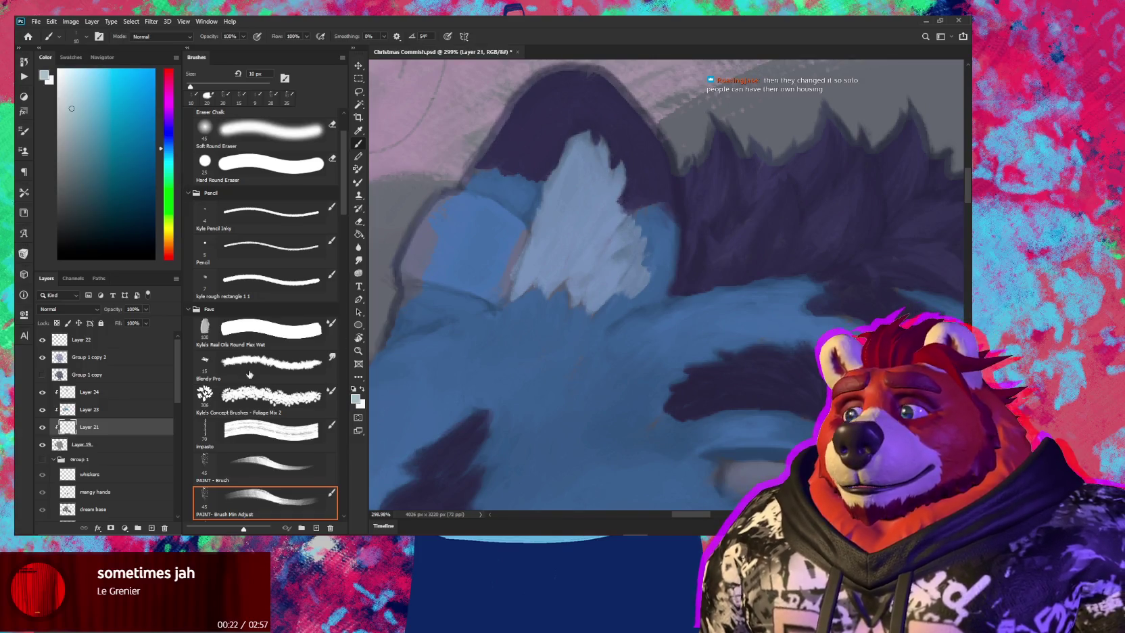
On Layer 23, sample a light blue and paint over the light patch by the ear
left_click(109, 410)
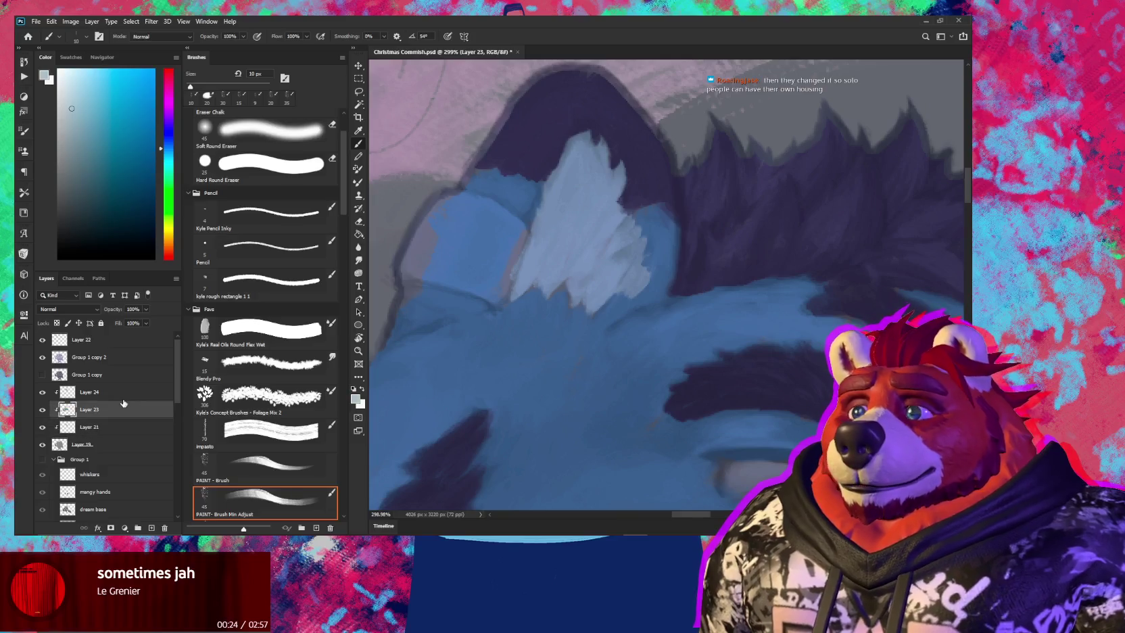
key("z")
mouse_move(498, 260)
left_mouse_down()
mouse_move(453, 218)
mouse_move(597, 275)
left_mouse_up()
key("b")
left_click(449, 235, "alt")
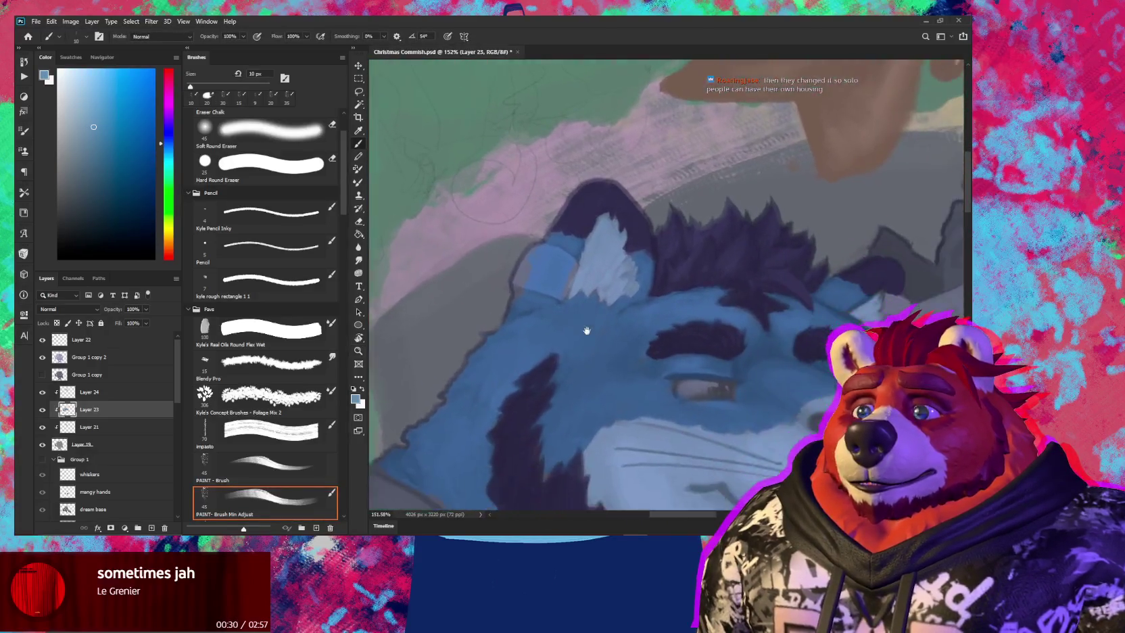
mouse_move(586, 316)
left_mouse_down()
mouse_move(607, 313)
mouse_move(567, 336)
left_mouse_up()
mouse_move(593, 279)
left_mouse_down()
mouse_move(585, 297)
mouse_move(589, 271)
mouse_move(580, 270)
left_mouse_up()
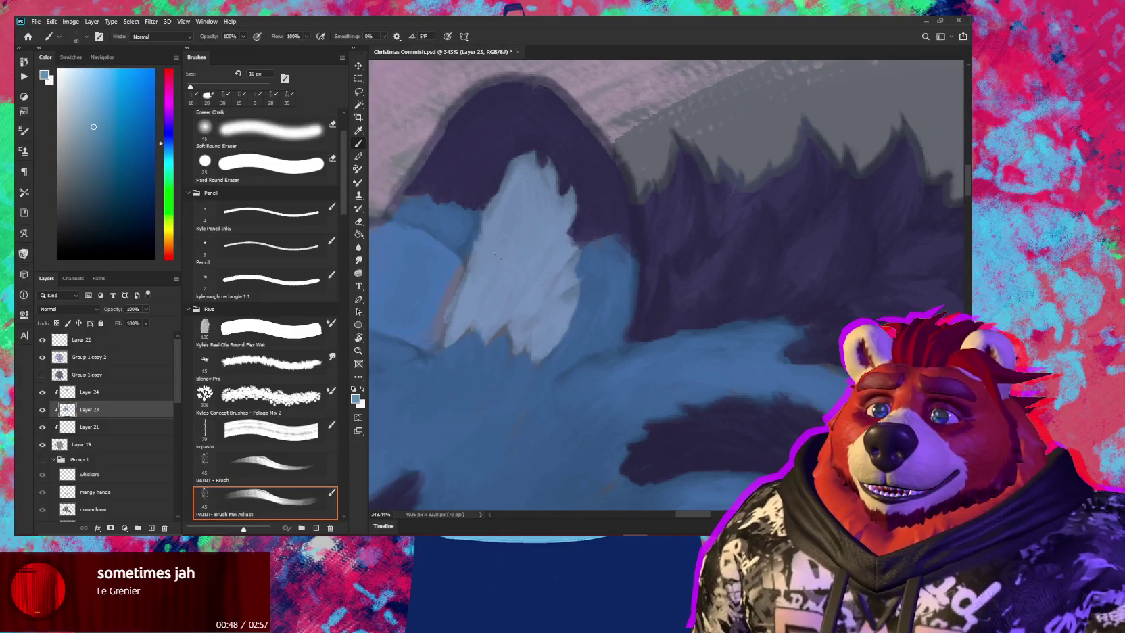
Pan along the spiky fur on top of the cat's head
left_click_drag(485, 292, 509, 276)
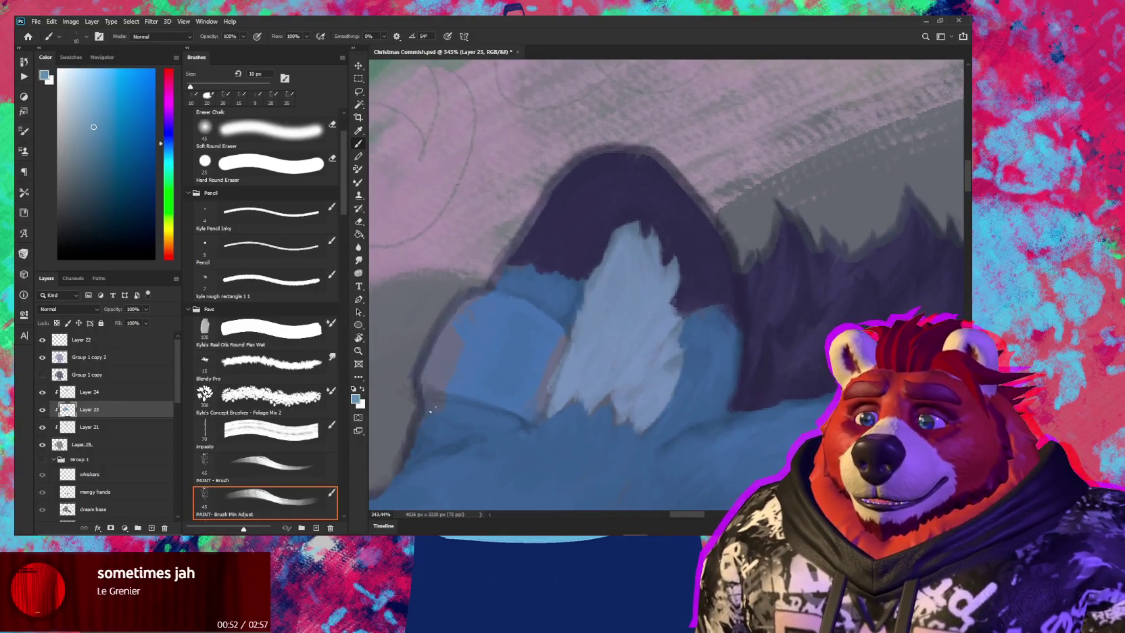
scroll(432, 409, "down", 3)
scroll(433, 409, "right", 3)
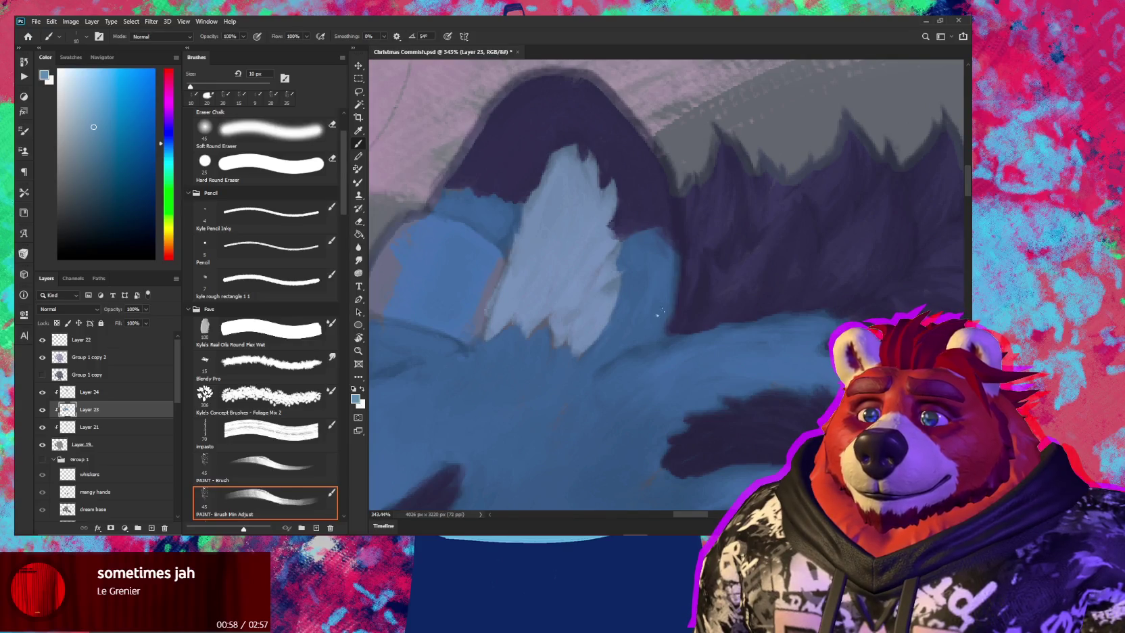
scroll(663, 346, "right", 5)
scroll(556, 352, "right", 5)
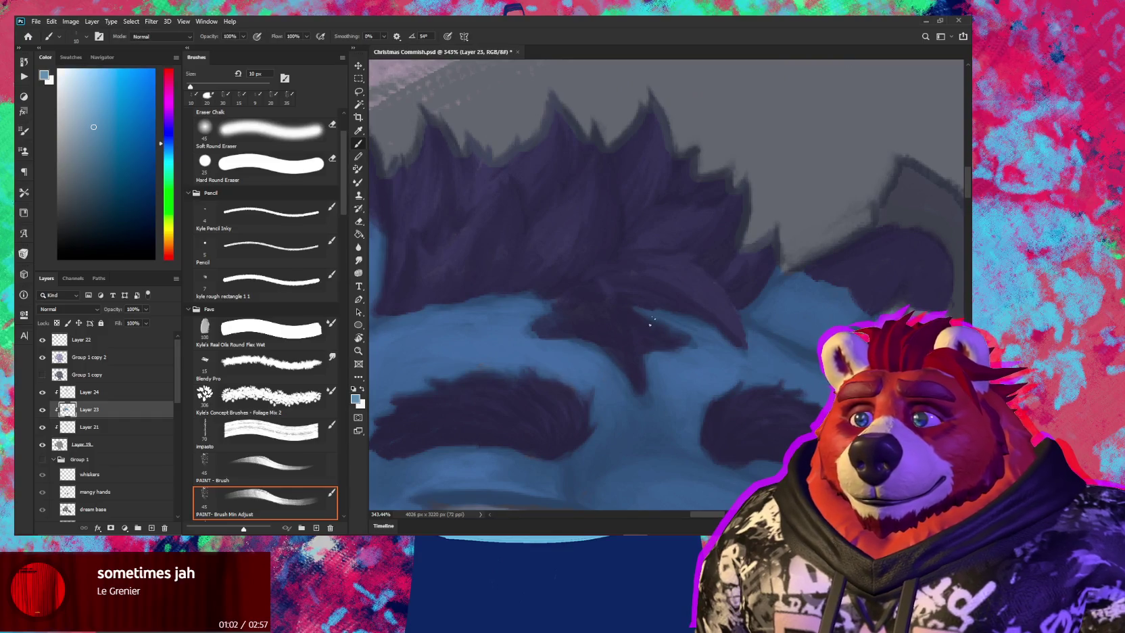
scroll(672, 332, "right", 2)
scroll(617, 347, "right", 2)
mouse_move(684, 307)
left_mouse_down()
mouse_move(598, 316)
mouse_move(636, 309)
left_mouse_up()
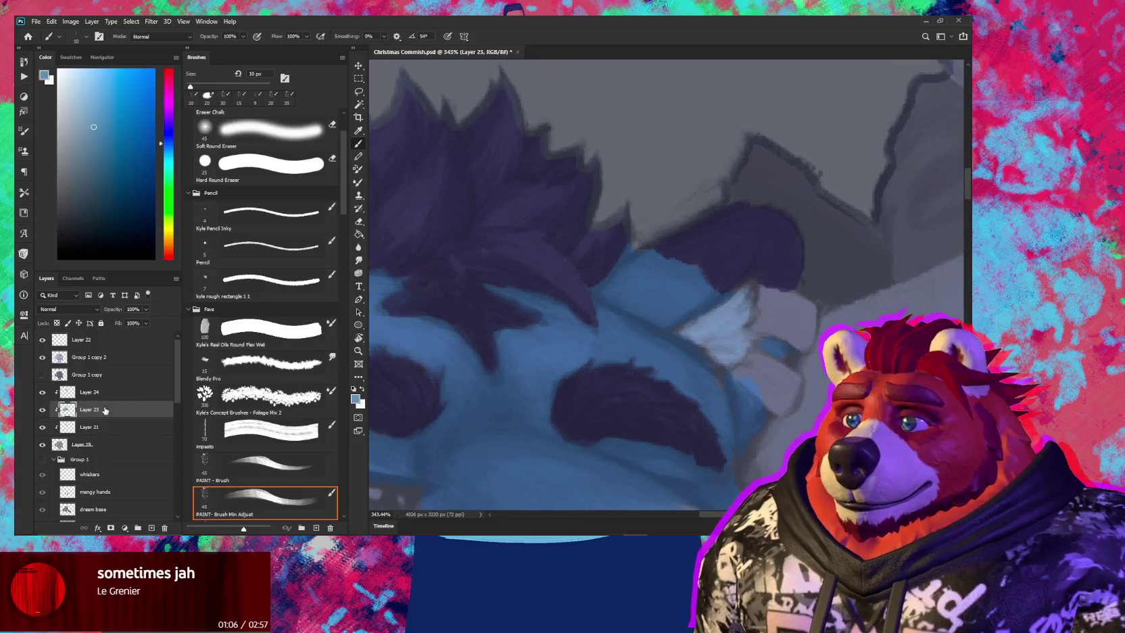
Select Layer 21 and view the mistletoe bow with both characters together
left_click(101, 427)
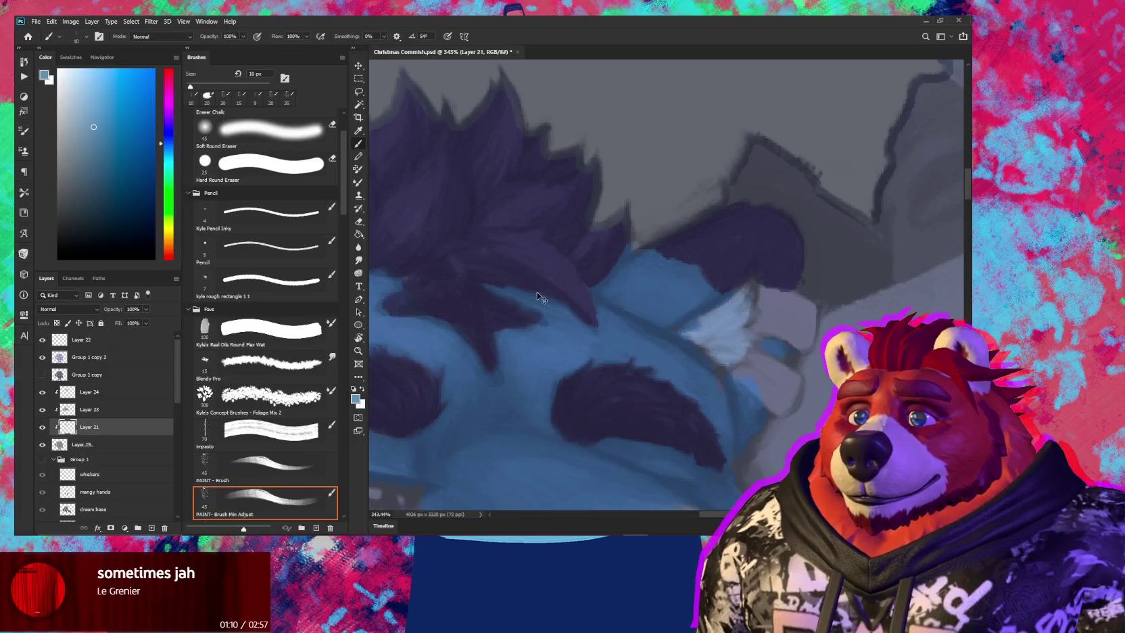
scroll(633, 322, "down", 3)
scroll(629, 317, "down", 2)
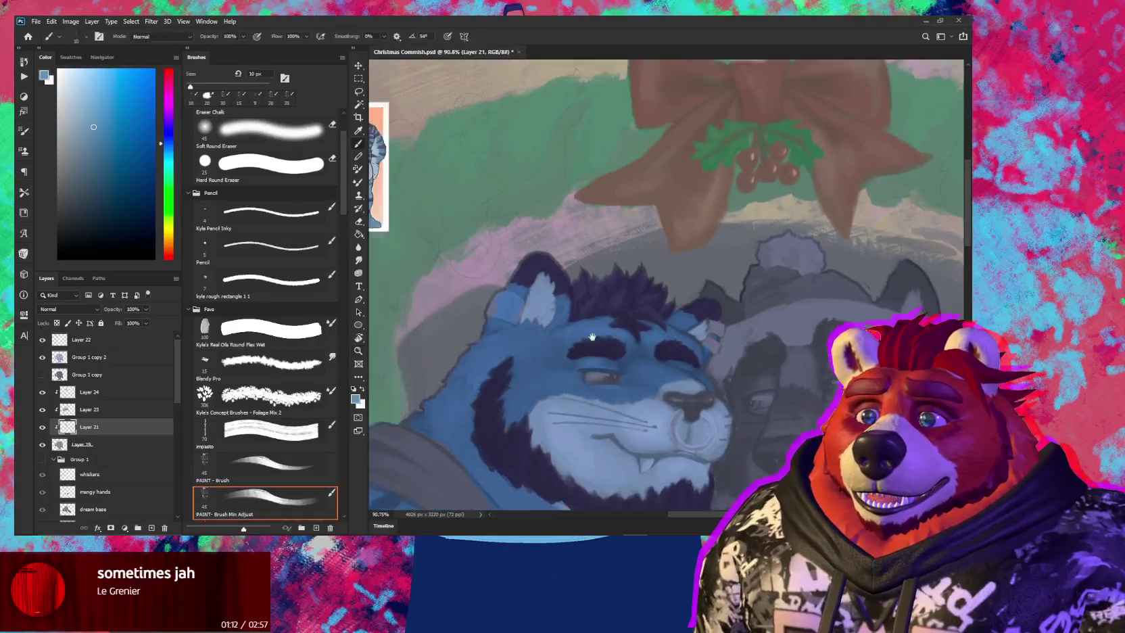
scroll(607, 304, "down", 2)
scroll(576, 297, "down", 1)
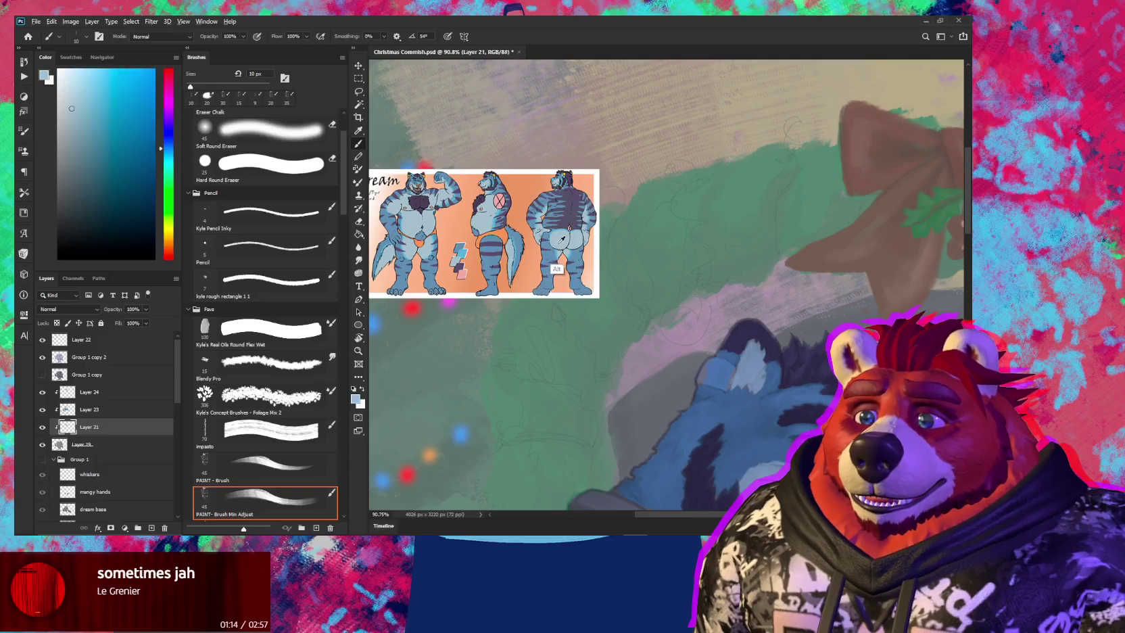
left_click_drag(629, 309, 520, 312)
scroll(520, 313, "up", 2)
scroll(534, 331, "up", 2)
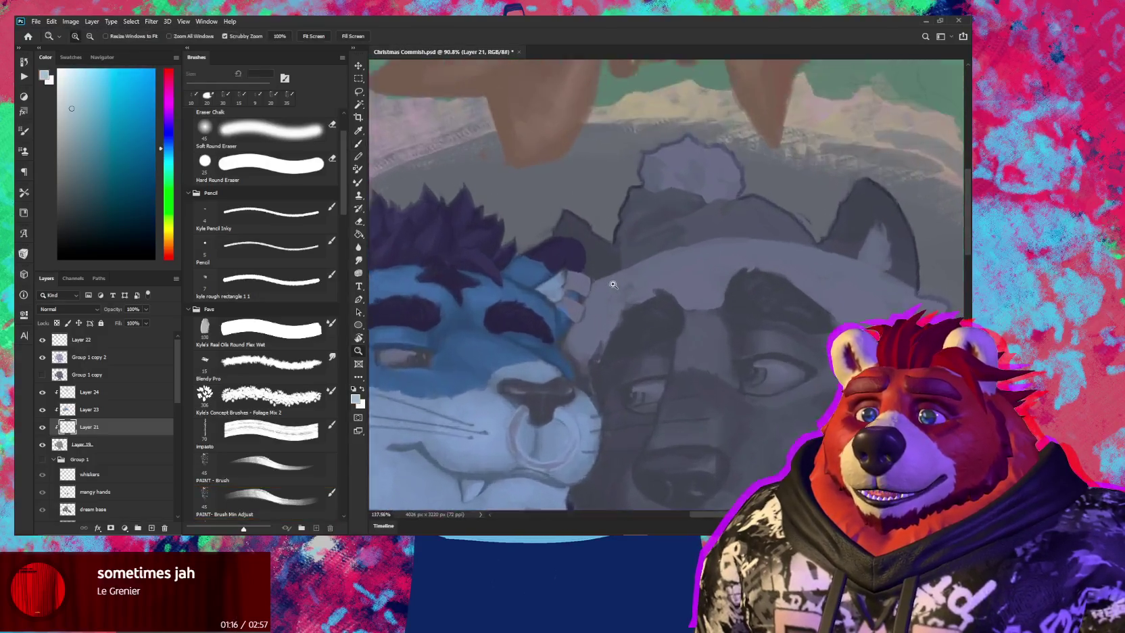
scroll(548, 358, "up", 3)
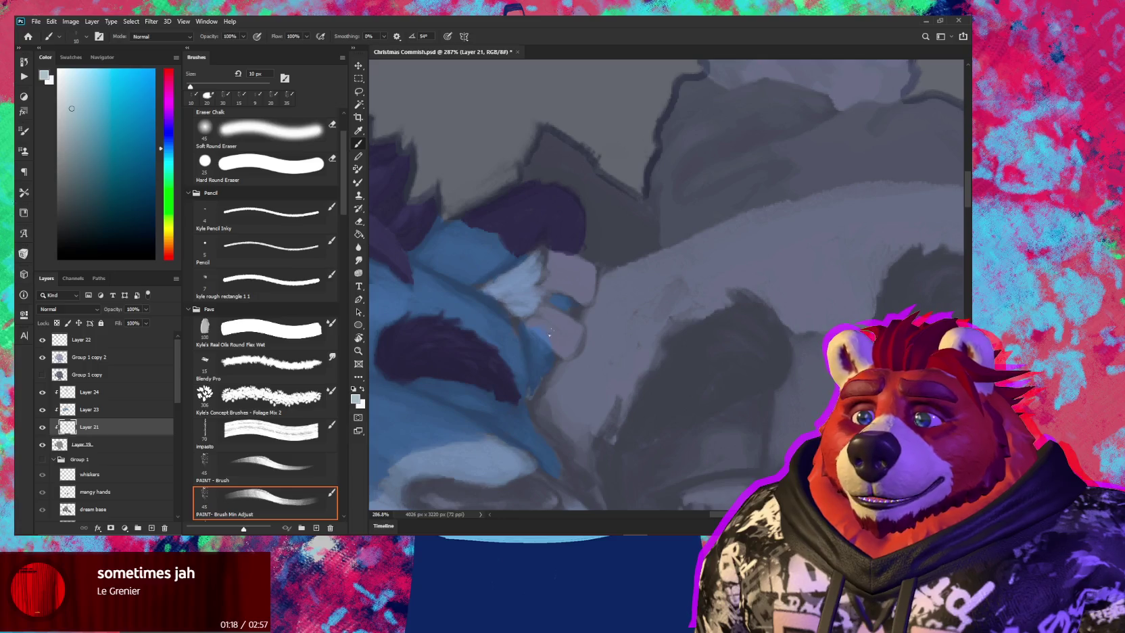
scroll(549, 334, "down", 5)
mouse_move(568, 263)
left_mouse_down()
mouse_move(575, 342)
mouse_move(534, 318)
left_mouse_up()
scroll(609, 297, "up", 4)
scroll(644, 274, "up", 2)
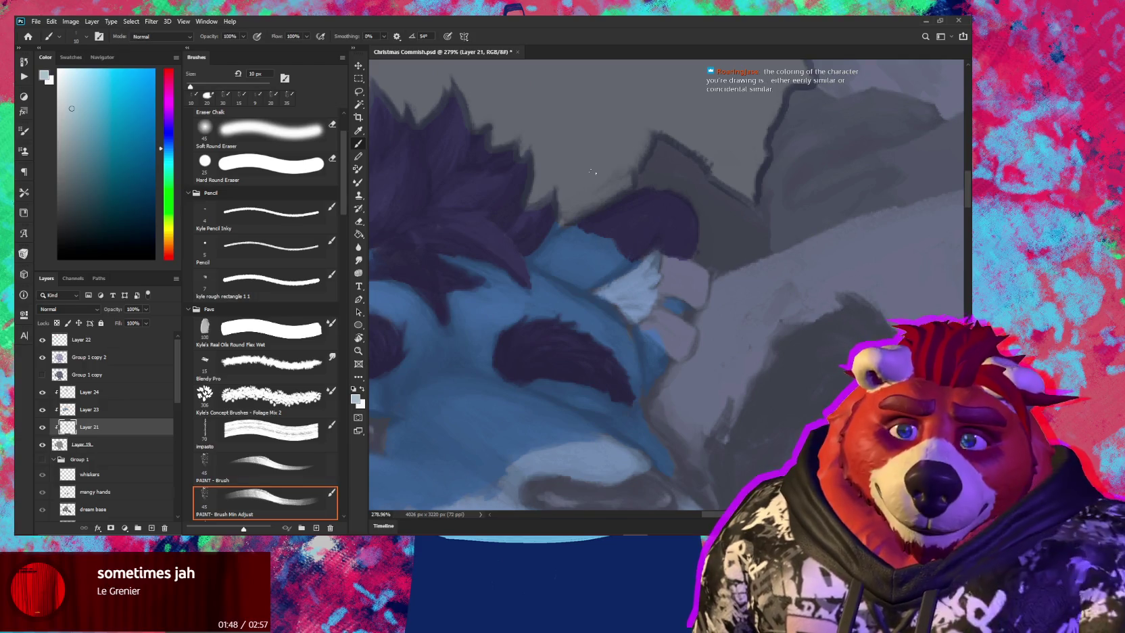
Zoom out to both faces and enlarge the brush to 30 px near the cat's nose
mouse_move(593, 173)
left_mouse_down()
mouse_move(593, 261)
mouse_move(582, 265)
mouse_move(621, 300)
left_mouse_up()
key("b")
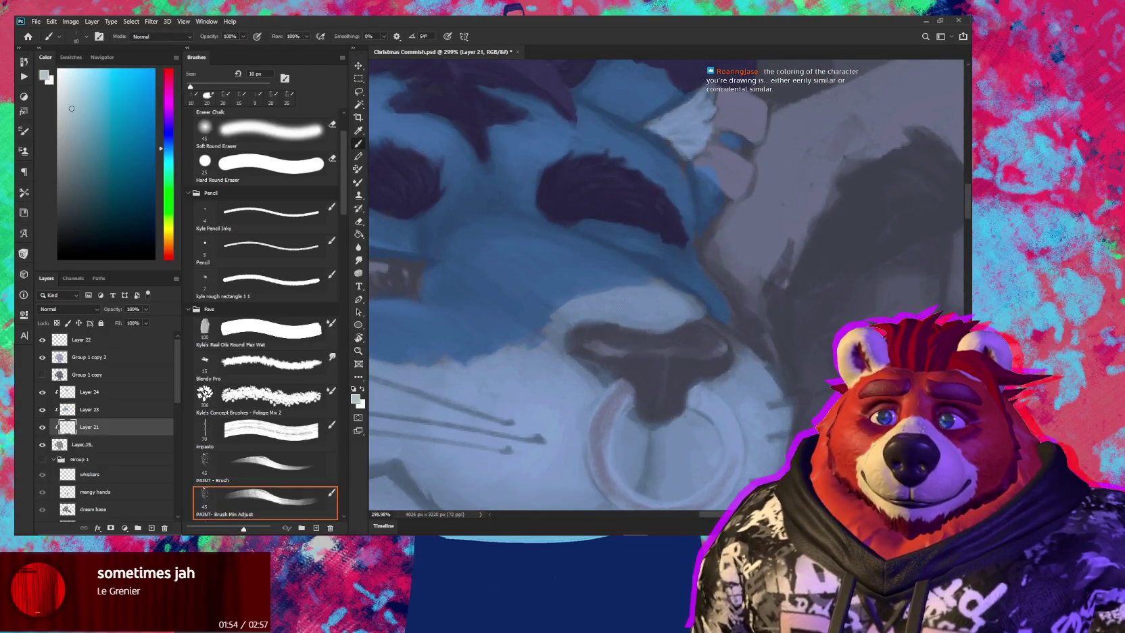
key("bracketright")
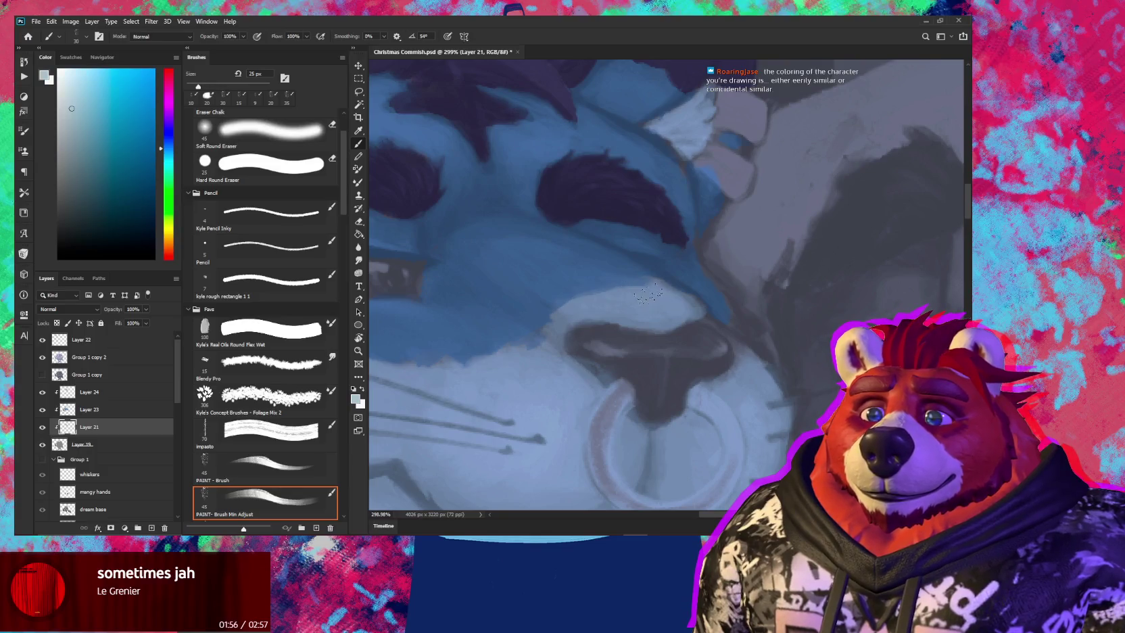
key("bracketright")
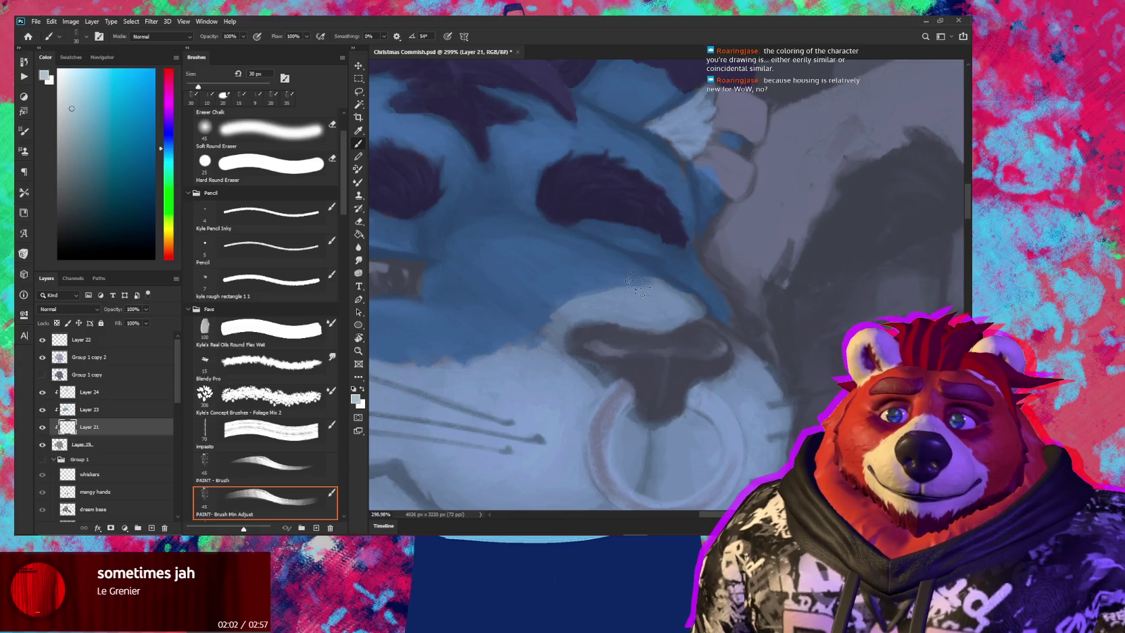
key("z")
mouse_move(628, 283)
left_mouse_down()
mouse_move(592, 282)
mouse_move(605, 376)
mouse_move(594, 353)
mouse_move(665, 281)
left_mouse_up()
key("b")
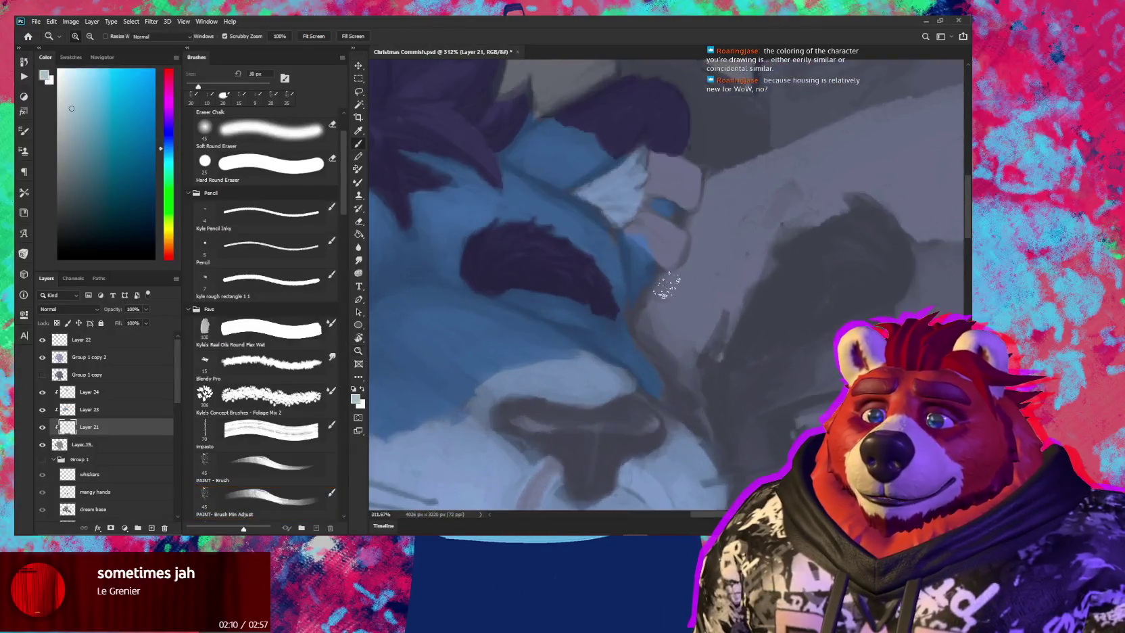
Sample the blue from the character reference sheet, then return to the cat's face
mouse_move(657, 248)
left_mouse_down()
mouse_move(536, 286)
mouse_move(566, 309)
left_mouse_up()
scroll(488, 238, "up", 4)
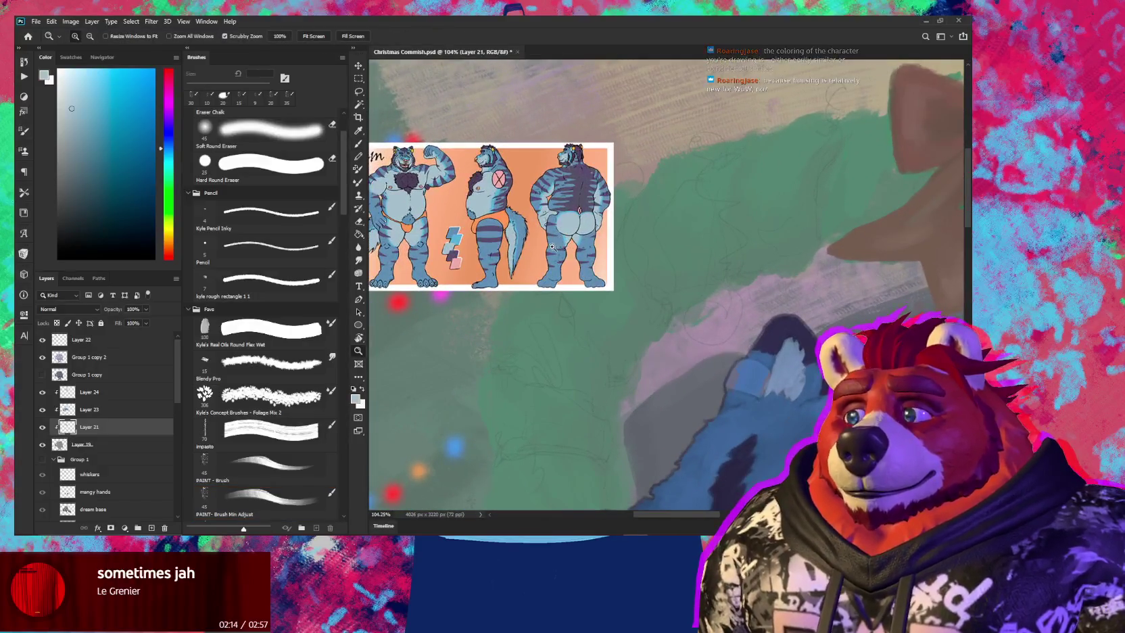
scroll(558, 233, "up", 1)
left_click(558, 234, "alt")
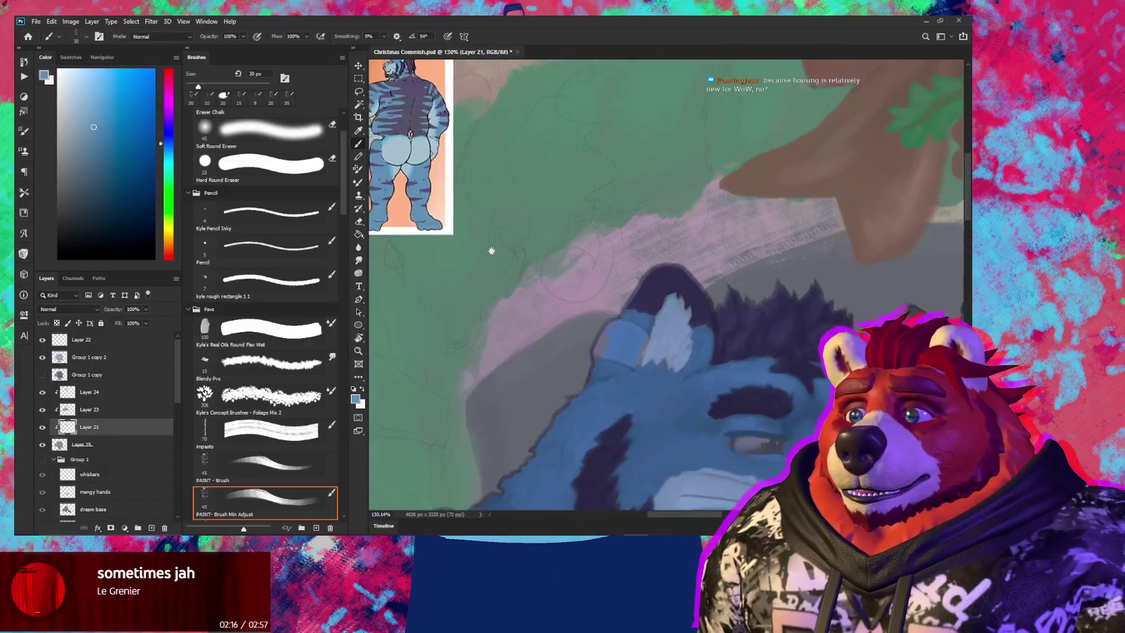
left_click_drag(558, 234, 539, 296)
scroll(538, 296, "up", 1)
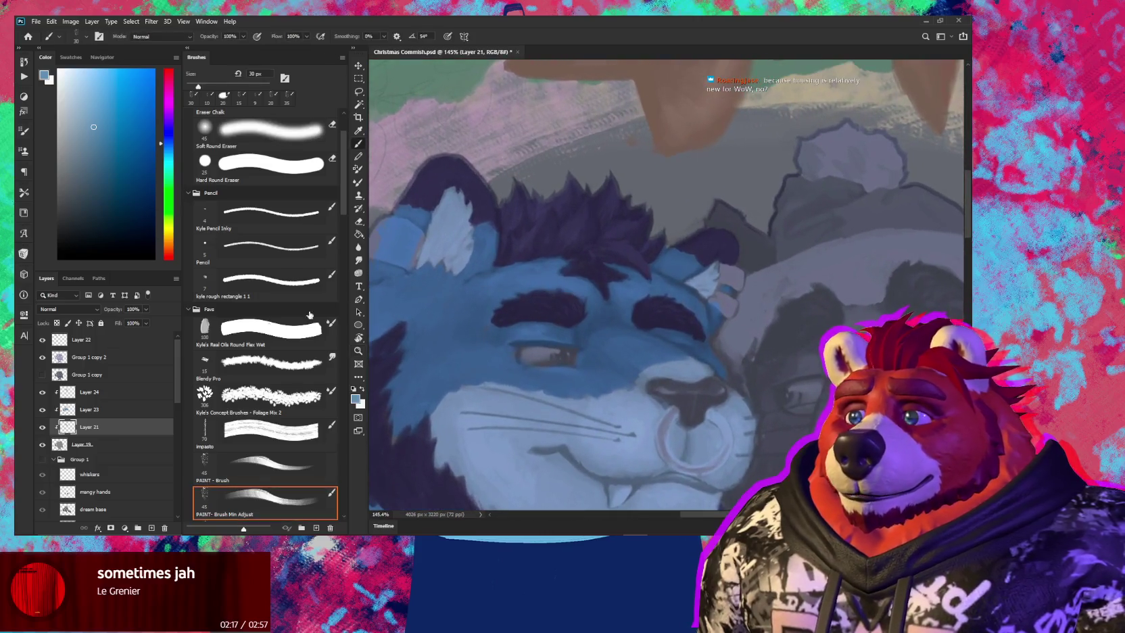
Move Layer 23 below Layer 21 and set the brush to 20 px at the nose ring
left_click(115, 410)
left_click_drag(617, 371, 592, 311)
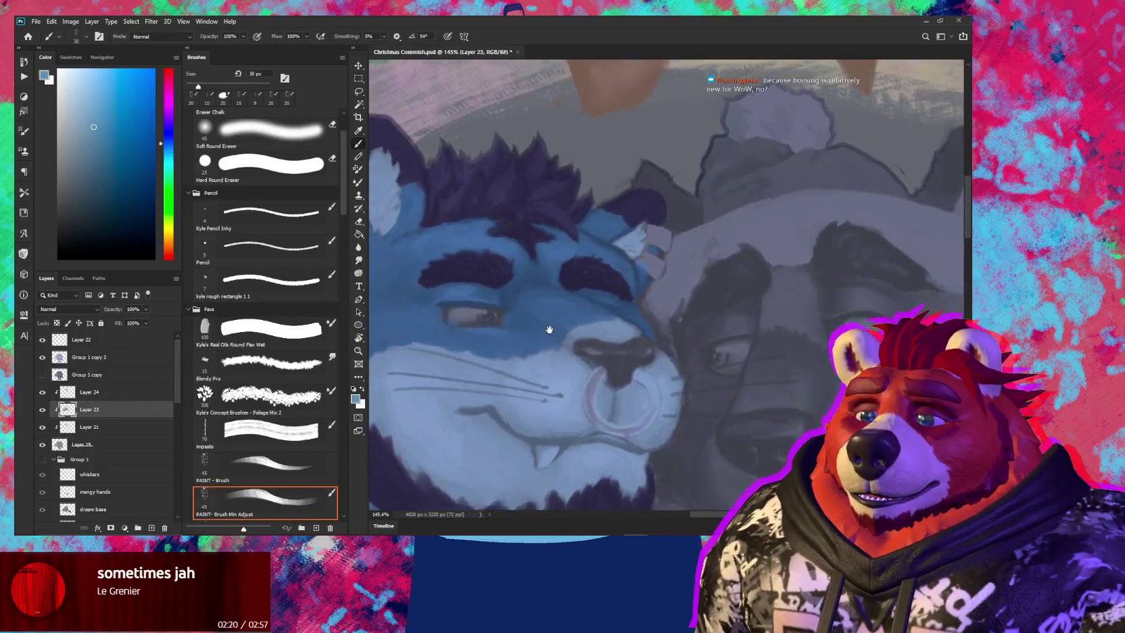
left_click_drag(115, 409, 115, 436)
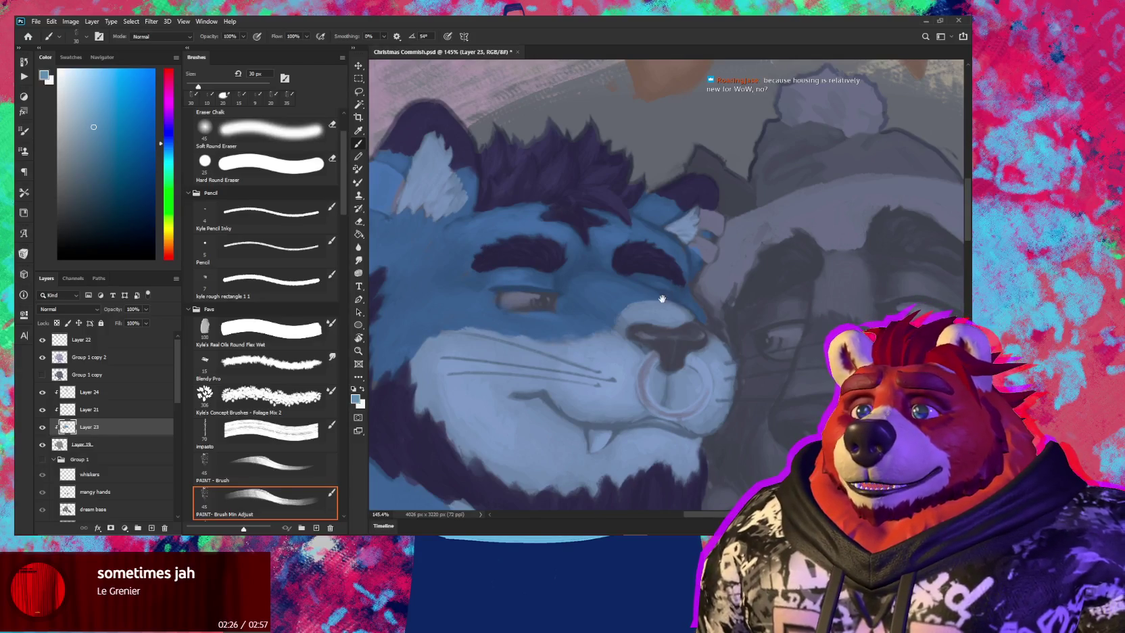
scroll(625, 290, "up", 2)
scroll(623, 257, "up", 3)
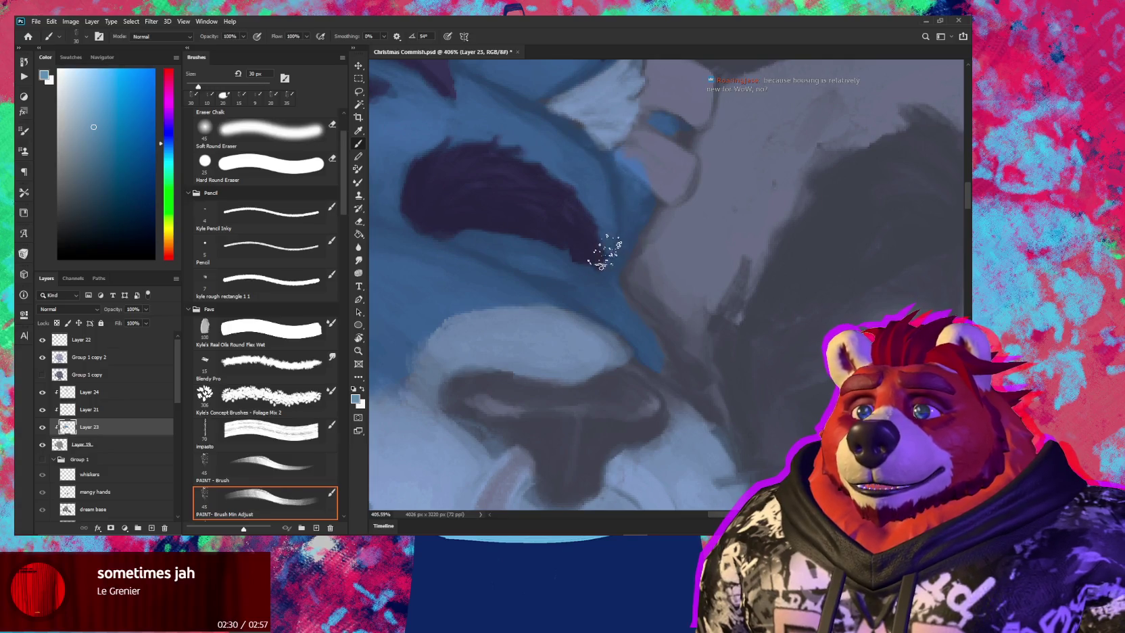
key("bracketleft")
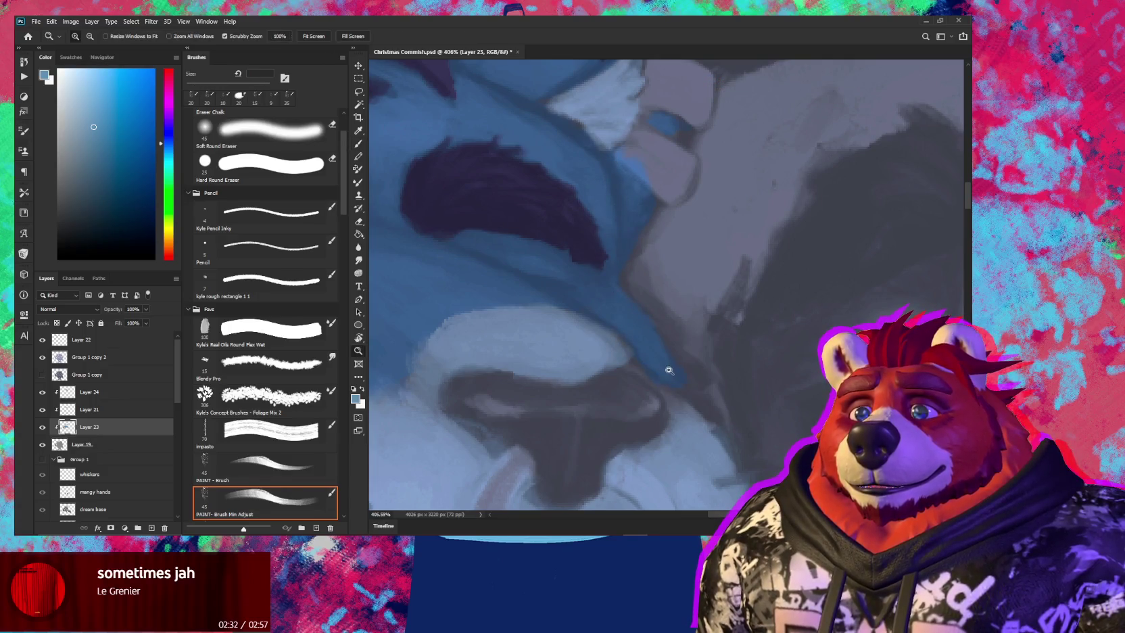
left_click_drag(665, 372, 610, 251)
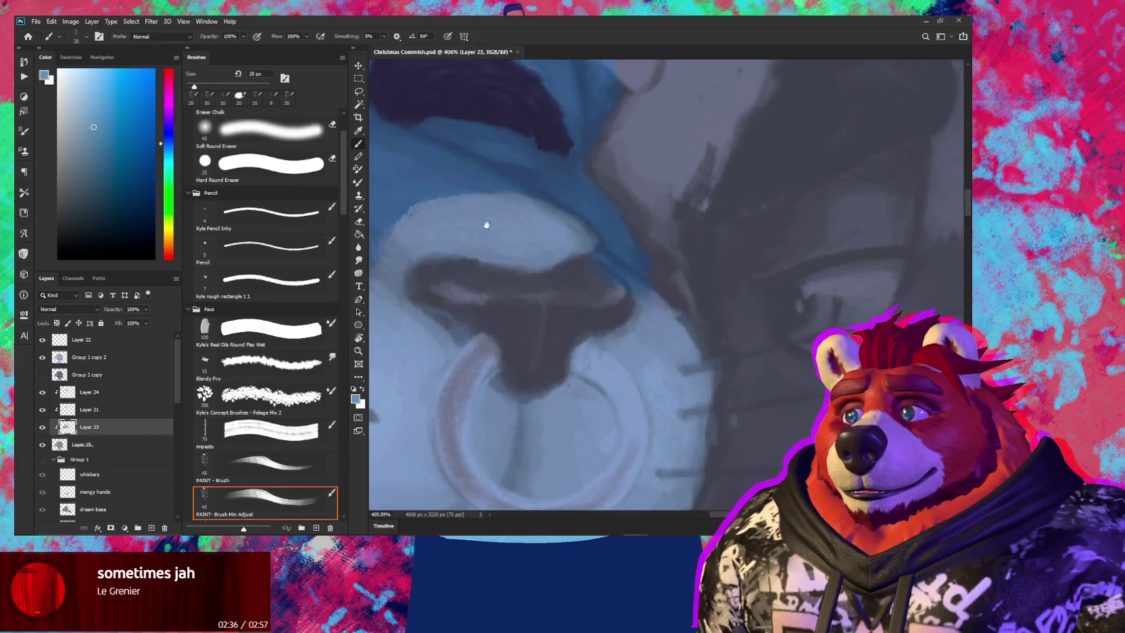
Frame the whiskers and mouth, then switch to Layer 21 with a 35 px brush at 177% zoom
left_click_drag(486, 224, 711, 233)
left_click_drag(420, 297, 495, 303)
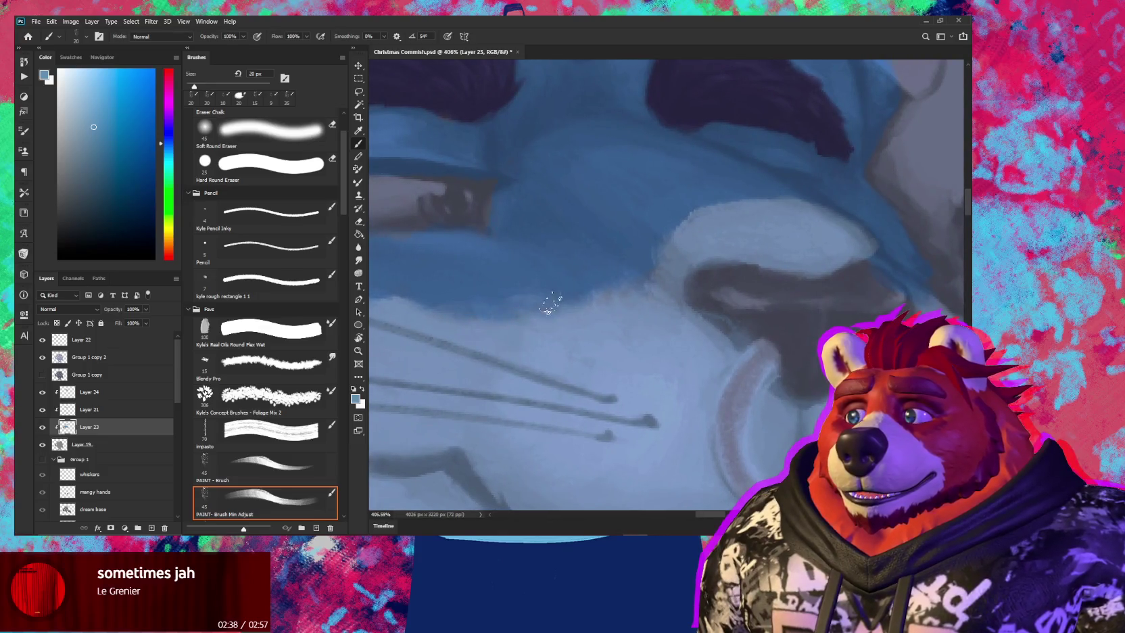
scroll(594, 306, "down", 3)
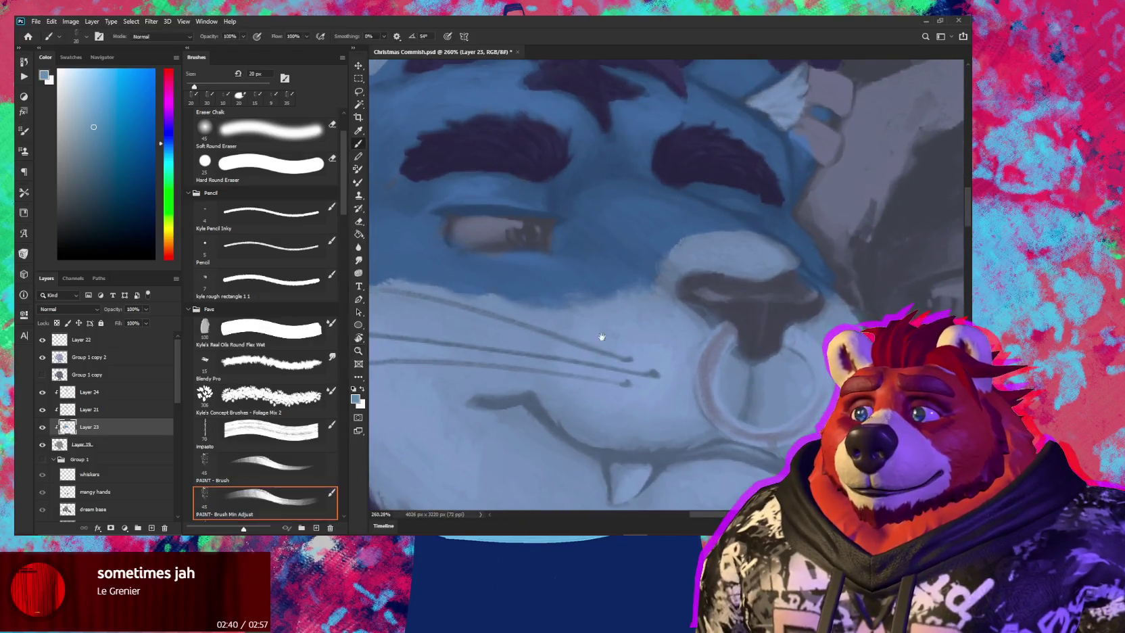
left_click_drag(603, 334, 728, 302)
key("bracketright")
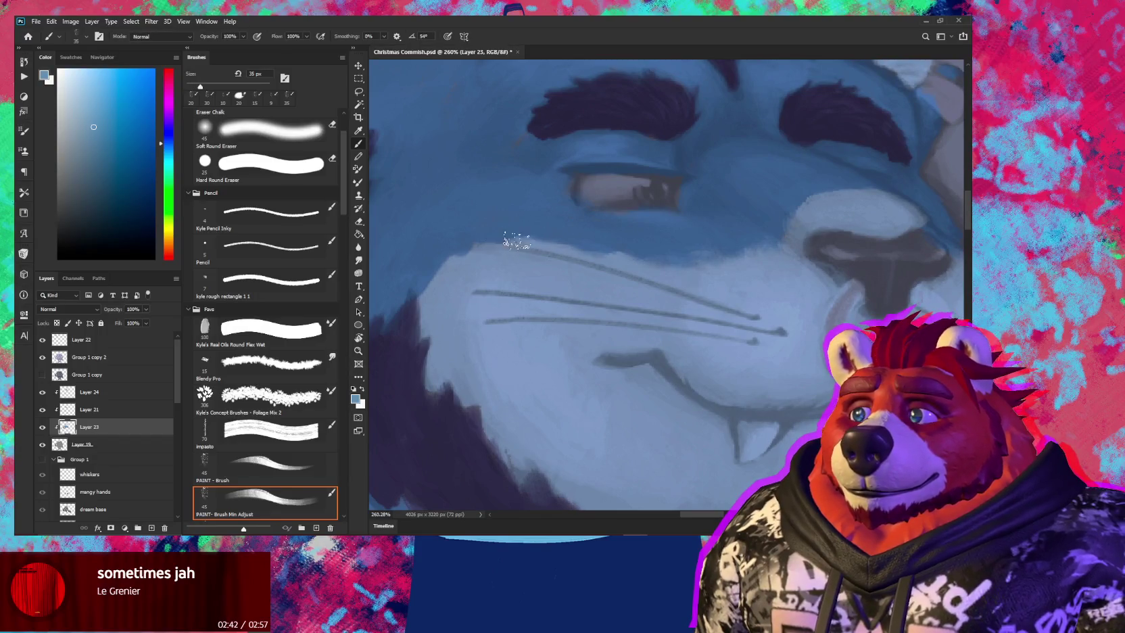
left_click(106, 410)
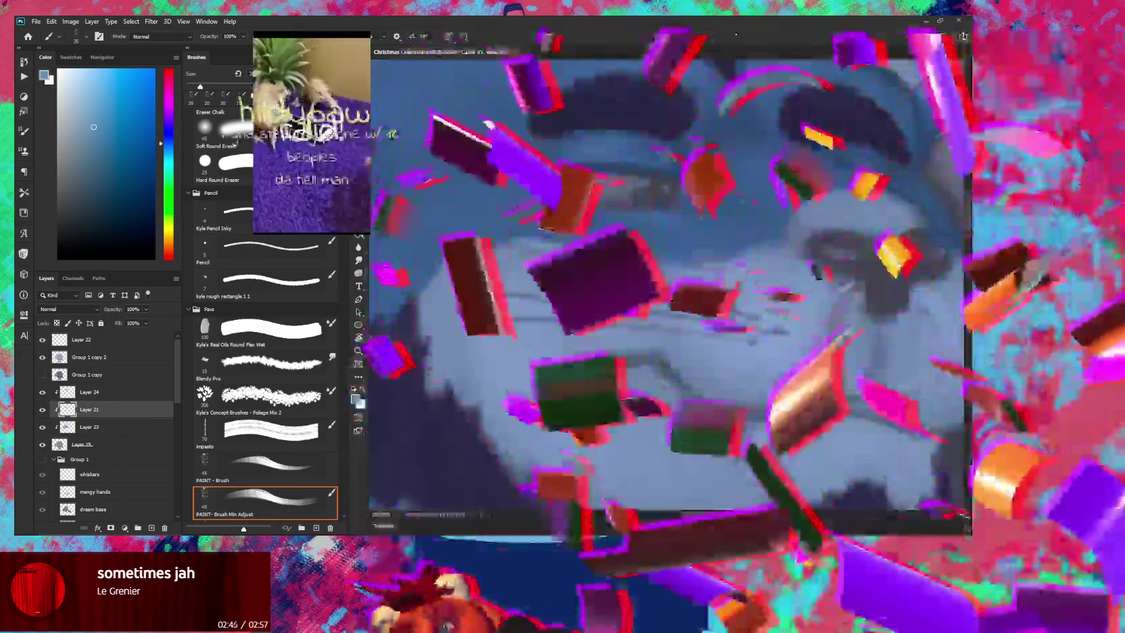
key("z")
left_click_drag(675, 311, 620, 311)
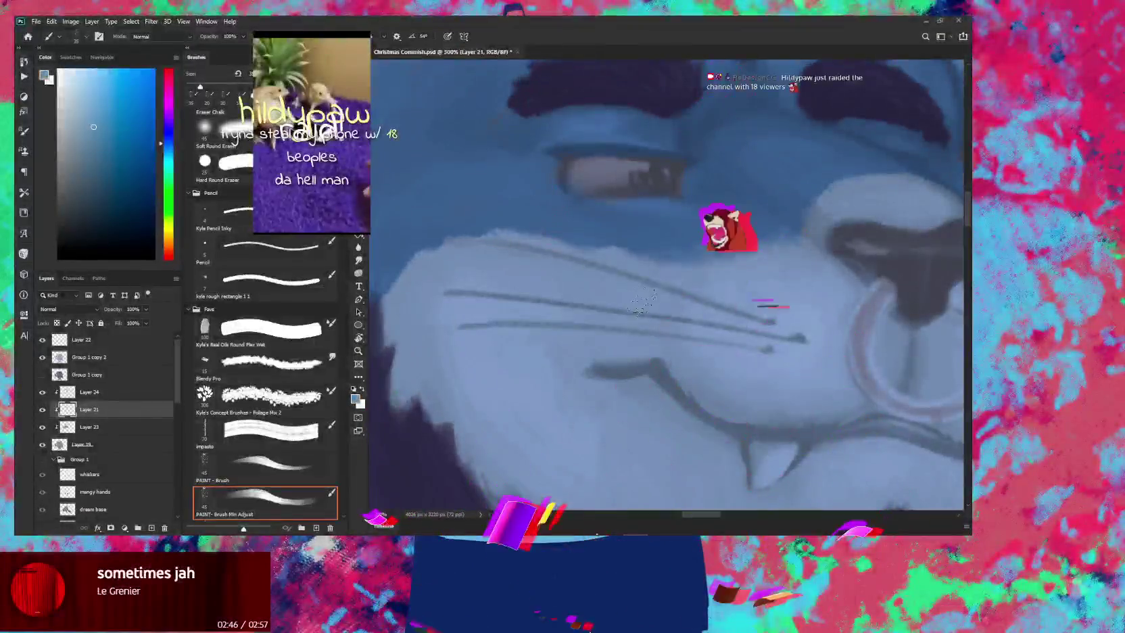
key("b")
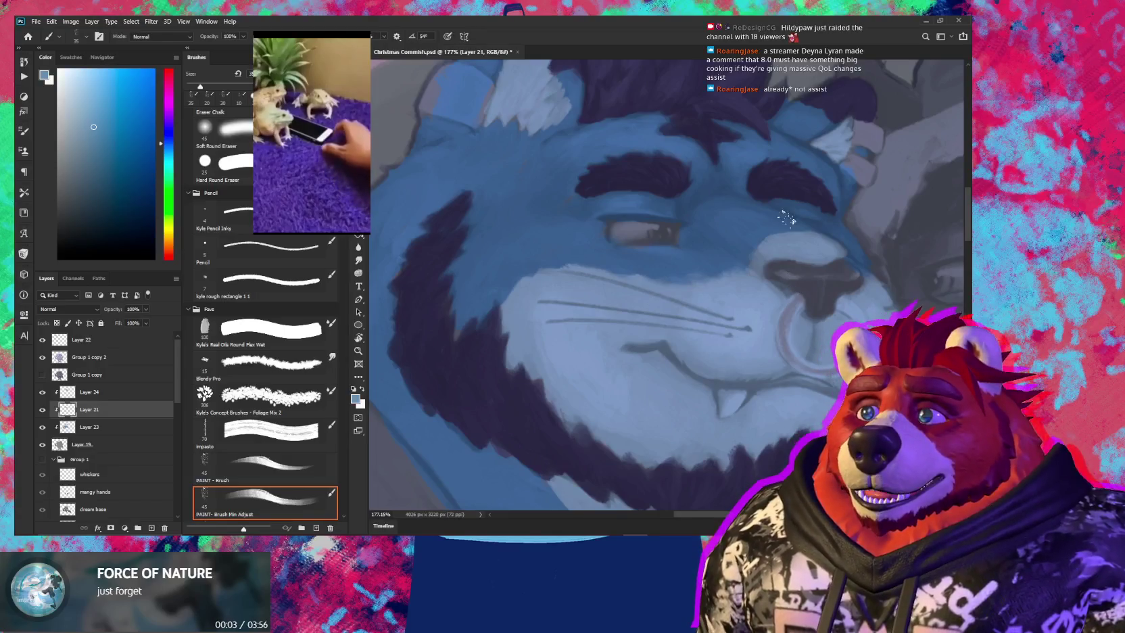
scroll(648, 365, "down", 3)
scroll(717, 304, "down", 3)
scroll(787, 226, "down", 3)
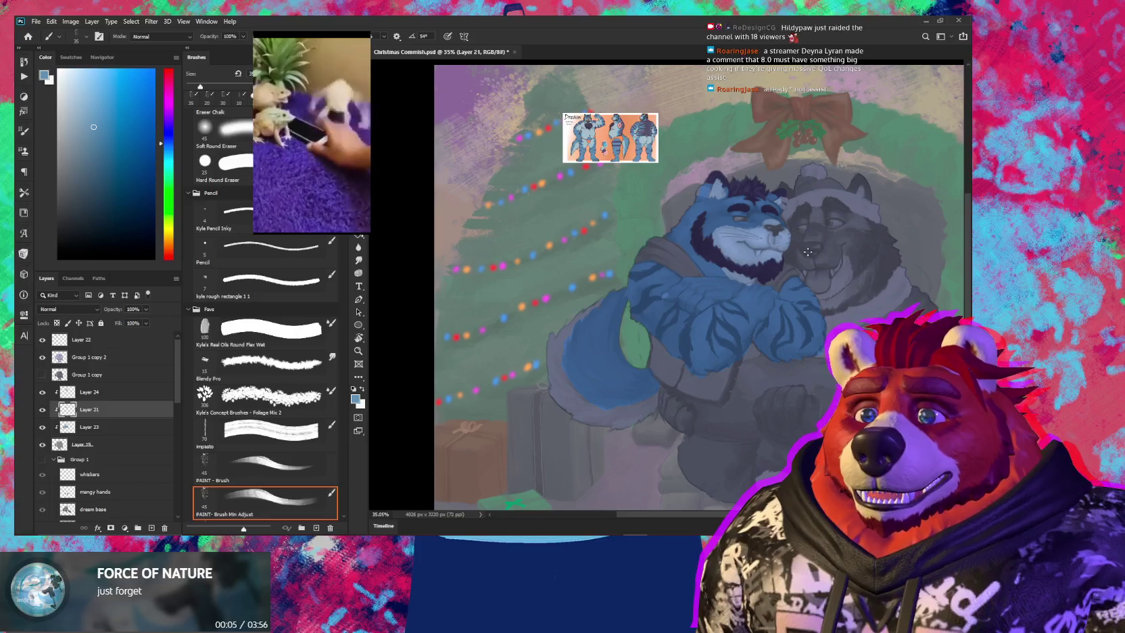
left_click_drag(838, 273, 735, 243)
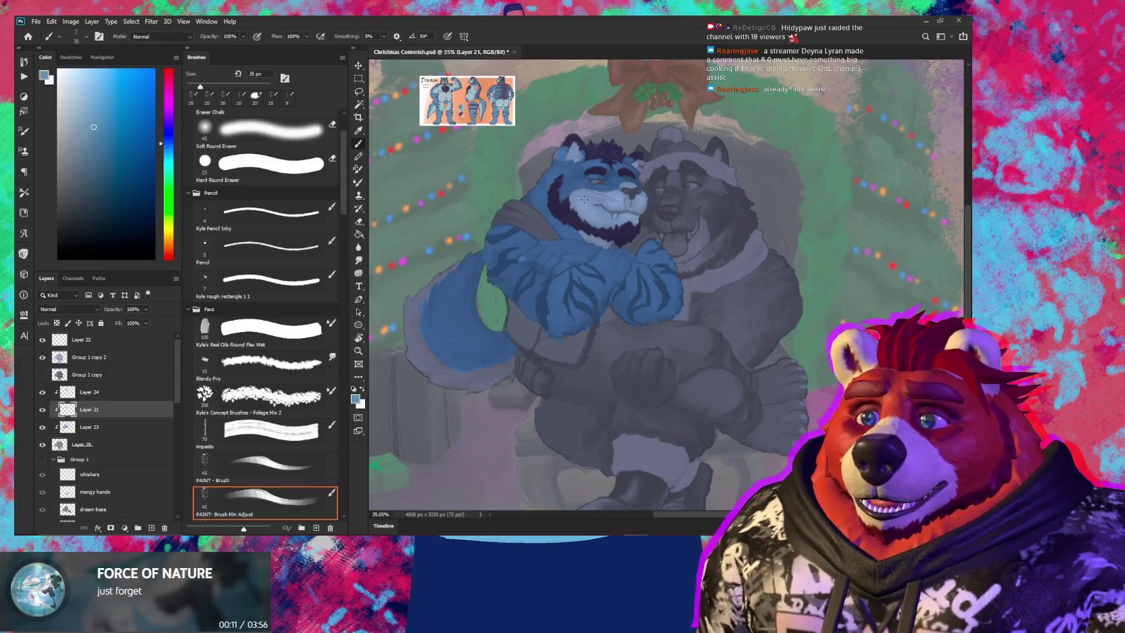
scroll(701, 290, "up", 1)
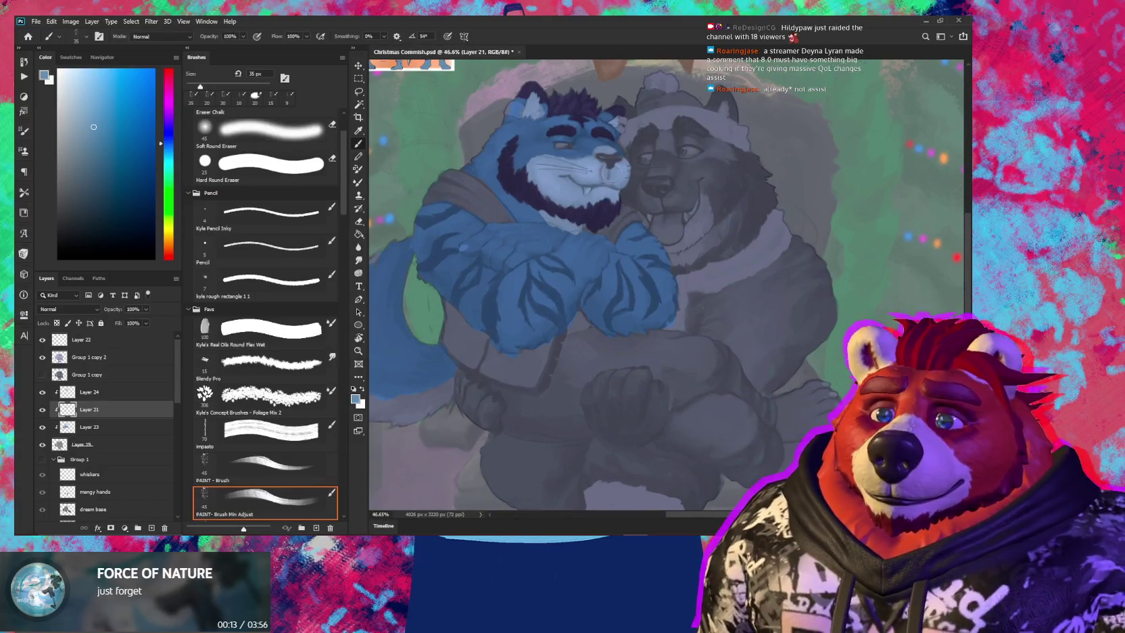
scroll(703, 297, "up", 1)
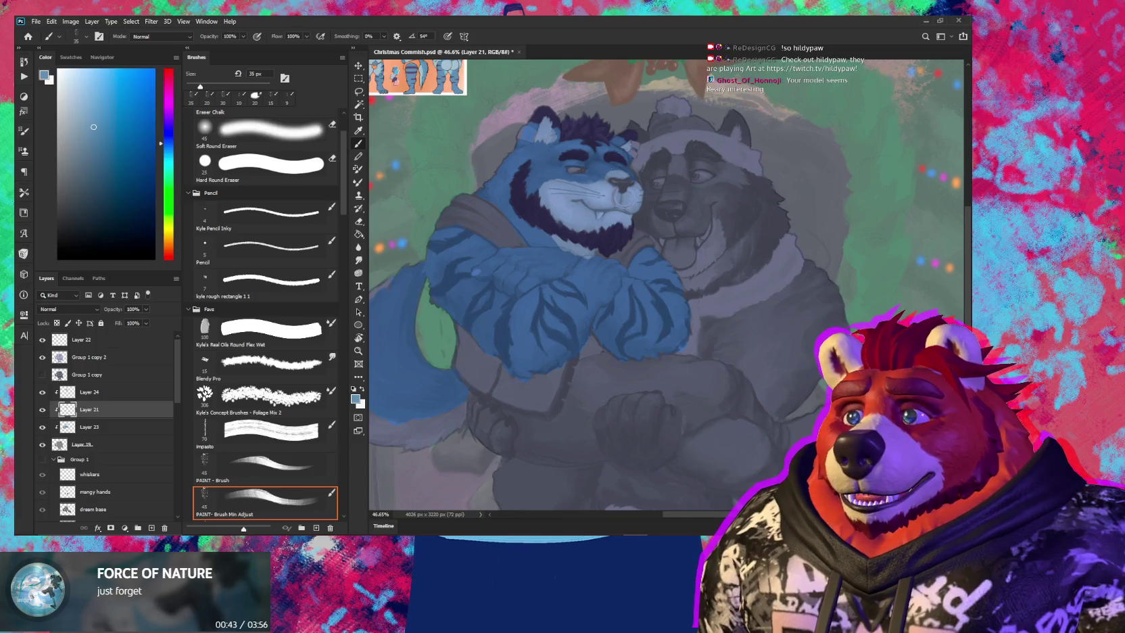
scroll(679, 286, "up", 3)
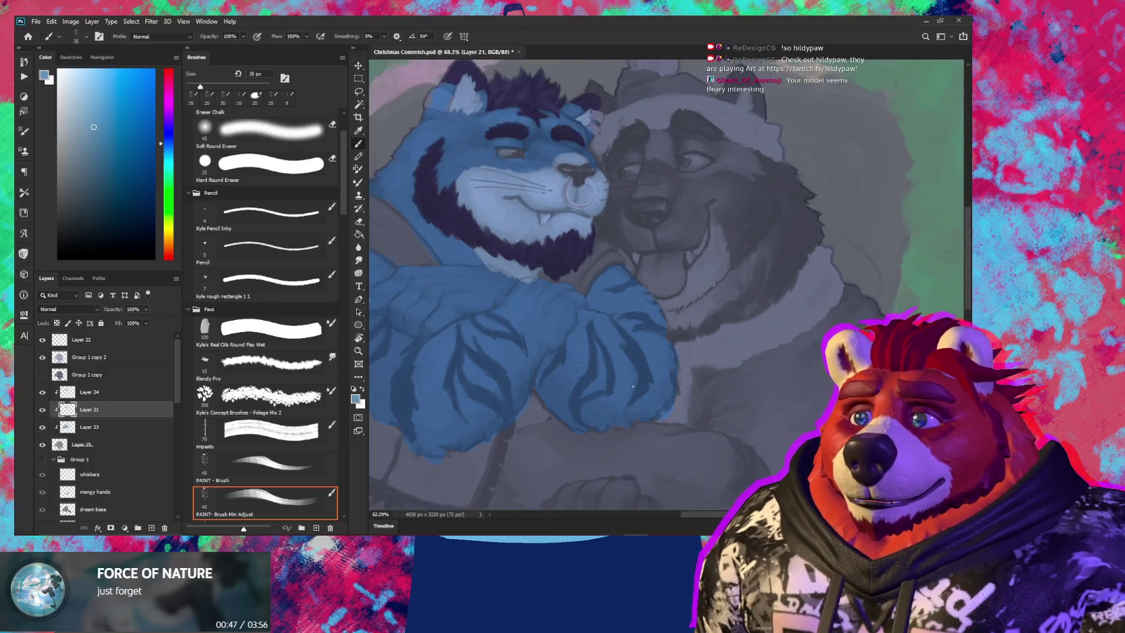
scroll(549, 318, "up", 3)
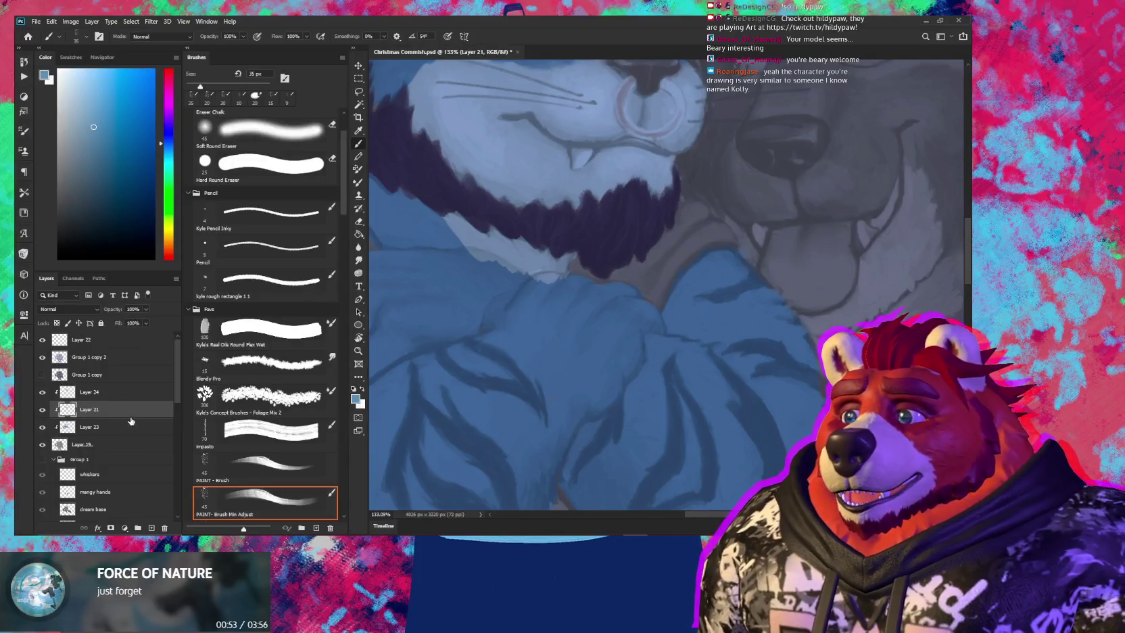
left_click(128, 427)
key("e")
Use Kyle's Eraser - Natural Edge on Layer 21 to clean stray paint from the chest fur
left_click(554, 291)
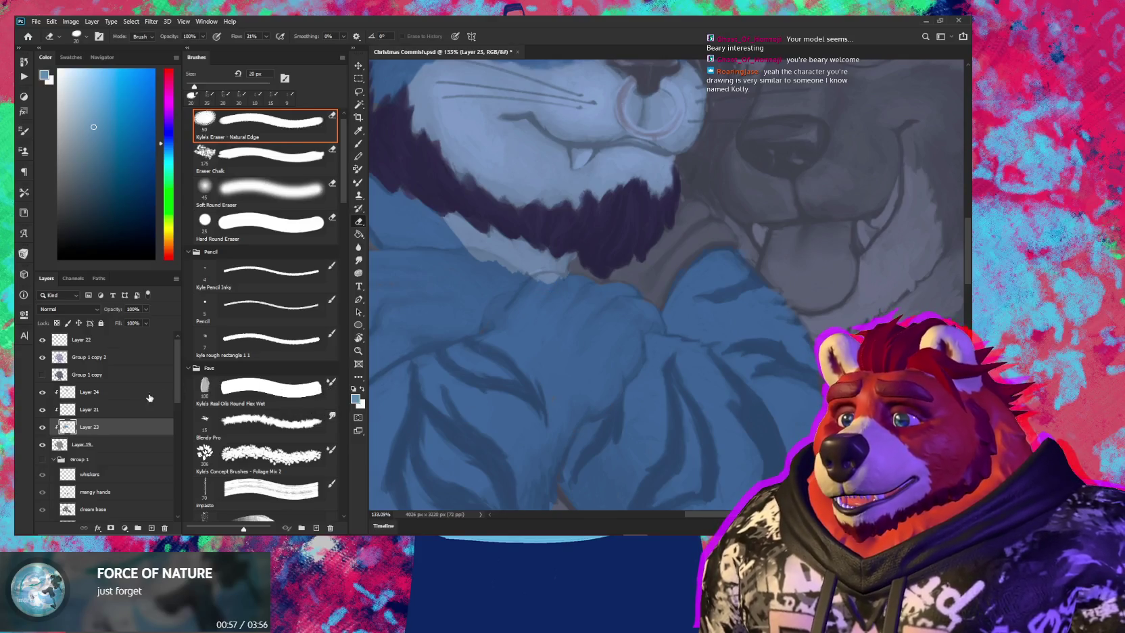
left_click(123, 410)
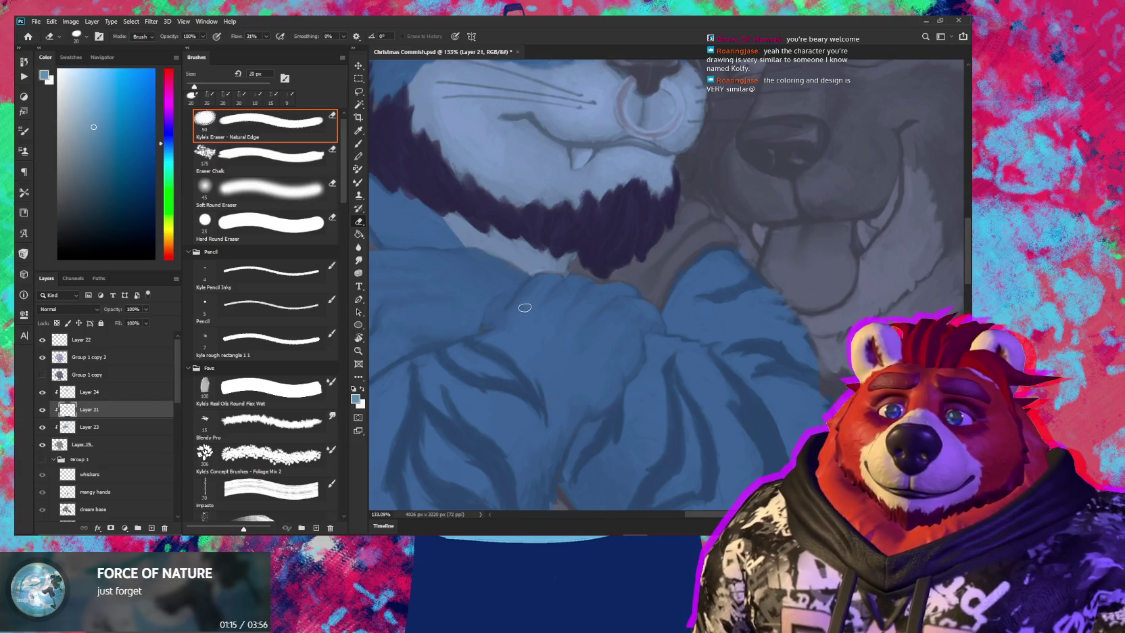
left_click_drag(524, 308, 542, 341)
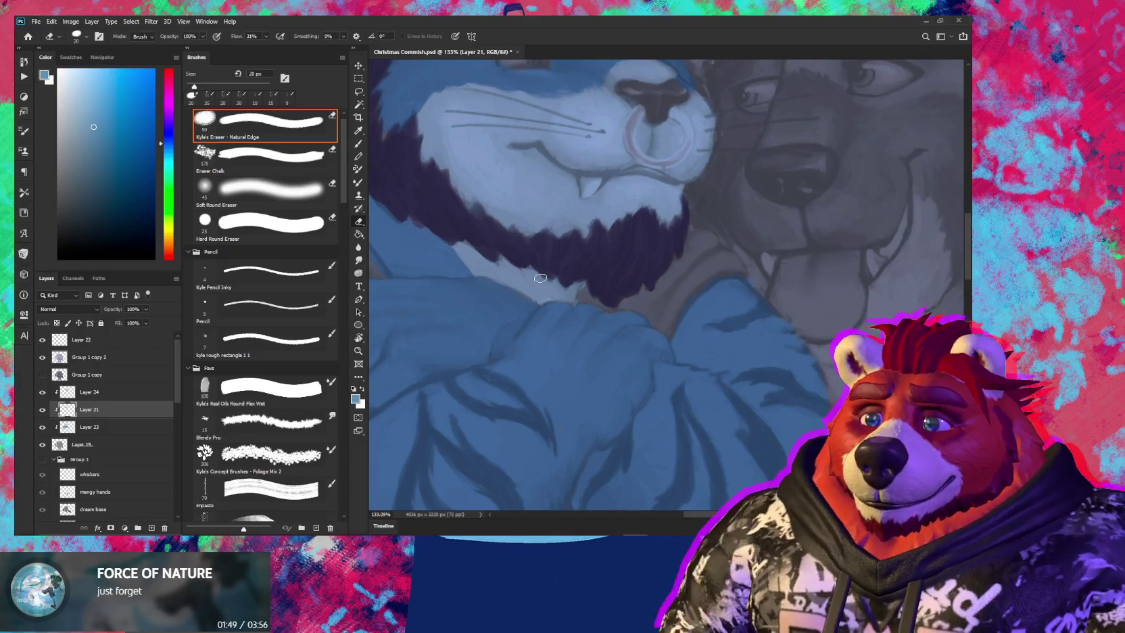
left_click_drag(467, 244, 518, 314)
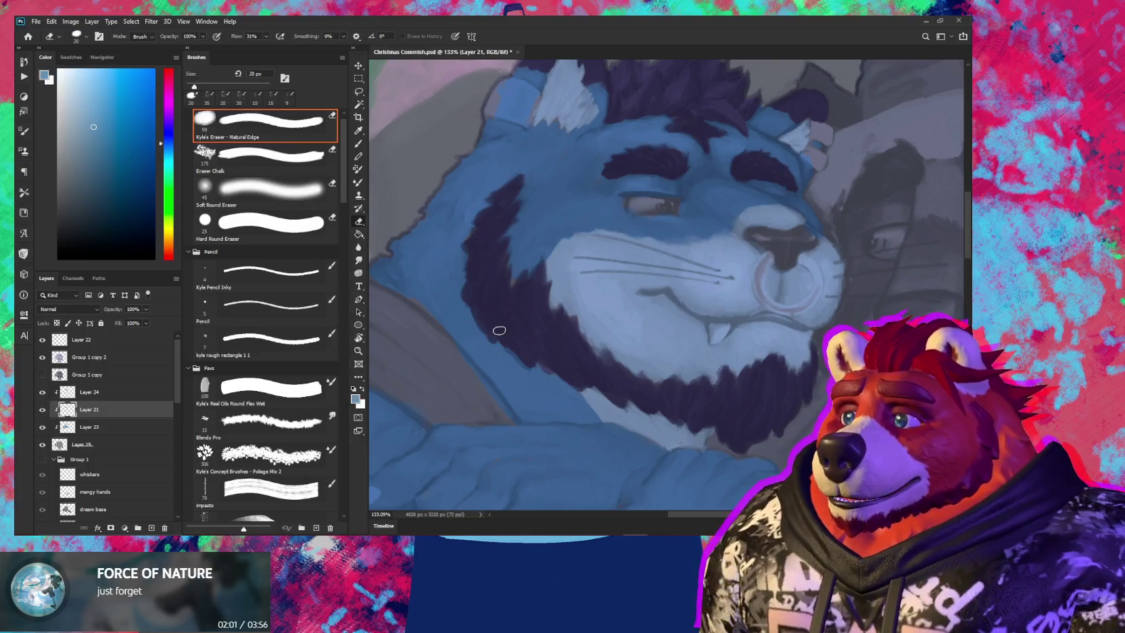
left_click_drag(491, 241, 521, 284)
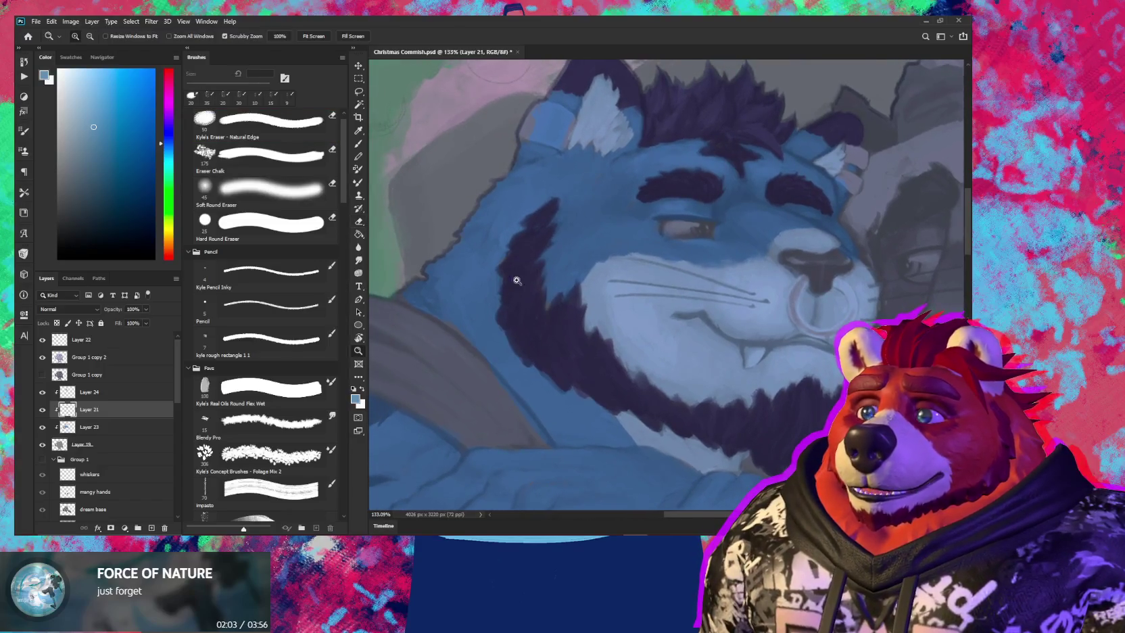
Bring both characters' faces back into view
scroll(519, 290, "down", 5)
scroll(518, 298, "up", 3)
scroll(507, 291, "up", 1)
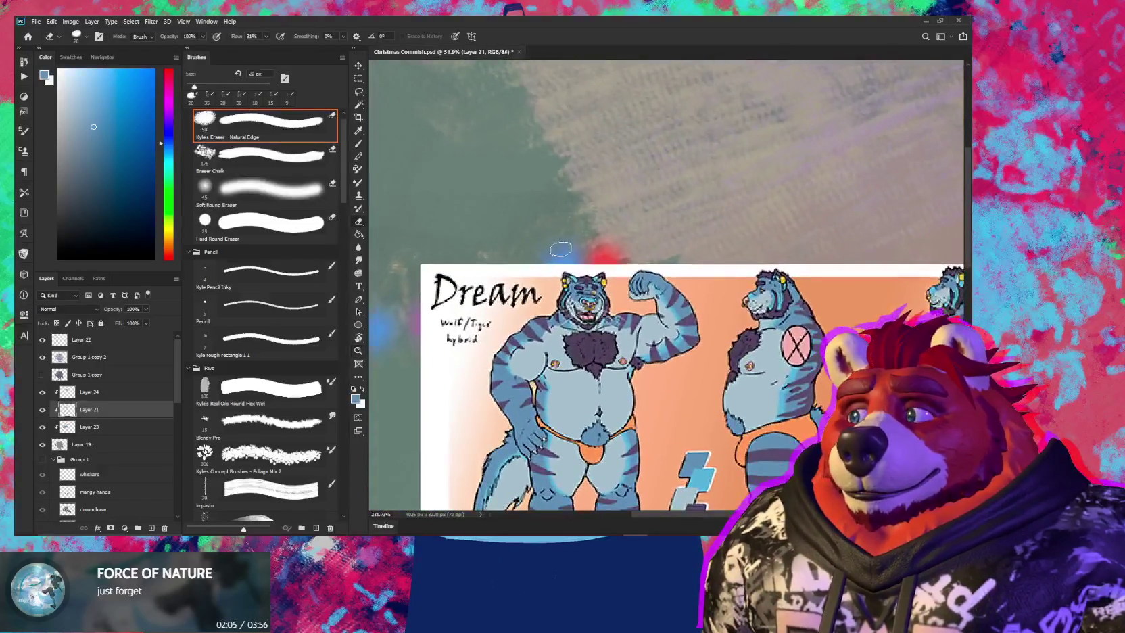
scroll(497, 283, "up", 1)
scroll(488, 276, "up", 1)
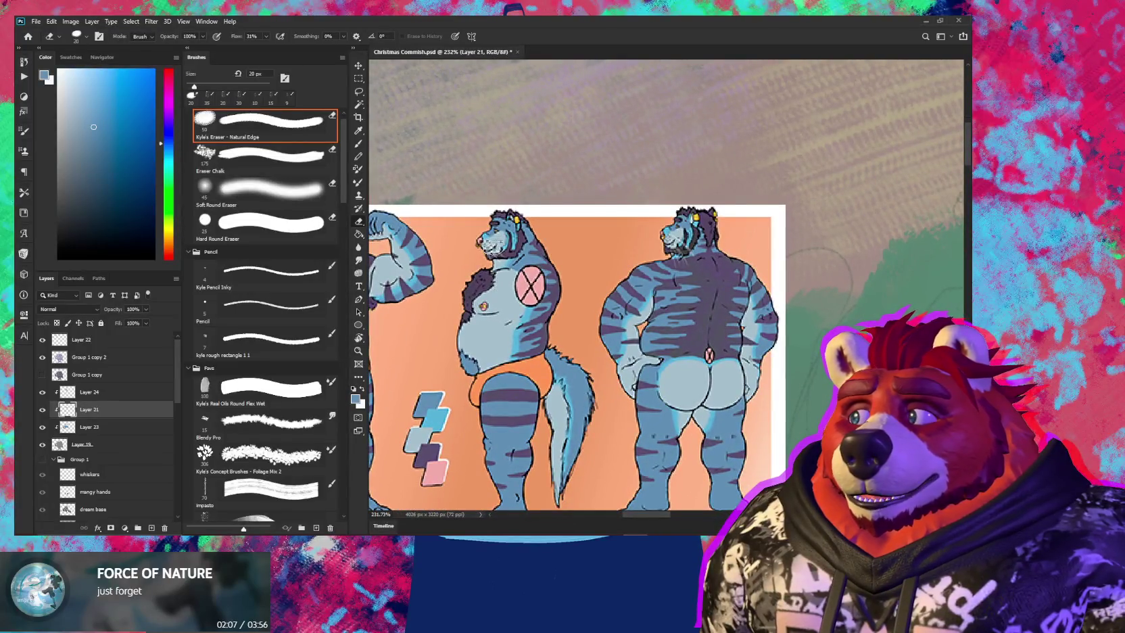
scroll(500, 257, "down", 3)
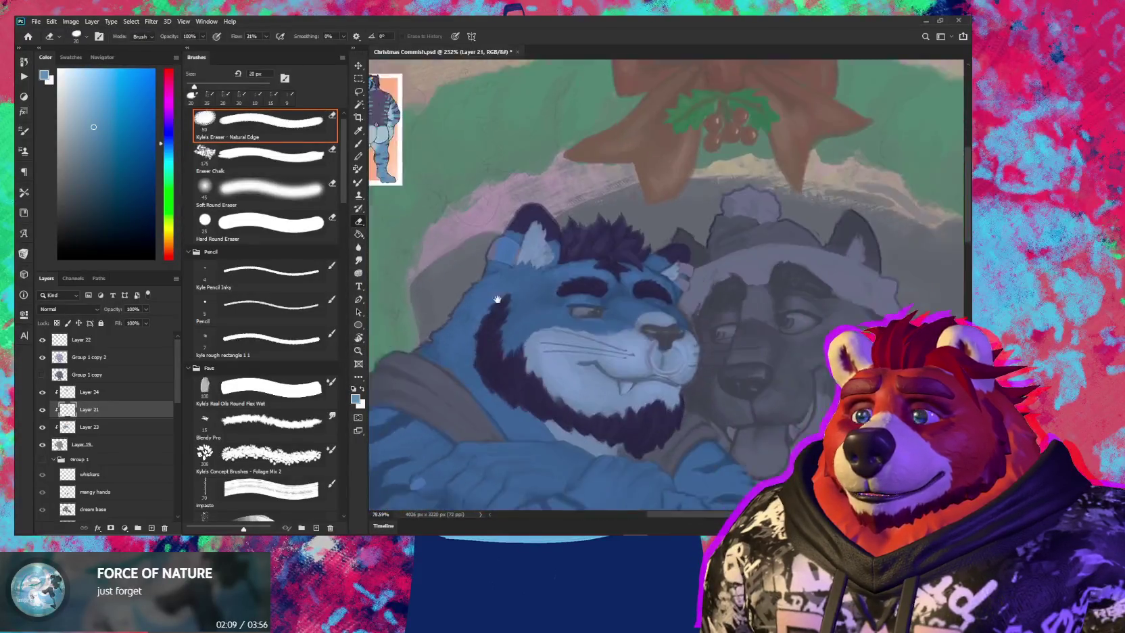
left_click_drag(676, 466, 536, 285)
Choose a light pale yellow paint colour
key("z")
scroll(602, 301, "down", 2)
scroll(515, 284, "up", 2)
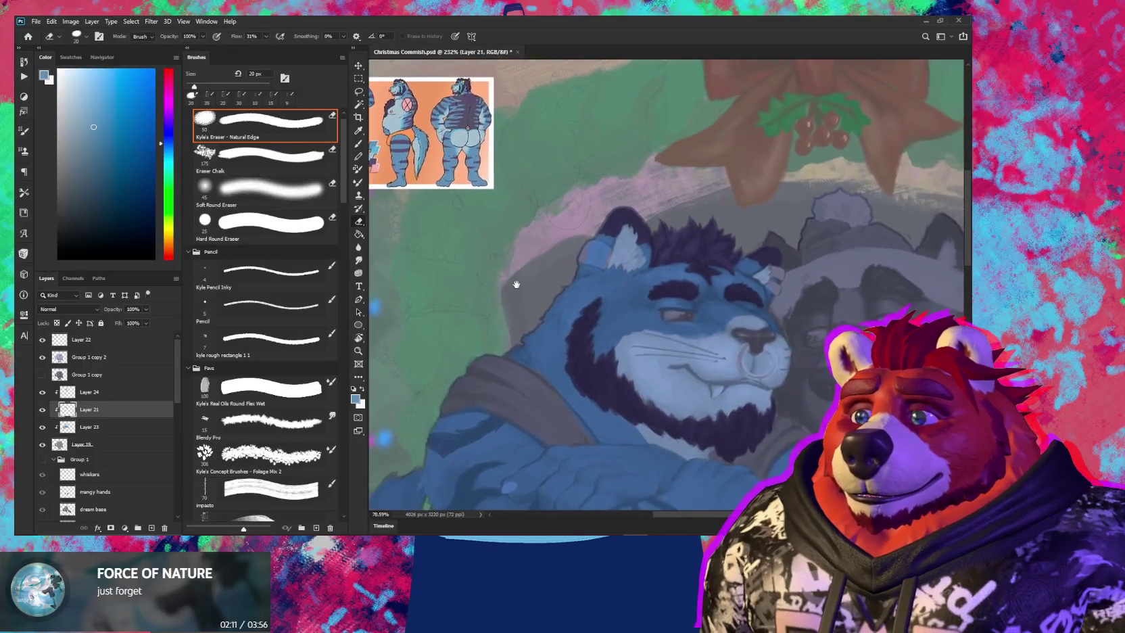
scroll(603, 305, "down", 1)
scroll(603, 305, "up", 2)
key("e")
scroll(601, 290, "up", 1)
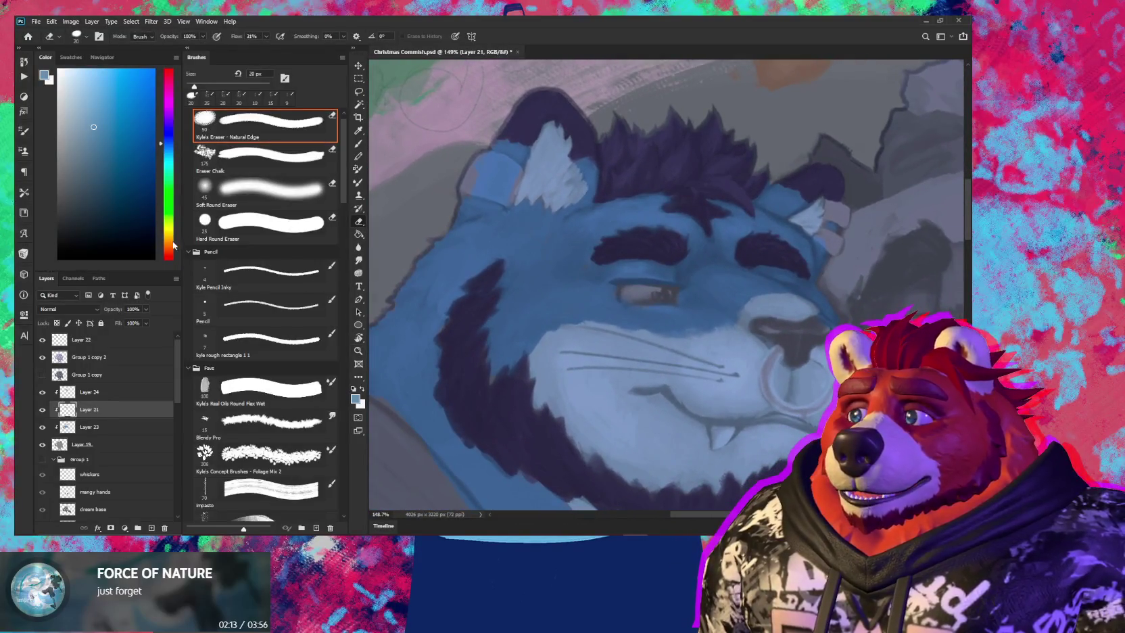
left_click(168, 230)
left_click(69, 74)
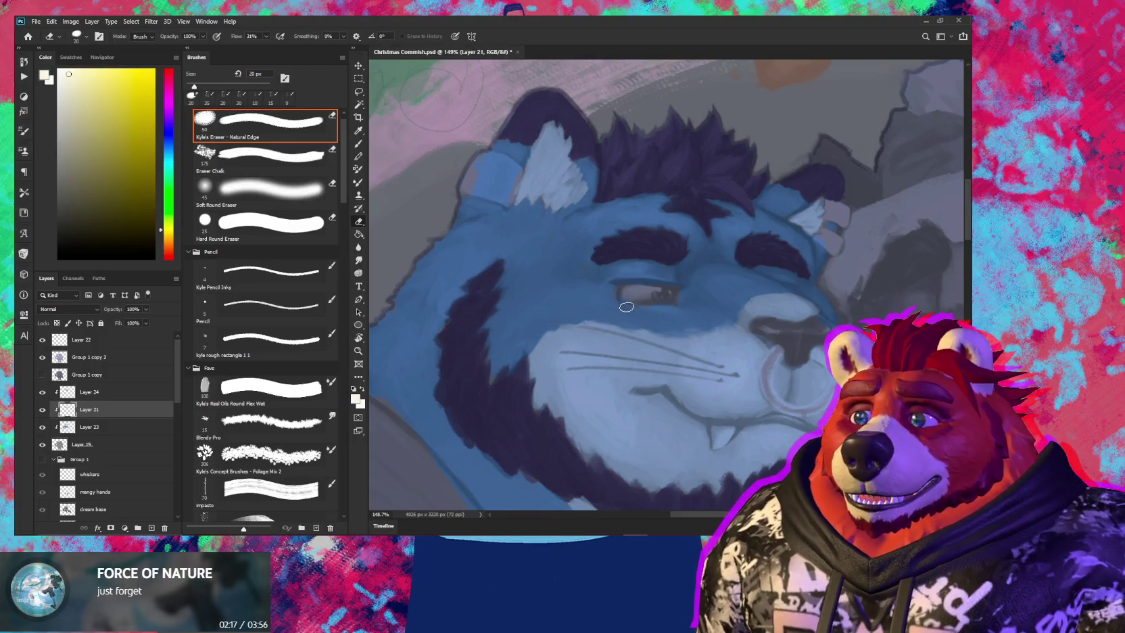
Create a new layer clipped to Layer 24 and zoom closer on the face
left_click(138, 400)
key("ctrl+shift+alt+n")
key("z")
left_click(91, 400, "alt")
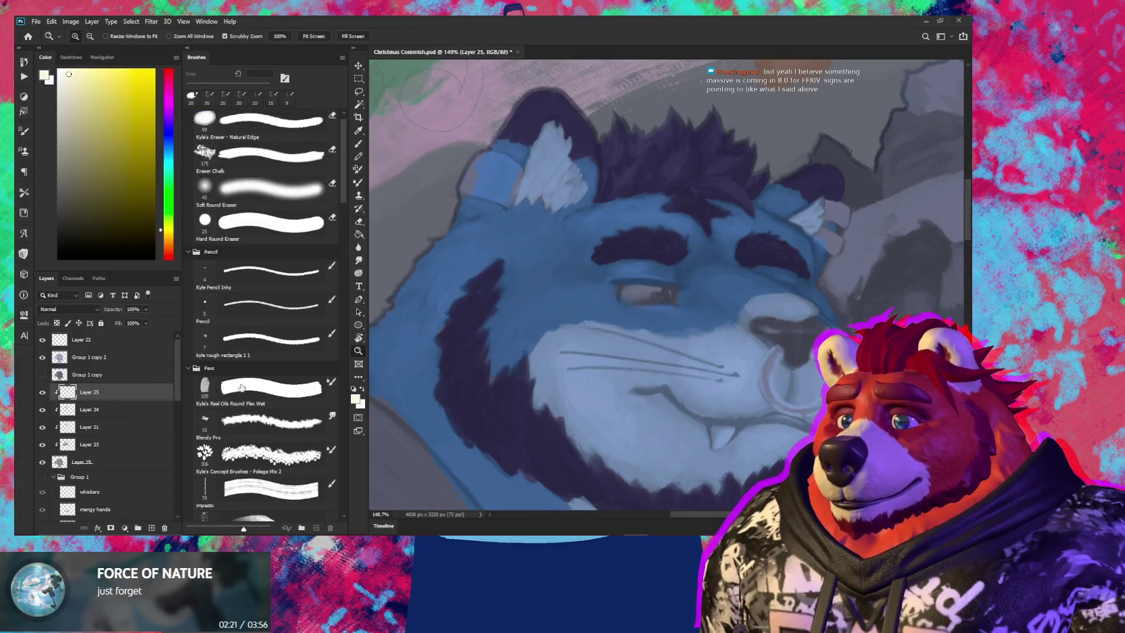
mouse_move(636, 301)
left_mouse_down()
mouse_move(689, 301)
mouse_move(674, 281)
mouse_move(639, 297)
mouse_move(601, 265)
mouse_move(602, 295)
left_mouse_up()
Paint a pale highlight across the blue character's eye, then shrink the eraser for tidying
key("b")
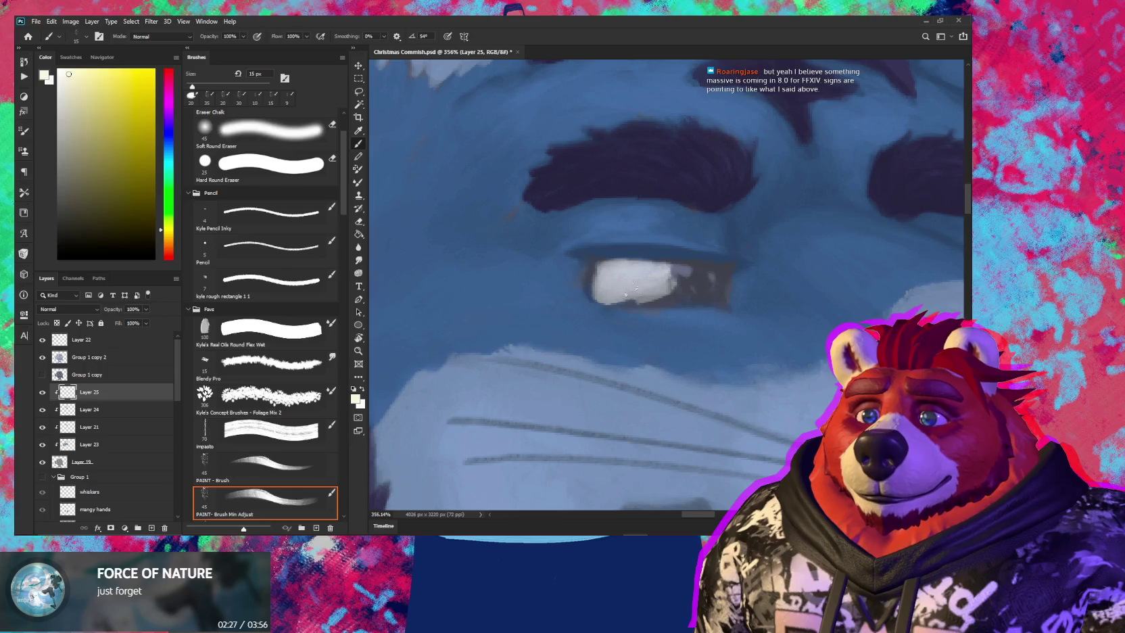
left_click_drag(671, 277, 687, 290)
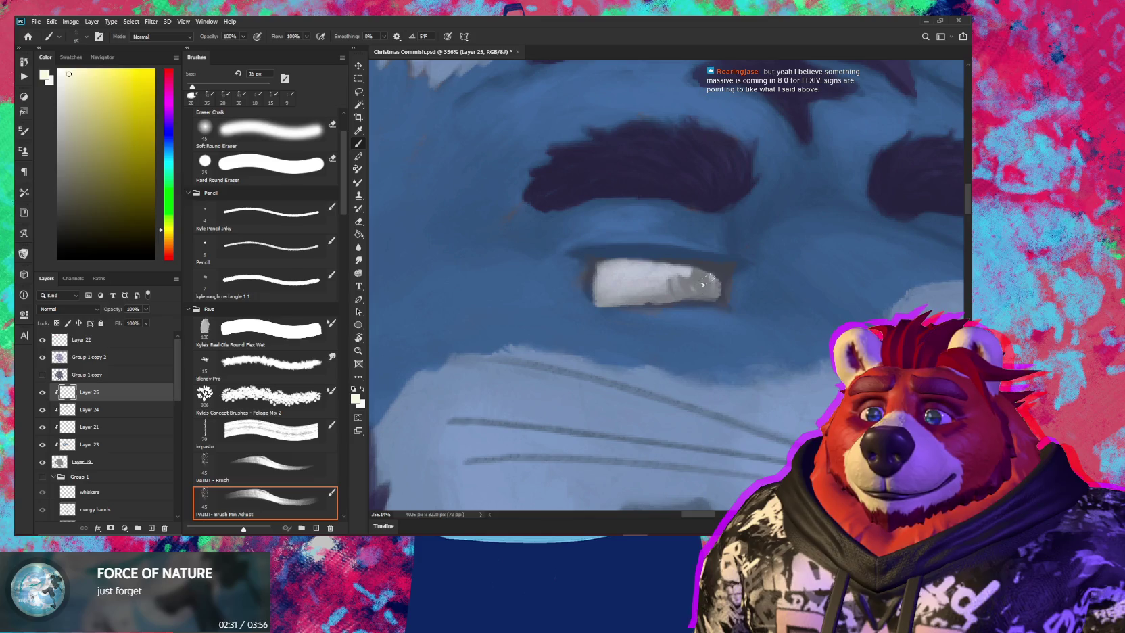
key("e")
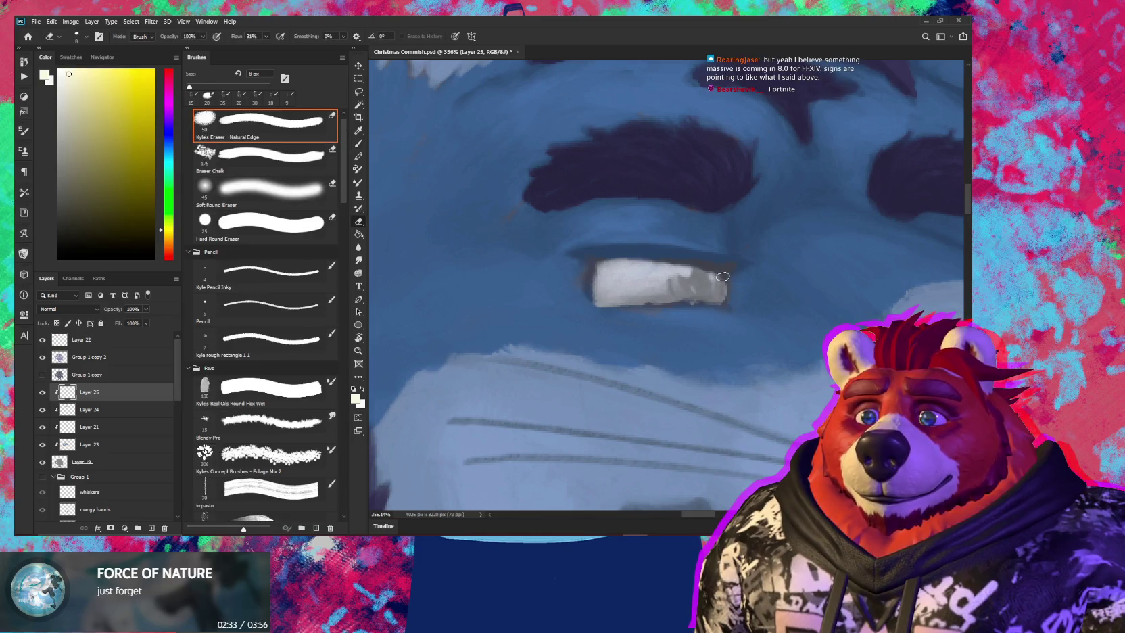
key("bracketleft")
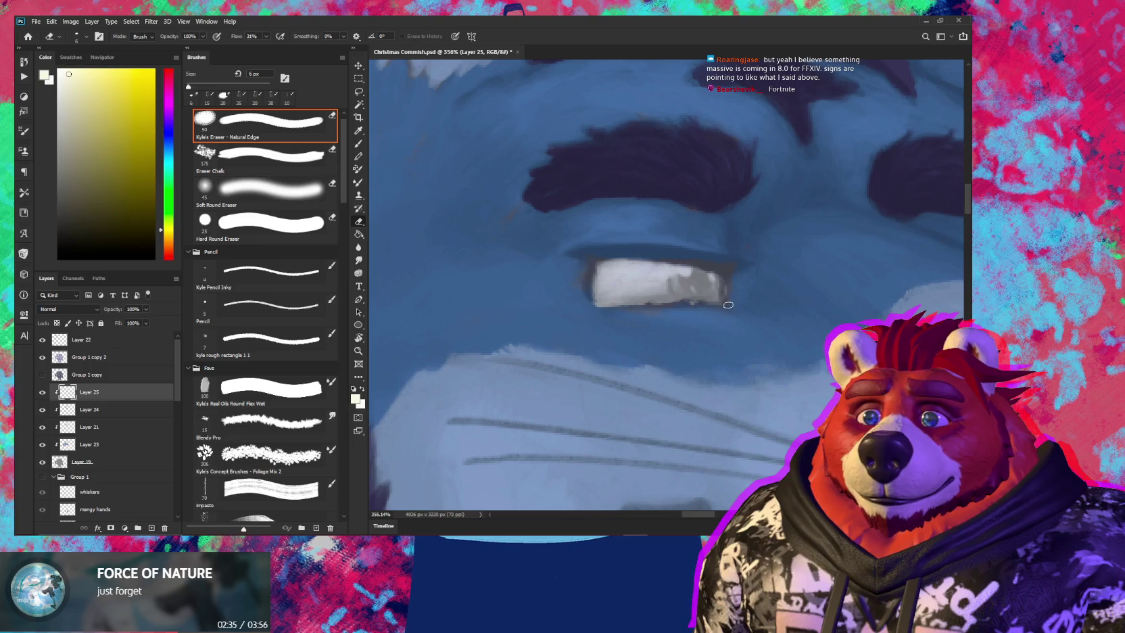
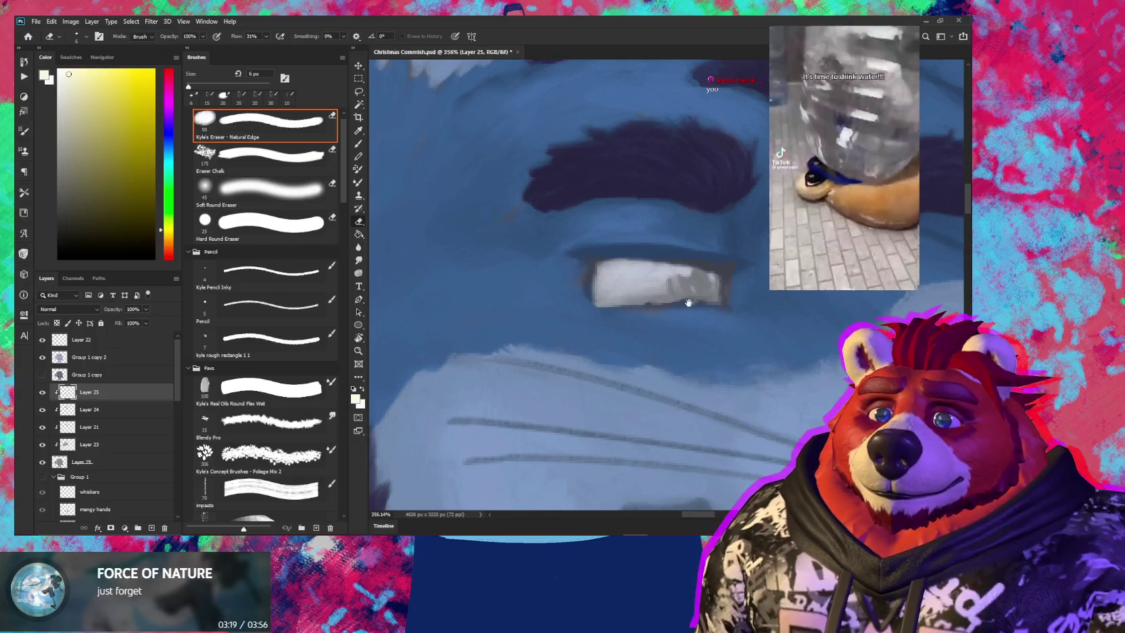
Erase a small dark pupil spot into the white of the tiger's eye
left_click_drag(688, 302, 643, 306)
key("bracketleft")
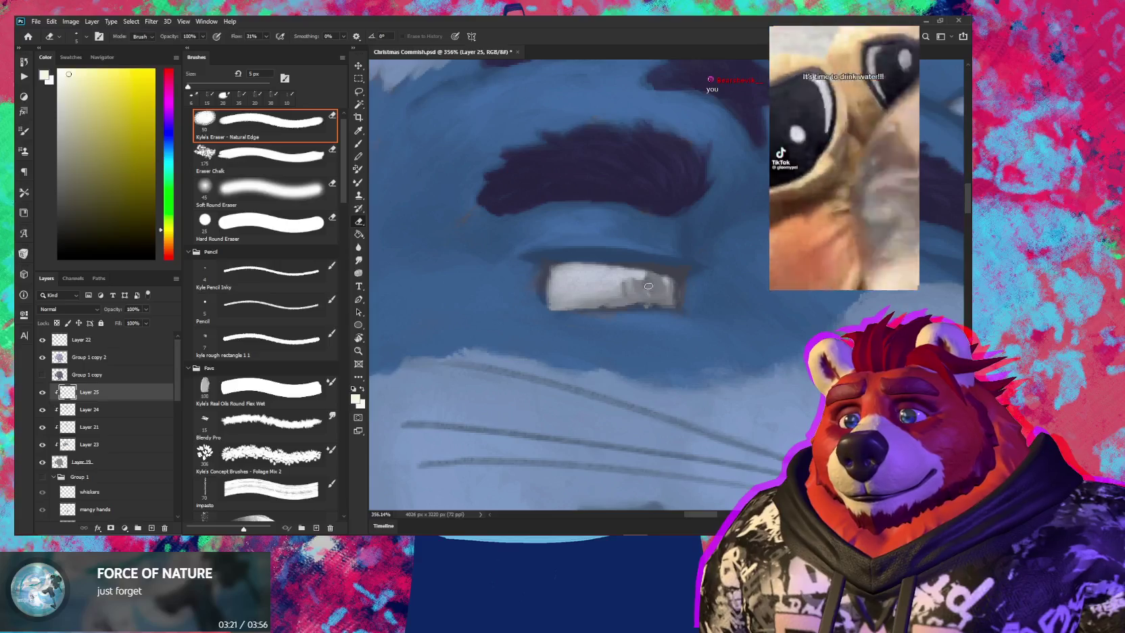
mouse_move(642, 277)
left_mouse_down()
mouse_move(660, 282)
mouse_move(629, 284)
left_mouse_up()
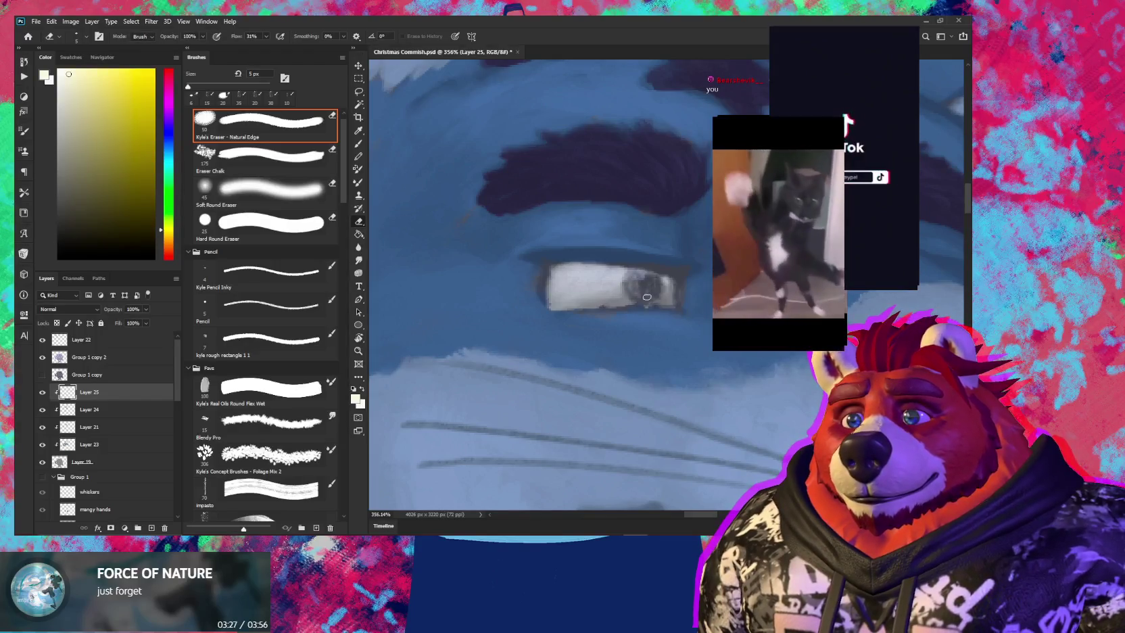
key("bracketright")
key("bracketright")
key("bracketright")
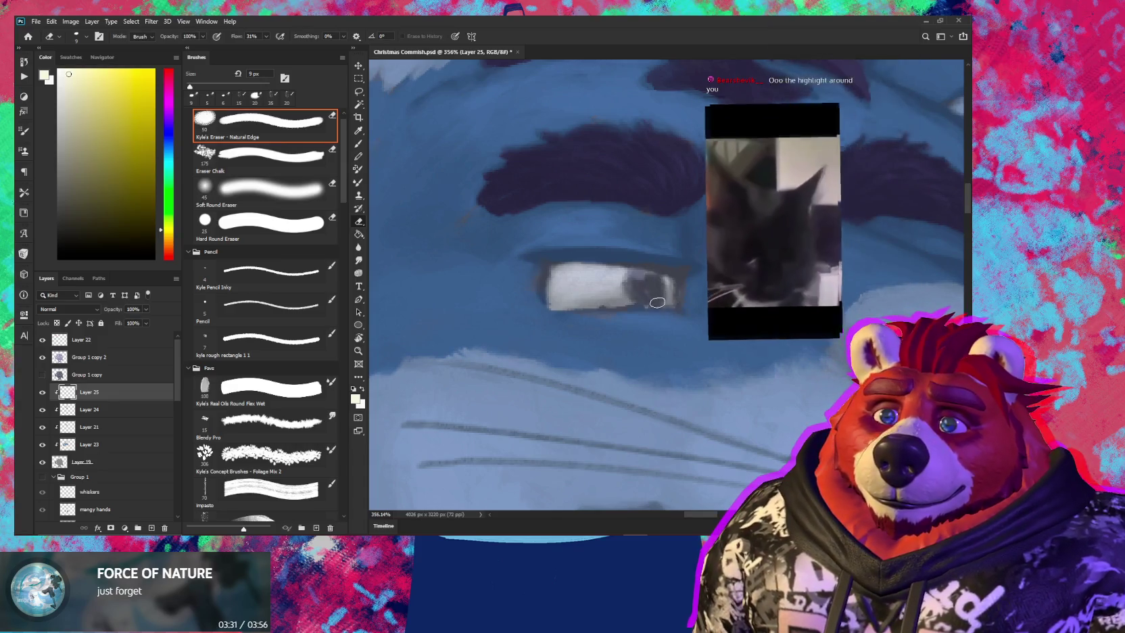
Tidy the eye edges by alternating brush and eraser, then zoom out to the full illustration
key("b")
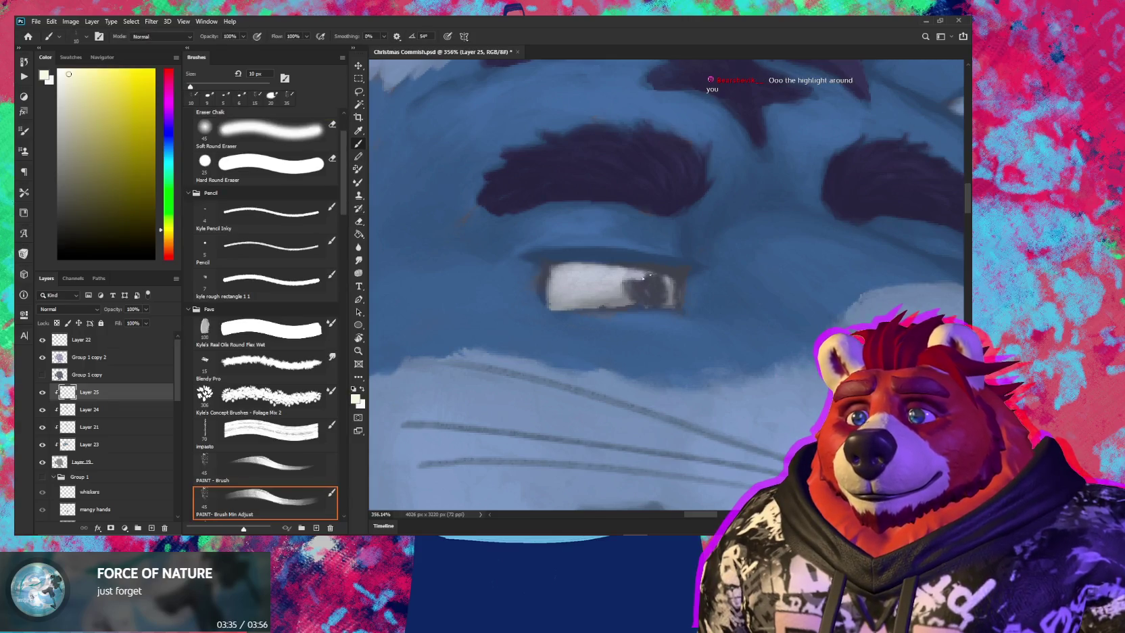
key("e")
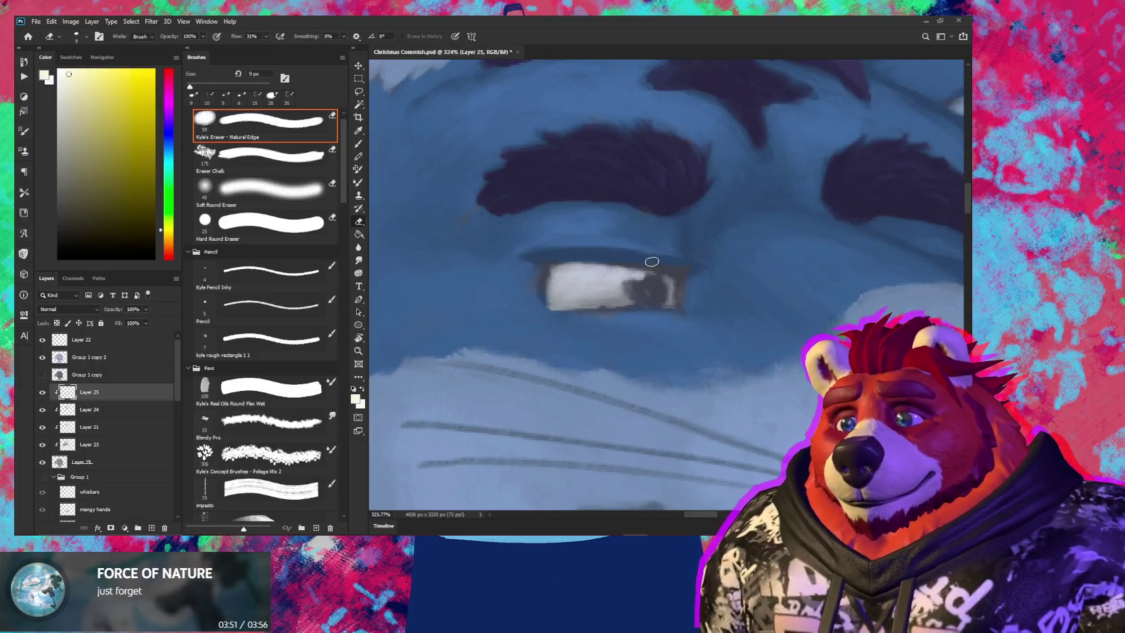
scroll(652, 261, "down", 5)
key("b")
scroll(642, 297, "up", 5)
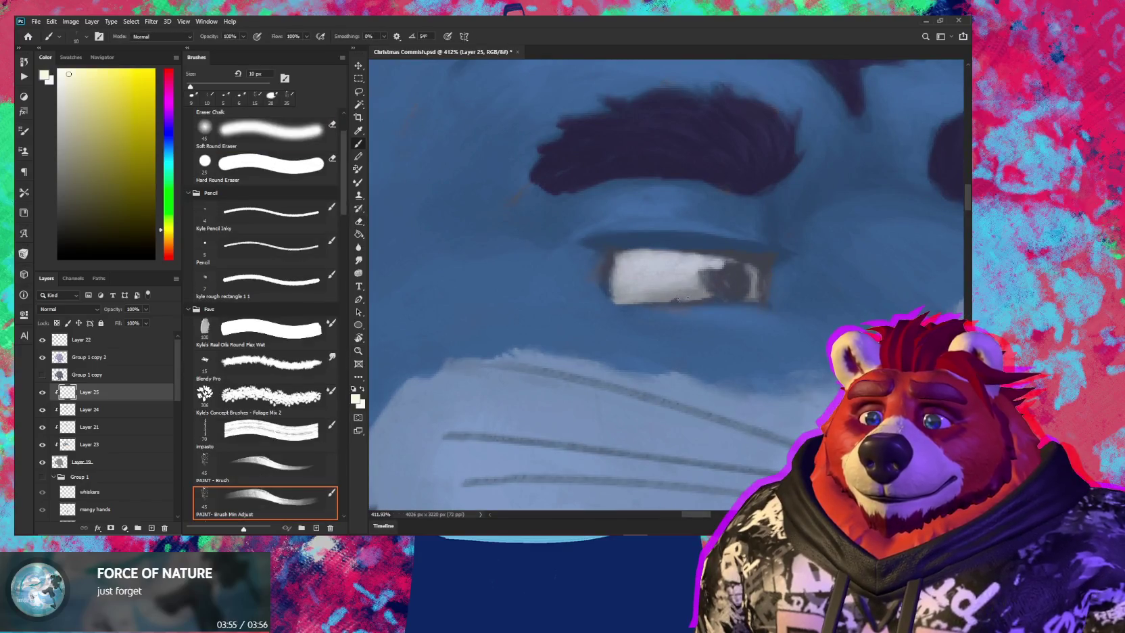
key("z")
mouse_move(687, 298)
left_mouse_down()
mouse_move(582, 343)
mouse_move(628, 307)
left_mouse_up()
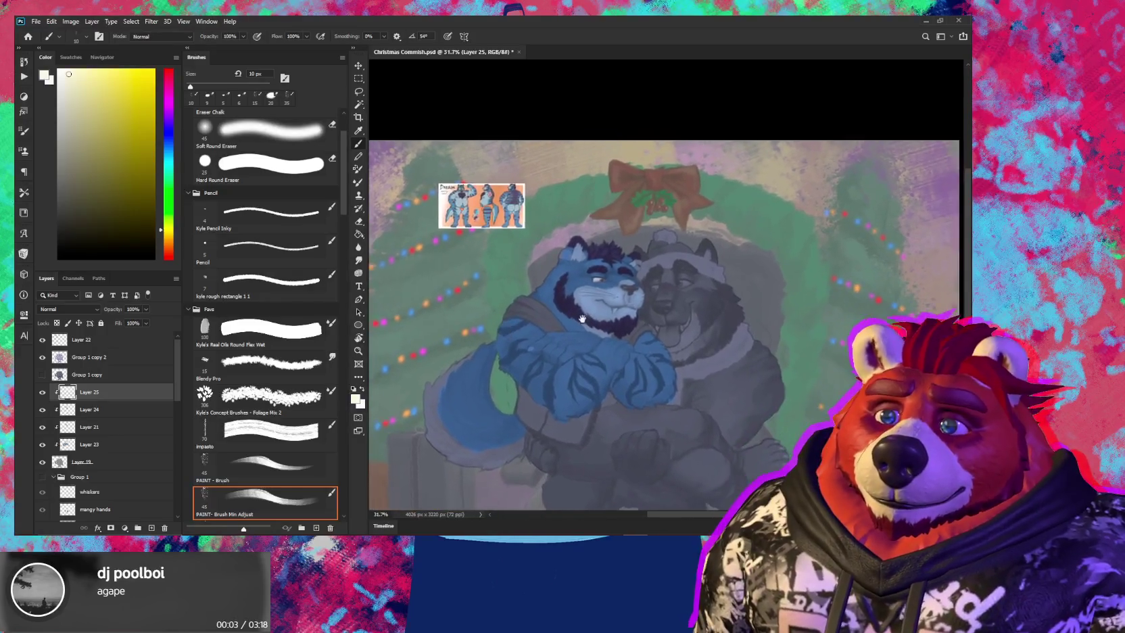
Reposition the whole Christmas painting in view, then bring the VNyan window forward
key("b")
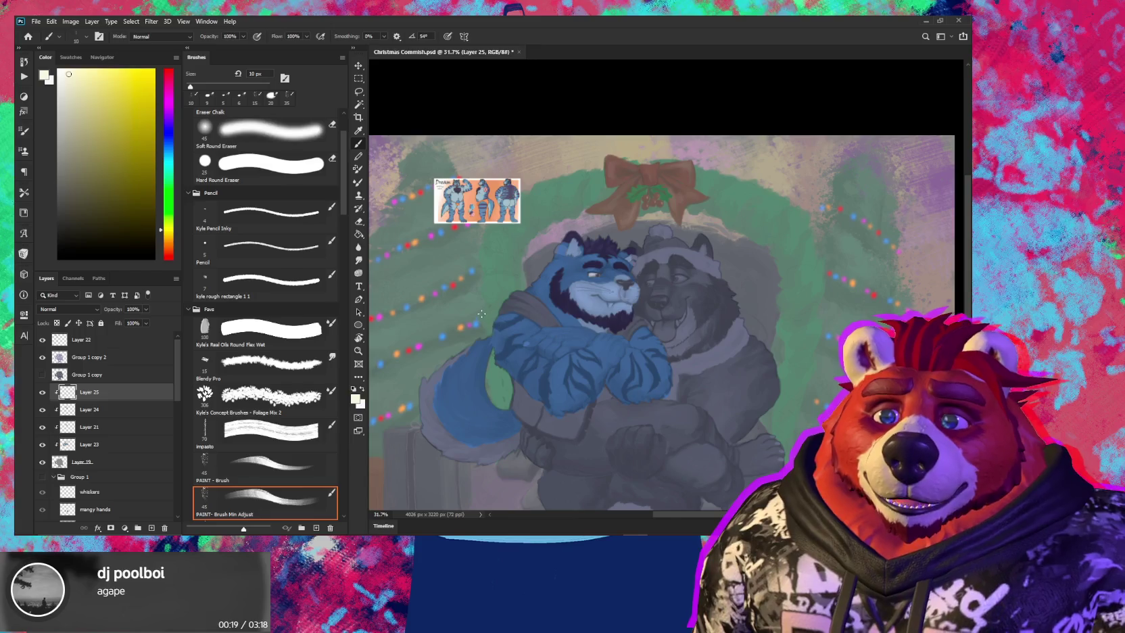
mouse_move(526, 345)
left_mouse_down()
mouse_move(497, 296)
mouse_move(504, 284)
mouse_move(497, 300)
left_mouse_up()
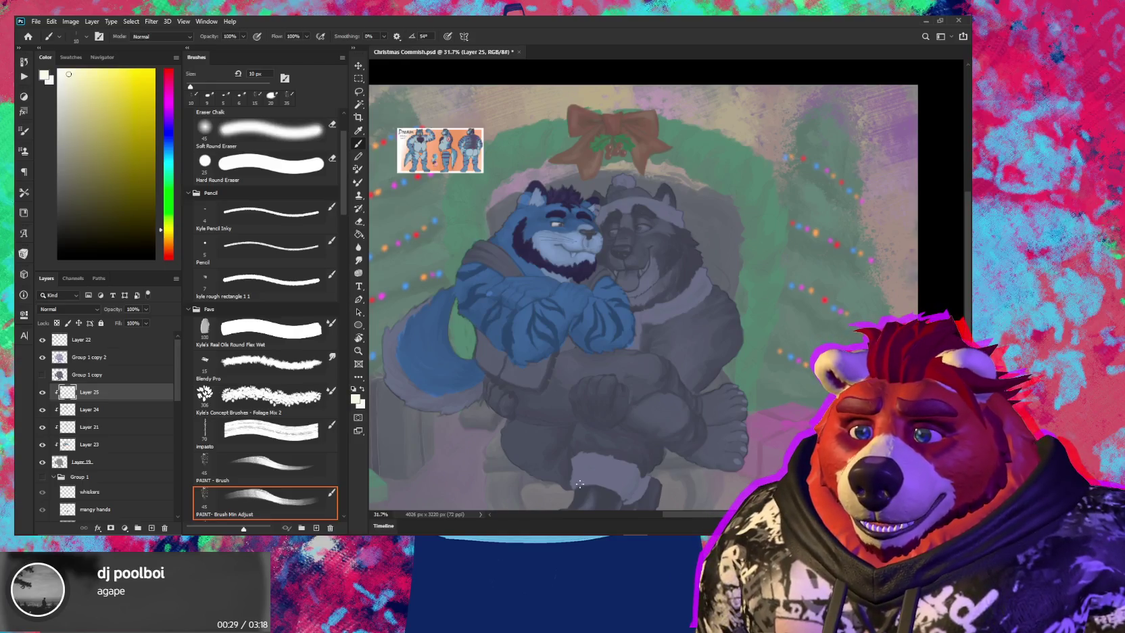
key("alt+Tab")
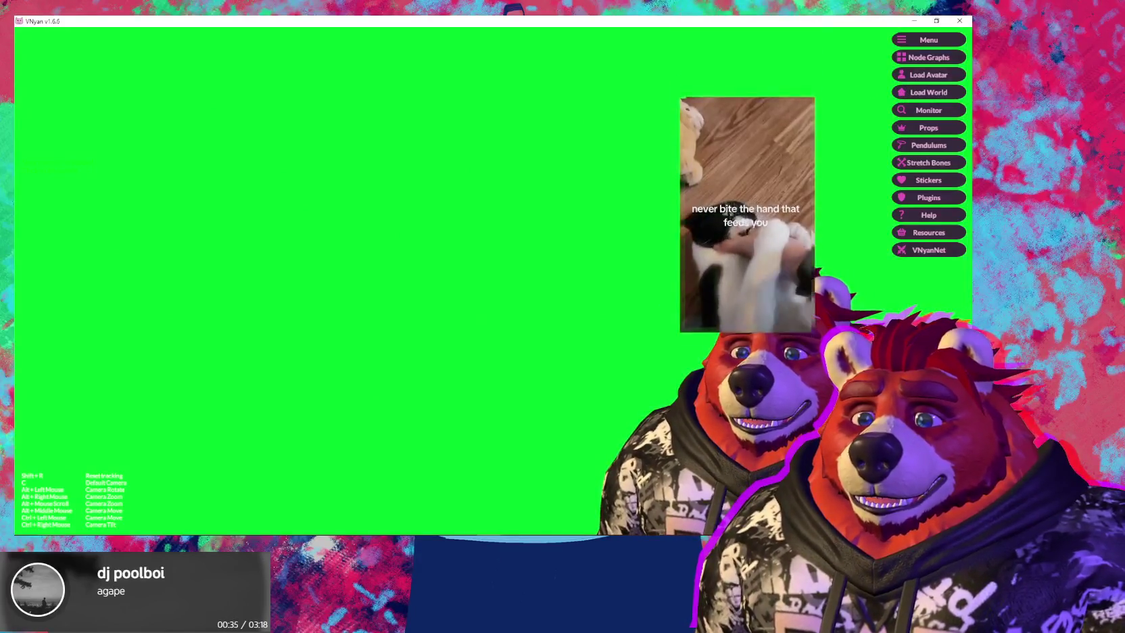
Switch to Unity and select the green-screen Cube in the Hierarchy
key("alt+Tab")
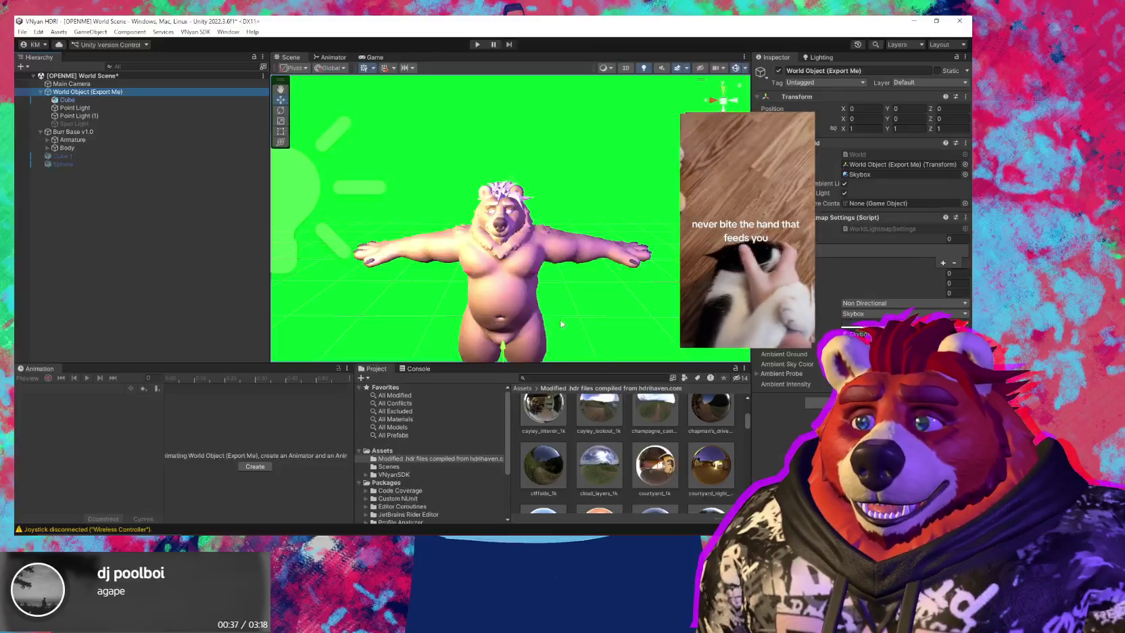
scroll(577, 236, "down", 3)
scroll(577, 235, "down", 3)
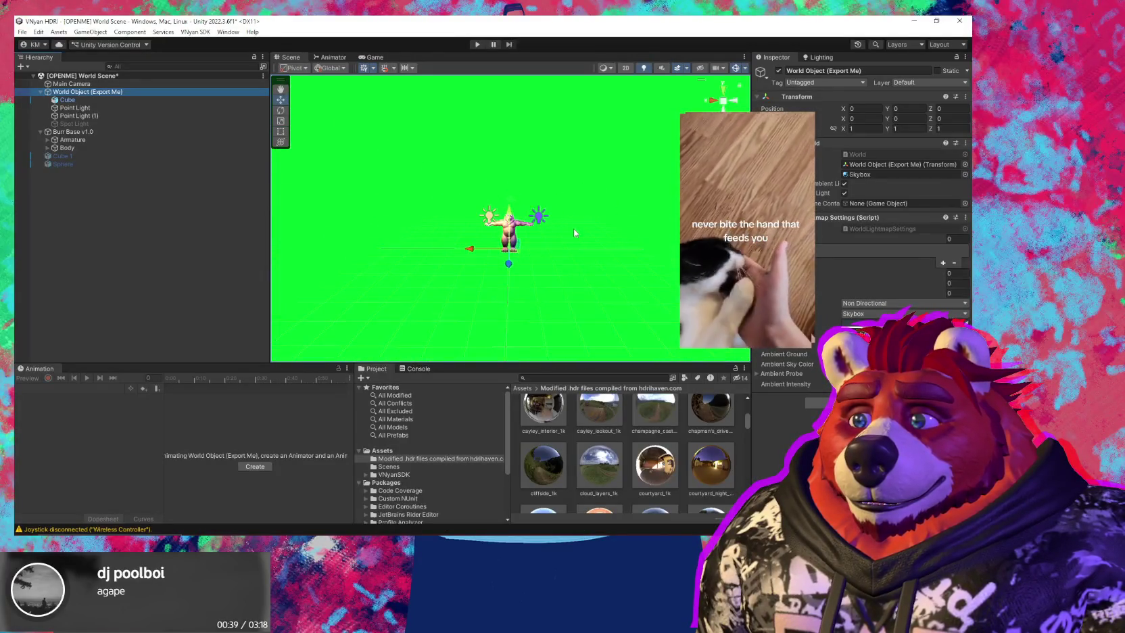
scroll(576, 235, "down", 3)
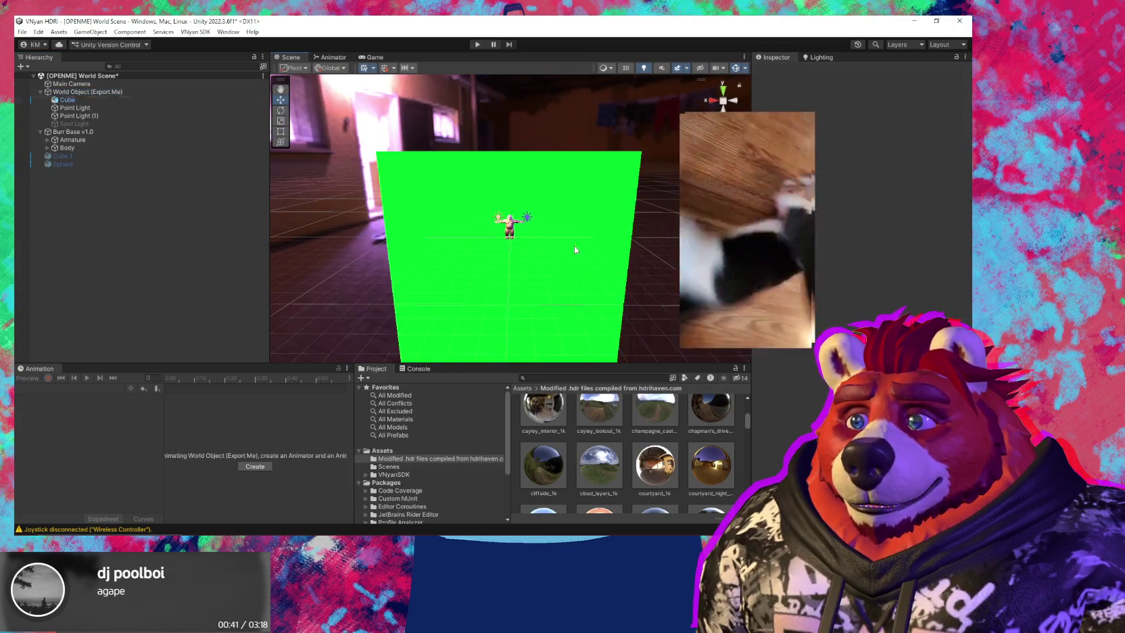
left_click(573, 247)
Orbit and zoom the Scene view around the green-screen plane
mouse_move(602, 270)
left_mouse_down()
mouse_move(657, 271)
mouse_move(629, 277)
mouse_move(591, 258)
left_mouse_up()
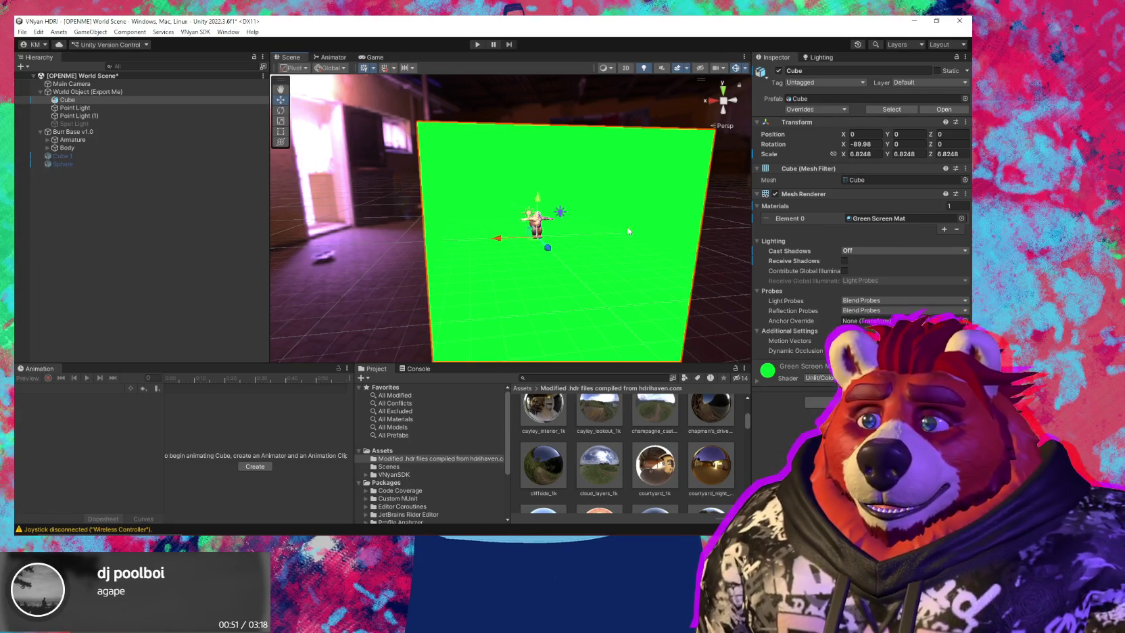
left_click_drag(626, 198, 571, 202)
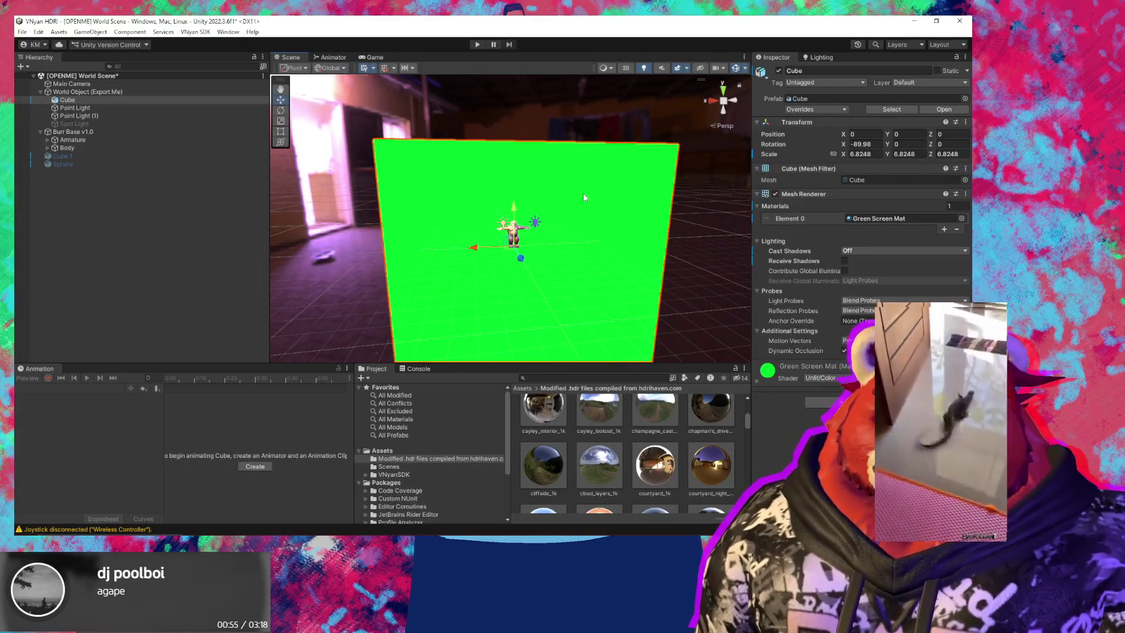
mouse_move(583, 194)
left_mouse_down()
mouse_move(567, 236)
mouse_move(508, 161)
left_mouse_up()
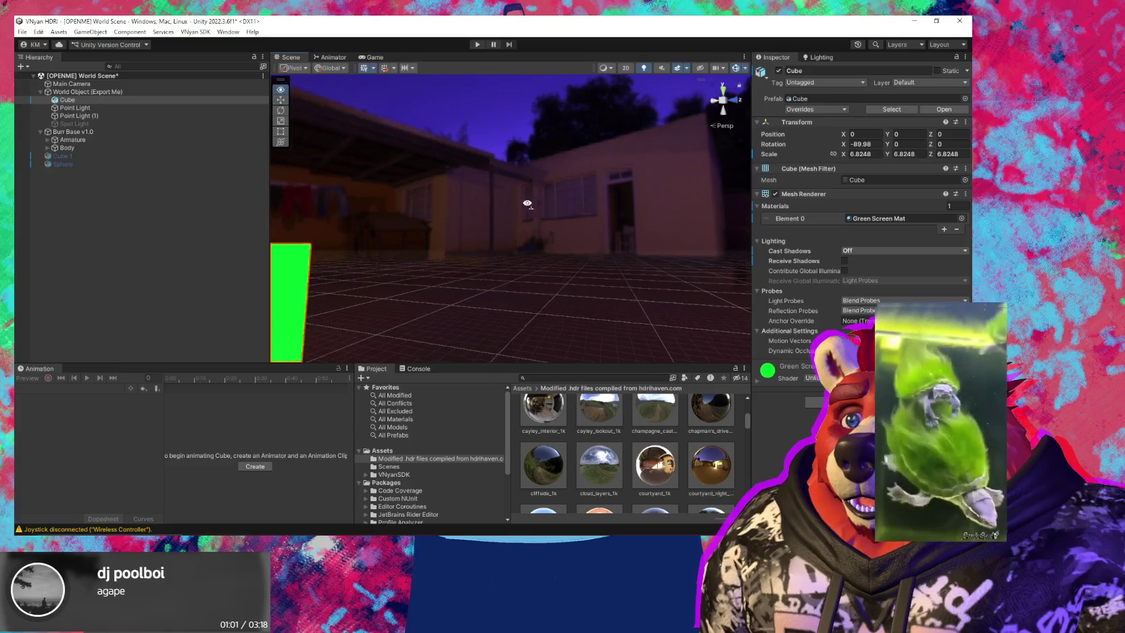
left_click_drag(508, 161, 412, 246)
scroll(413, 245, "down", 5)
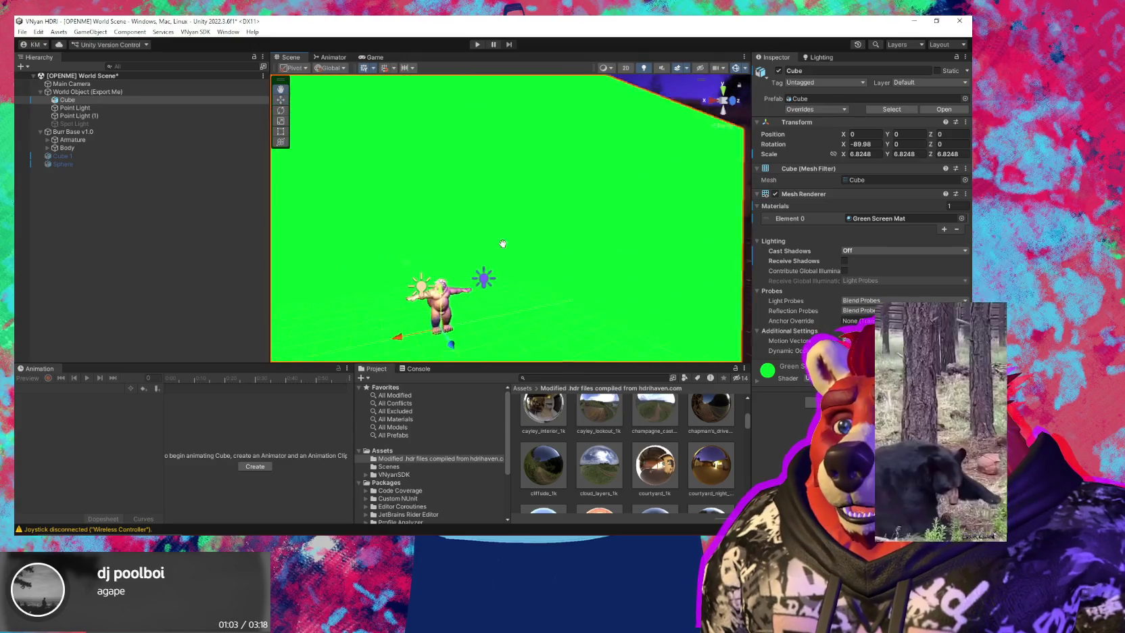
scroll(516, 276, "up", 2)
scroll(516, 276, "up", 1)
scroll(516, 276, "up", 2)
scroll(514, 276, "up", 1)
scroll(514, 276, "up", 1)
scroll(507, 267, "up", 2)
scroll(494, 250, "up", 2)
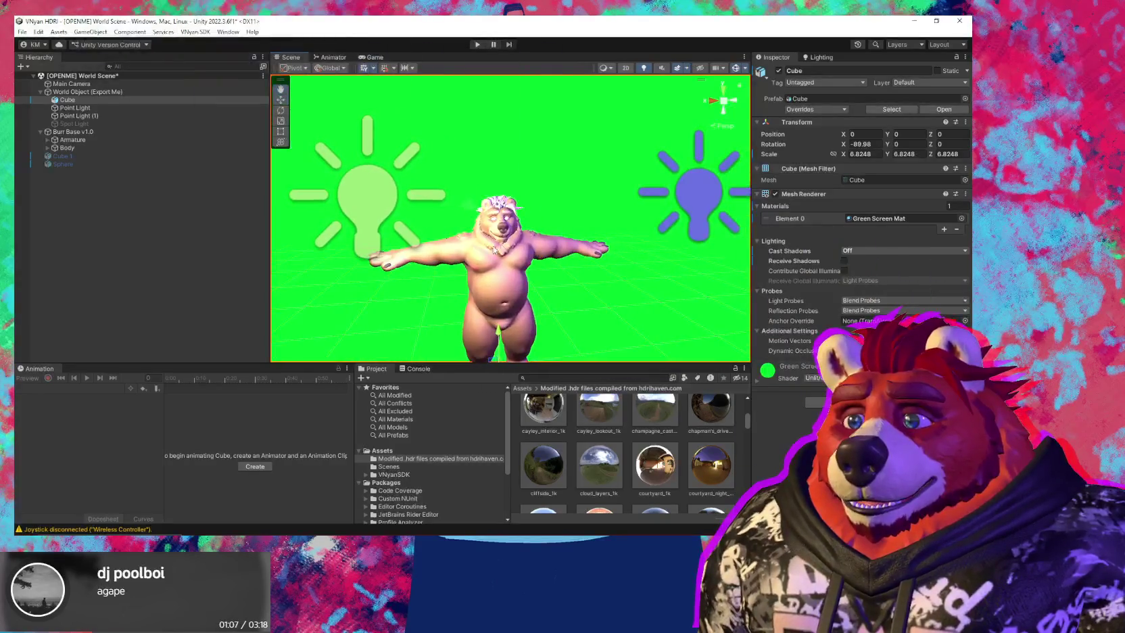
Inspect the left Point Light, then minimize Unity and open VNyan's Load World dialog
left_click(376, 200)
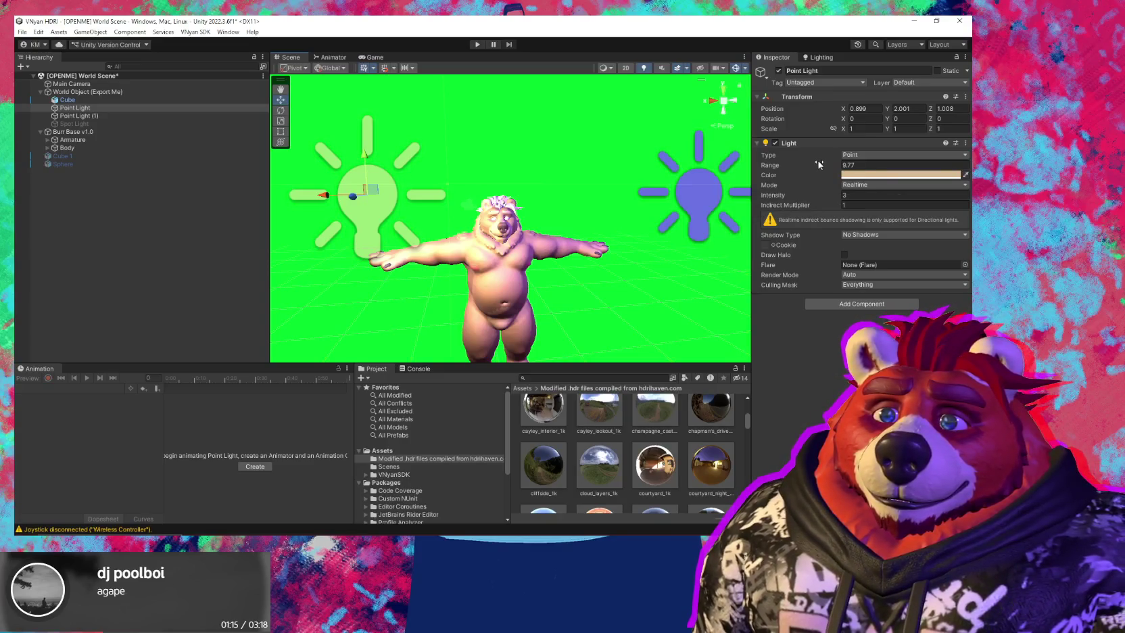
scroll(608, 181, "down", 3)
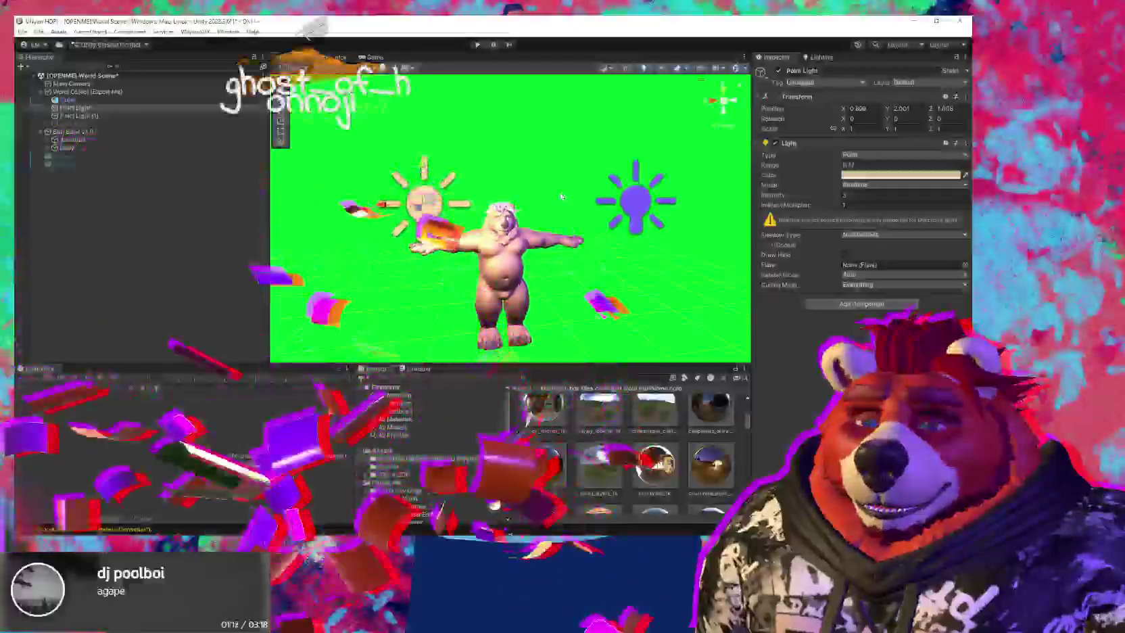
scroll(560, 197, "down", 1)
scroll(551, 200, "down", 2)
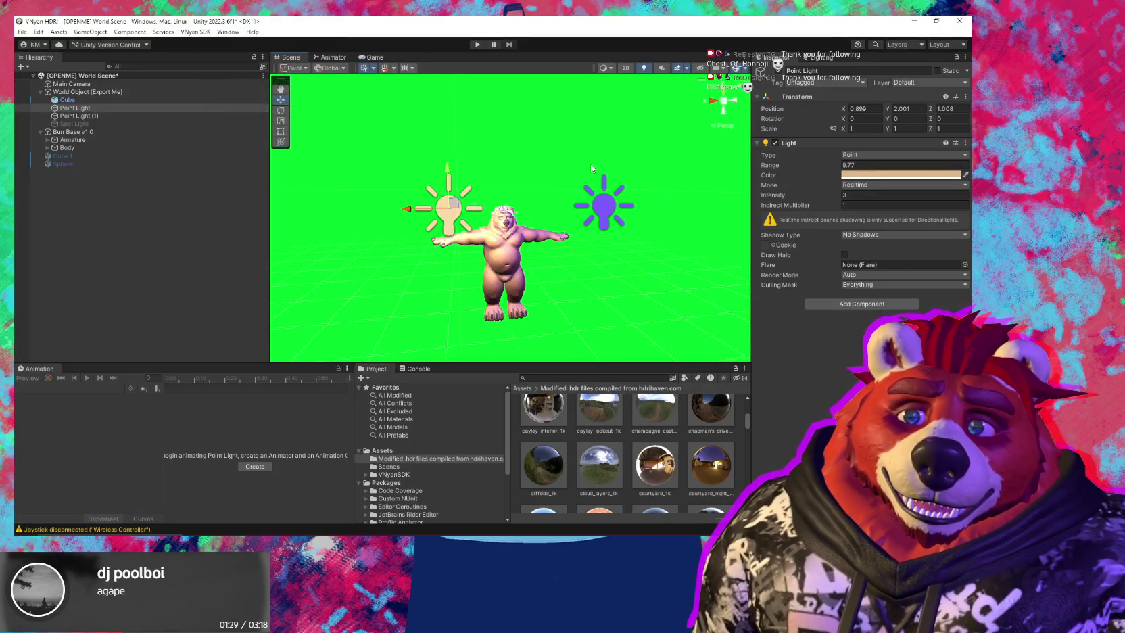
scroll(579, 239, "up", 1)
scroll(578, 242, "up", 1)
scroll(576, 245, "up", 1)
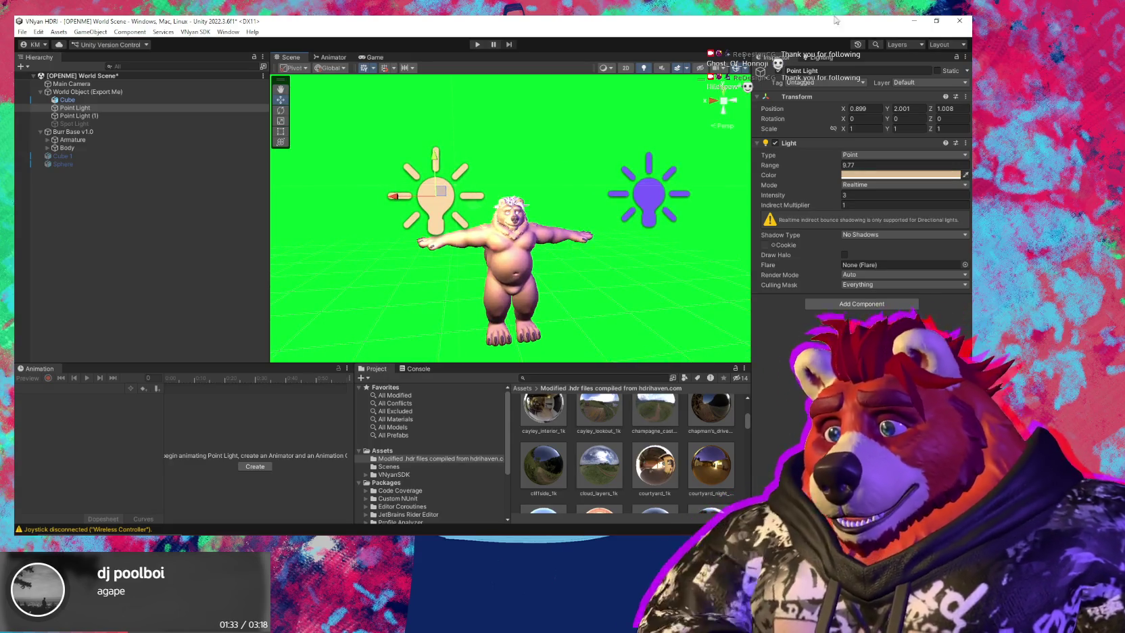
left_click(914, 21)
left_click(920, 92)
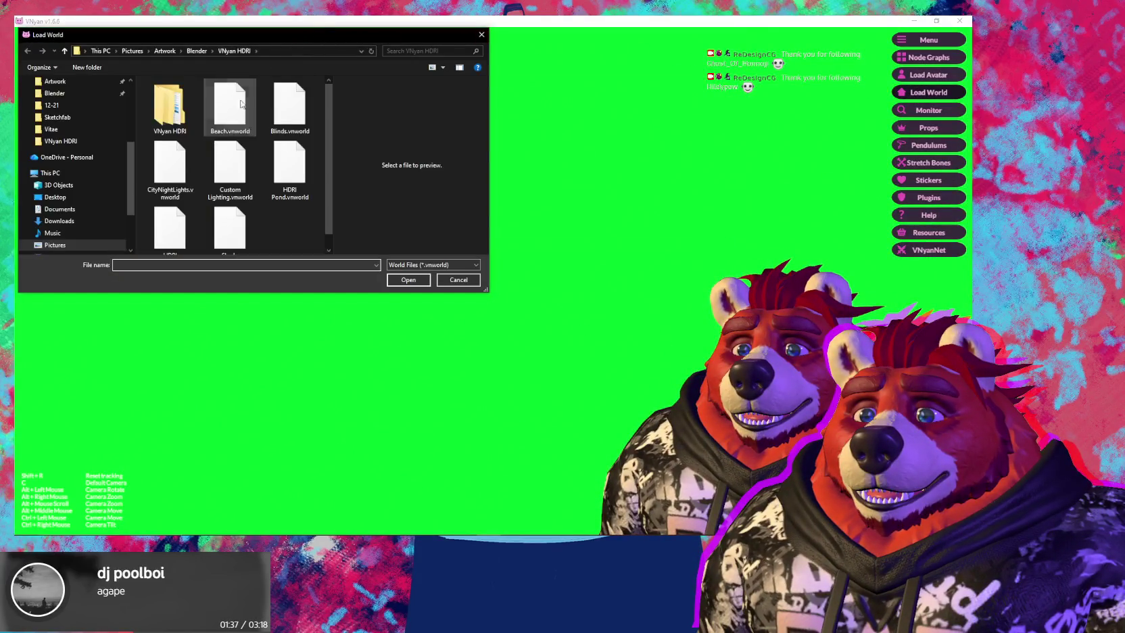
Try the CityNightLights and HDRI Pond2 worlds, settle on HDRI Pond, and minimize VNyan
scroll(259, 144, "down", 1)
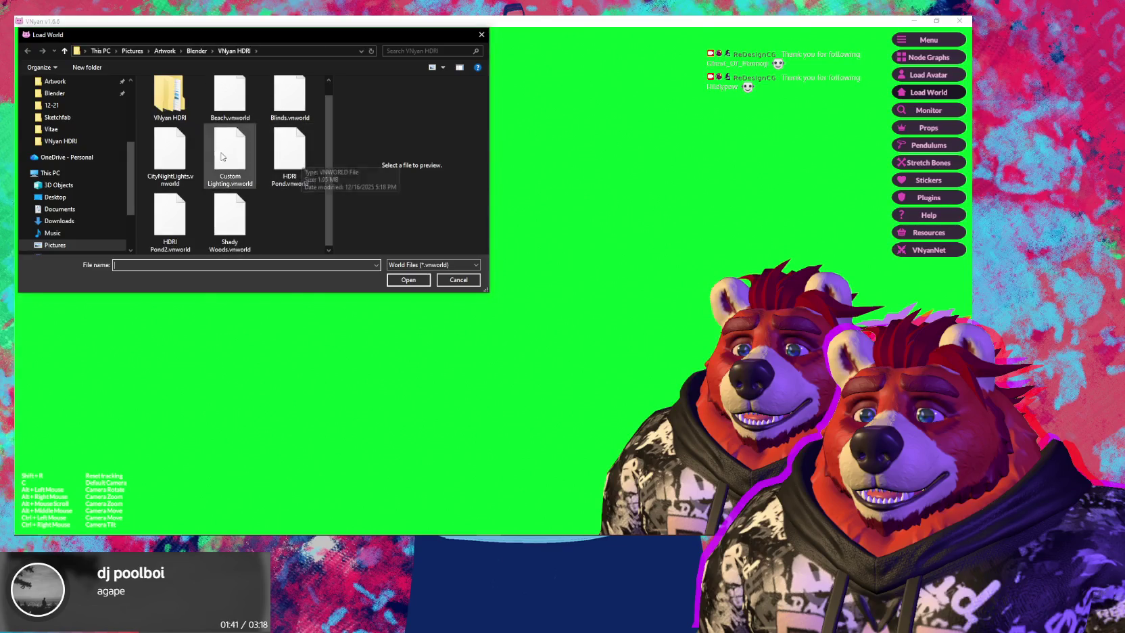
double_click(173, 157)
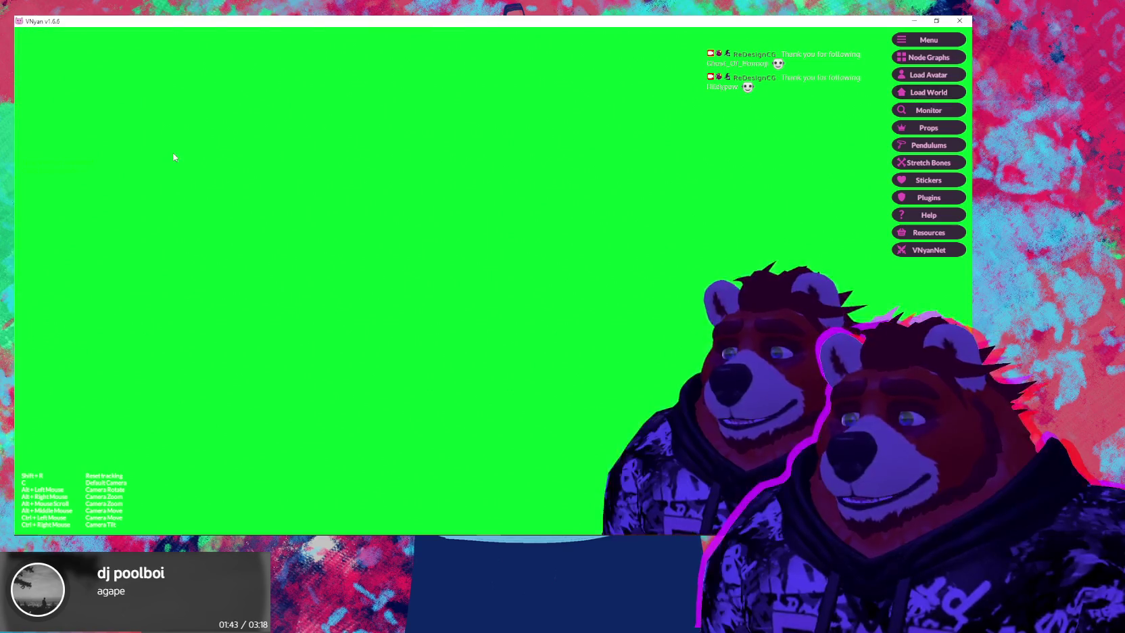
left_click(924, 95)
scroll(171, 210, "down", 1)
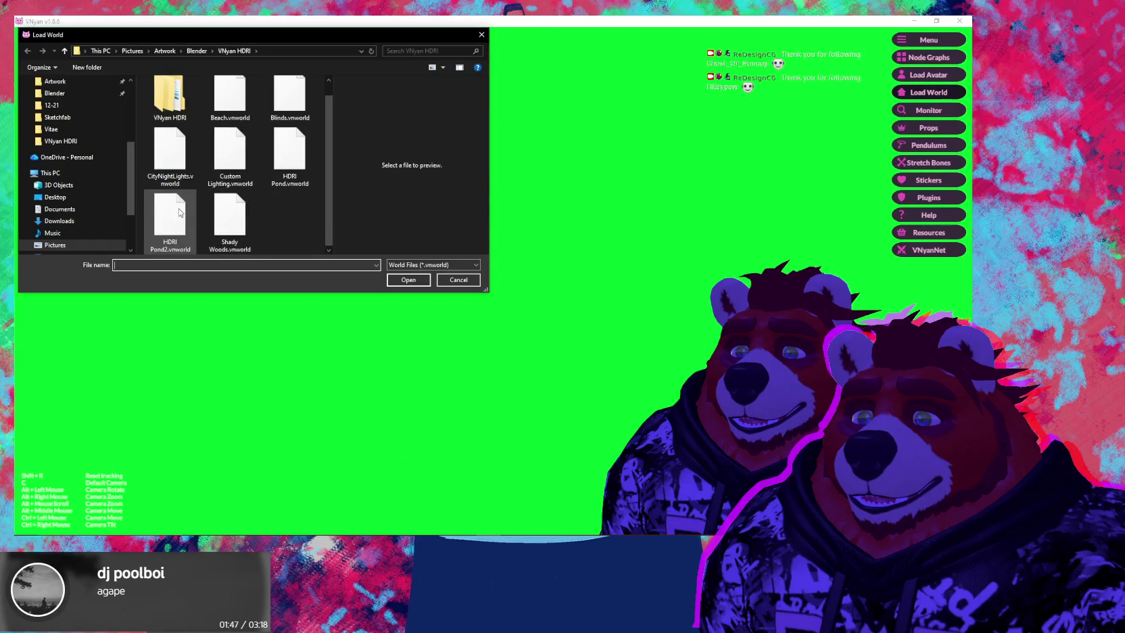
double_click(179, 212)
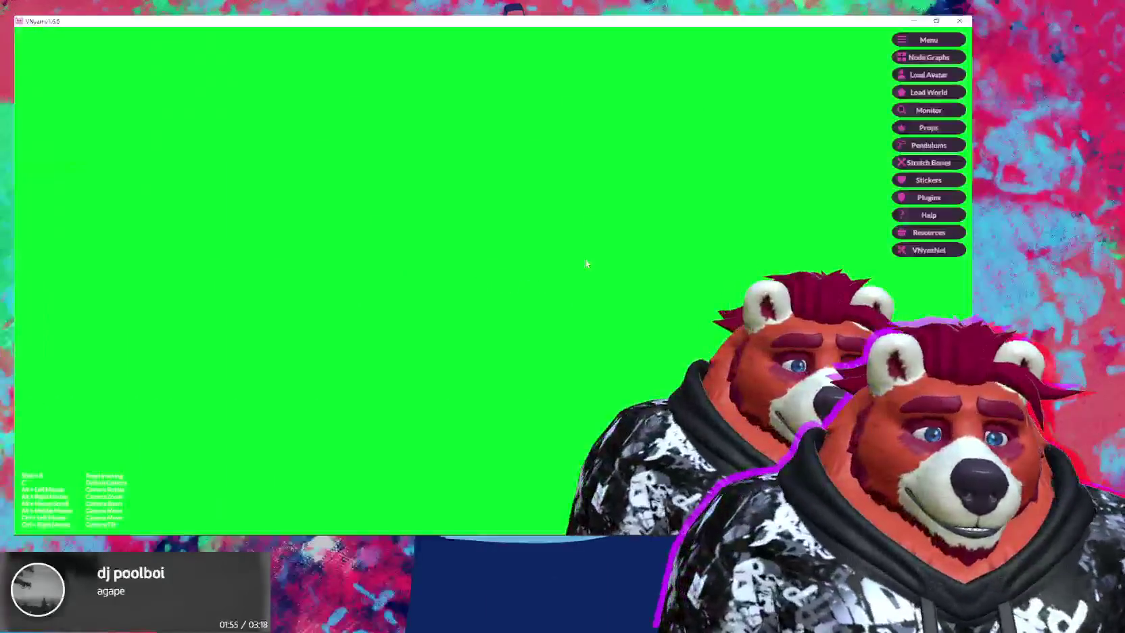
left_click(924, 94)
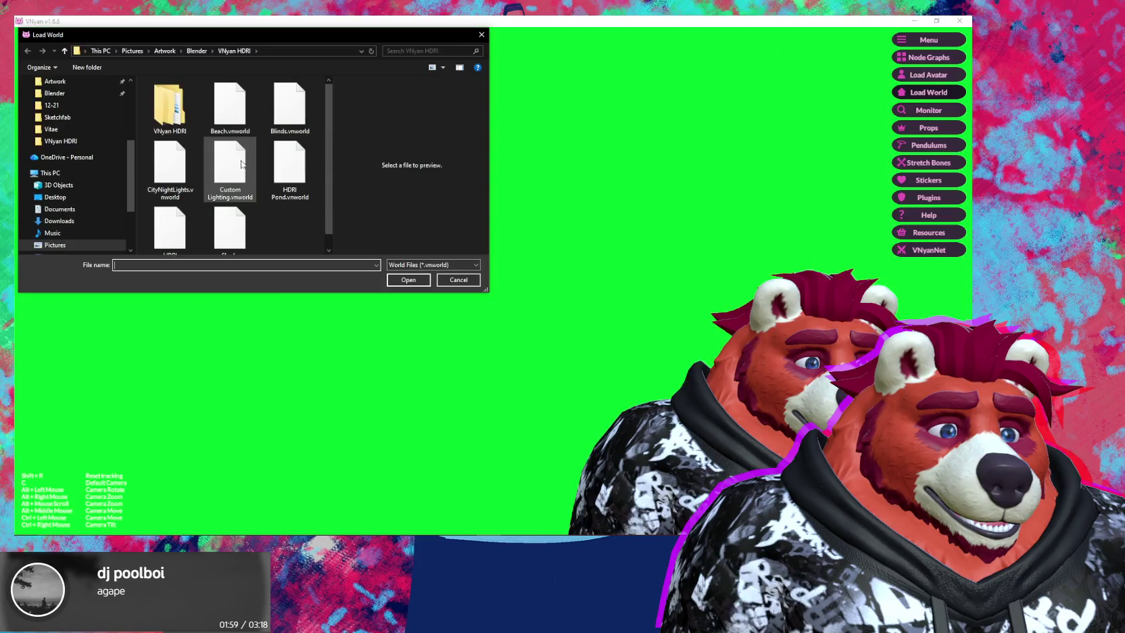
double_click(298, 181)
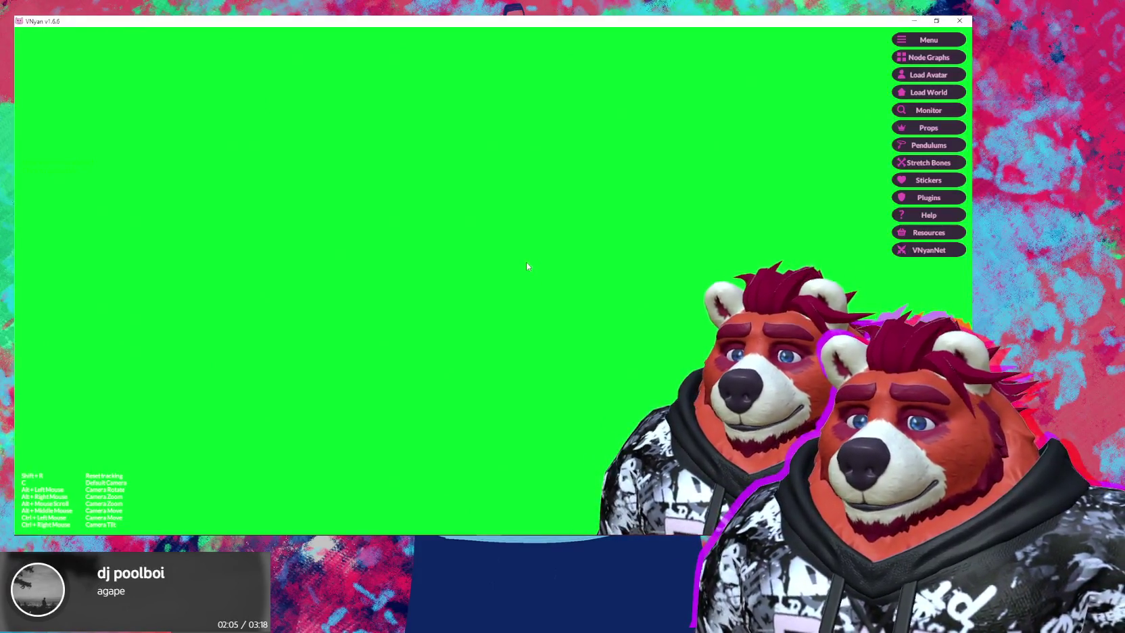
left_click(908, 21)
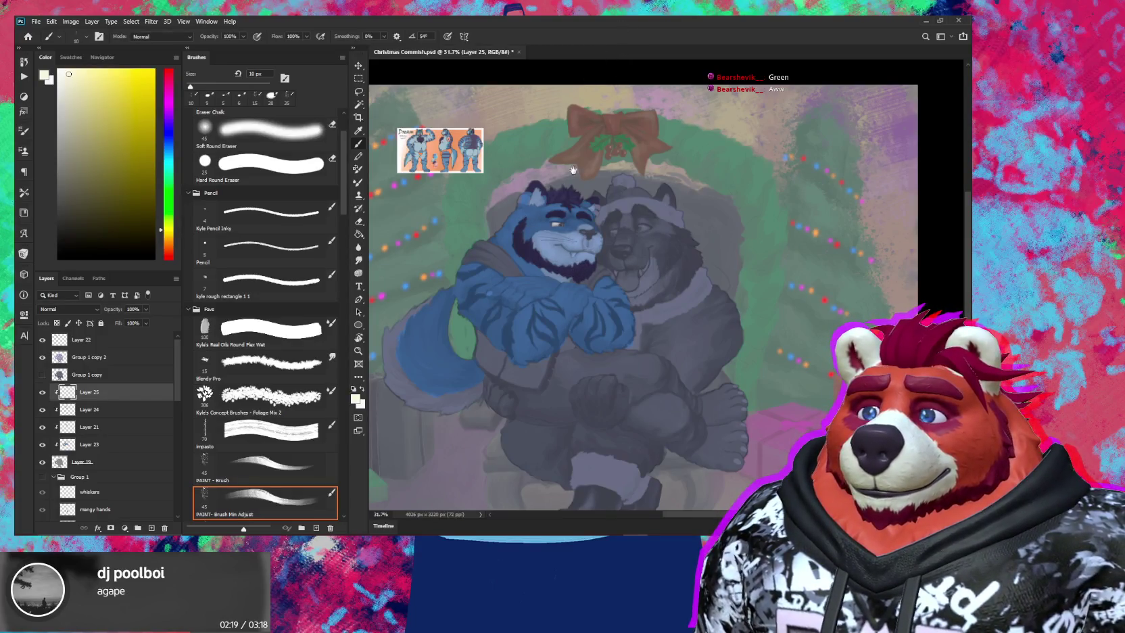
Zoom around the tiger's face and bring the Dream reference sheet into view
left_click_drag(574, 170, 578, 184)
scroll(578, 203, "up", 5)
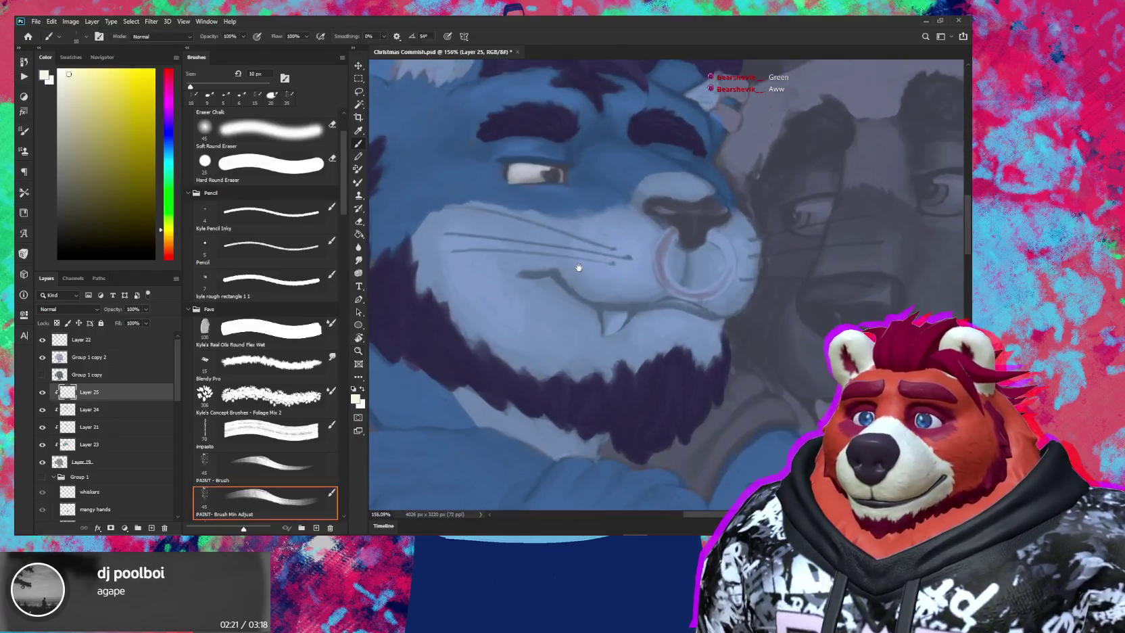
left_click_drag(579, 267, 543, 322)
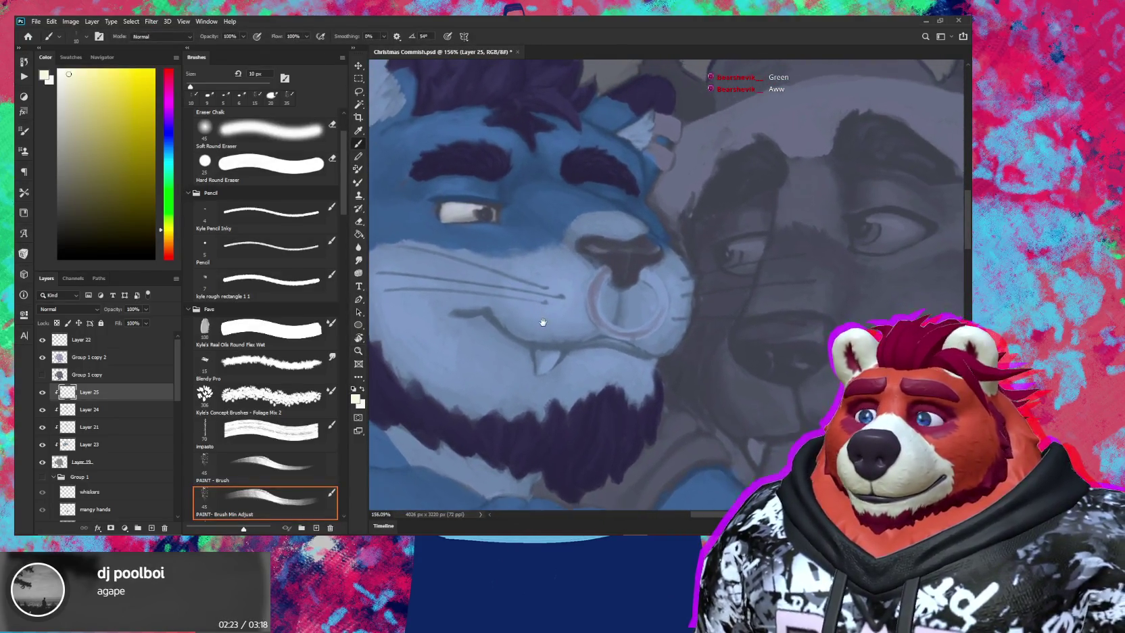
scroll(542, 322, "up", 2)
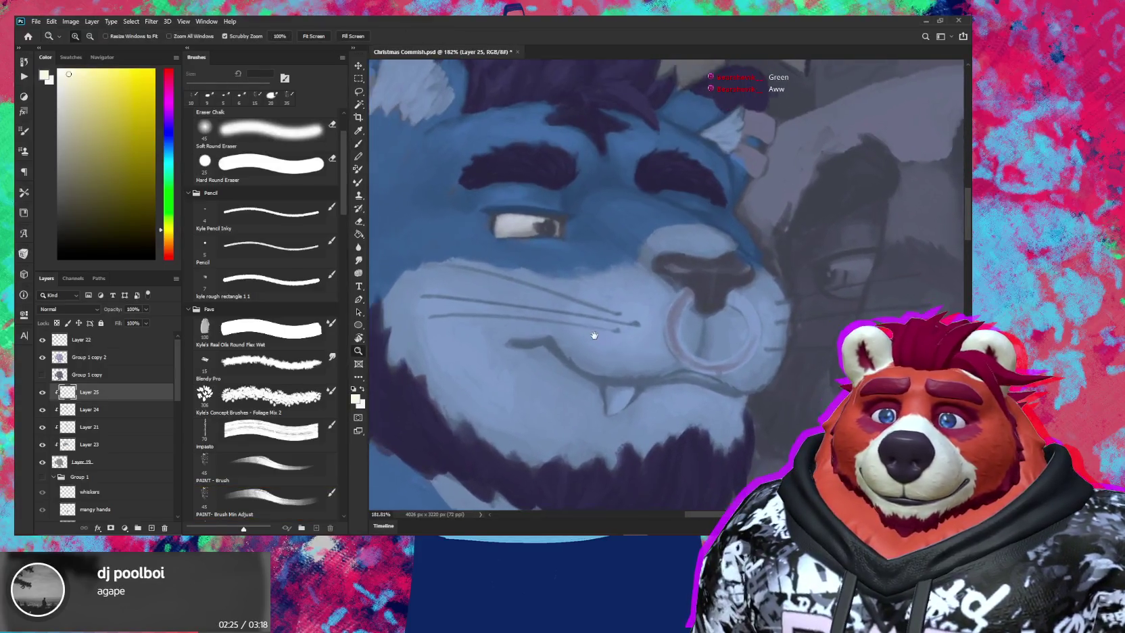
scroll(595, 335, "down", 2)
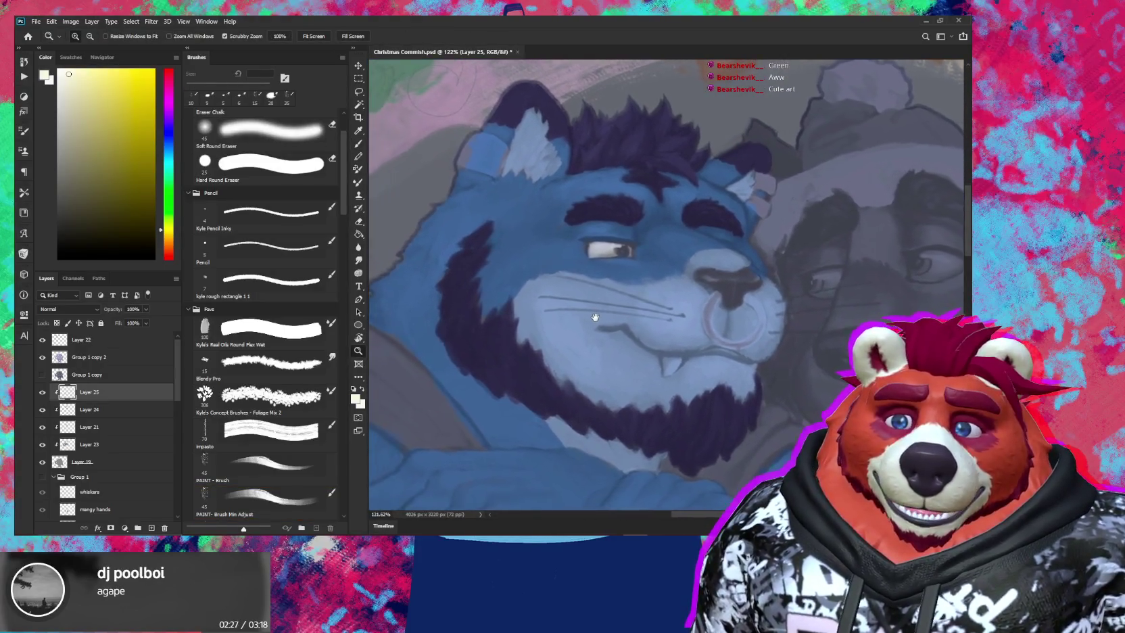
scroll(595, 318, "down", 1)
left_click_drag(595, 317, 617, 355)
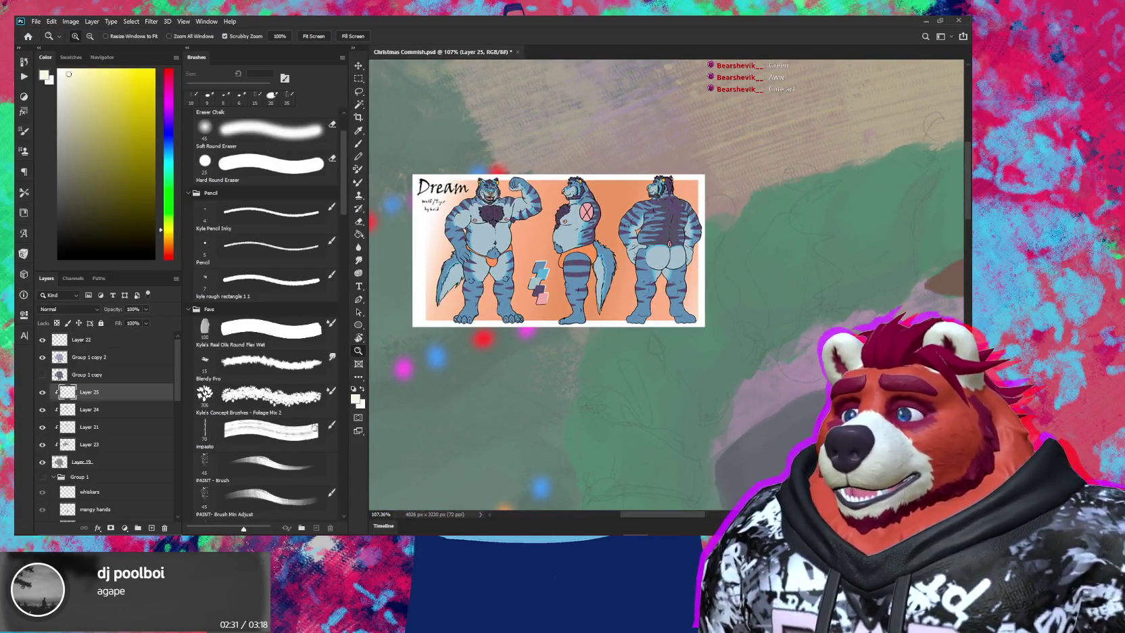
Scale the reference sheet layer up to about 212% and confirm the transform
left_click(102, 341)
scroll(524, 344, "down", 2)
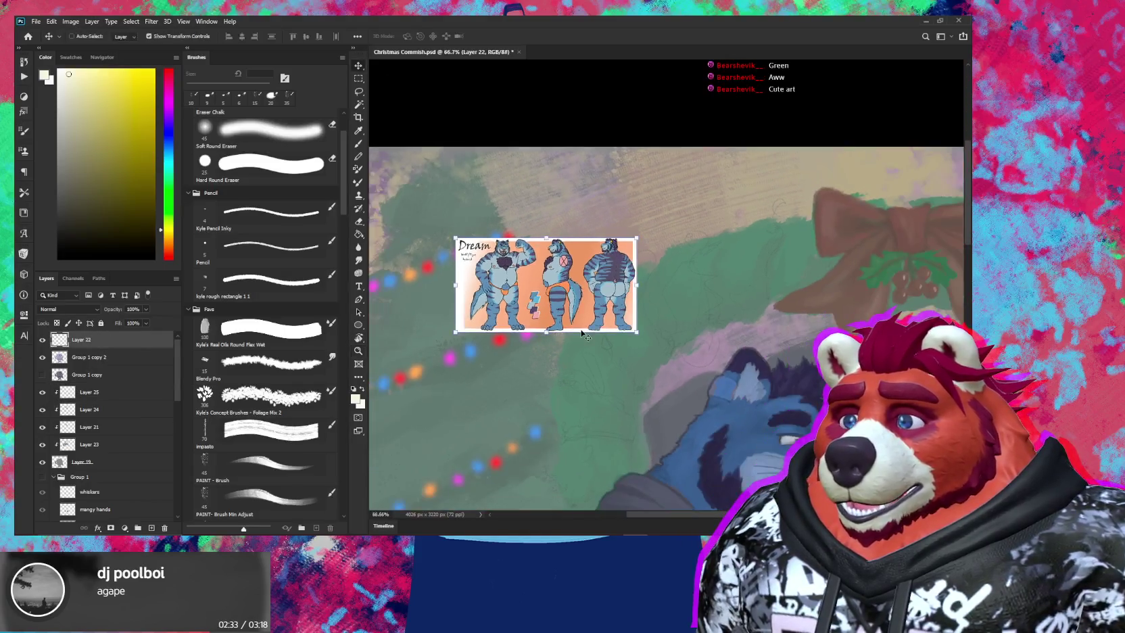
key("v")
left_click_drag(638, 331, 843, 389)
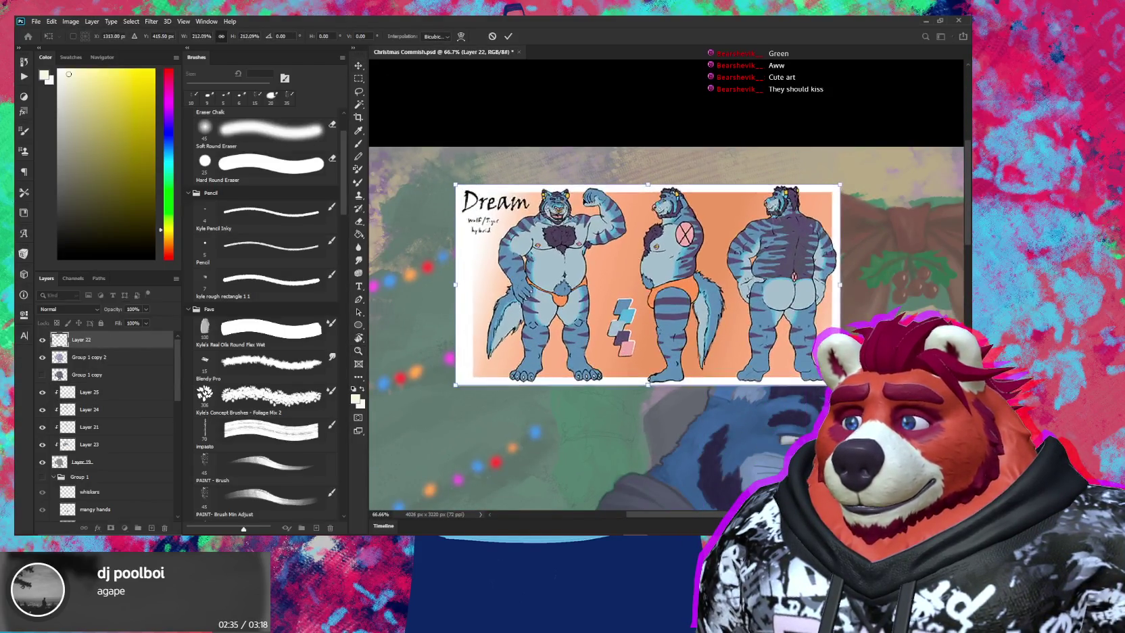
scroll(571, 203, "up", 2)
scroll(572, 203, "up", 1)
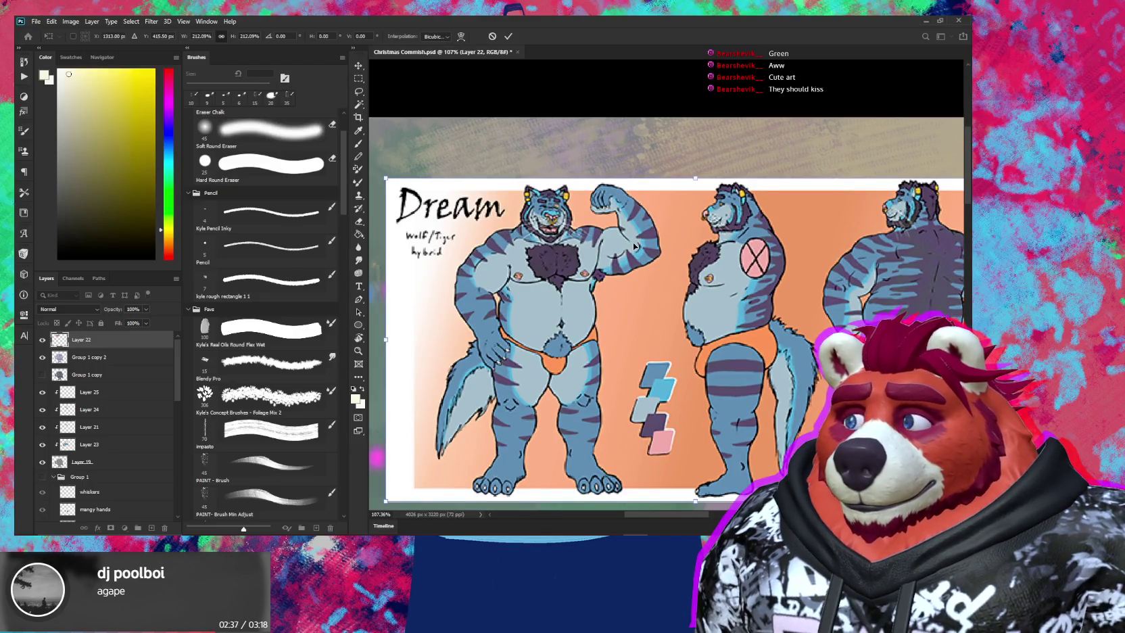
key("Return")
Hide the Dream reference sheet layer
scroll(691, 241, "down", 5)
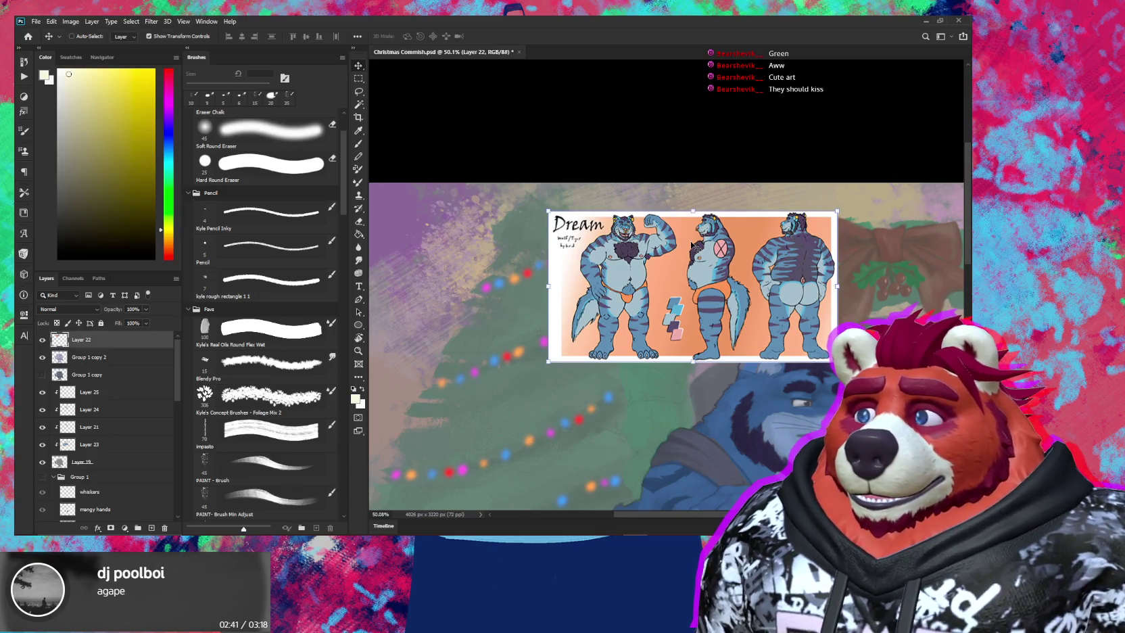
left_click(42, 340)
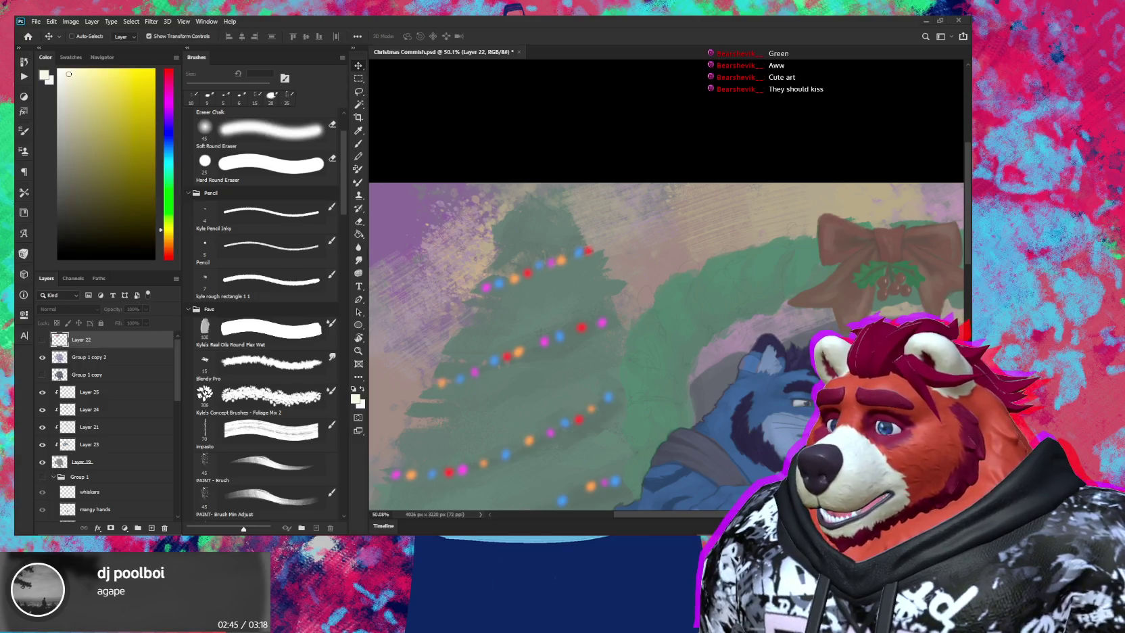
left_click(39, 22)
Paste the Dream reference into a new clipboard-sized document and sample the tiger's yellow eye colour
left_click(55, 32)
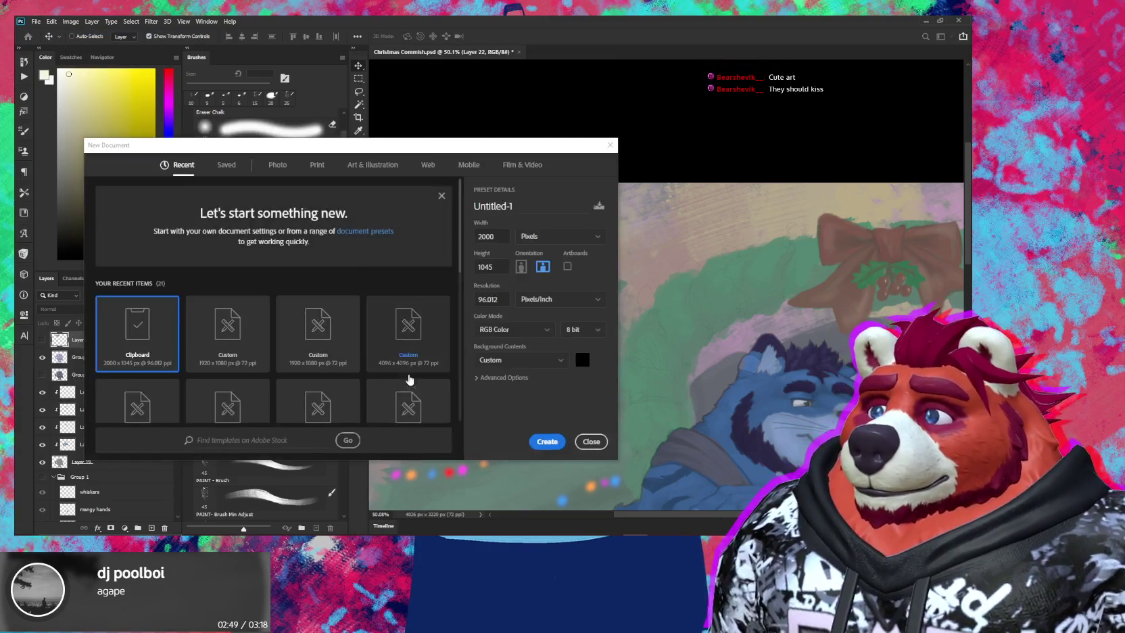
left_click(544, 443)
key("ctrl+v")
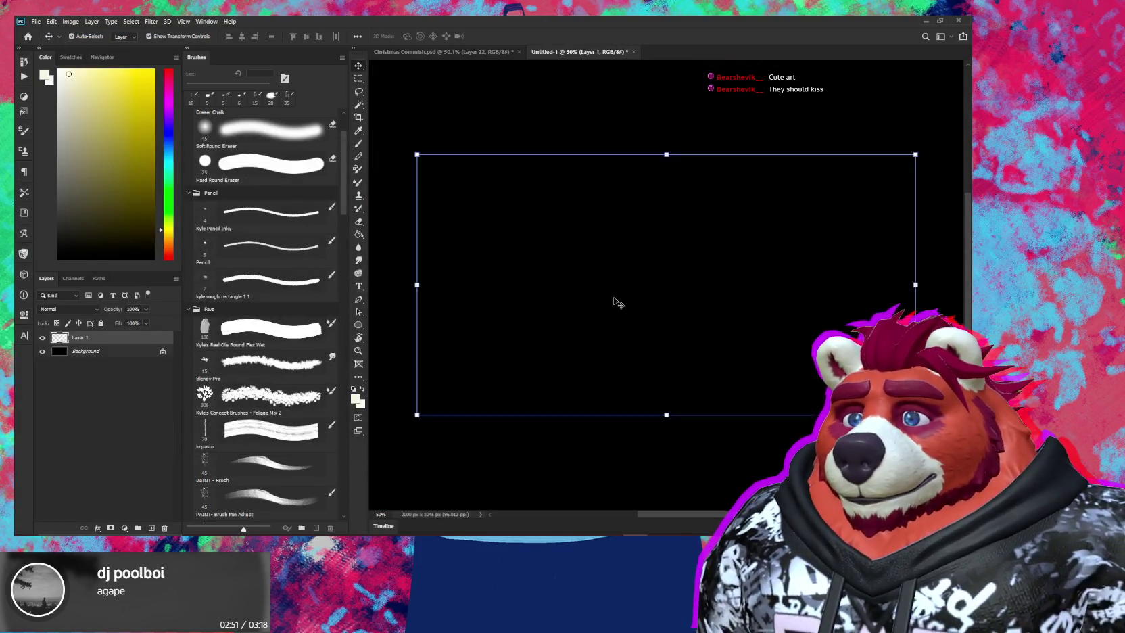
scroll(588, 179, "up", 5)
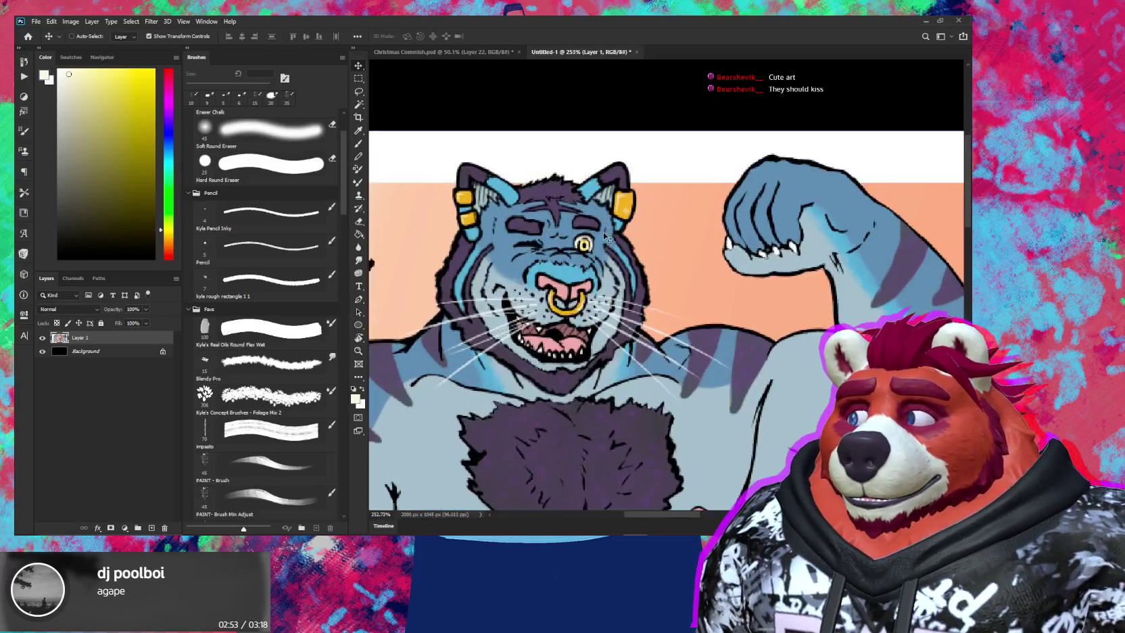
scroll(593, 203, "up", 4)
key("b")
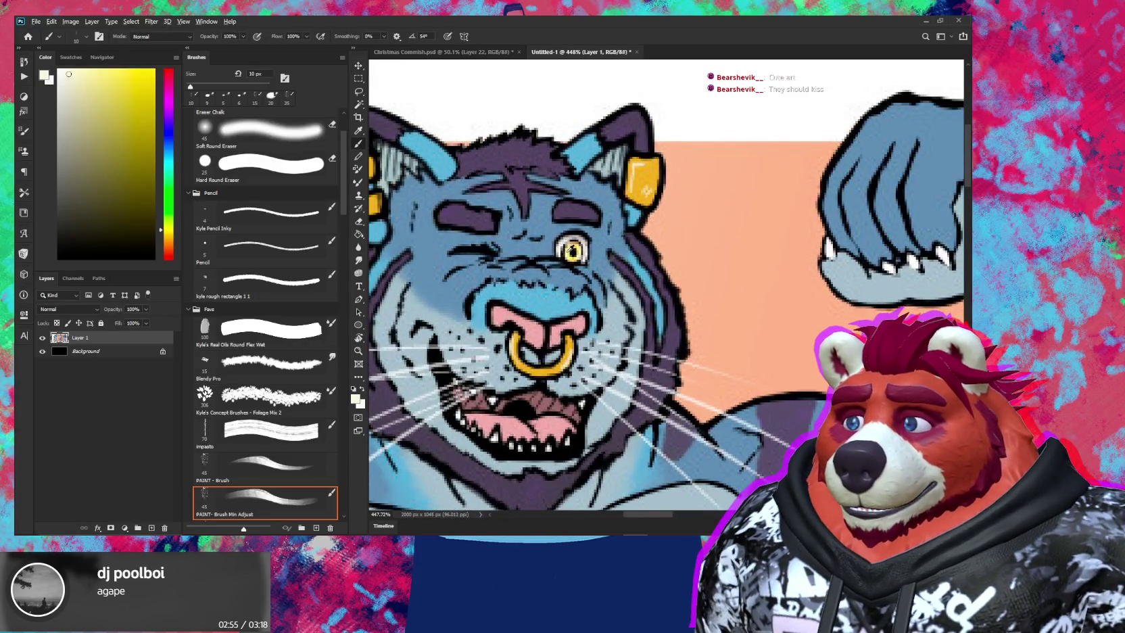
left_click(572, 252, "alt")
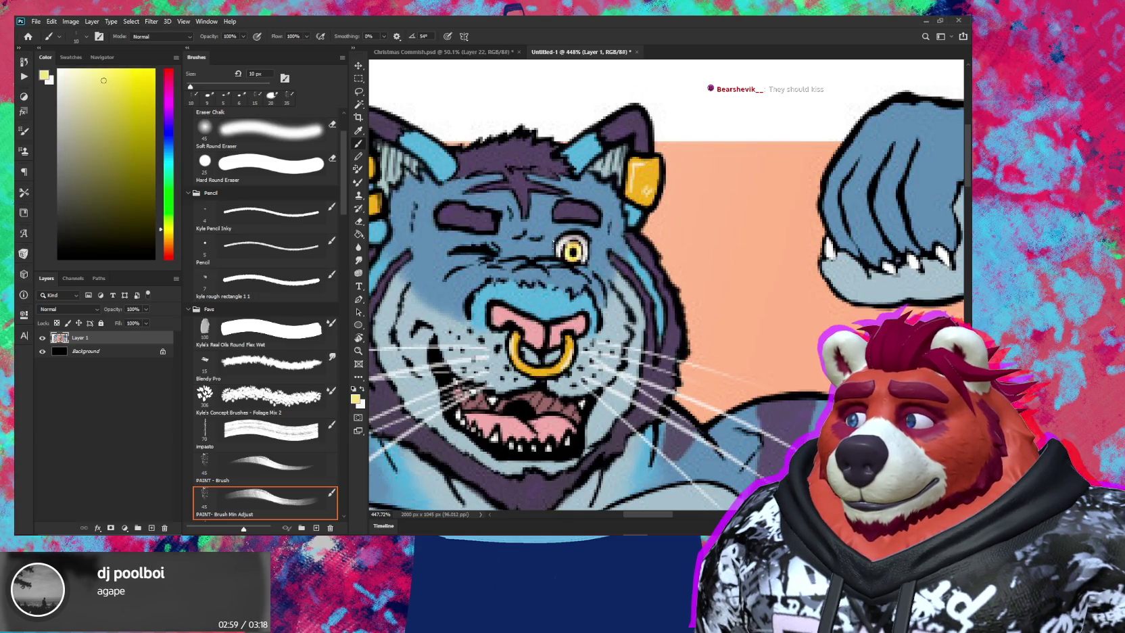
Zoom in and out across the pasted Dream reference sheet
scroll(572, 253, "up", 3)
scroll(573, 256, "up", 2)
scroll(585, 260, "up", 1)
scroll(608, 257, "up", 1)
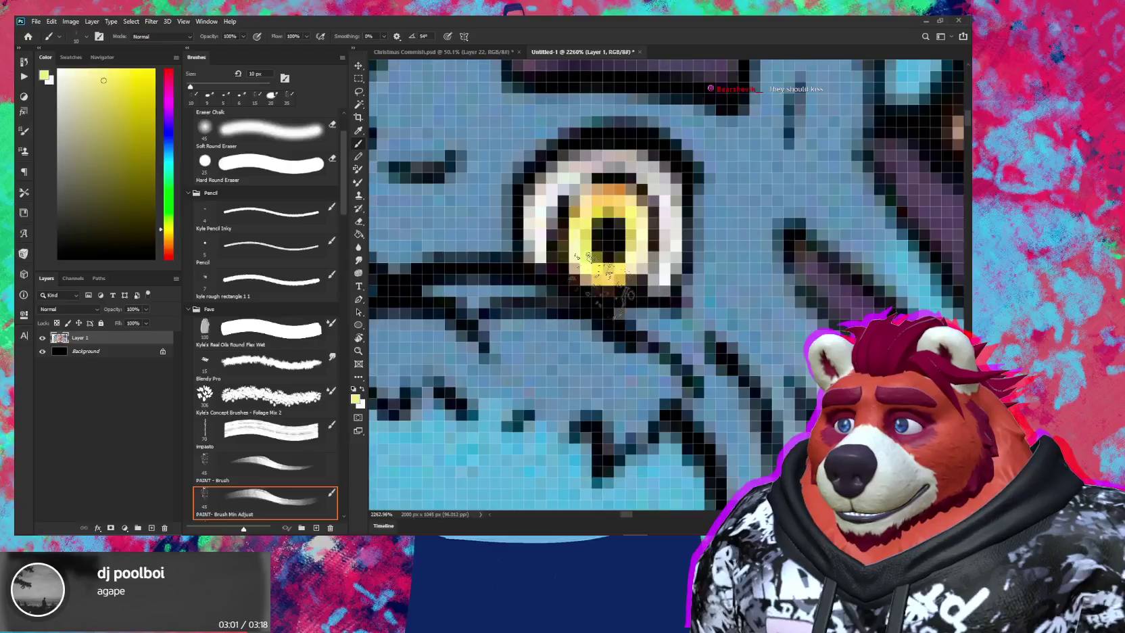
scroll(635, 254, "up", 1)
scroll(595, 209, "down", 1)
scroll(598, 217, "down", 3)
scroll(582, 219, "down", 2)
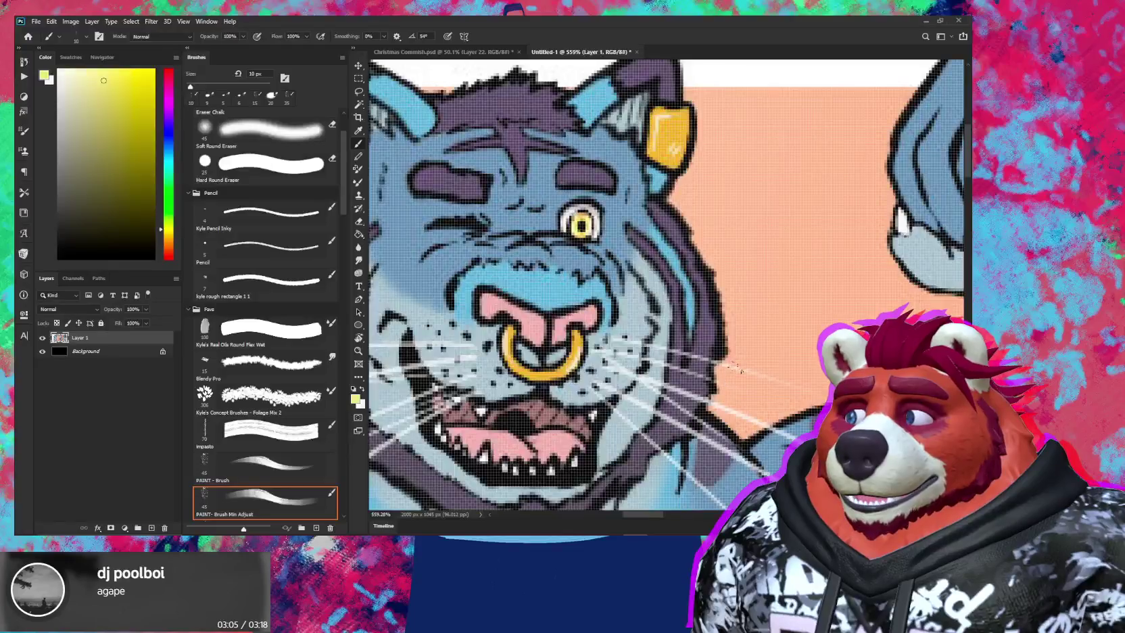
scroll(741, 370, "down", 3)
scroll(741, 370, "down", 2)
scroll(676, 406, "up", 3)
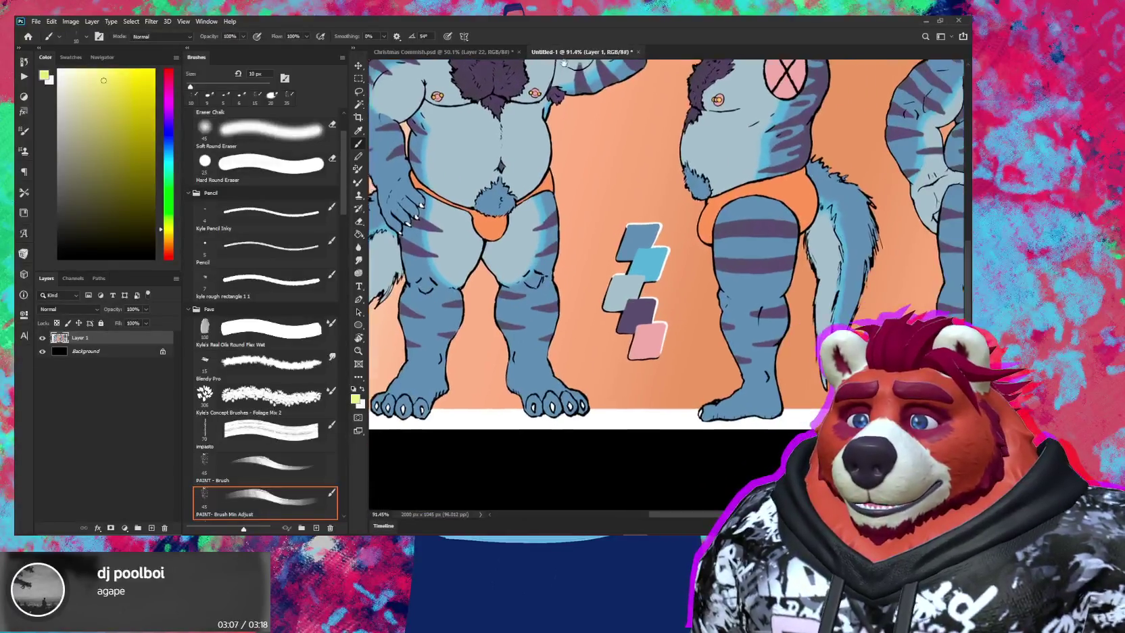
Resample a brighter yellow from the reference eye and return to Christmas Commish.psd
left_click_drag(564, 63, 700, 311)
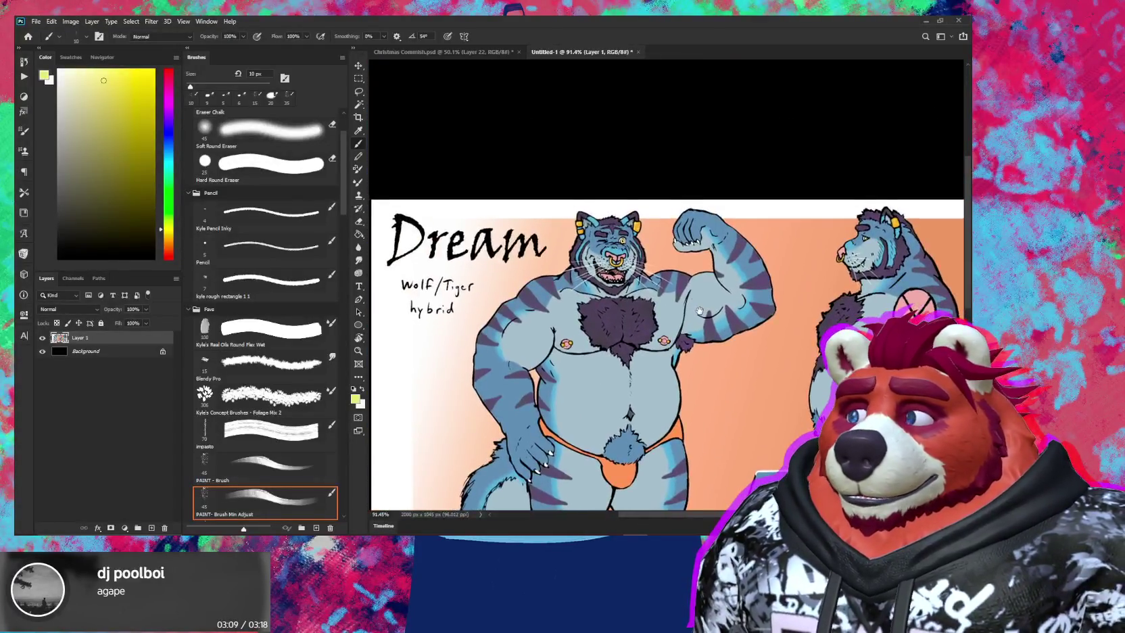
scroll(642, 271, "up", 2)
scroll(622, 243, "up", 2)
scroll(611, 230, "up", 2)
scroll(605, 212, "up", 1)
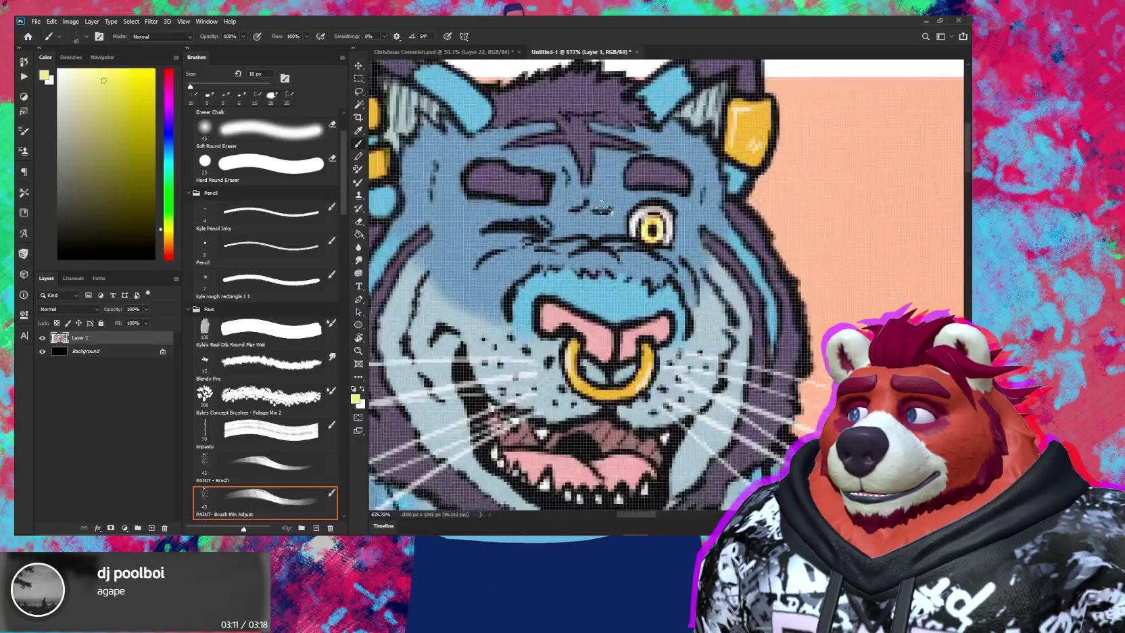
scroll(609, 213, "up", 2)
scroll(628, 219, "up", 2)
scroll(650, 225, "up", 1)
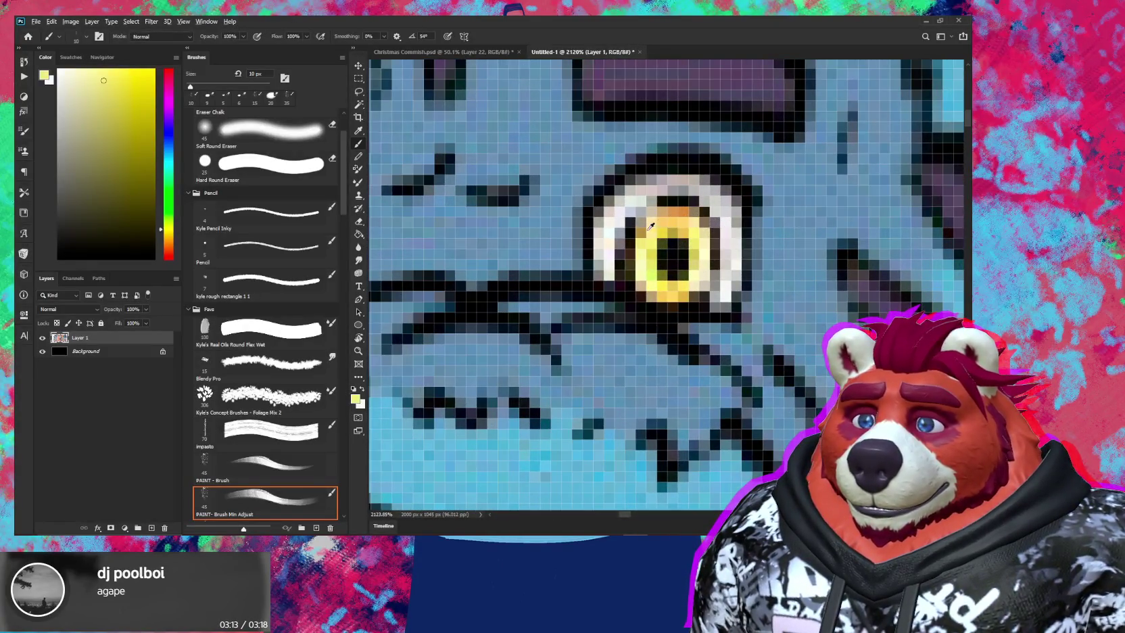
left_click(666, 280, "alt")
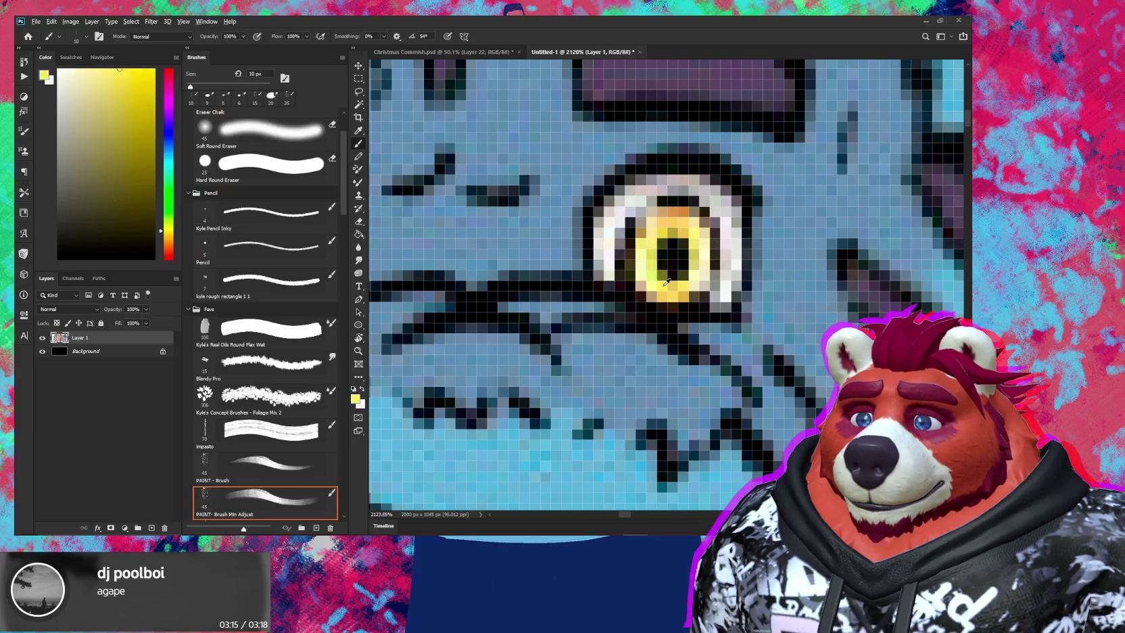
left_click(469, 52)
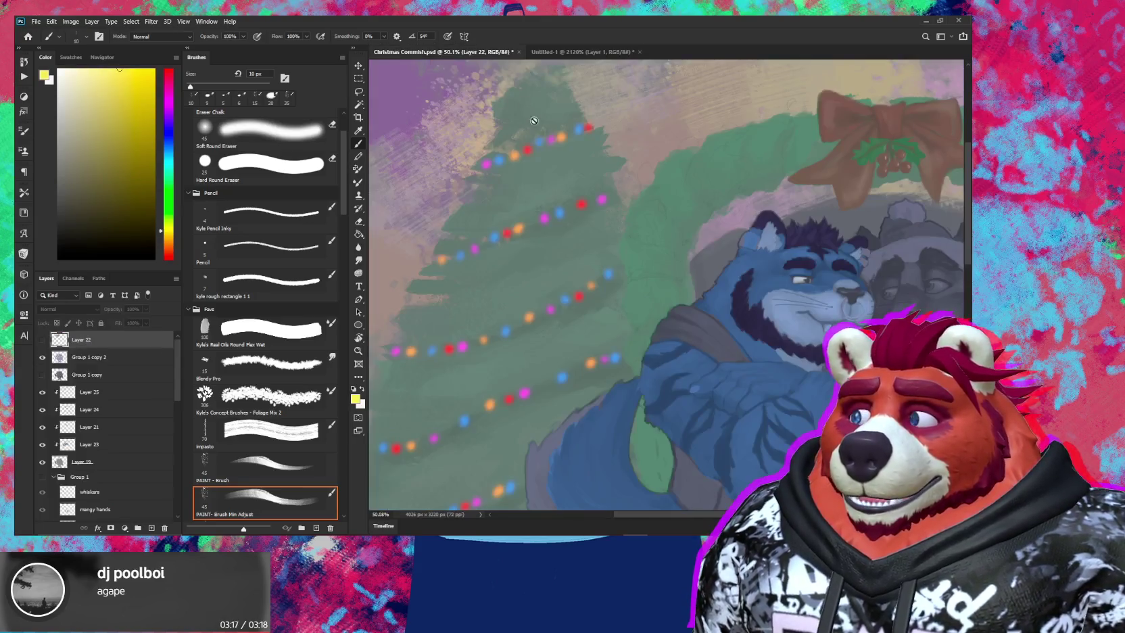
Zoom into the tiger's face and add a new layer clipped to Layer 25
scroll(669, 309, "down", 2)
scroll(611, 278, "up", 1)
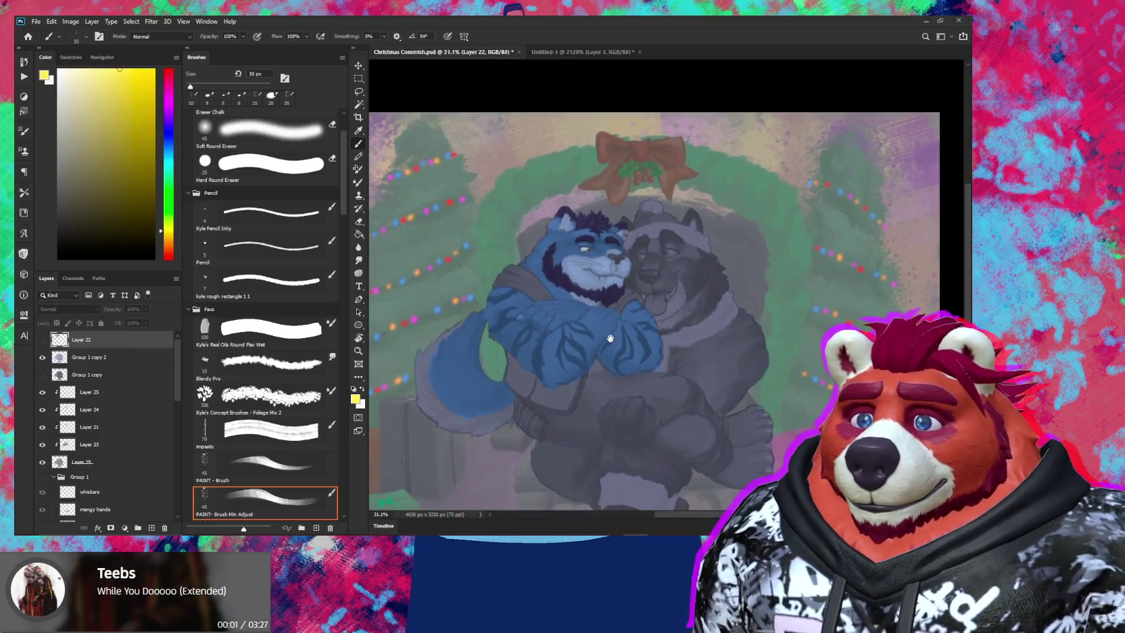
scroll(611, 278, "up", 2)
scroll(612, 278, "up", 2)
scroll(598, 209, "up", 2)
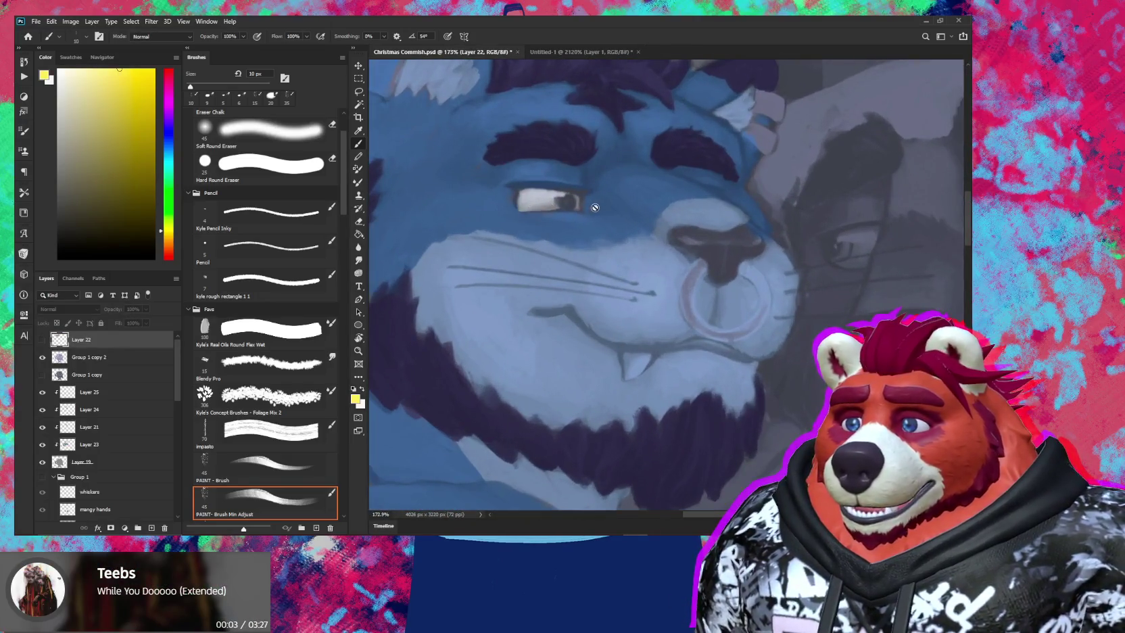
left_click_drag(598, 213, 605, 244)
scroll(581, 235, "up", 1)
scroll(575, 232, "up", 1)
scroll(574, 232, "up", 1)
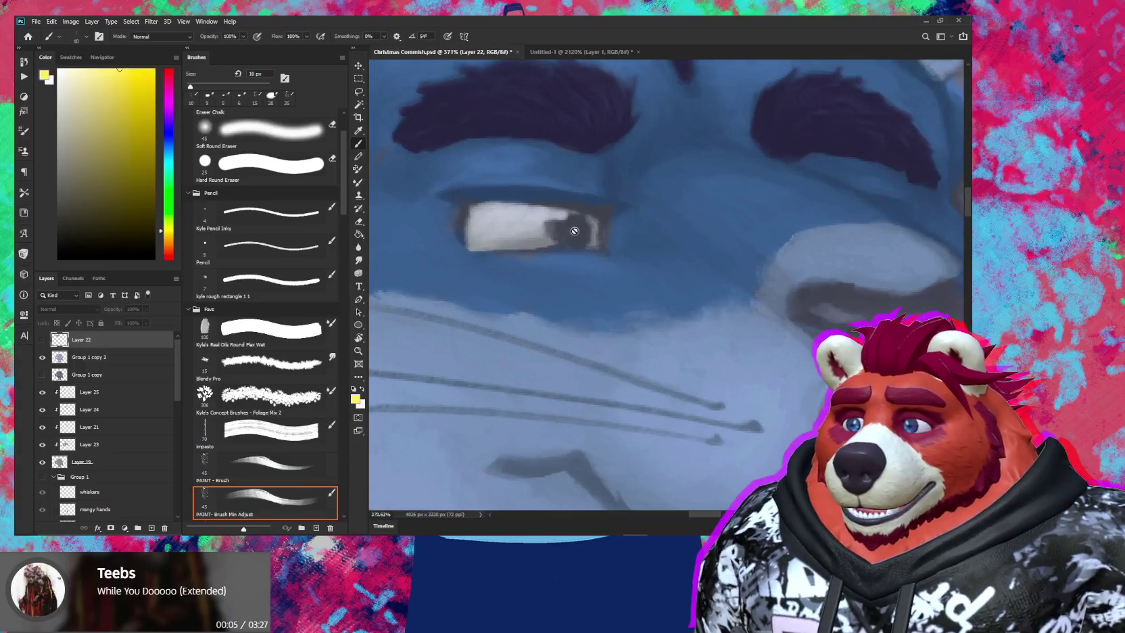
left_click(120, 392)
left_click(151, 528)
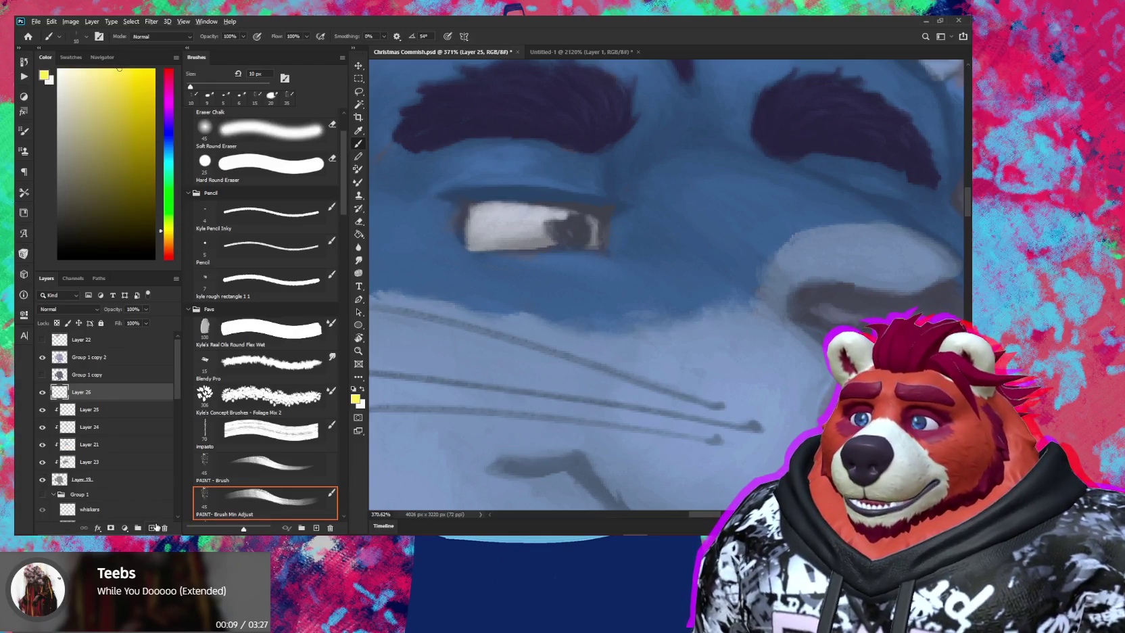
left_click(149, 401, "alt")
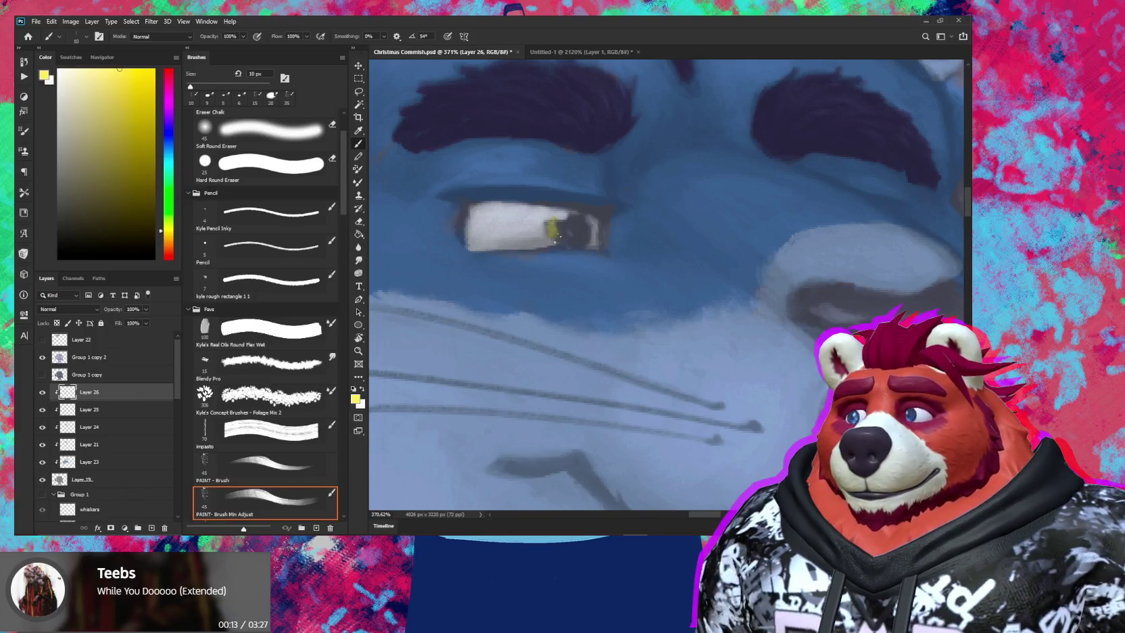
Paint a yellow iris into the tiger's eye, refining it with the eraser
left_click_drag(556, 232, 555, 215)
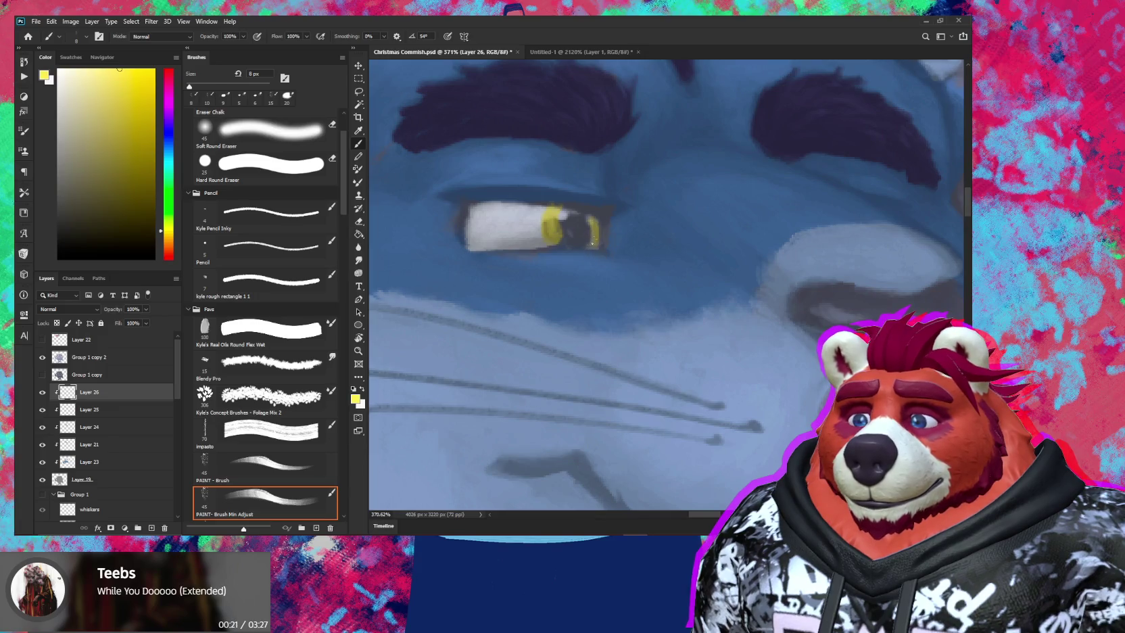
key("e")
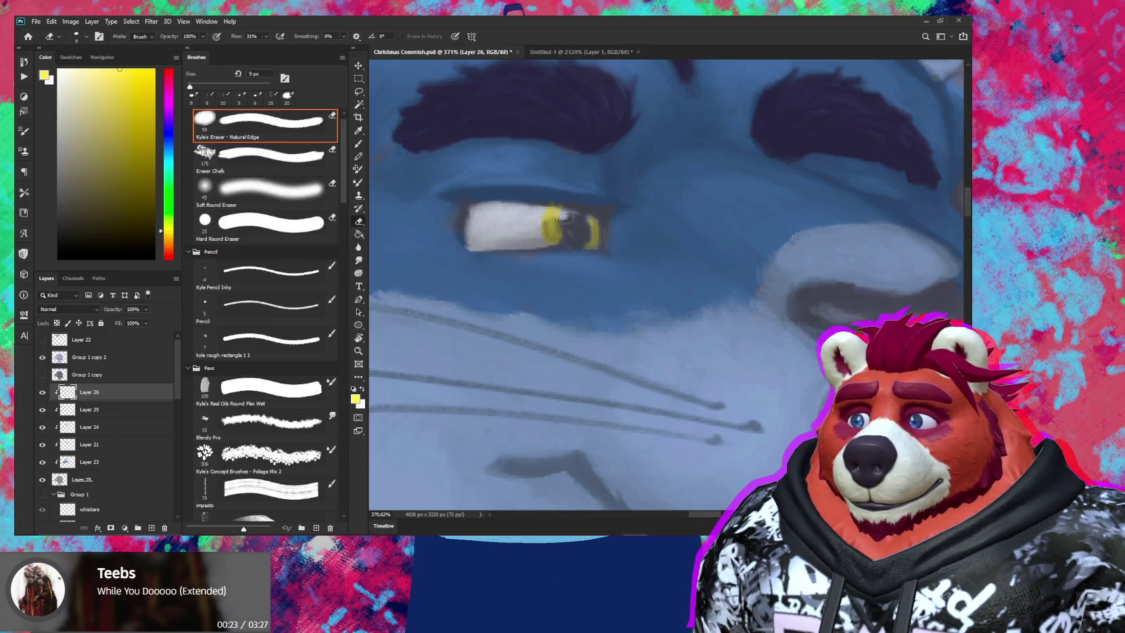
key("b")
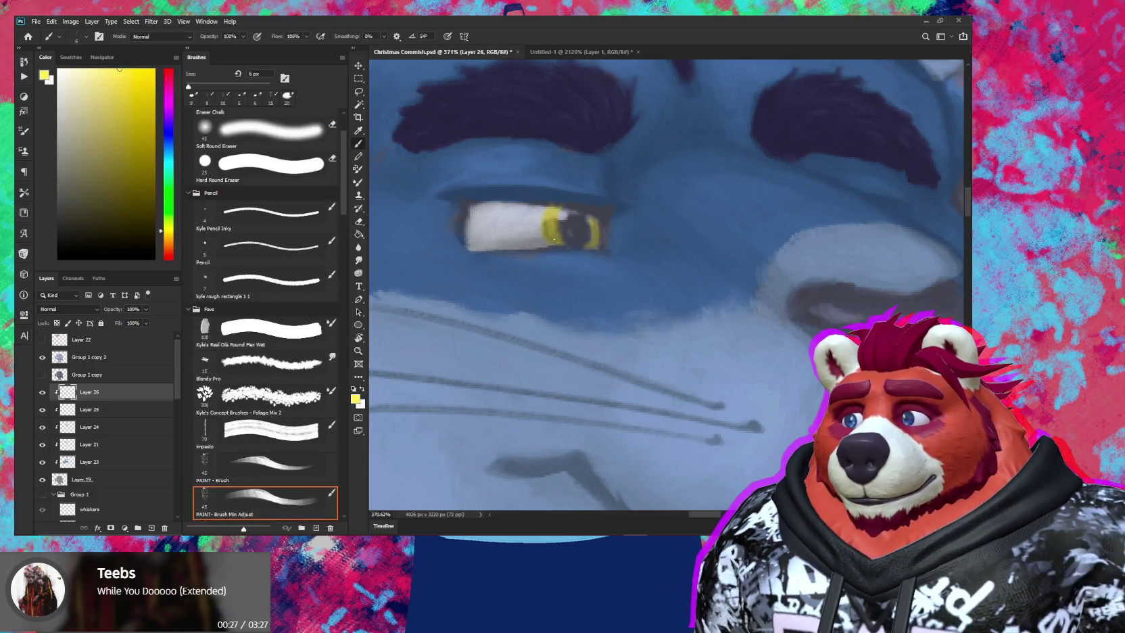
key("e")
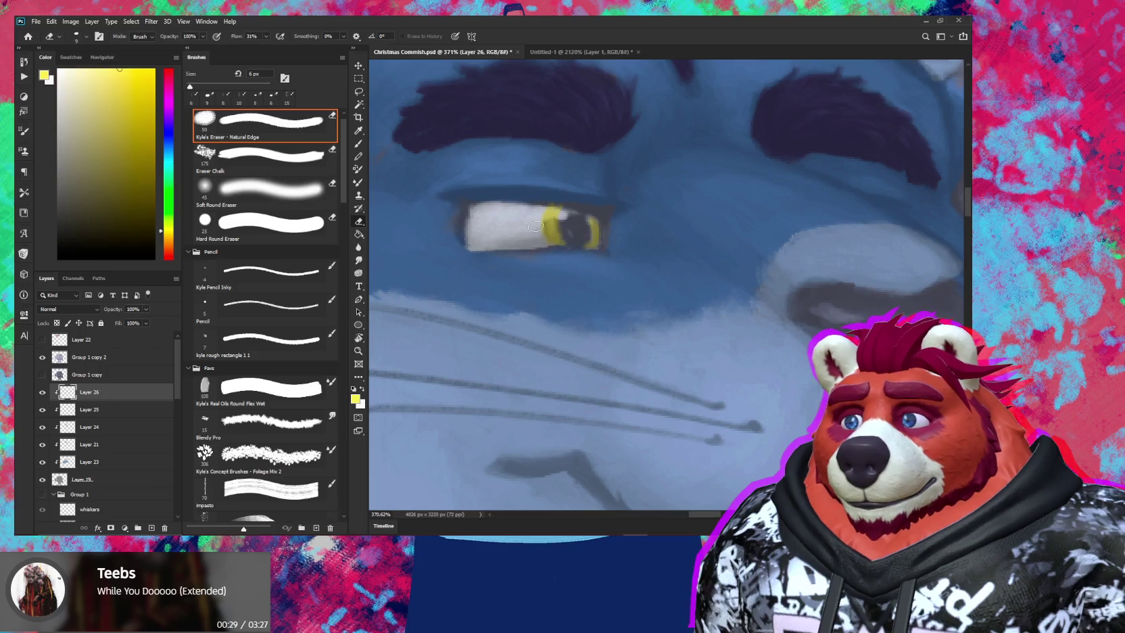
key("z")
left_click_drag(602, 251, 529, 298)
key("e")
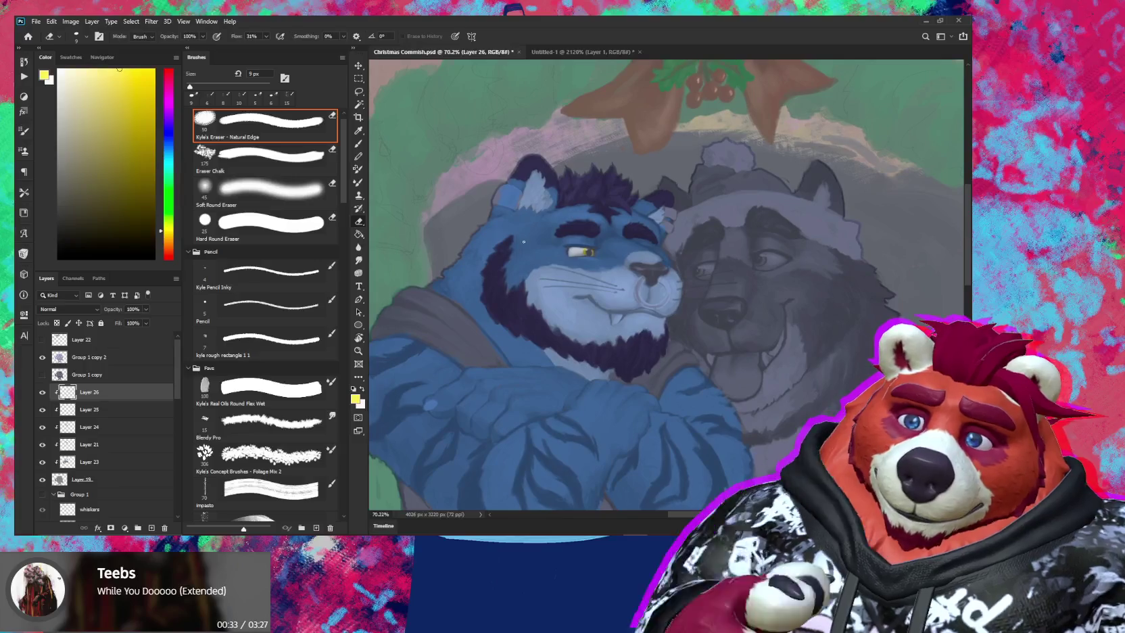
Add an empty Layer 27 above Layer 26 and zoom back into the eye
key("alt")
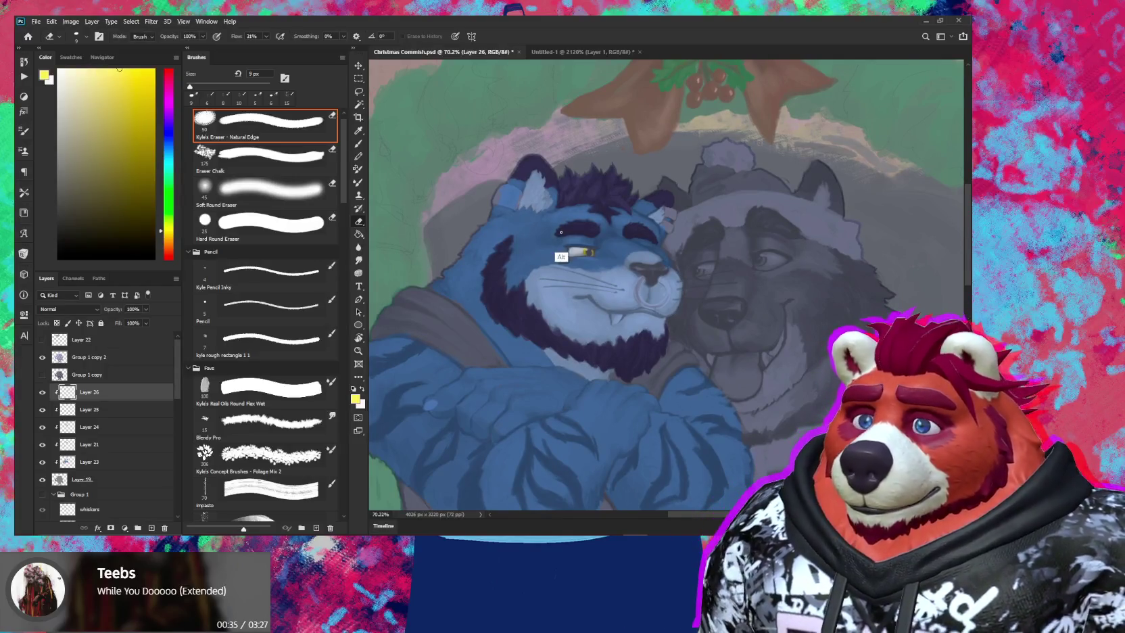
key("ctrl+shift+alt+n")
key("b")
scroll(571, 239, "up", 4)
scroll(572, 240, "up", 4)
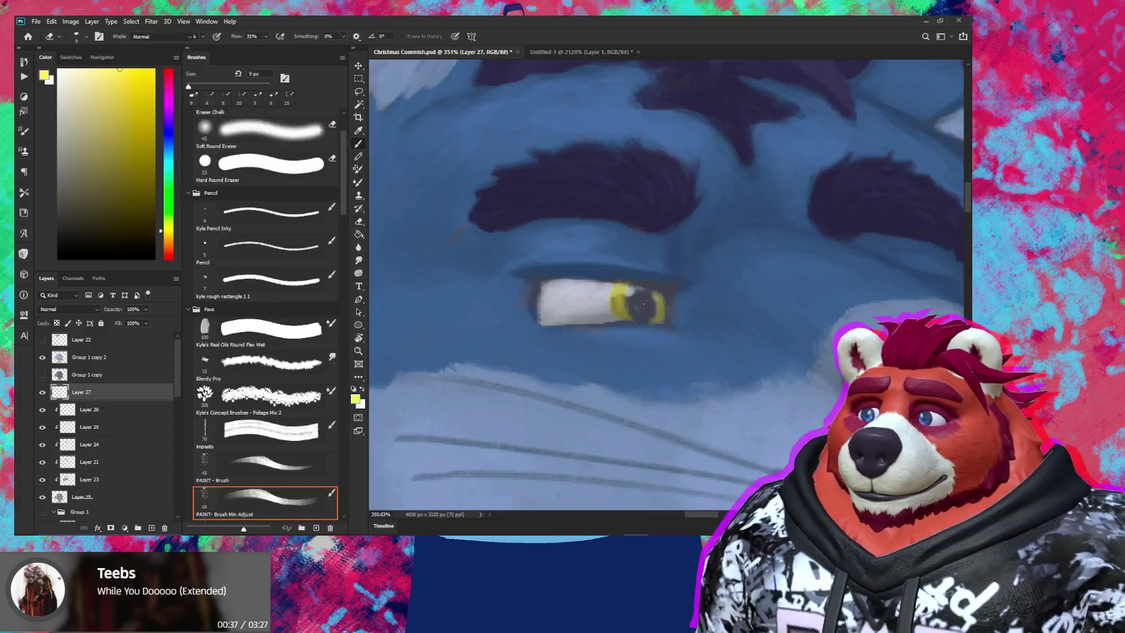
Sample the eye's dark blue and darken the pupil with a 7 px brush
key("b")
left_click(643, 305, "alt")
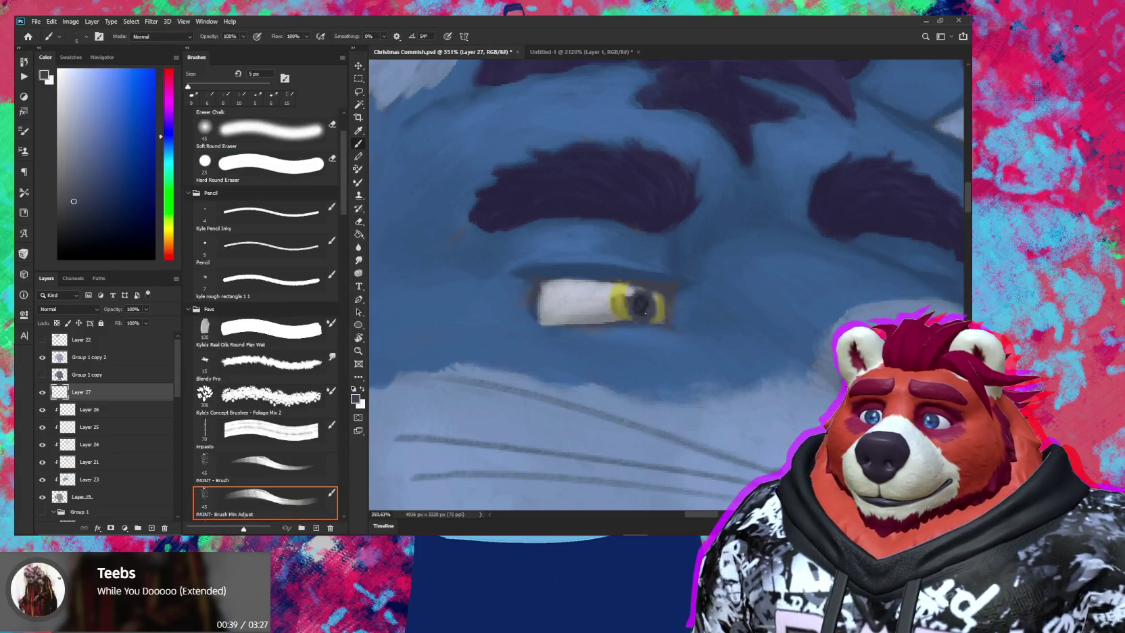
key("bracketright")
key("bracketright")
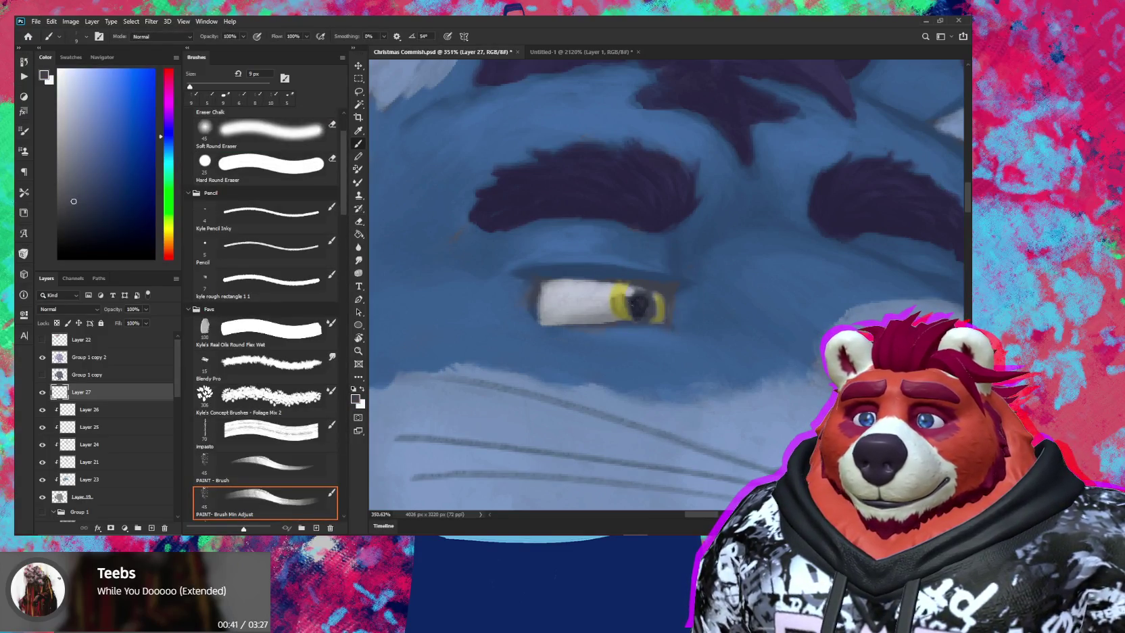
left_click_drag(645, 296, 649, 315)
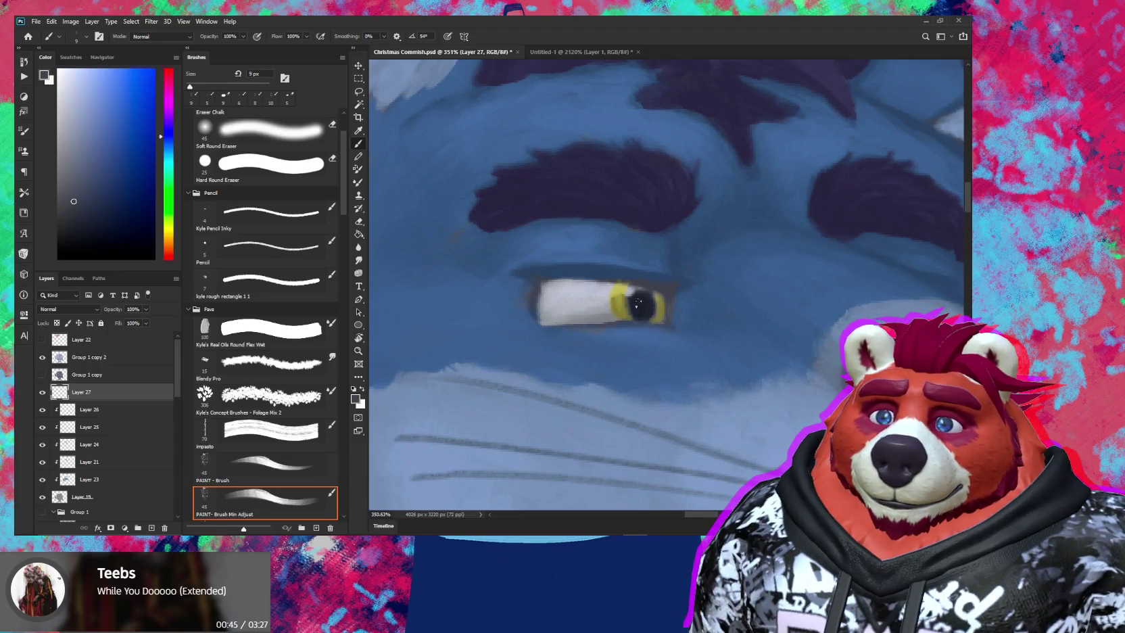
key("e")
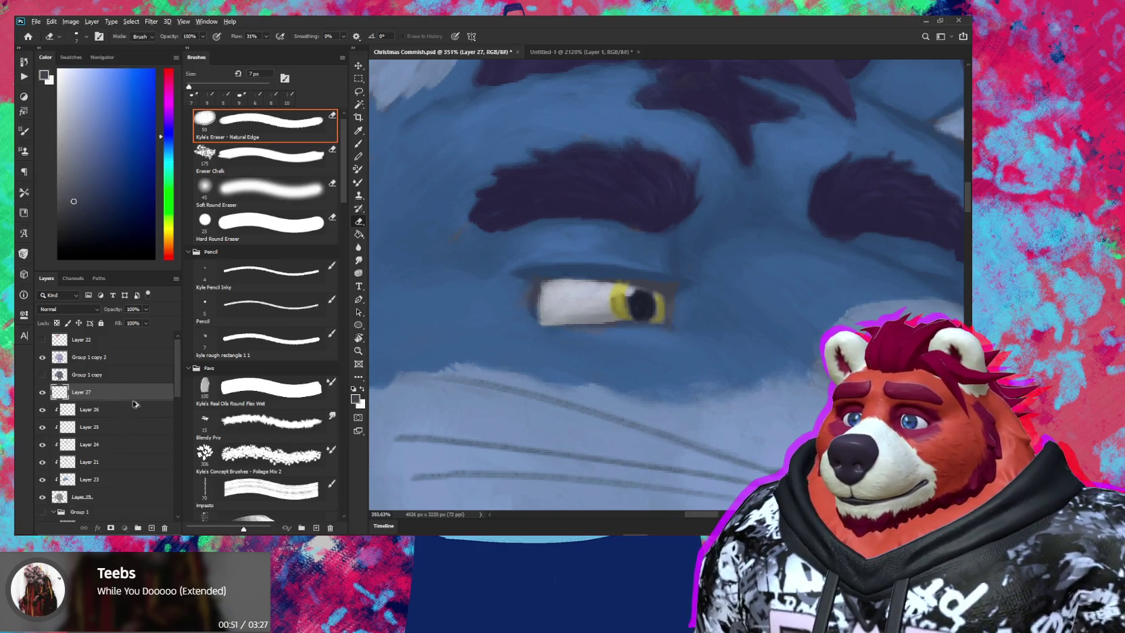
Undo an accidental duplicate of Layer 27 and clip Layer 27 to Layer 26
left_click_drag(110, 392, 139, 401)
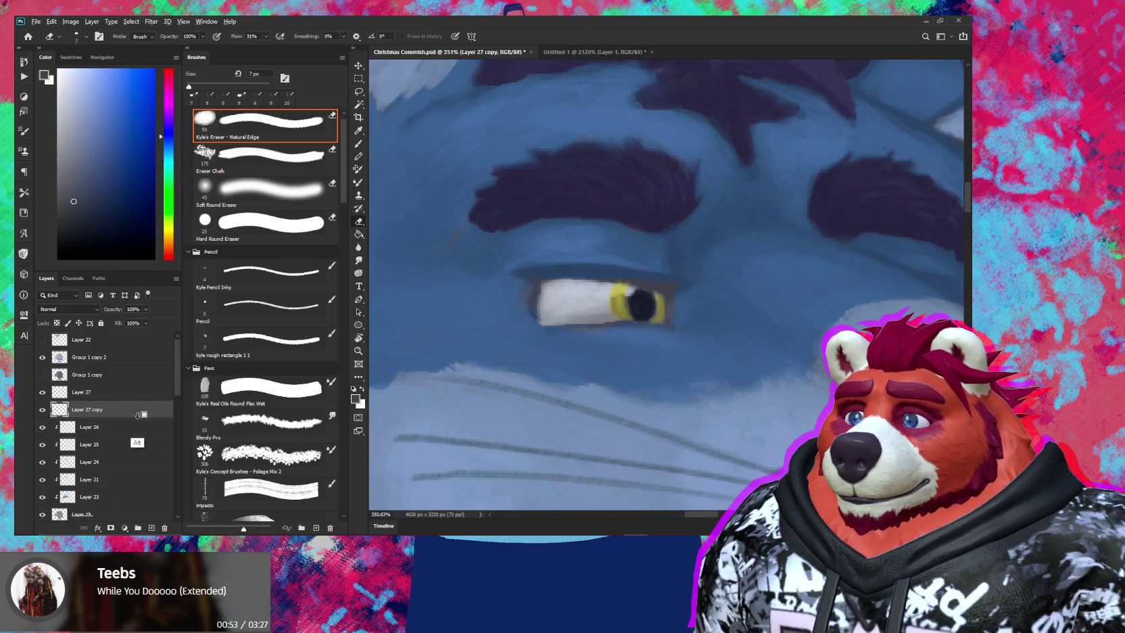
key("ctrl+z")
key("ctrl+shift+z")
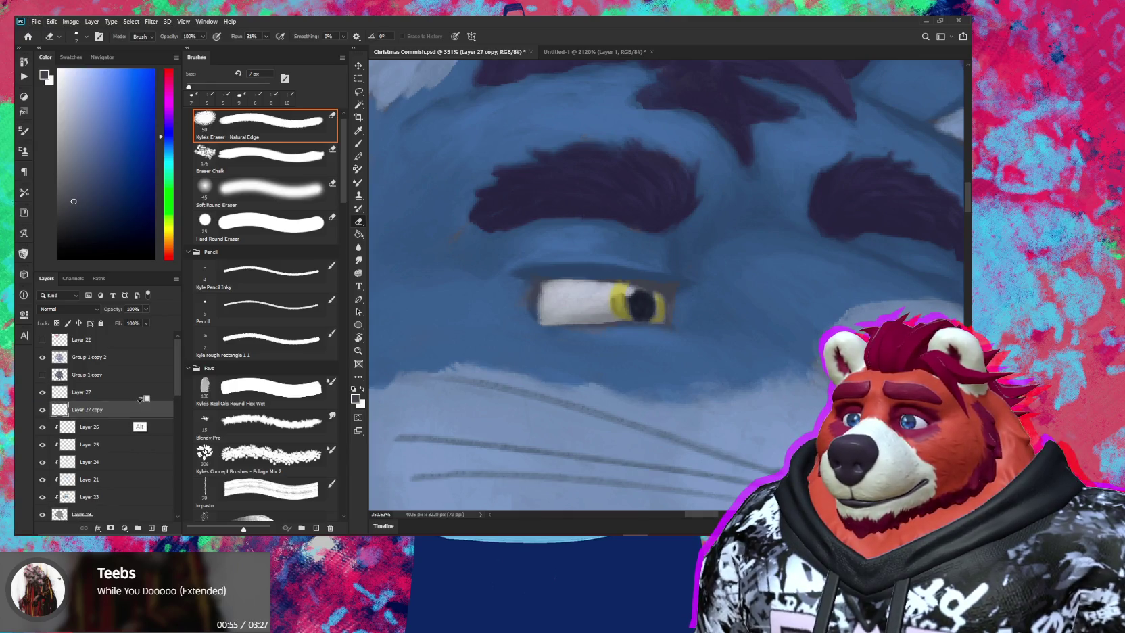
key("ctrl+z")
left_click(140, 399, "alt")
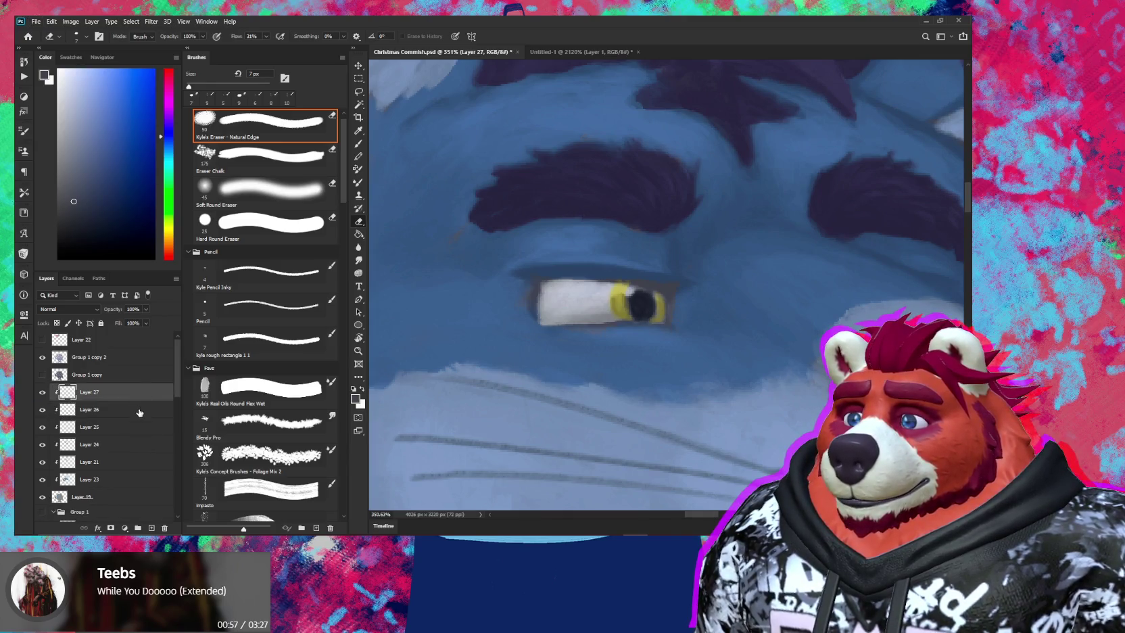
left_click(129, 413)
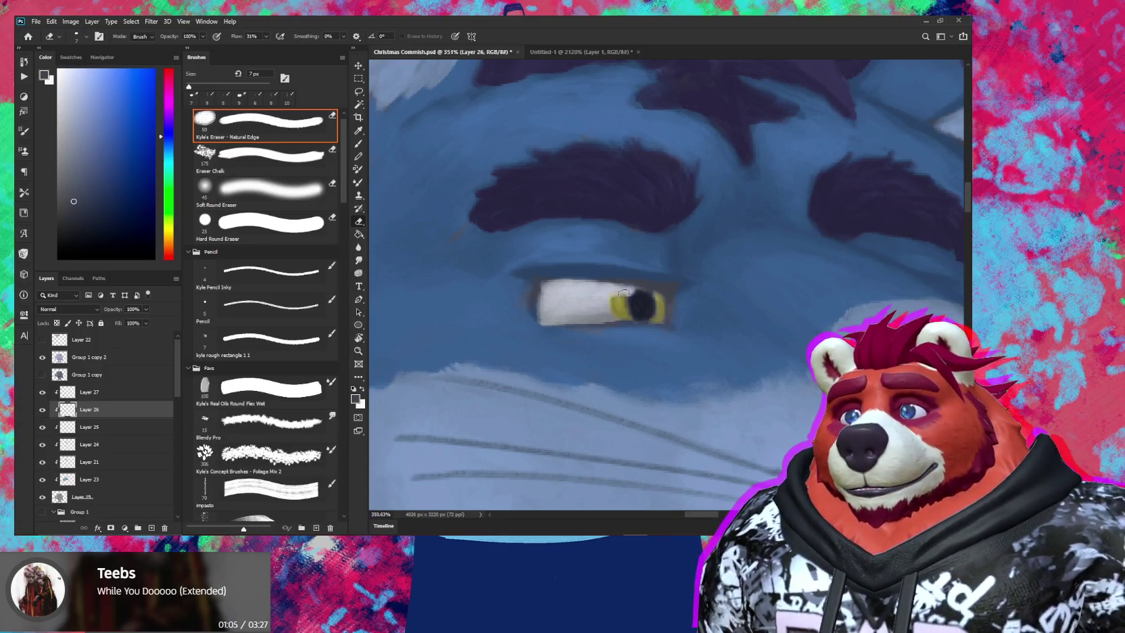
Zoom to the eye on Layer 27 and tilt the view about 55 degrees for a 15 px brush
key("z")
left_click_drag(660, 279, 561, 332)
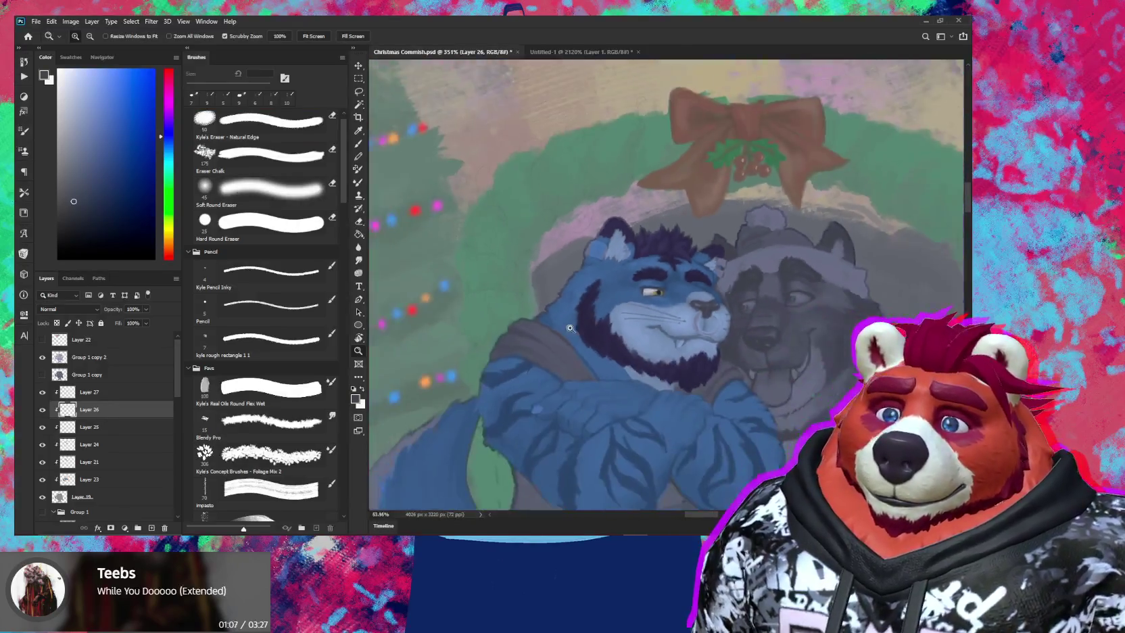
left_click_drag(653, 292, 798, 292)
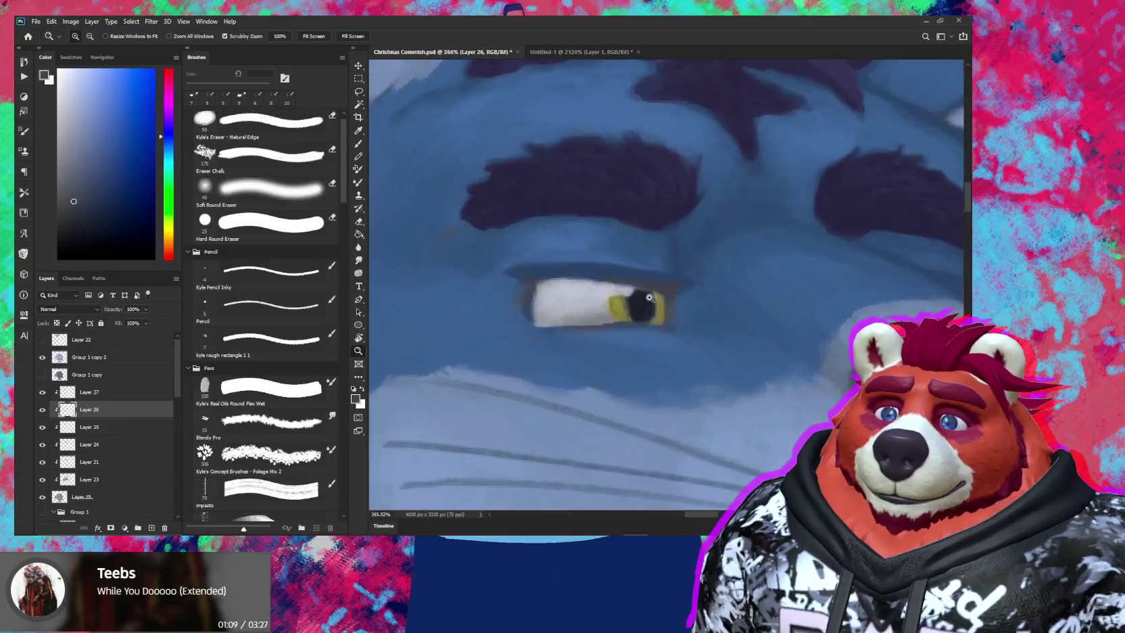
key("e")
left_click(117, 393)
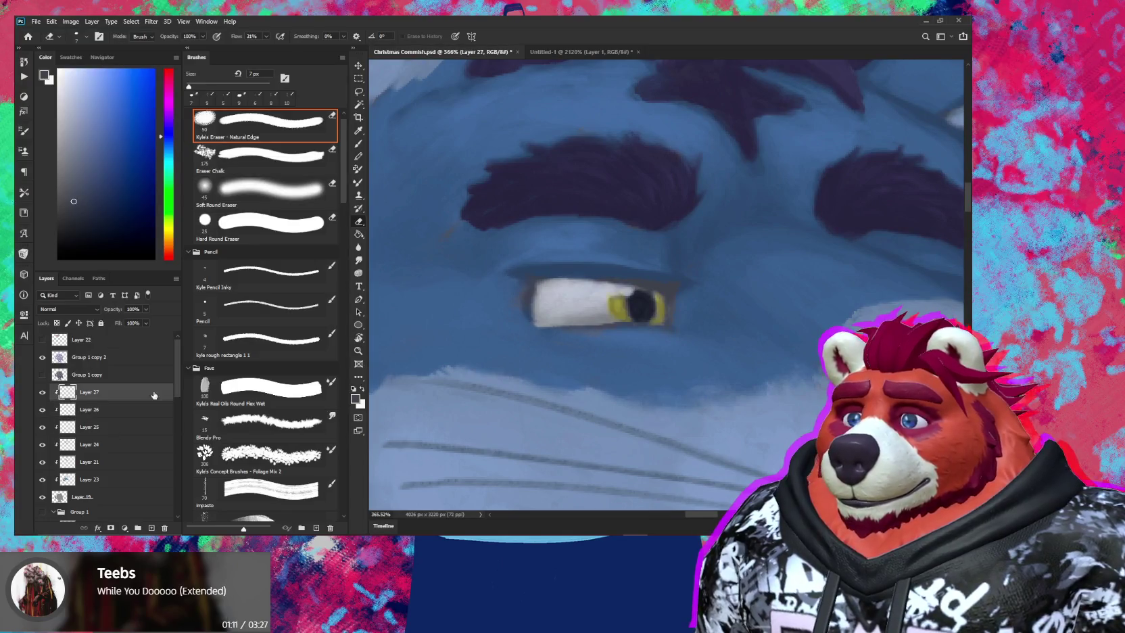
key("r")
left_click_drag(712, 307, 720, 206)
key("b")
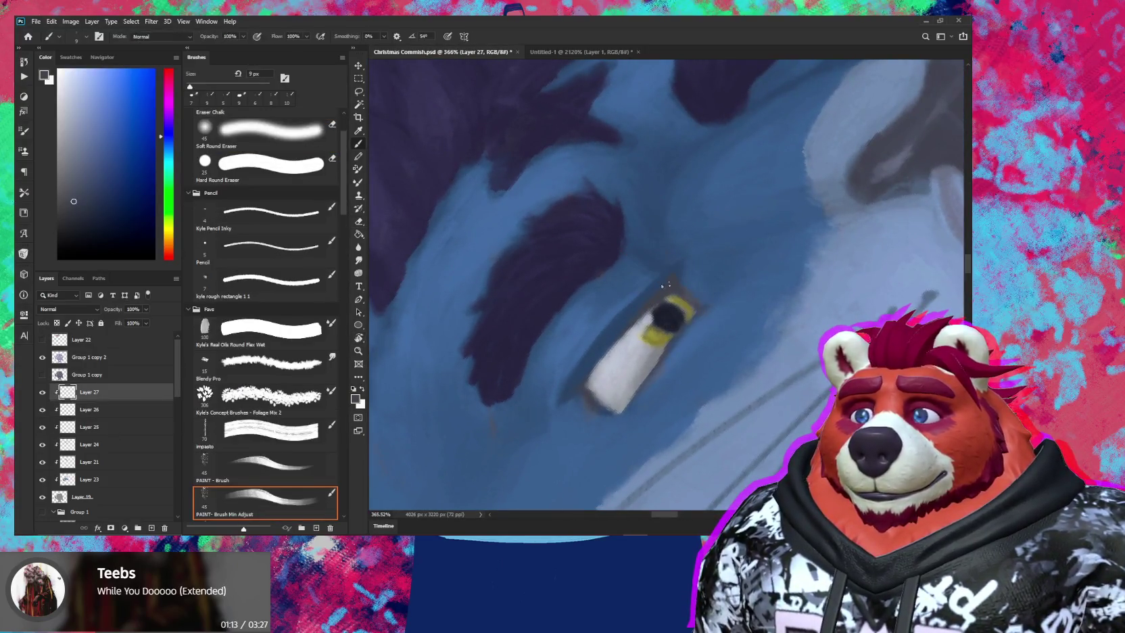
key("bracketright")
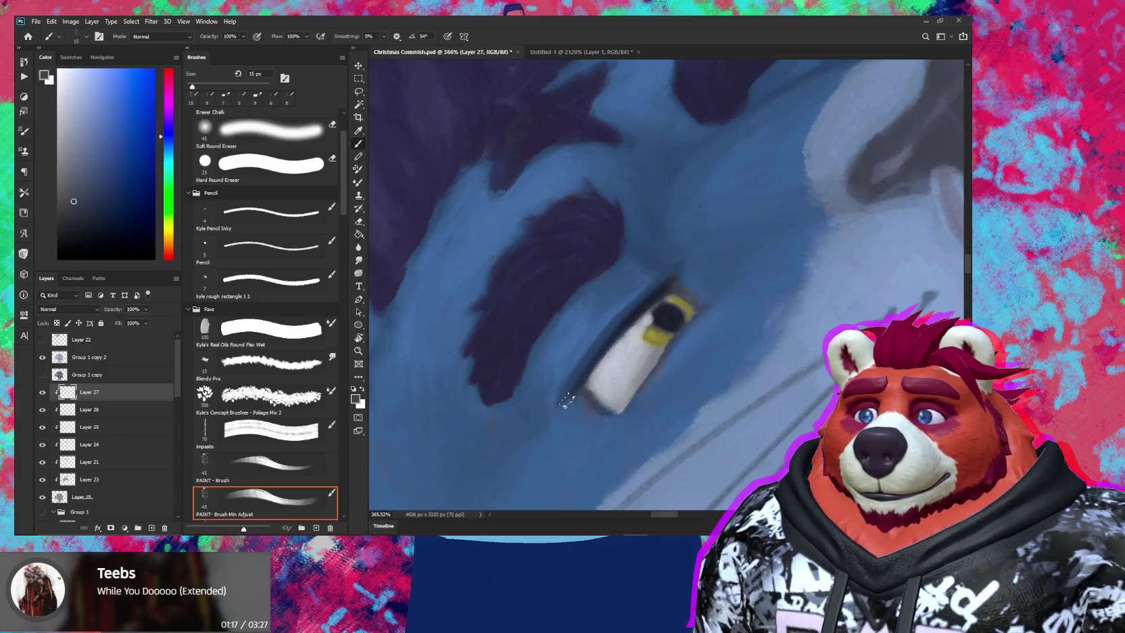
Level the canvas and crisp up the eye outline with an 8 px brush
key("r")
left_click_drag(766, 269, 698, 321)
key("period")
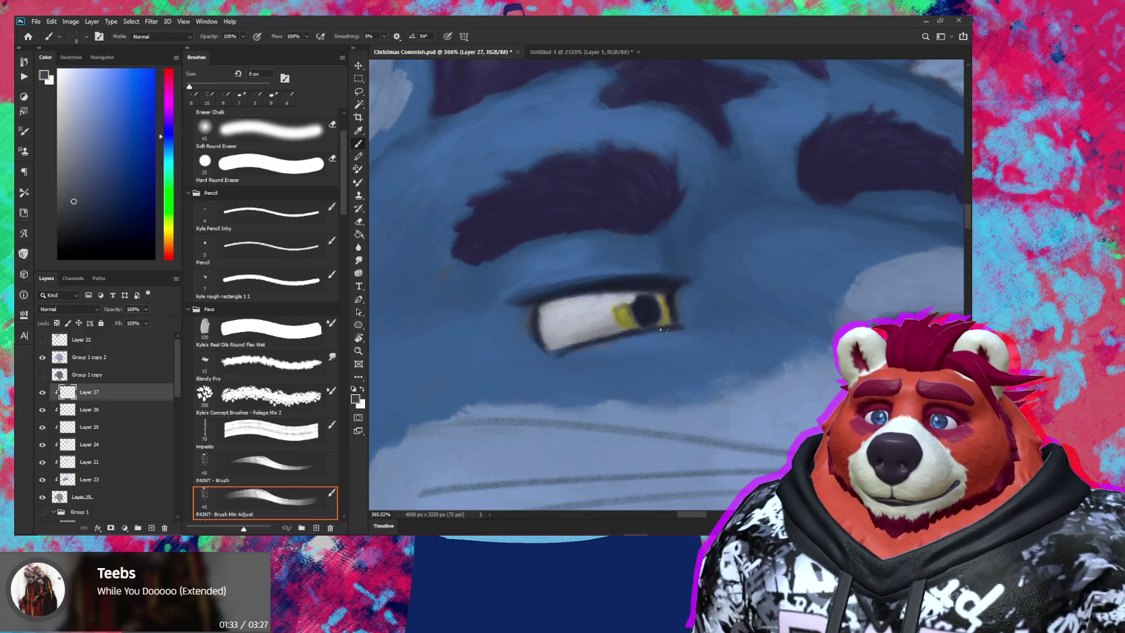
scroll(662, 329, "down", 10, "alt")
key("r")
mouse_move(743, 338)
left_mouse_down()
mouse_move(762, 377)
mouse_move(713, 278)
mouse_move(737, 278)
left_mouse_up()
key("z")
Paint dark nostril strokes at 25, 10 and 20 px brush sizes
left_click(263, 500)
scroll(617, 273, "up", 2, "alt")
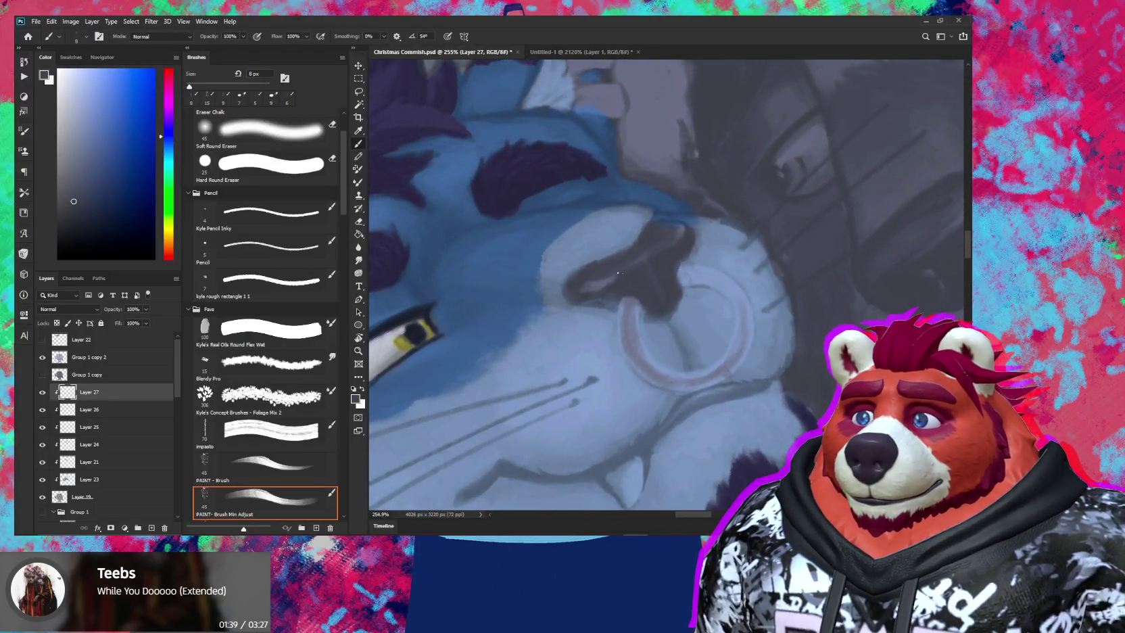
key("bracketright")
key("bracketright")
key("bracketright")
mouse_move(628, 262)
left_mouse_down()
mouse_move(571, 284)
mouse_move(612, 284)
mouse_move(585, 278)
mouse_move(598, 298)
left_mouse_up()
key("bracketleft")
key("bracketleft")
key("bracketleft")
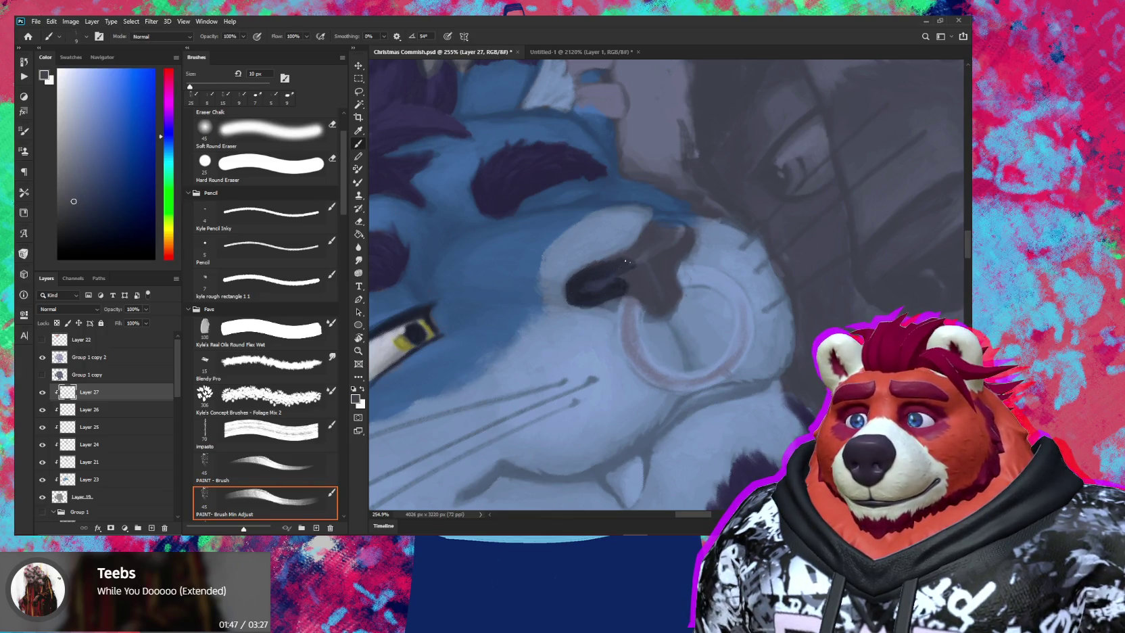
mouse_move(617, 262)
left_mouse_down()
mouse_move(644, 248)
mouse_move(604, 265)
mouse_move(676, 229)
left_mouse_up()
key("bracketright")
key("bracketright")
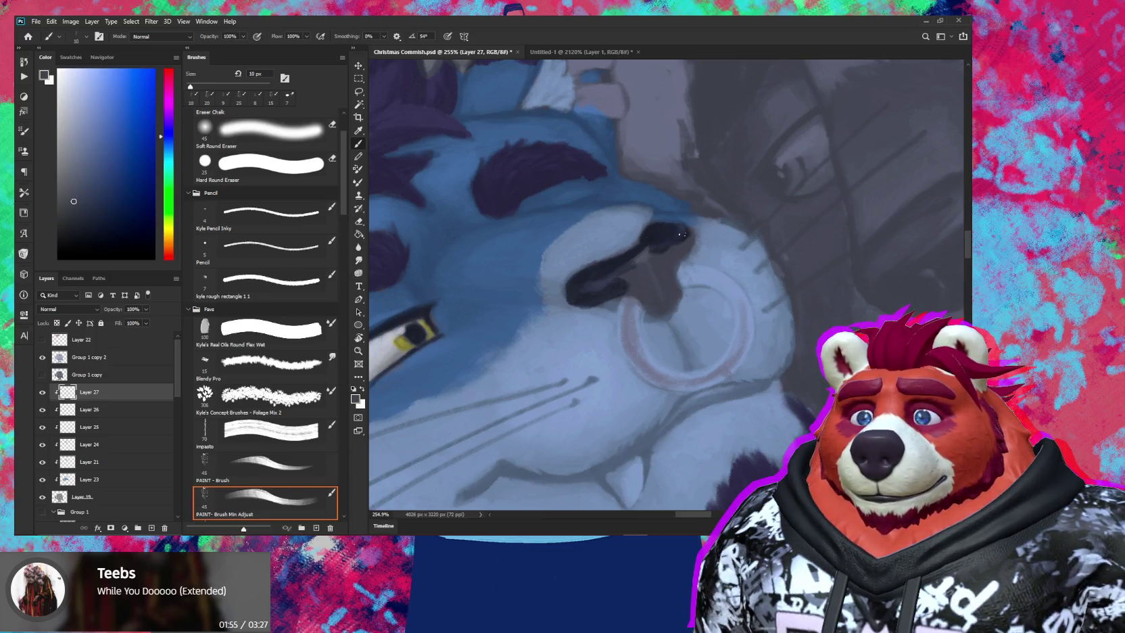
key("bracketright")
mouse_move(655, 239)
left_mouse_down()
mouse_move(643, 259)
mouse_move(650, 272)
mouse_move(642, 264)
left_mouse_up()
Darken the nostril's bottom edge with a 10 px brush, then zoom out to check
key("bracketleft")
key("bracketleft")
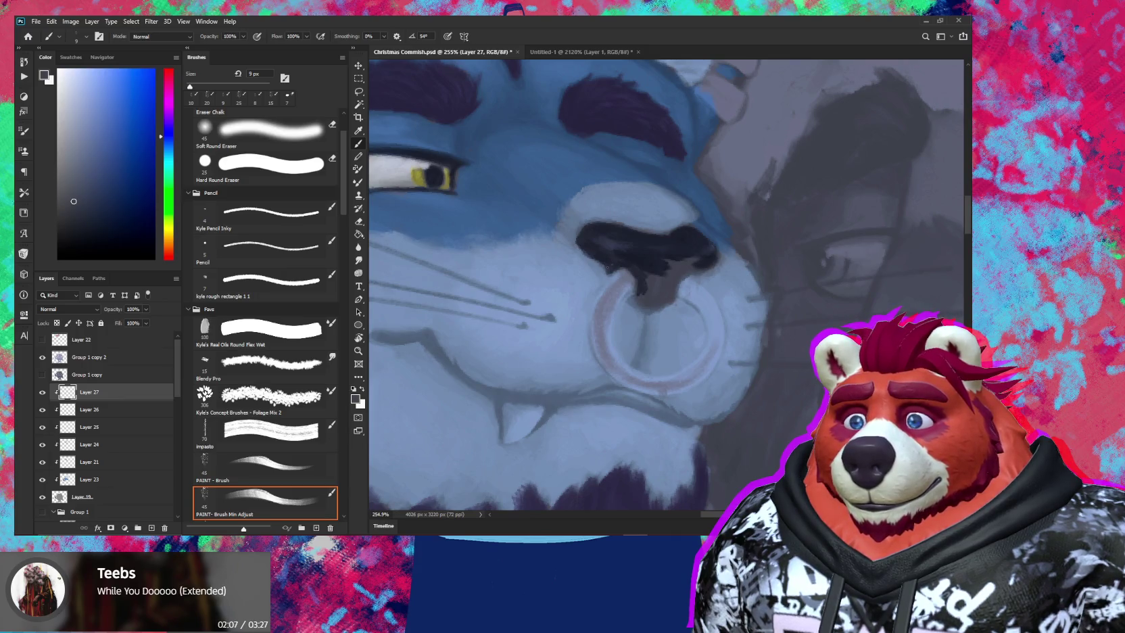
key("e")
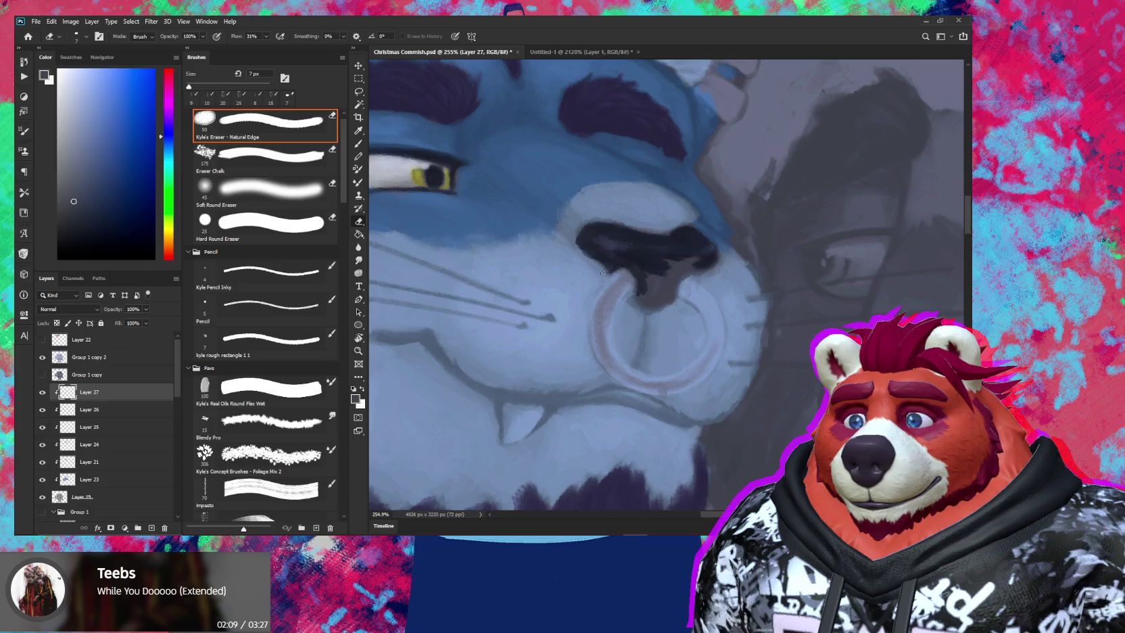
key("b")
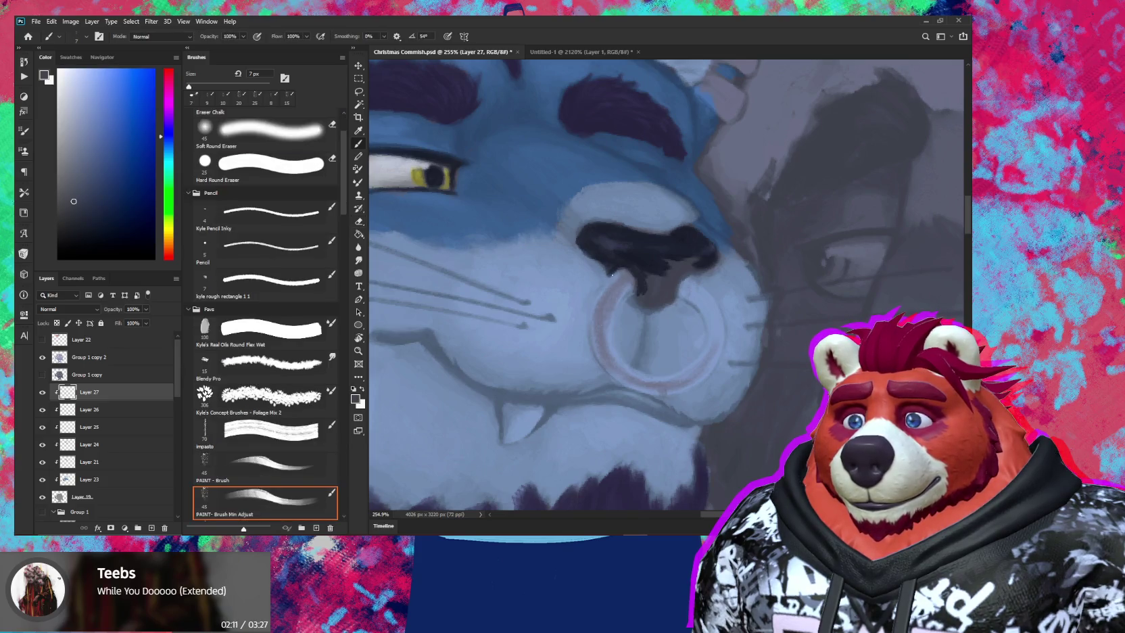
key("bracketright")
key("bracketright")
key("bracketright")
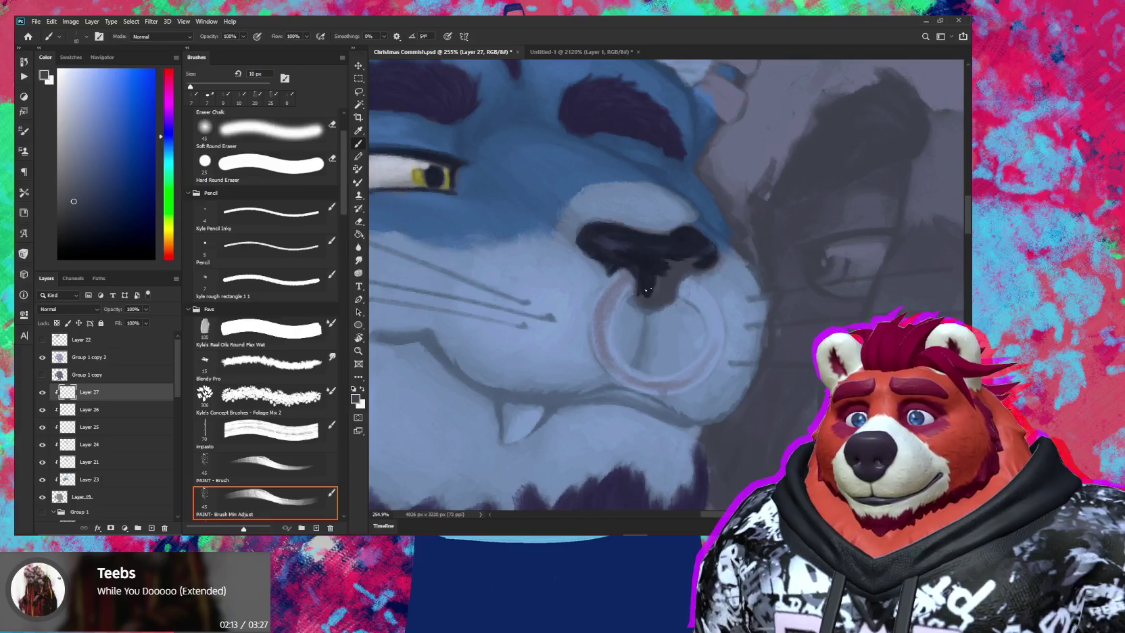
mouse_move(645, 296)
left_mouse_down()
mouse_move(635, 297)
mouse_move(647, 305)
left_mouse_up()
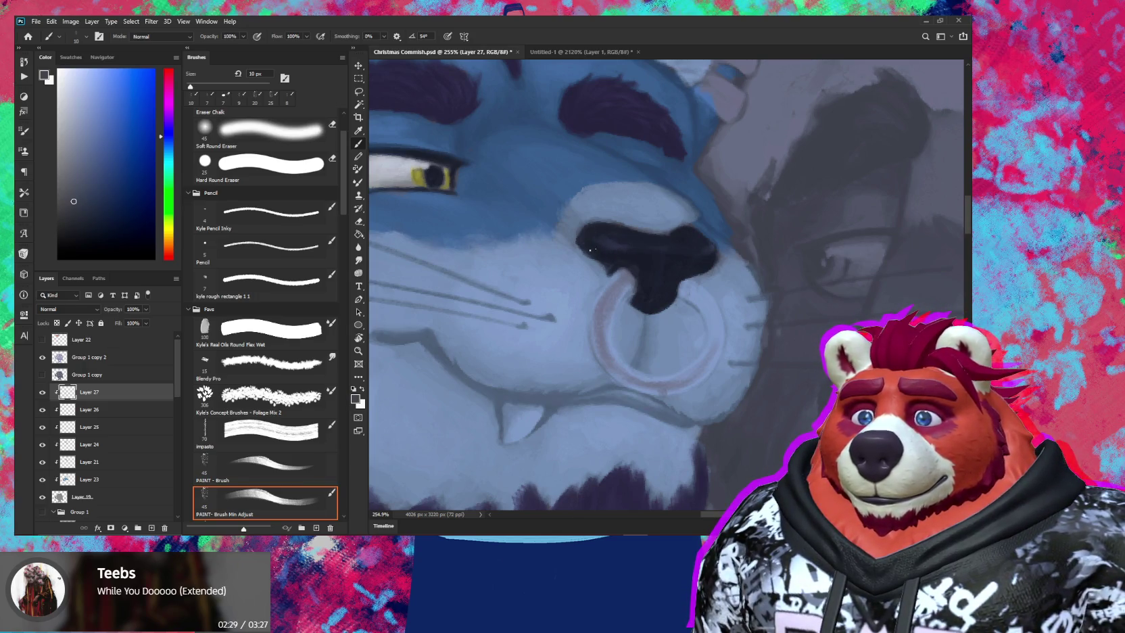
key("e")
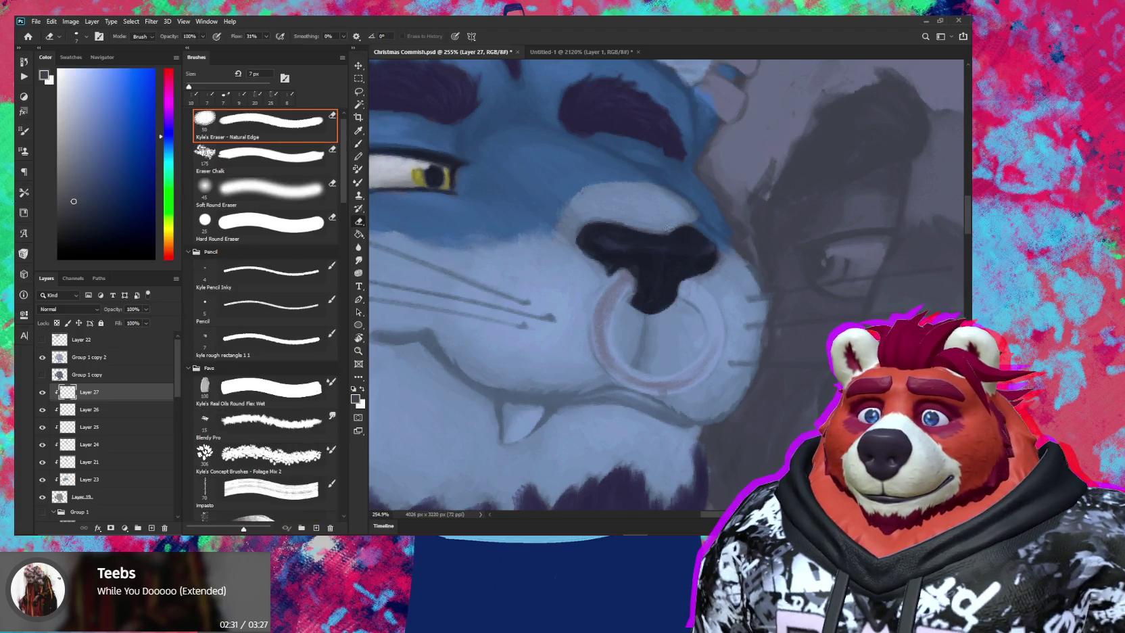
key("b")
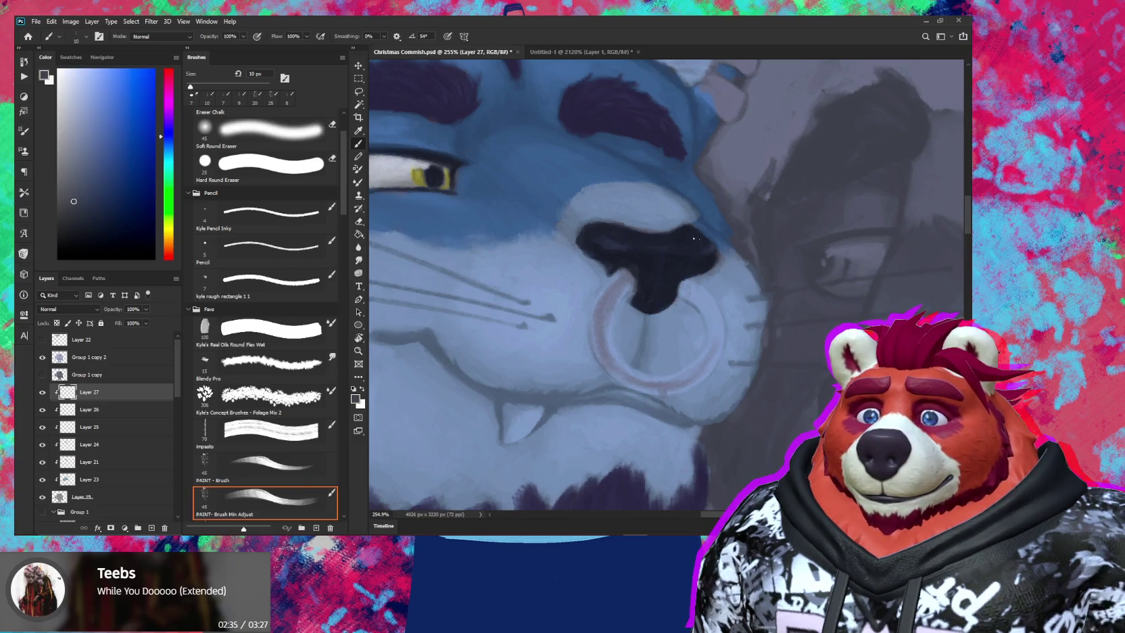
key("z")
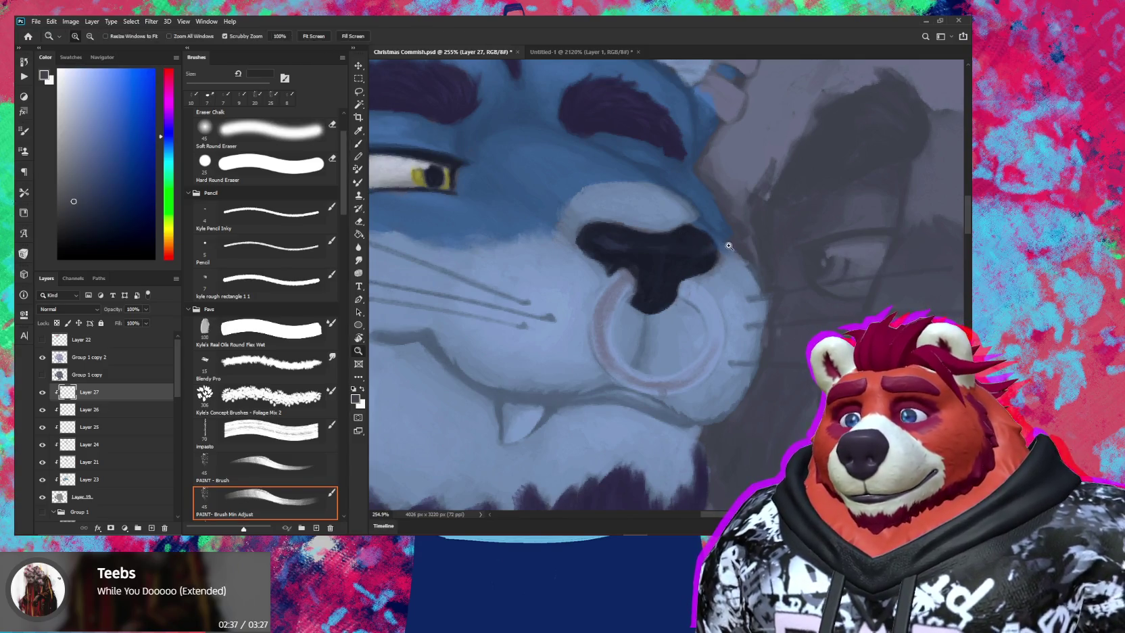
left_click(795, 246, "alt")
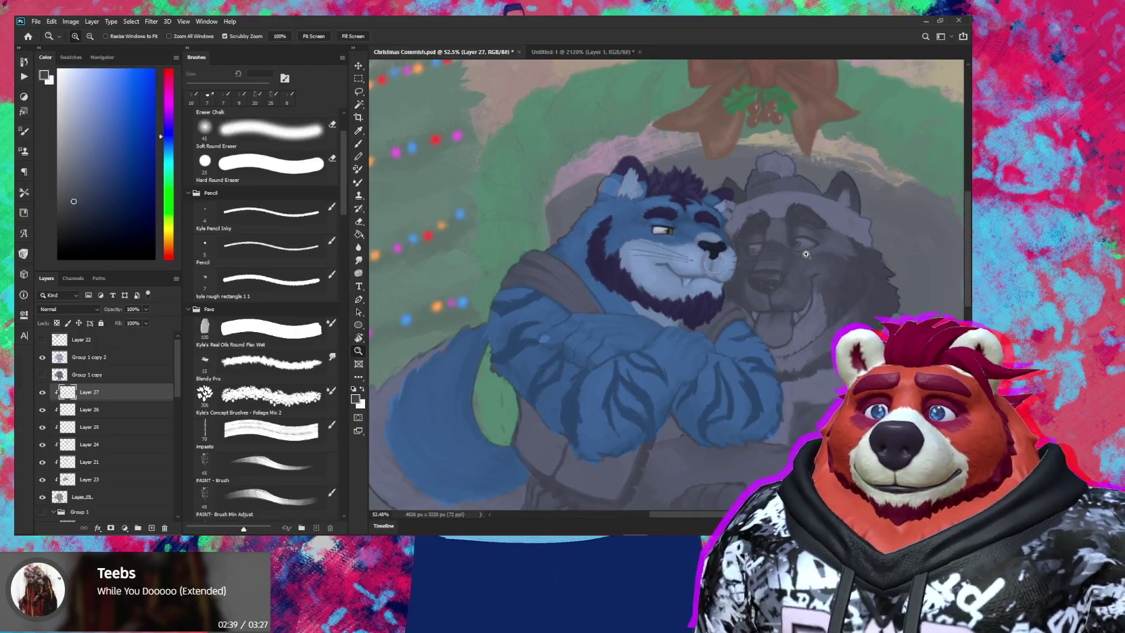
left_click(758, 198)
left_click(758, 198)
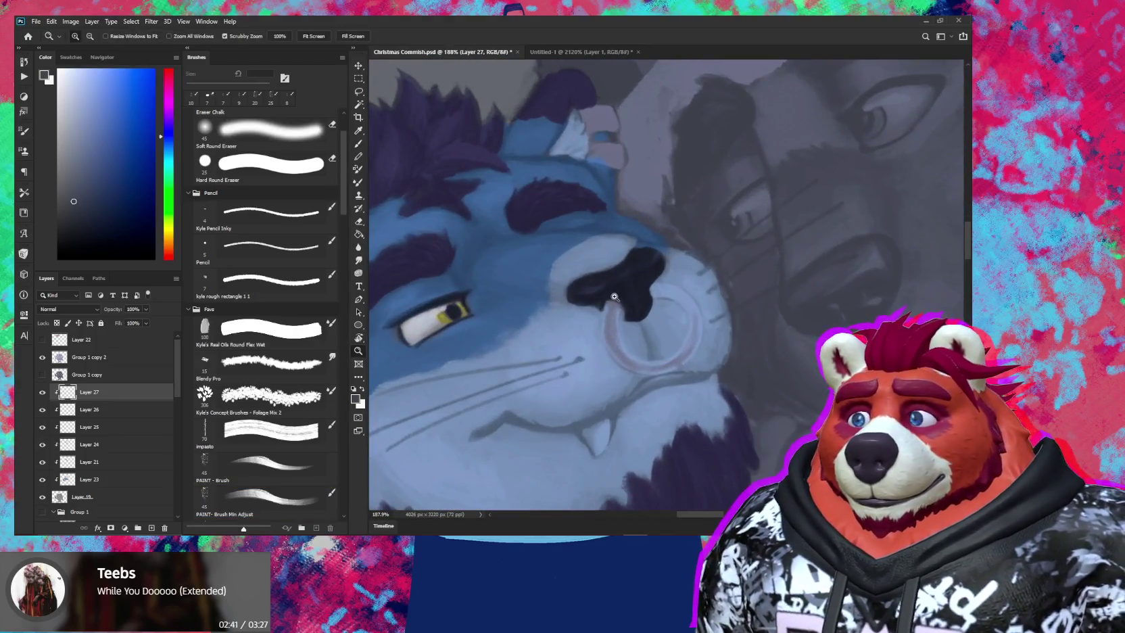
Pick a light blue, then a lighter blue, and brush a highlight across the nose top
left_click(647, 246)
key("e")
key("b")
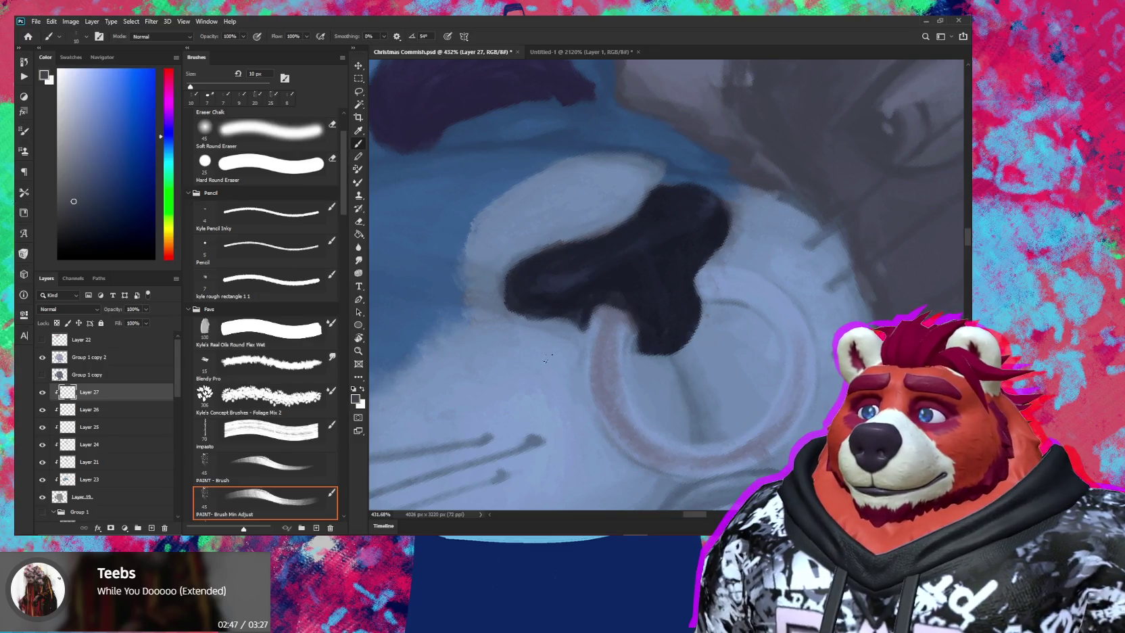
left_click(555, 348, "alt")
key("bracketright")
key("bracketright")
key("bracketright")
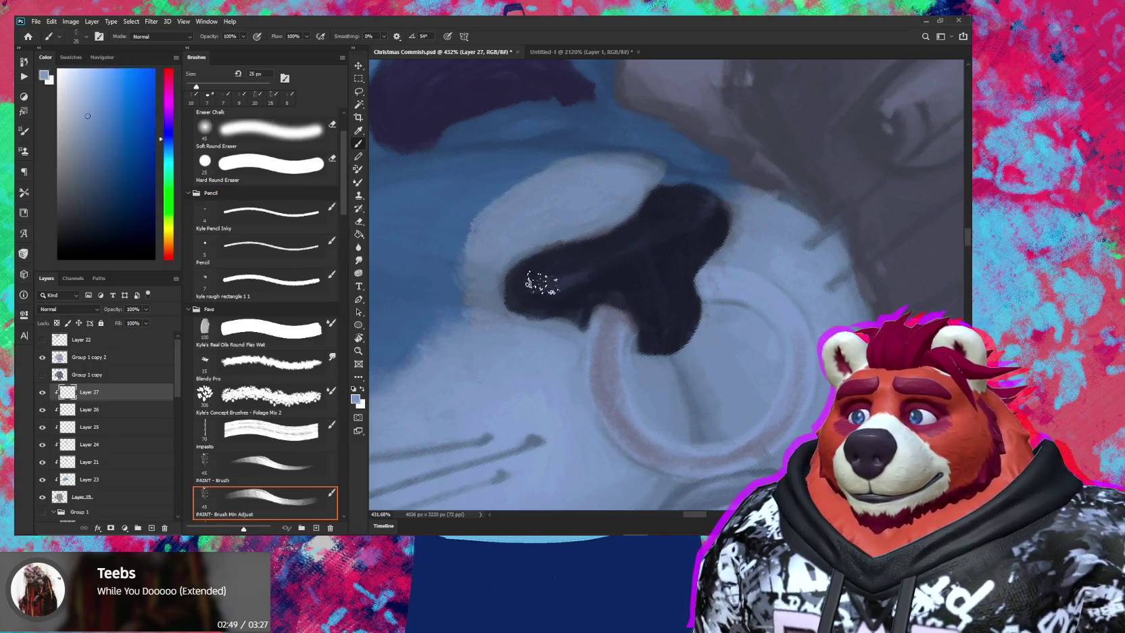
left_click_drag(538, 291, 597, 261)
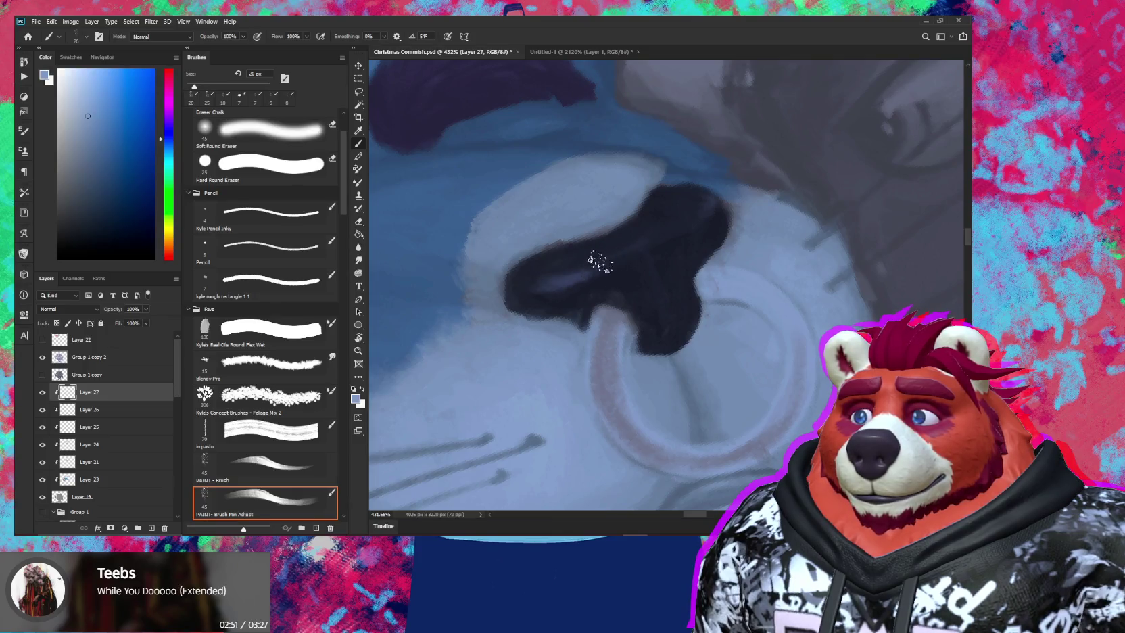
key("bracketleft")
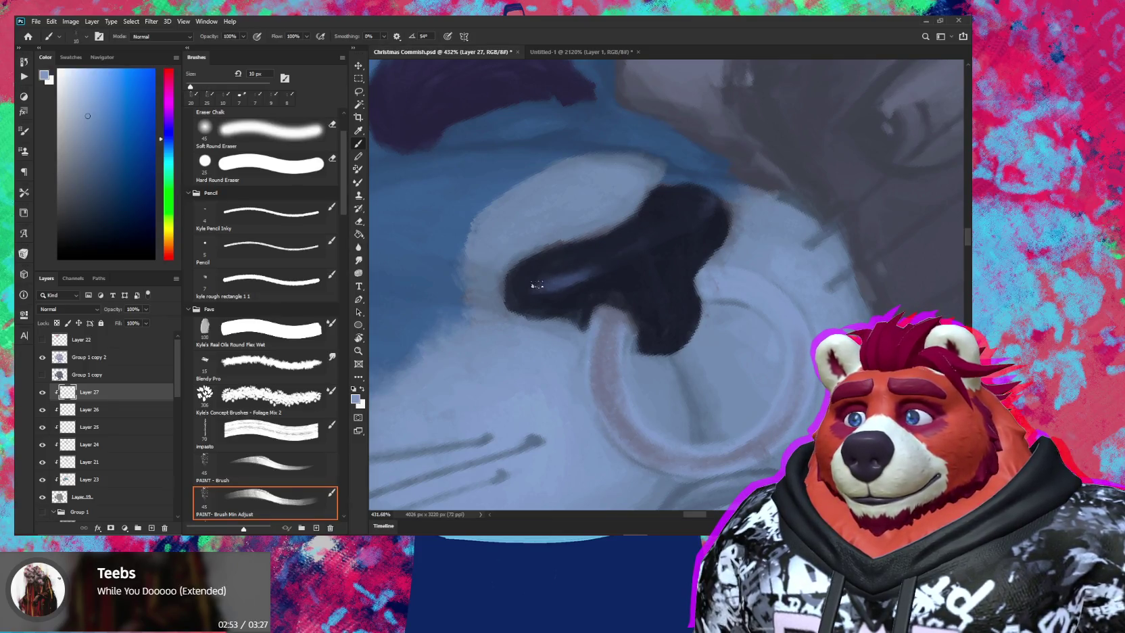
left_click(81, 111)
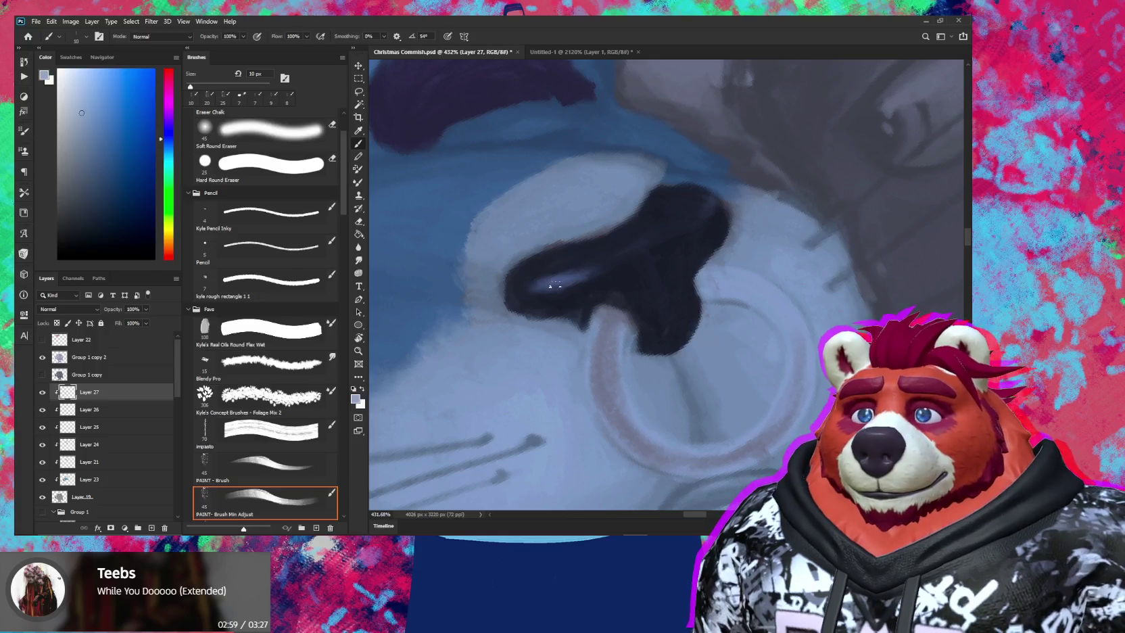
key("bracketleft")
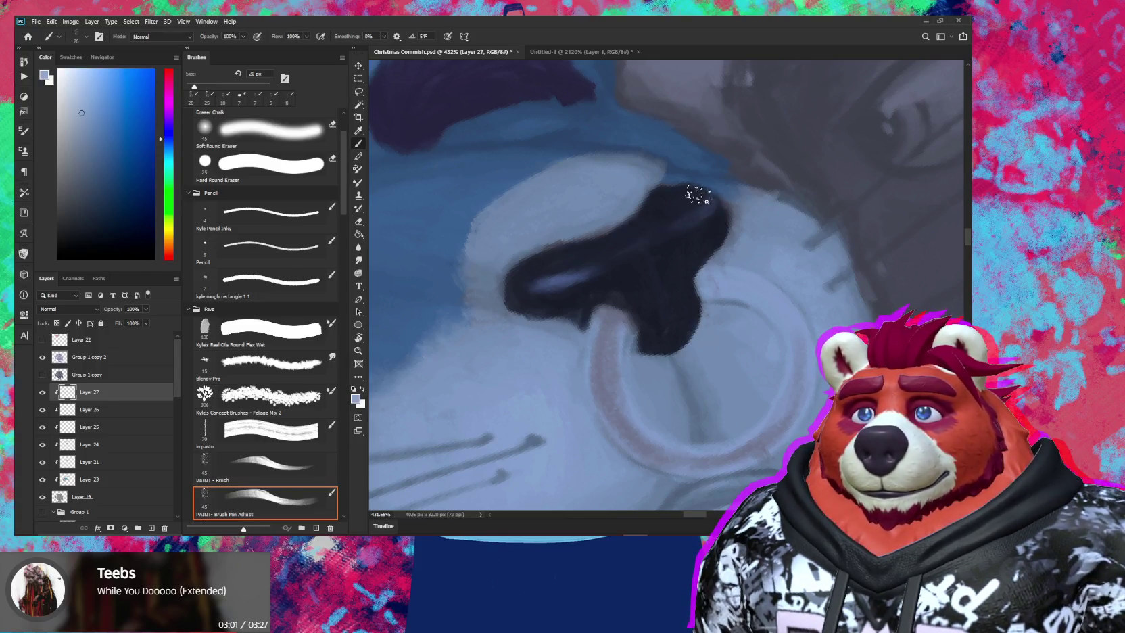
key("bracketright")
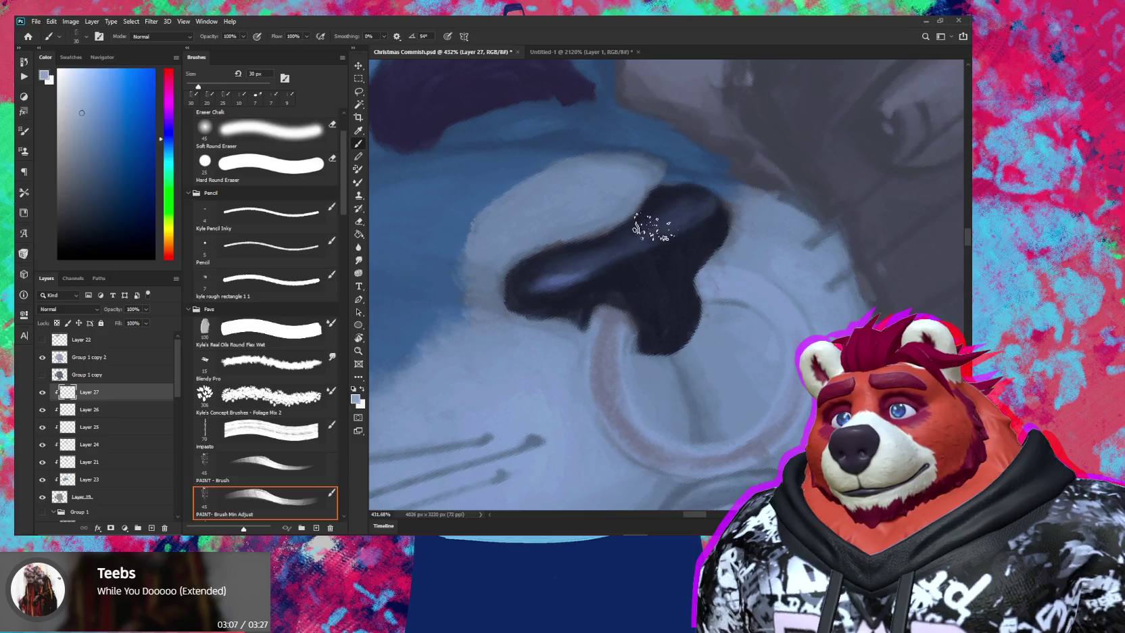
key("z")
left_click(684, 267, "alt")
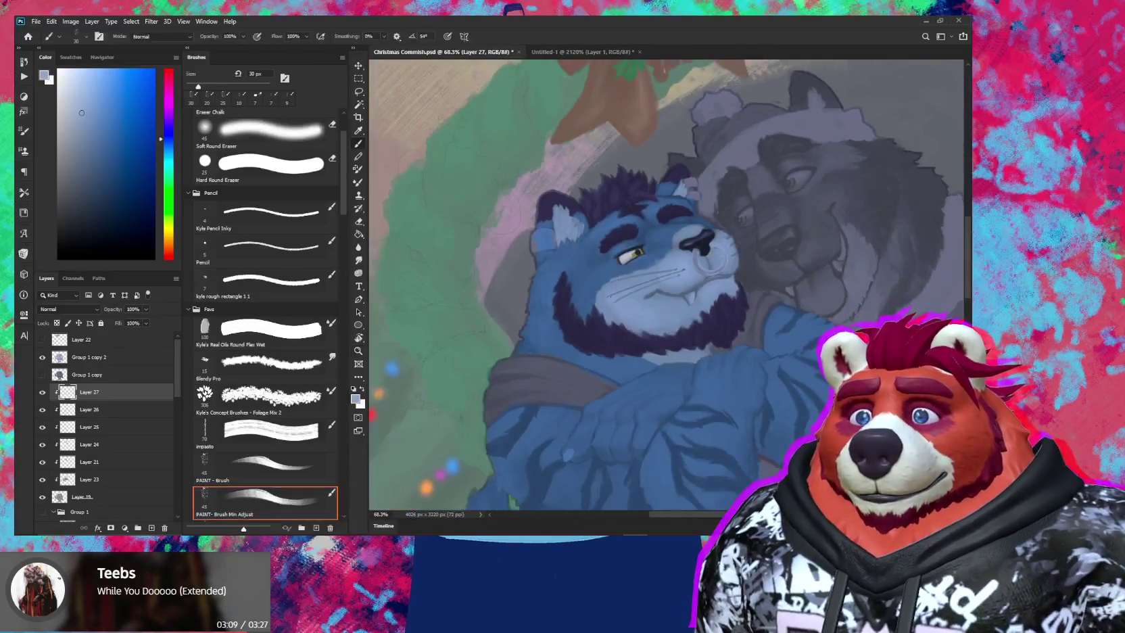
With a small brush and near-black sampled from the nose, extend the dark nose toward the ring
left_click_drag(684, 266, 693, 233)
key("b")
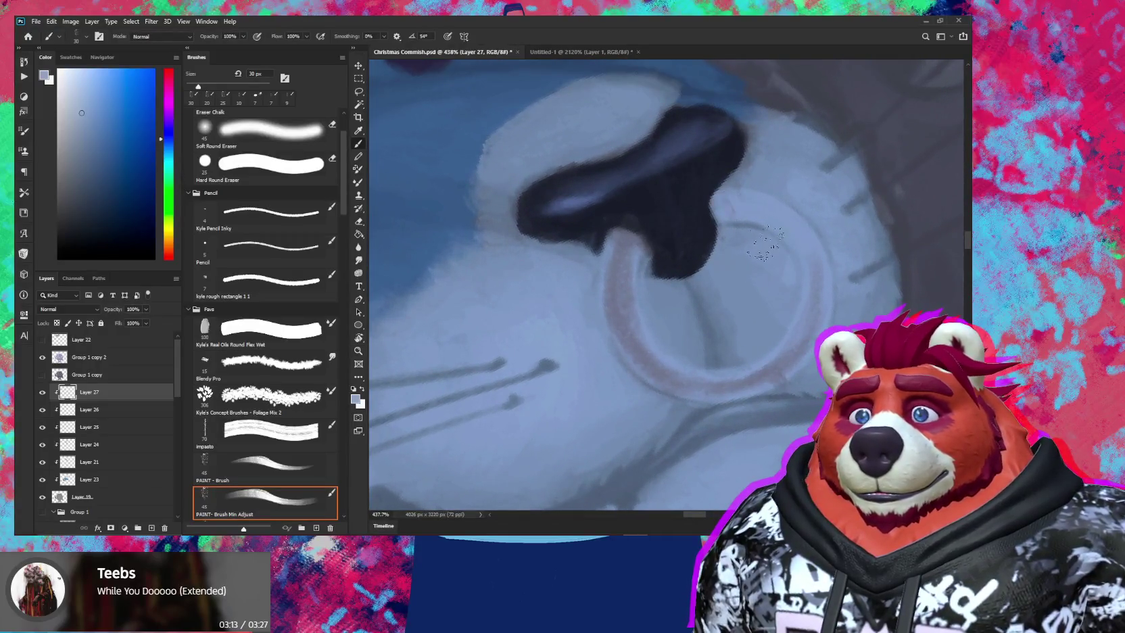
key("bracketleft")
key("bracketleft")
key("bracketleft")
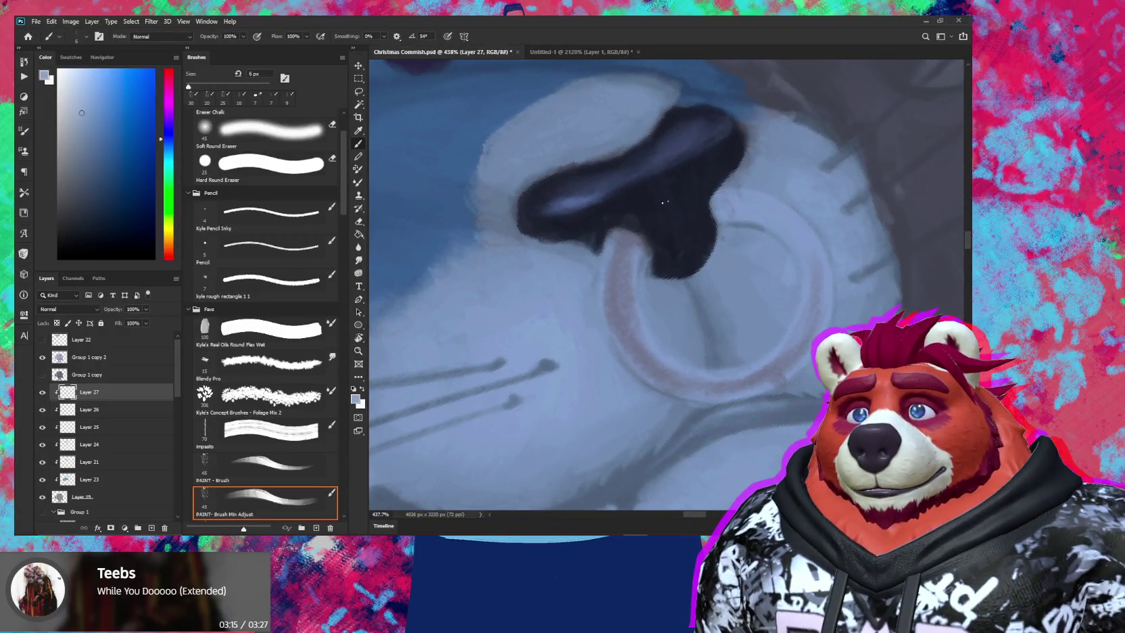
left_click(672, 179, "alt")
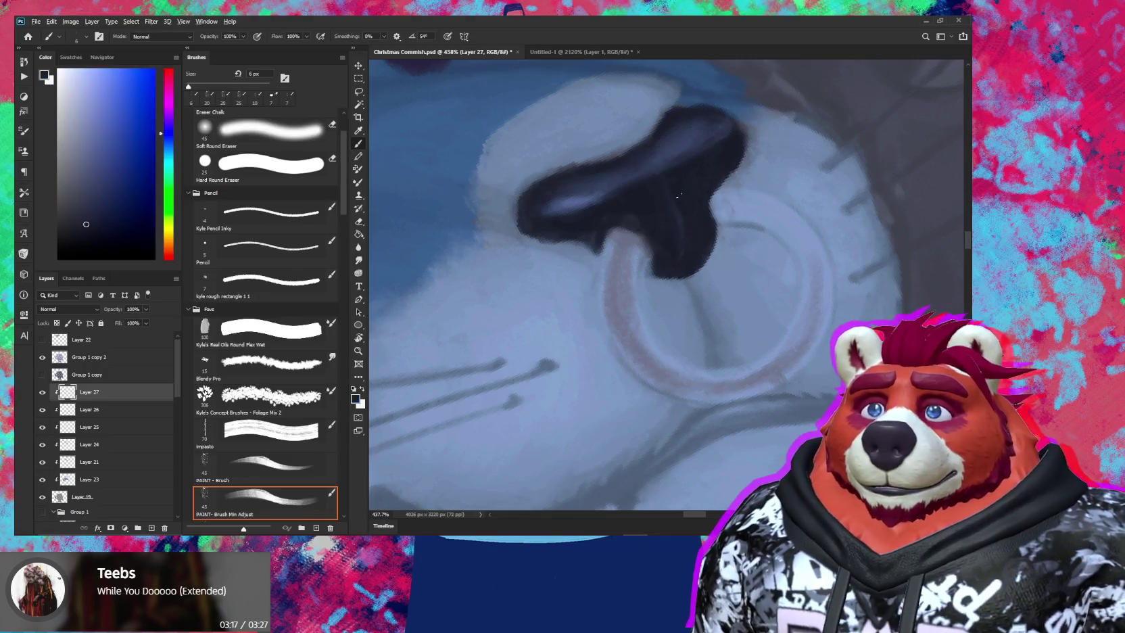
left_click(679, 215, "alt")
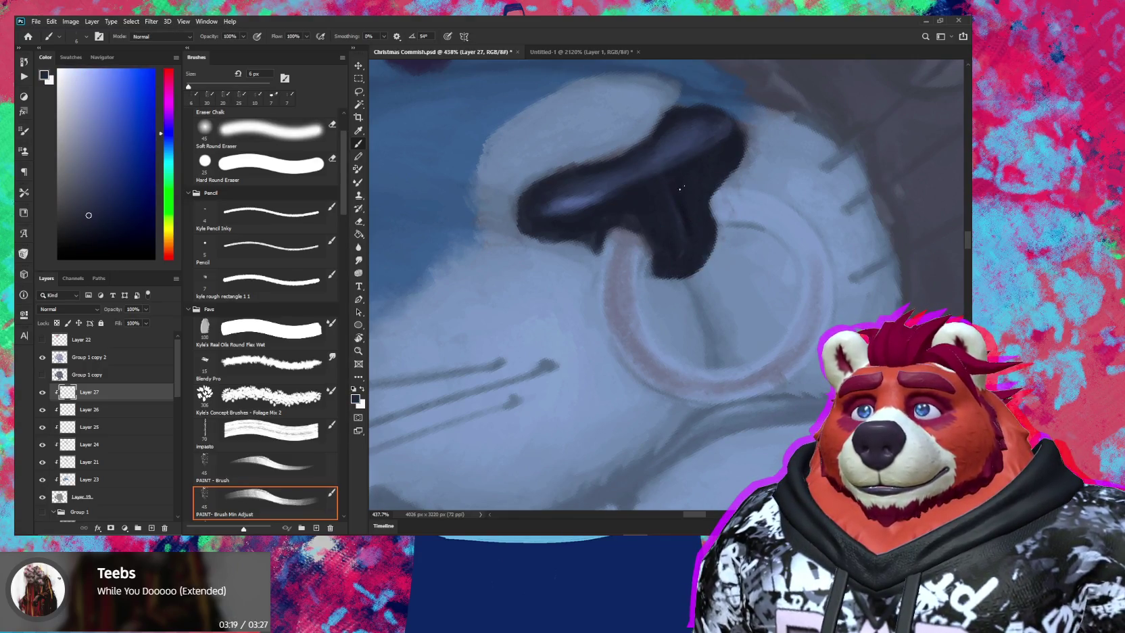
left_click(680, 227, "alt")
key("bracketleft")
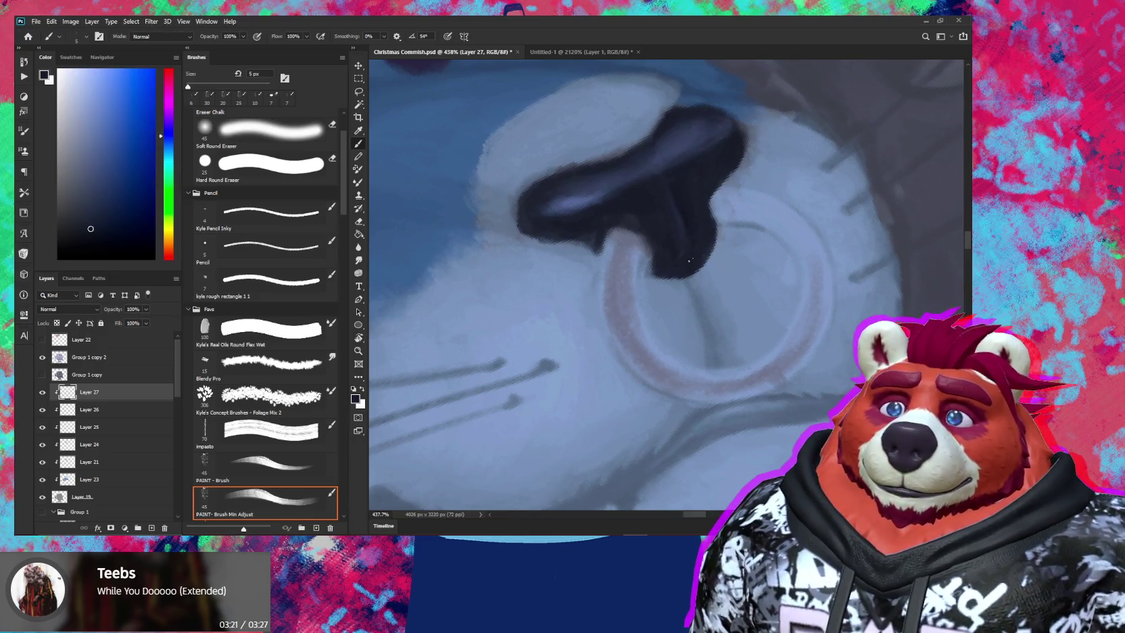
left_click(680, 212, "alt")
left_click_drag(683, 210, 688, 266)
left_click(672, 230, "alt")
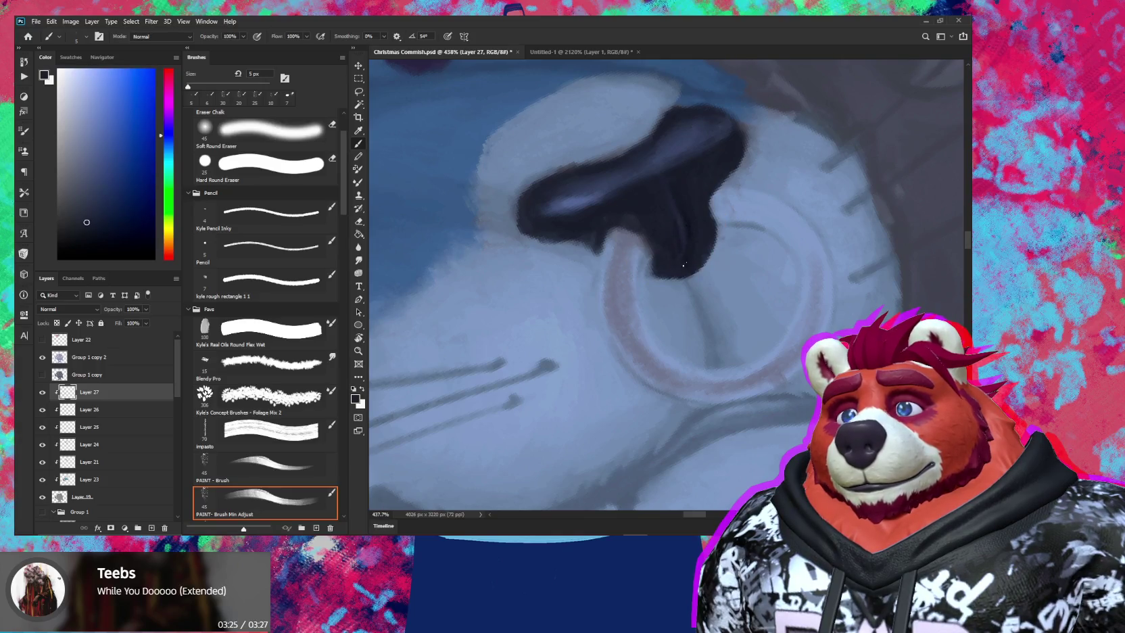
left_click(686, 224, "alt")
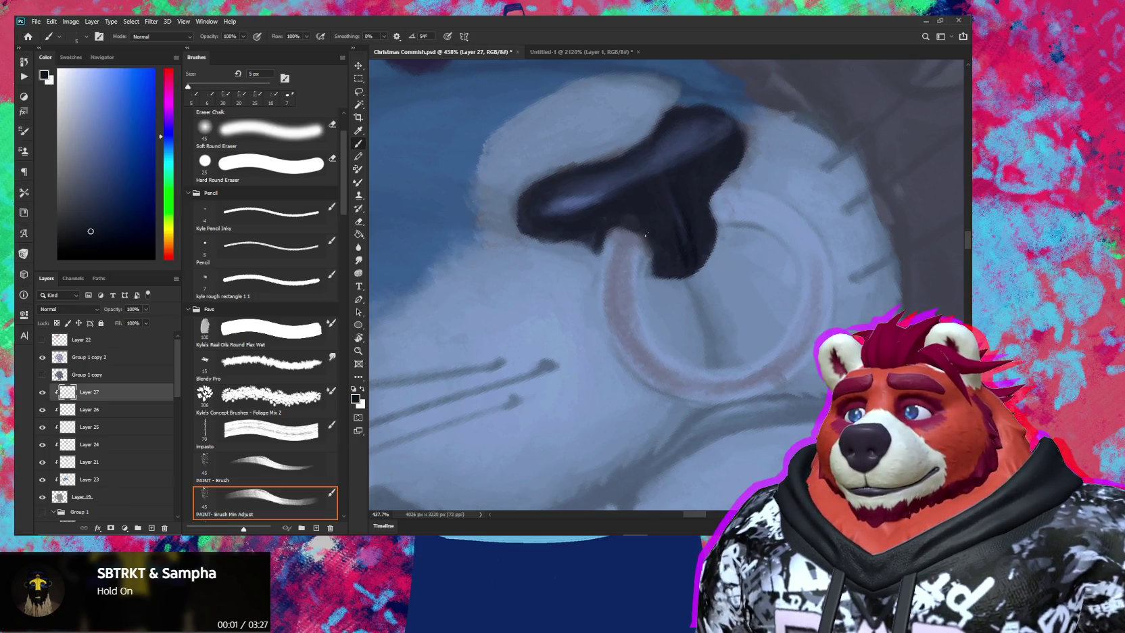
scroll(599, 229, "down", 1)
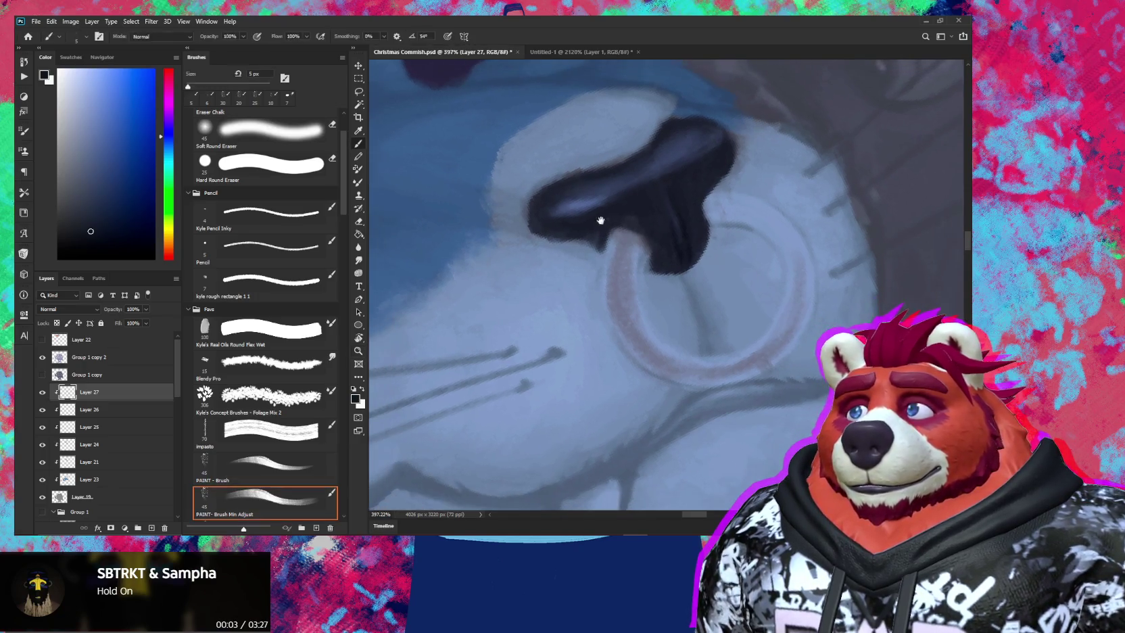
Sample upper-face and pale-blue colours and add small highlight touches to the nose
left_click_drag(599, 230, 598, 347)
left_click(748, 213, "alt")
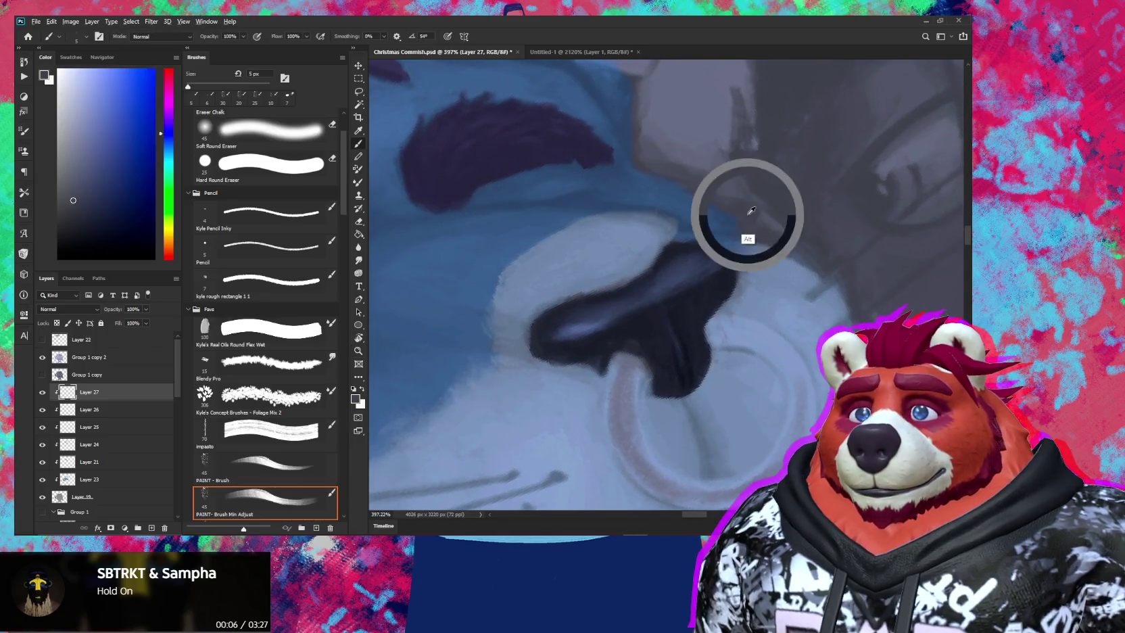
key("bracketright")
key("bracketright")
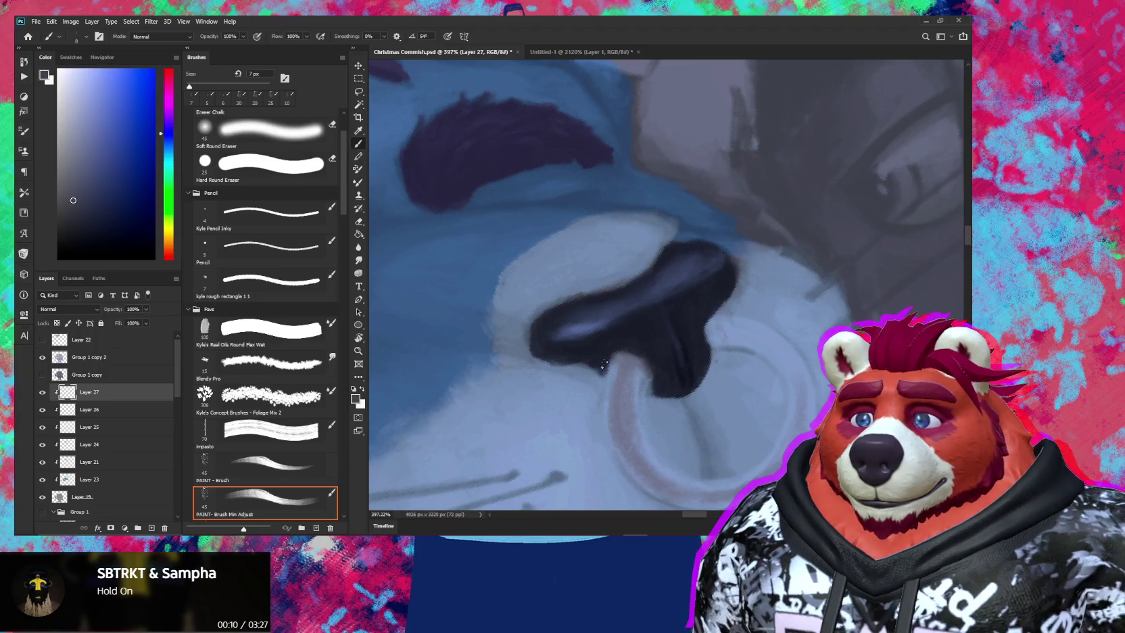
key("e")
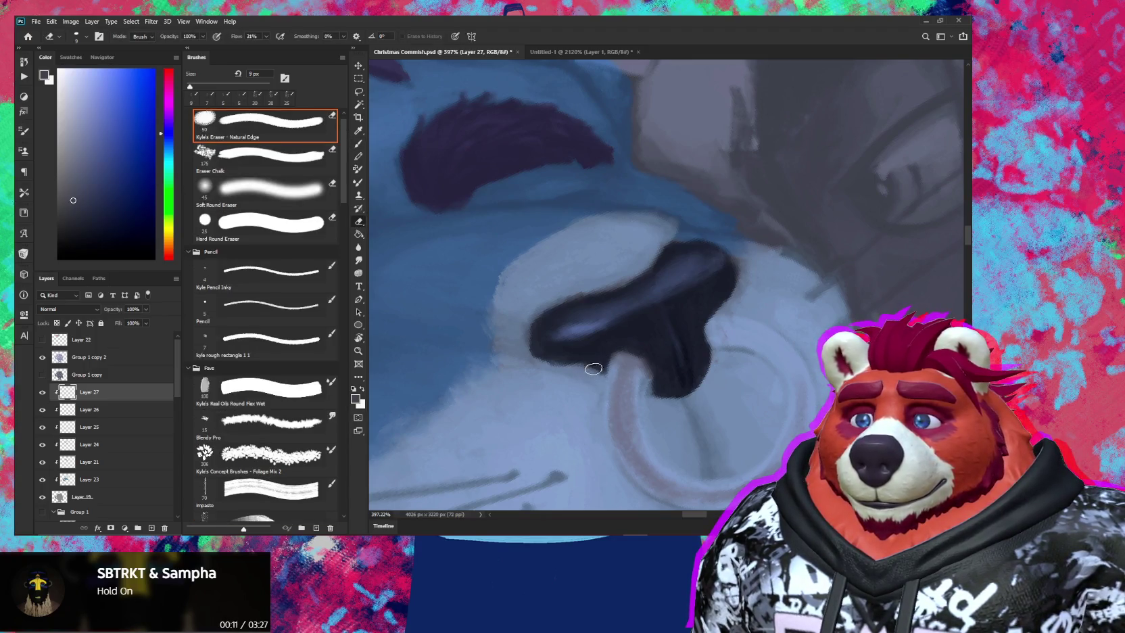
key("b")
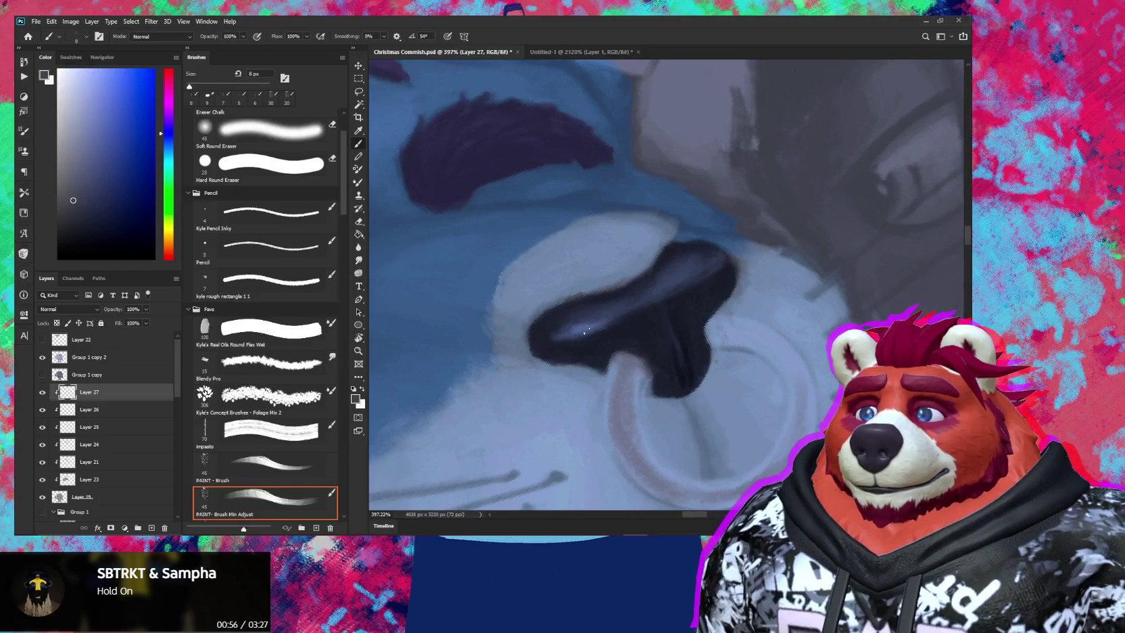
left_click(579, 324, "alt")
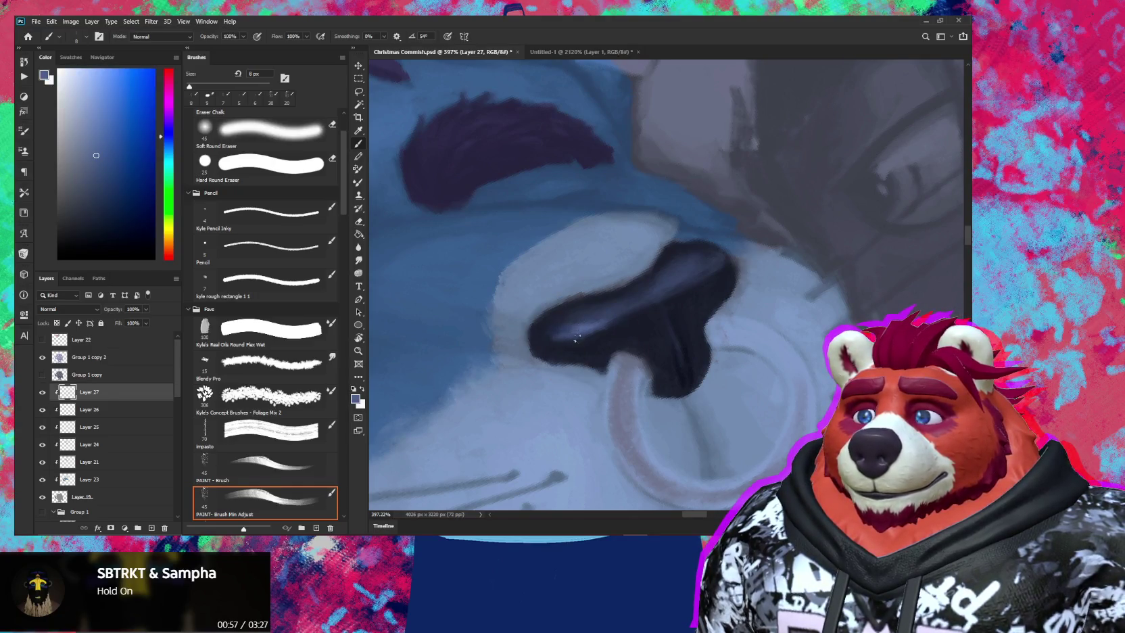
left_click(551, 391, "alt")
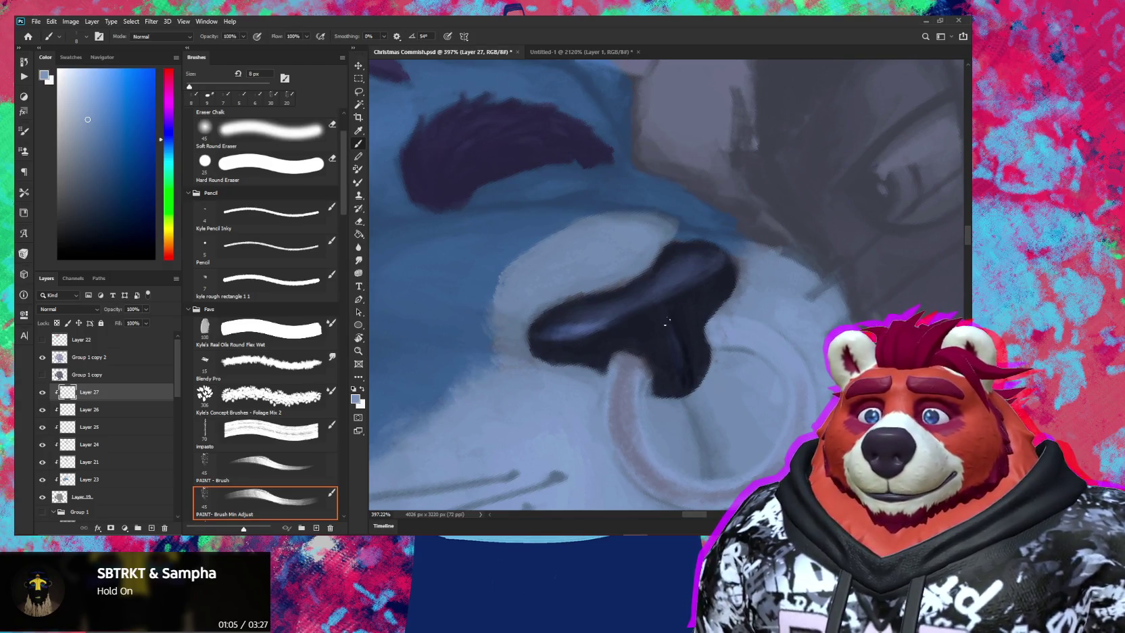
key("bracketright")
key("bracketright")
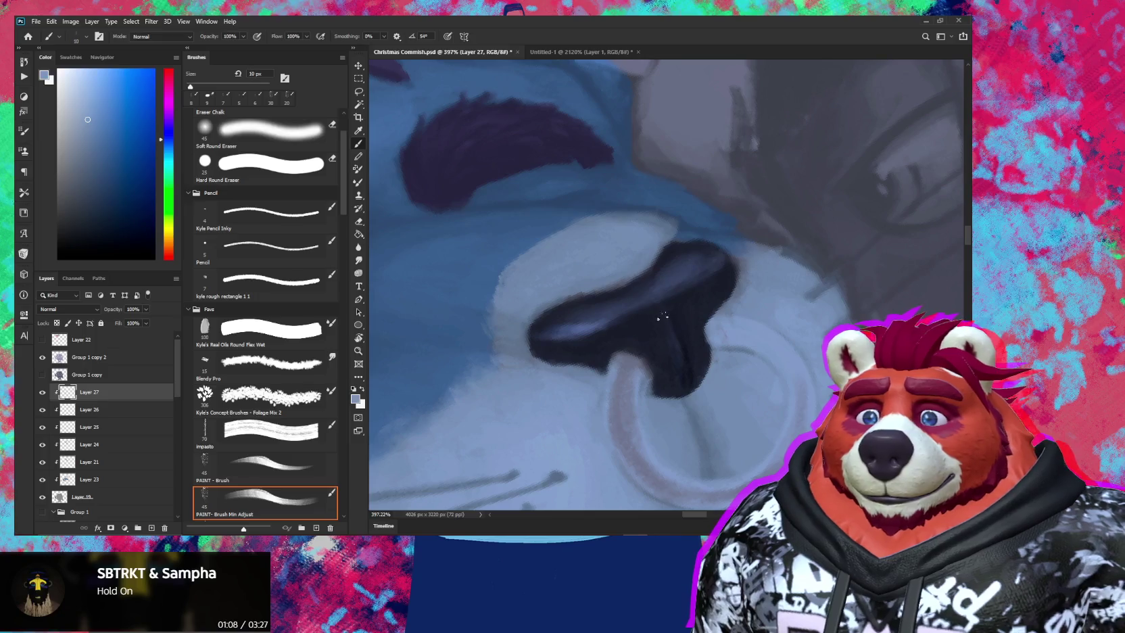
key("bracketright")
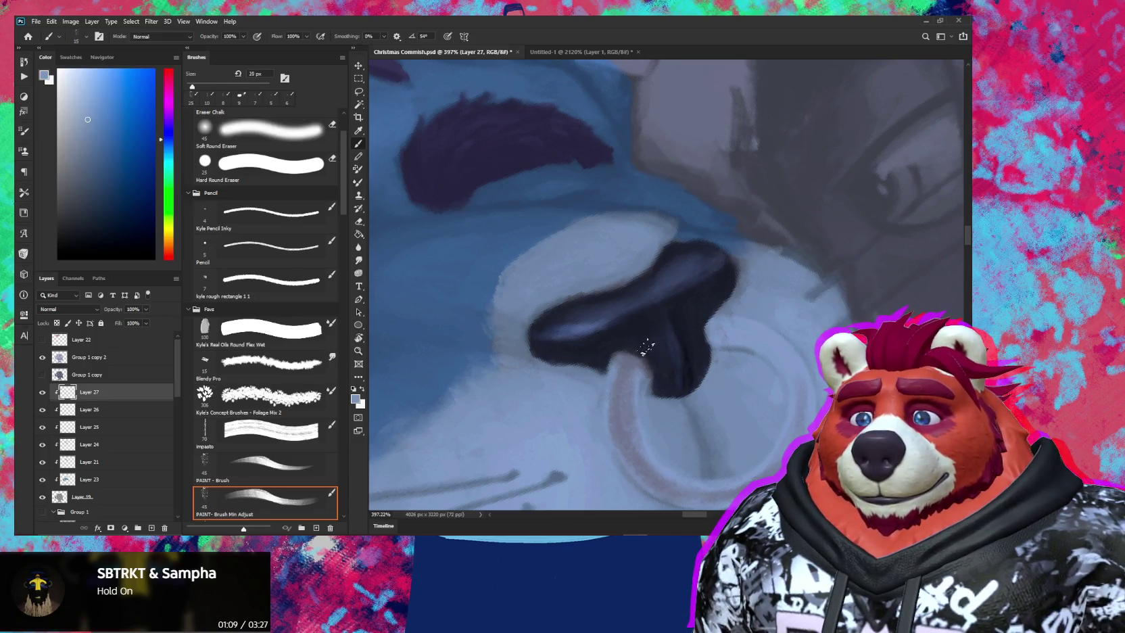
key("bracketleft")
key("bracketleft")
key("bracketleft")
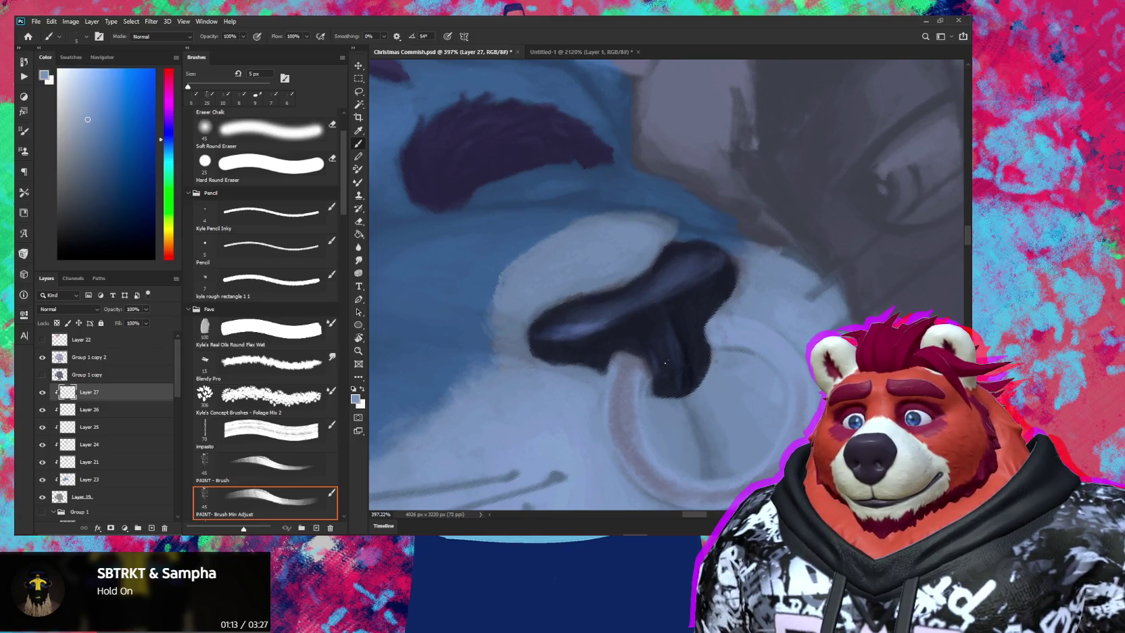
Pick a dark grey-blue for shading and zoom out to see the whole face
left_click(801, 228, "alt")
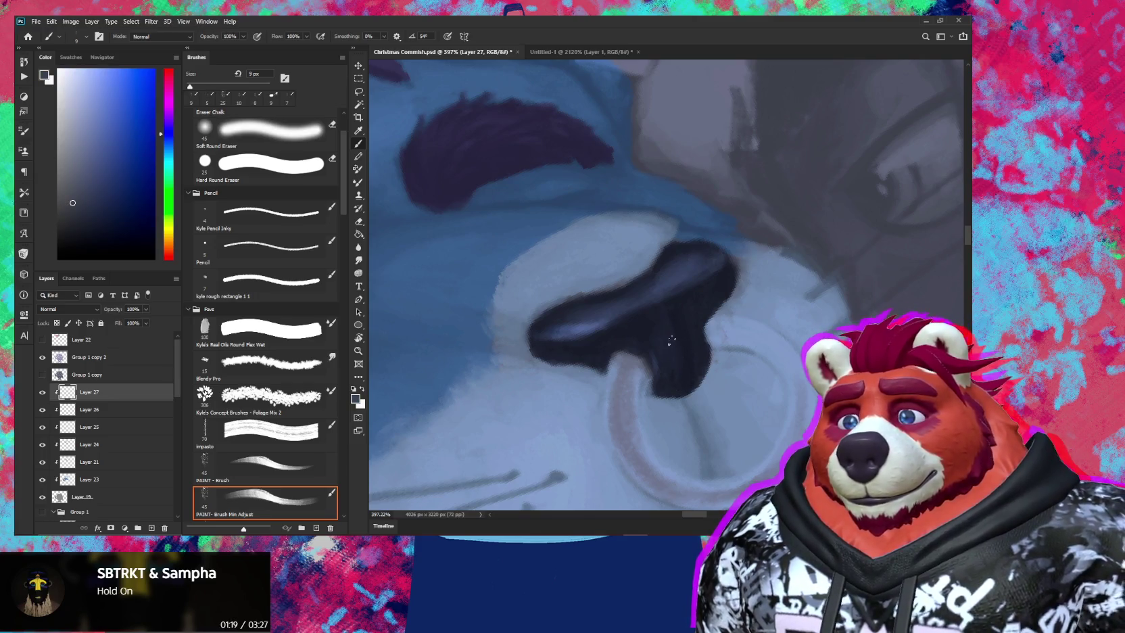
key("z")
mouse_move(684, 345)
left_mouse_down()
mouse_move(657, 399)
mouse_move(744, 292)
mouse_move(717, 318)
mouse_move(756, 358)
mouse_move(717, 338)
left_mouse_up()
key("r")
key("b")
scroll(666, 283, "up", 5)
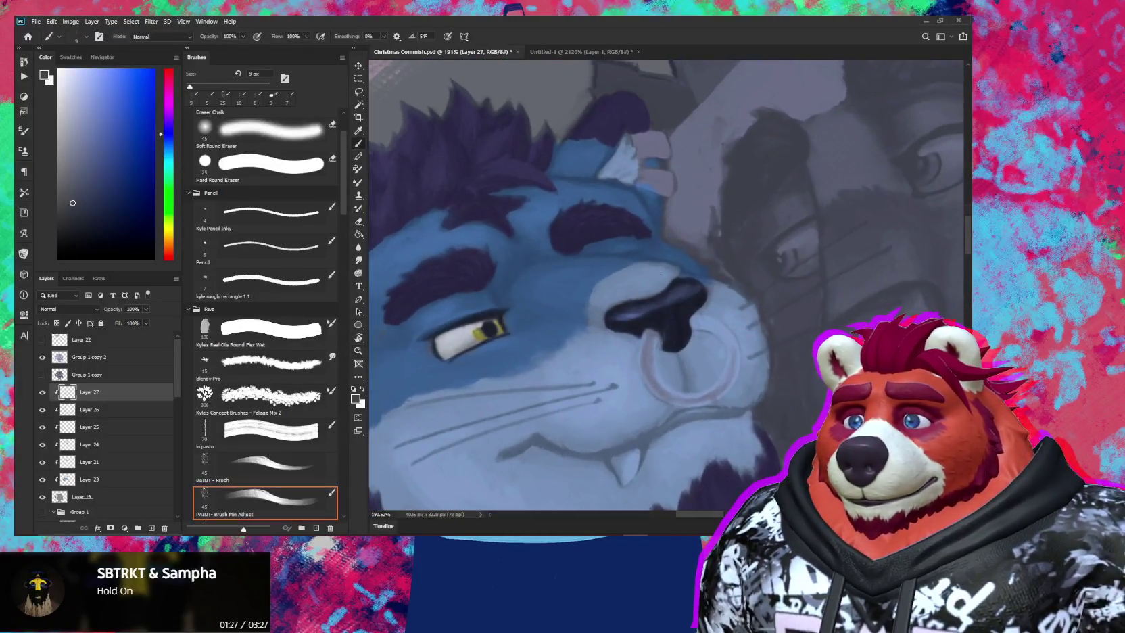
Solo Layer 21, sample its light blue, then show all layers again
left_click(111, 427)
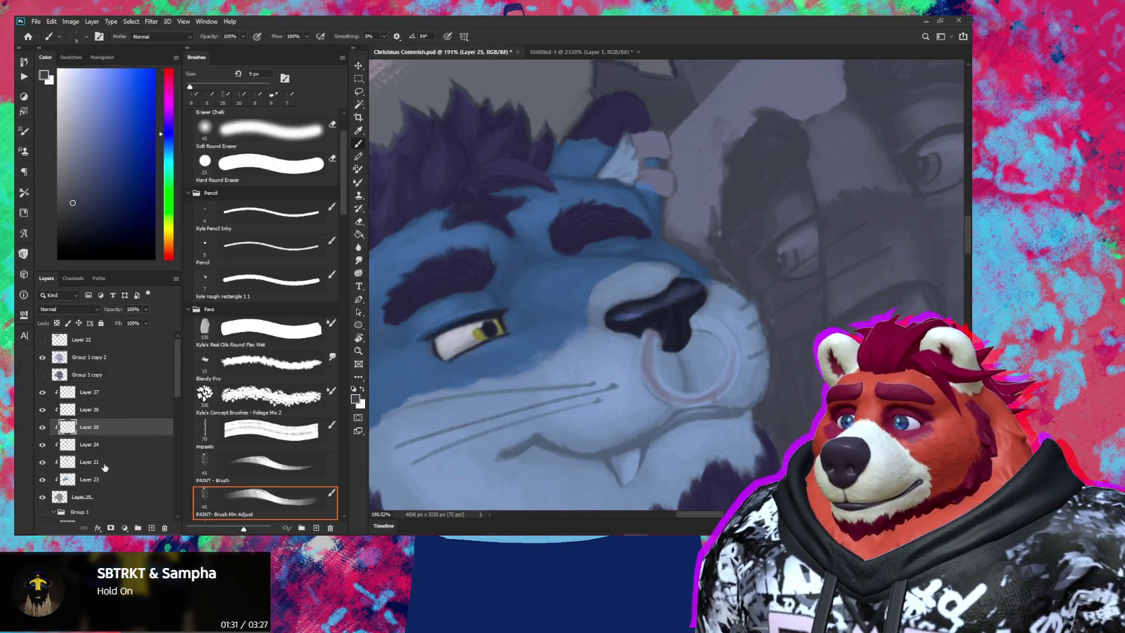
left_click(108, 462)
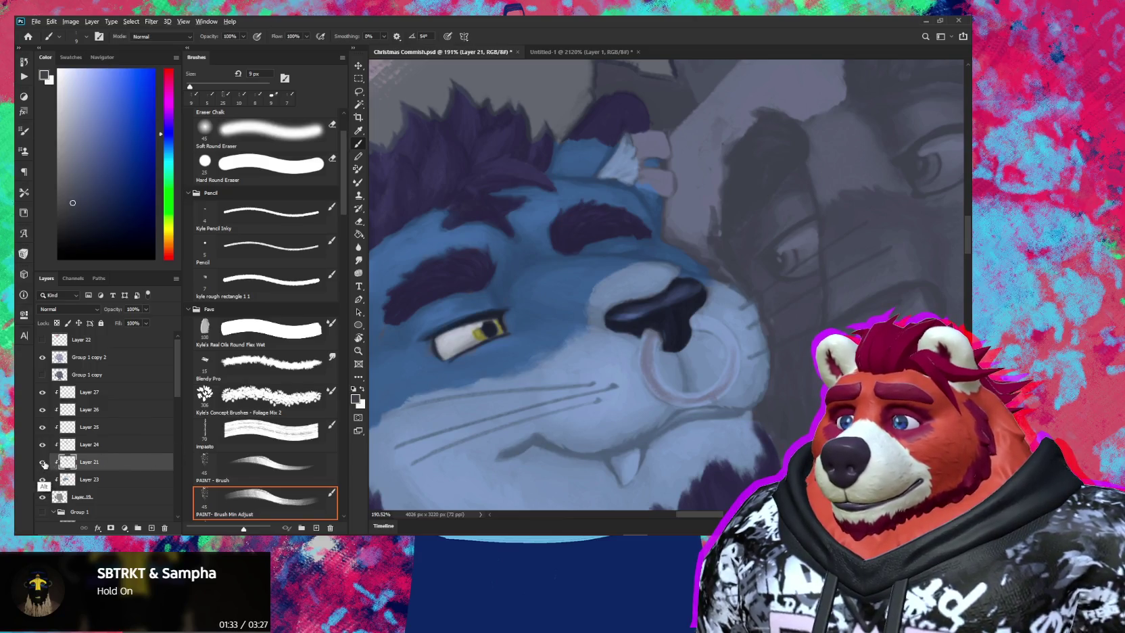
left_click(43, 463, "alt")
left_click(638, 275, "alt")
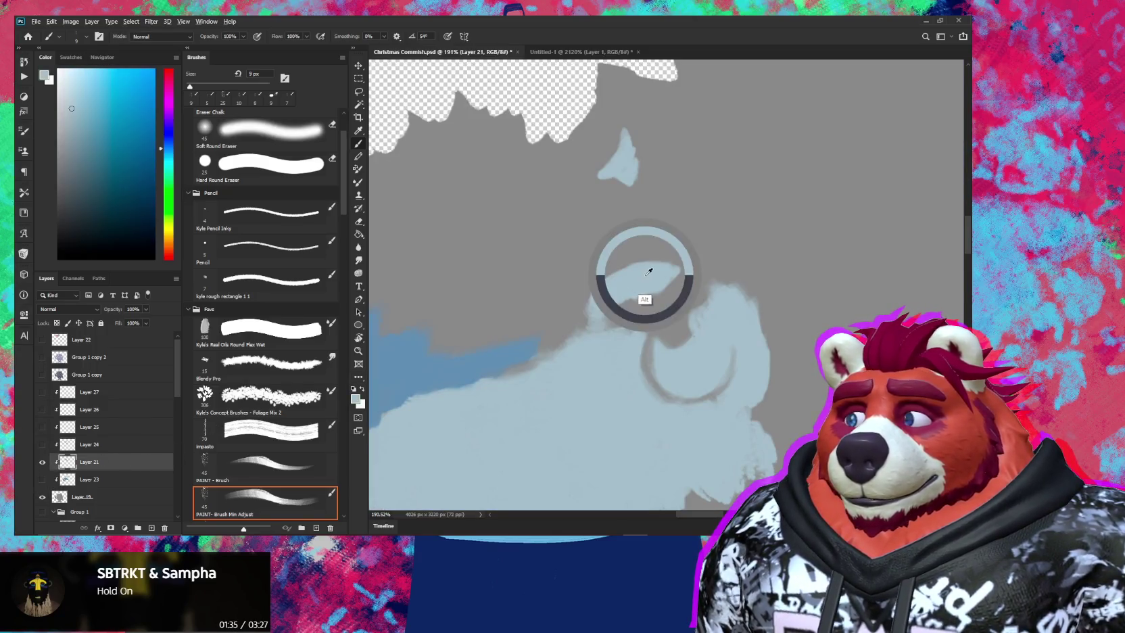
left_click(43, 463, "alt")
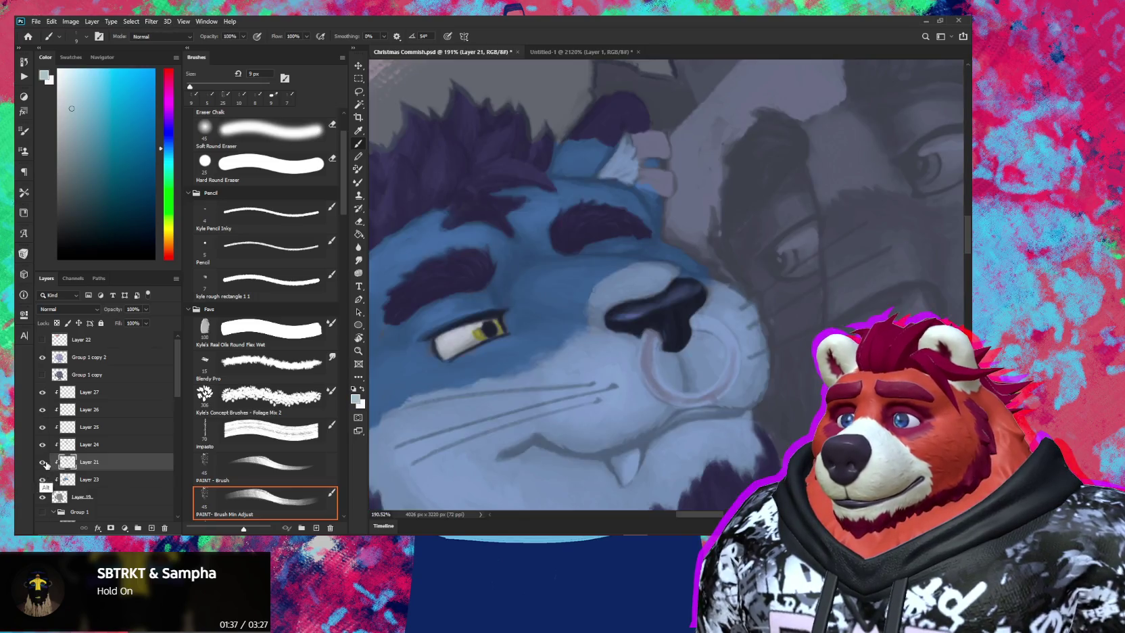
Select Layer 27, adjust the view tilt, and solo Layer 26's yellow eye strokes
left_click_drag(696, 271, 702, 271)
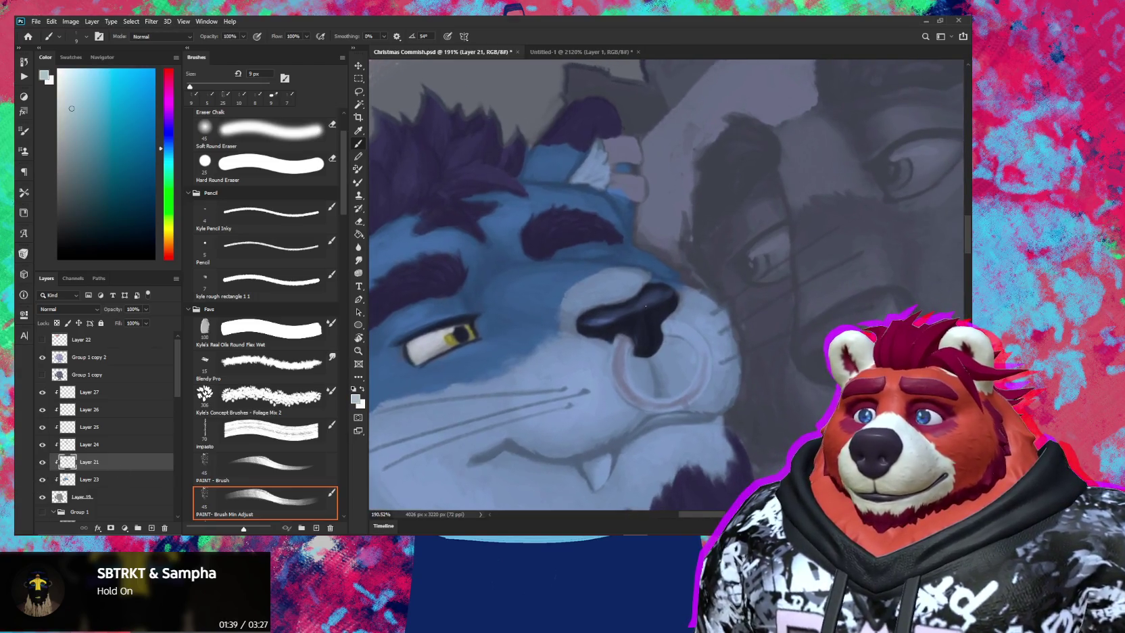
key("b")
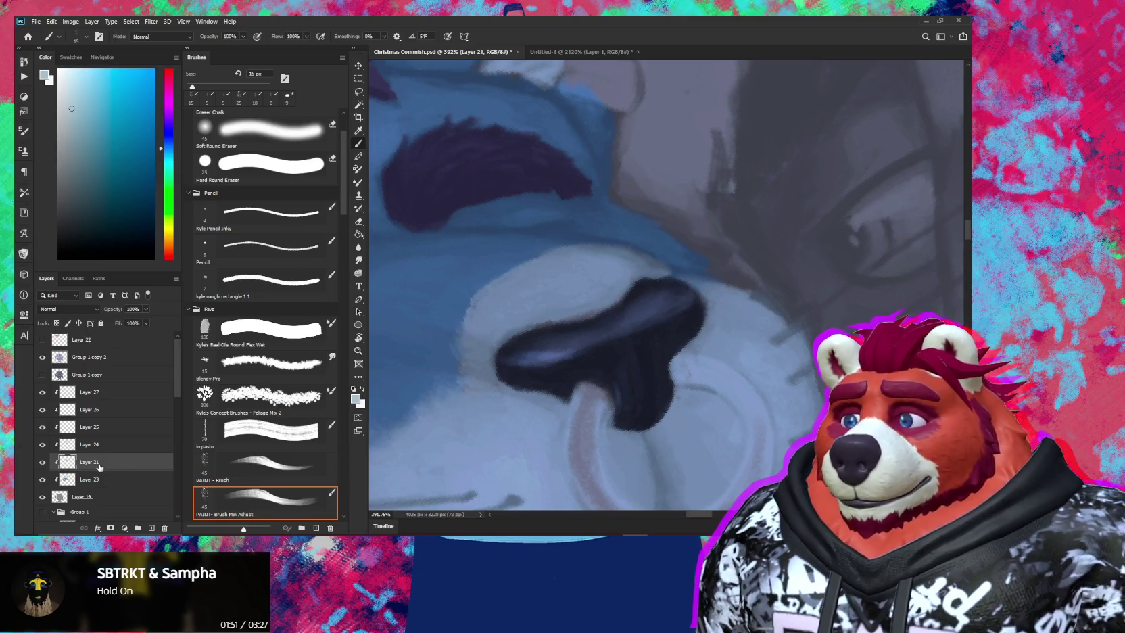
left_click(118, 397)
key("e")
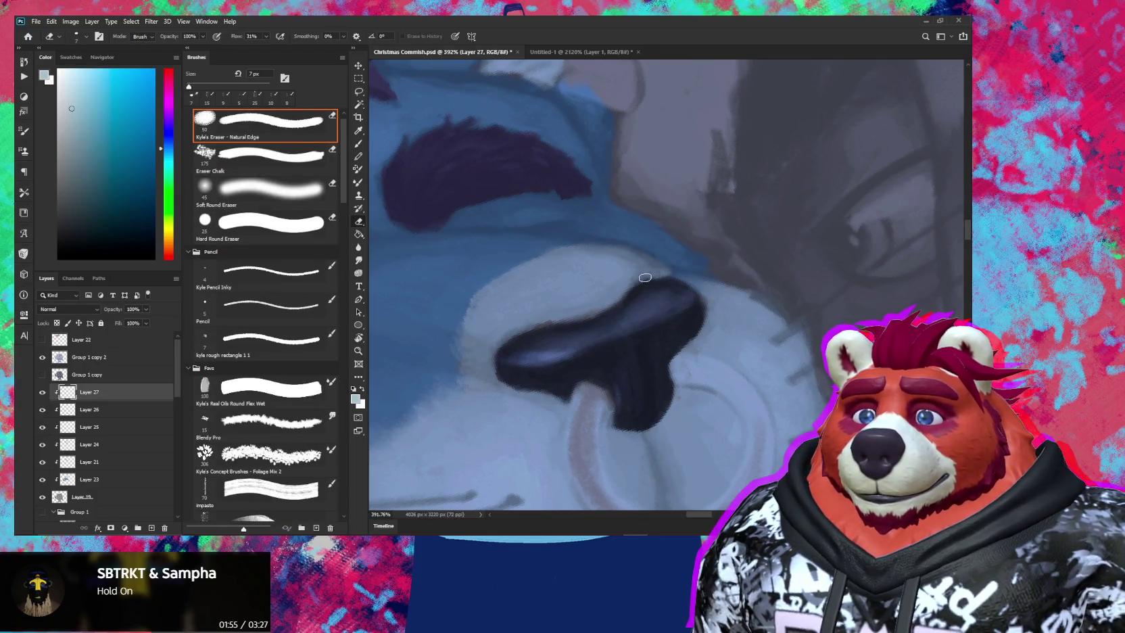
scroll(678, 352, "down", 10)
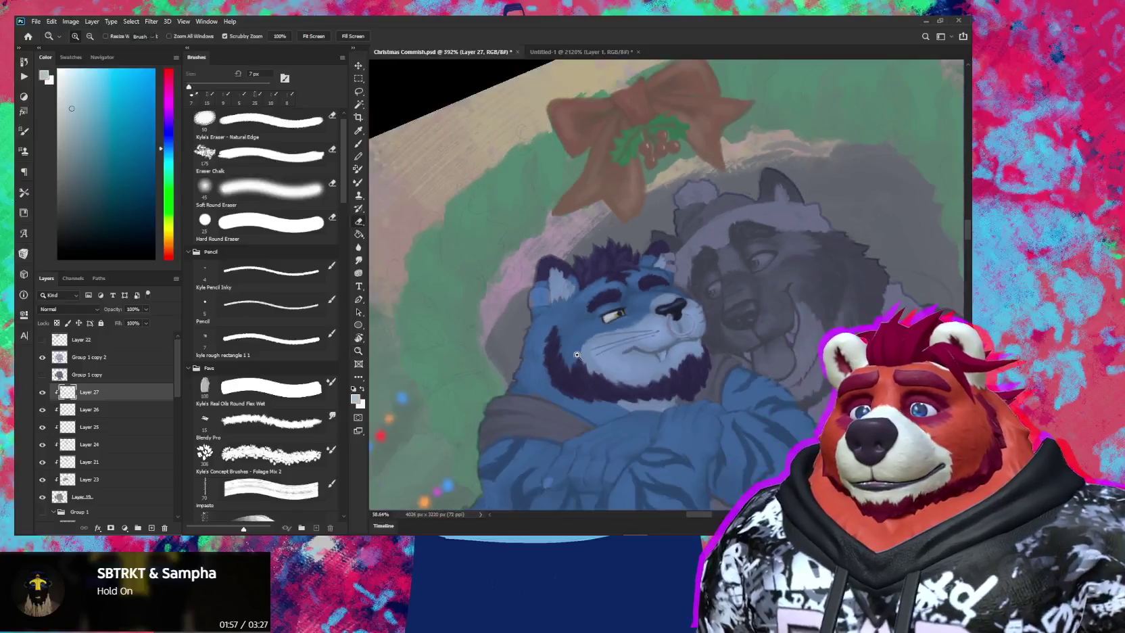
left_click_drag(678, 351, 664, 301)
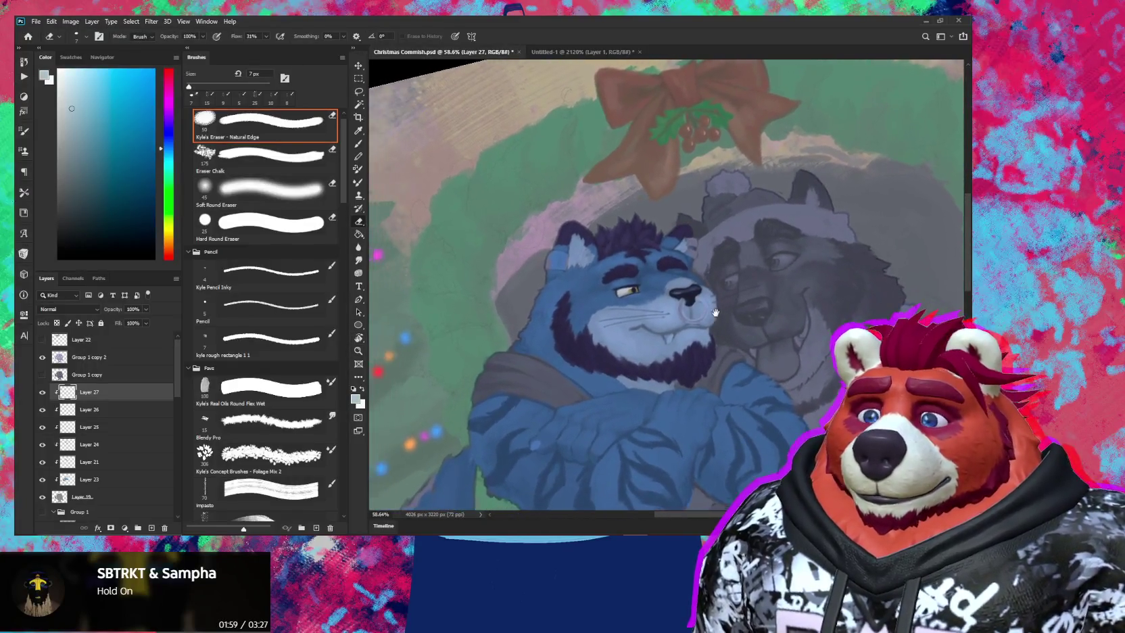
scroll(655, 288, "up", 8)
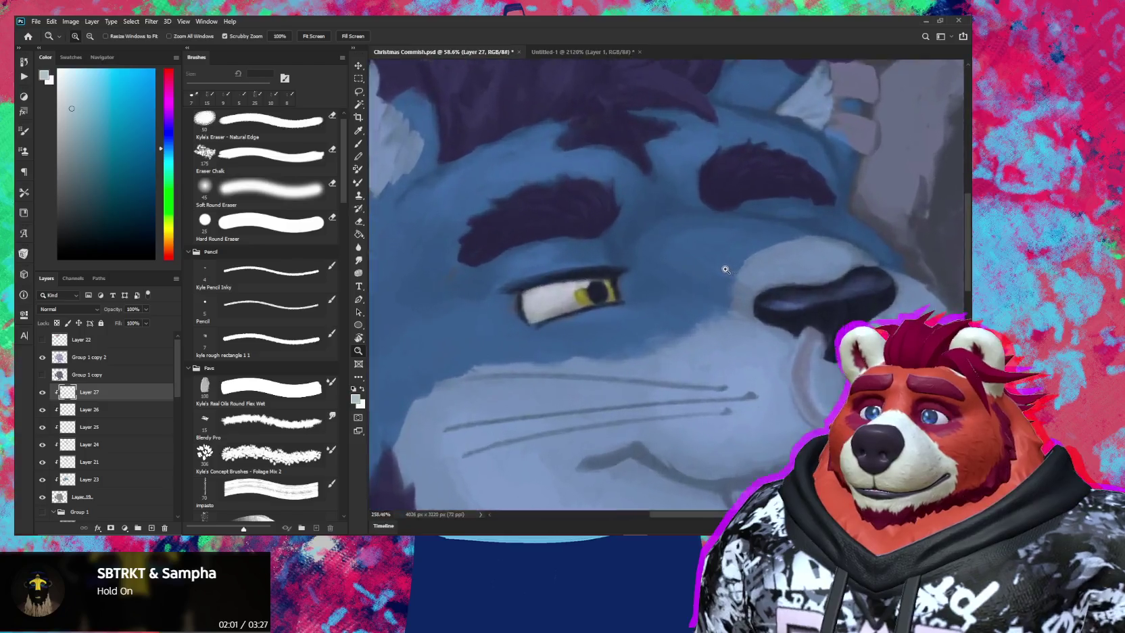
key("b")
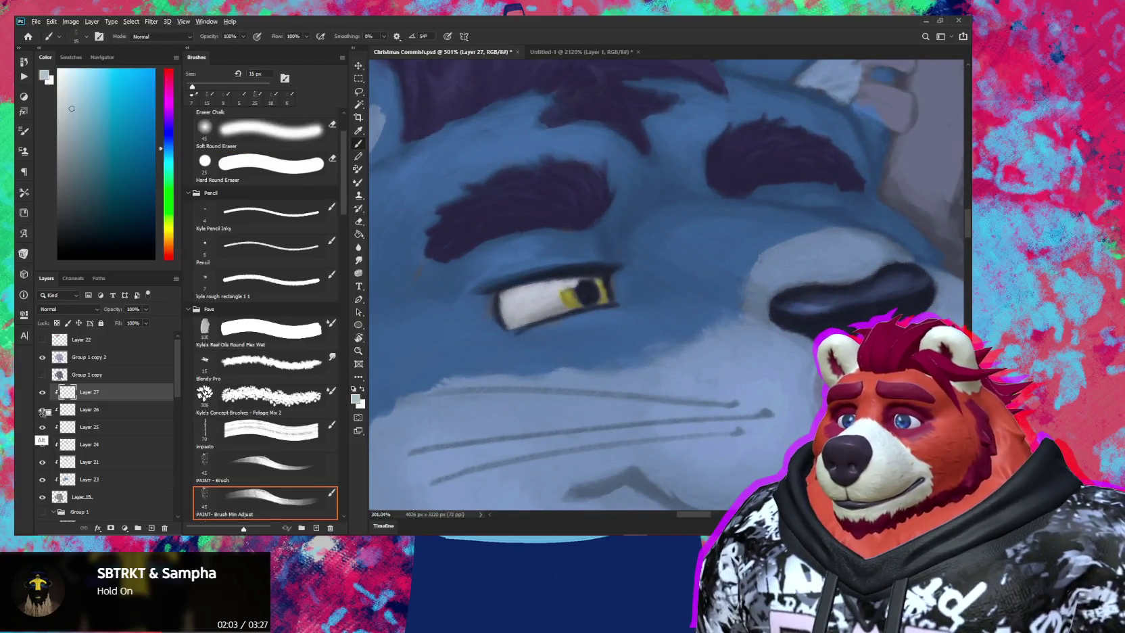
left_click(42, 409, "alt")
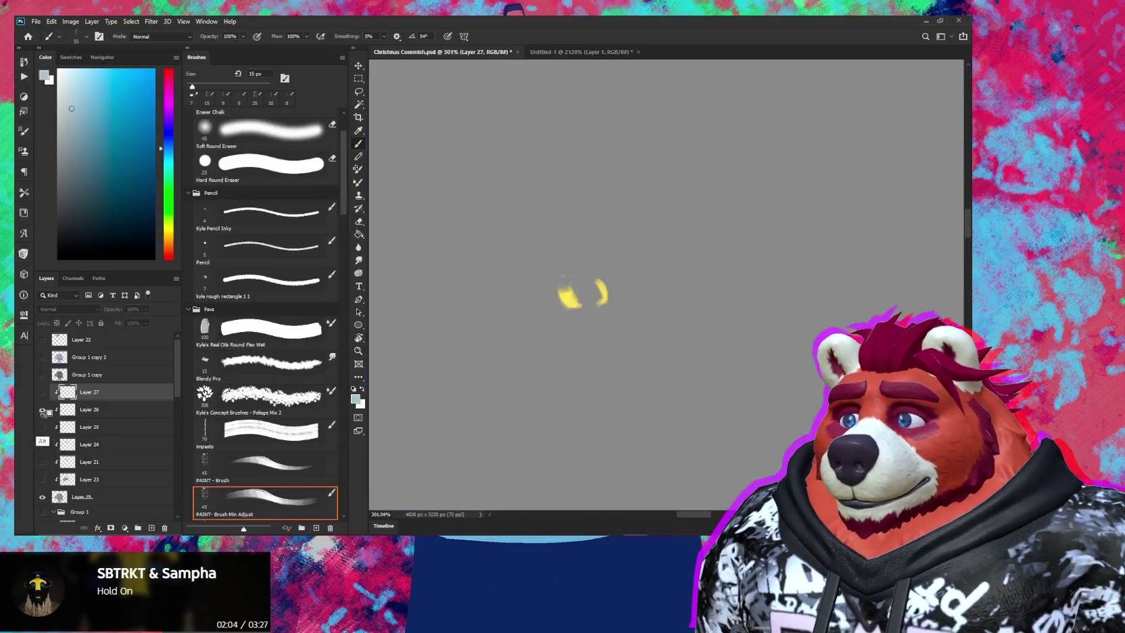
Sample the eye's yellow, restore all layers, and undo a test stroke on the nose
left_click(570, 302, "alt")
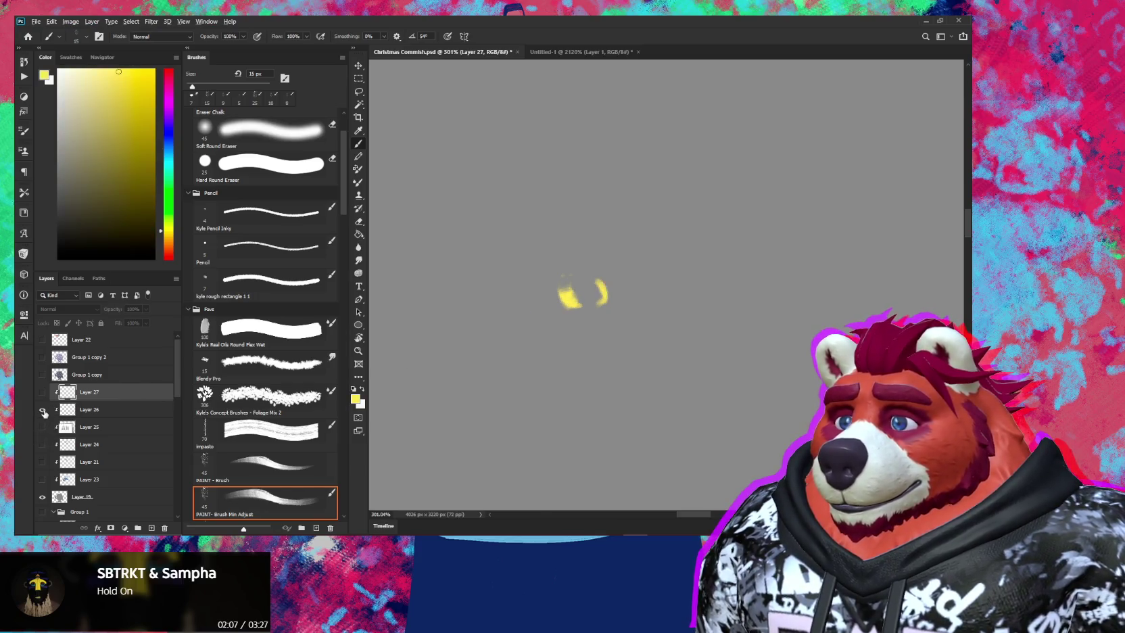
left_click(42, 409, "alt")
mouse_move(676, 351)
left_mouse_down()
mouse_move(567, 306)
mouse_move(692, 281)
mouse_move(630, 309)
left_mouse_up()
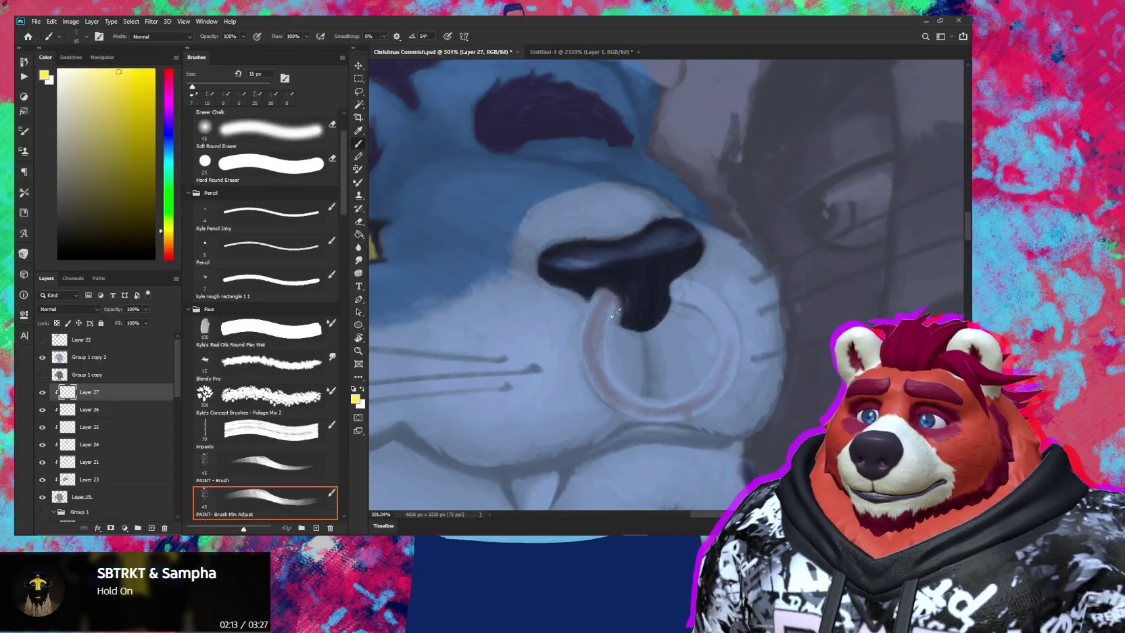
key("bracketright")
left_click_drag(602, 297, 607, 324)
key("bracketleft")
key("bracketleft")
key("bracketleft")
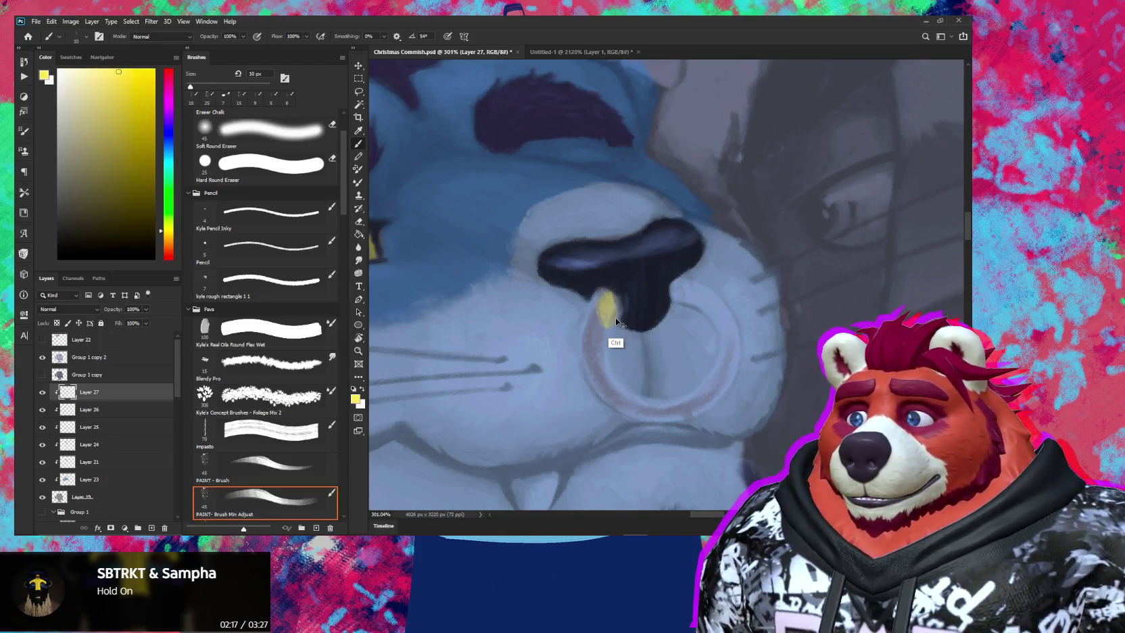
key("ctrl+z")
On new Layer 28, paint yellow ring strokes beside the nose extending downward
key("ctrl+shift+alt+n")
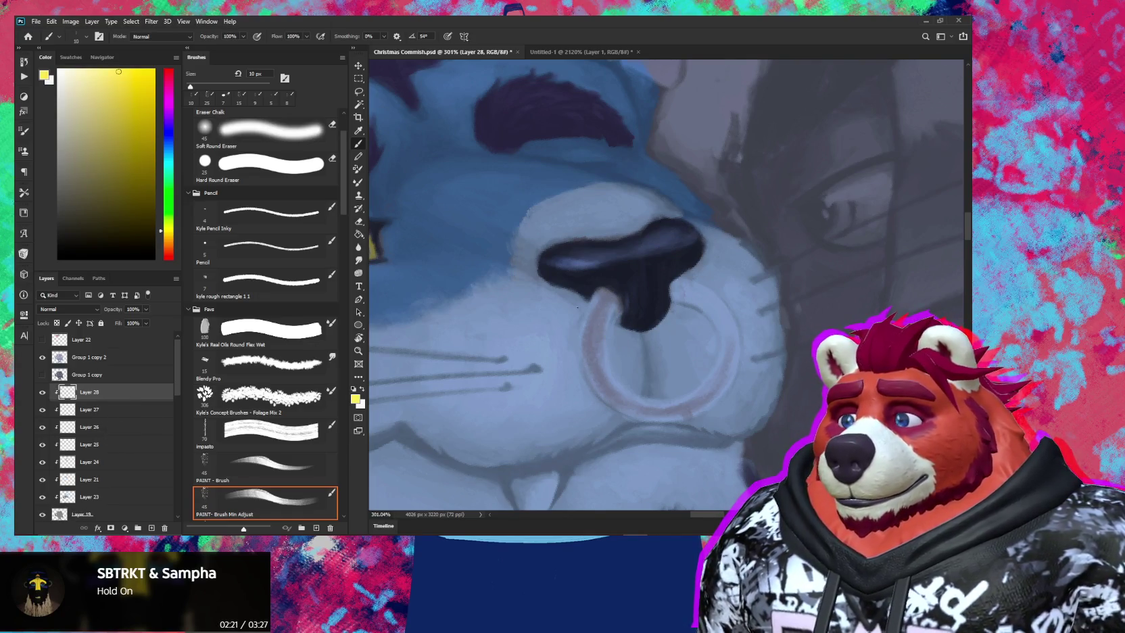
mouse_move(599, 301)
left_mouse_down()
mouse_move(610, 296)
mouse_move(583, 334)
mouse_move(593, 345)
left_mouse_up()
key("bracketright")
key("bracketright")
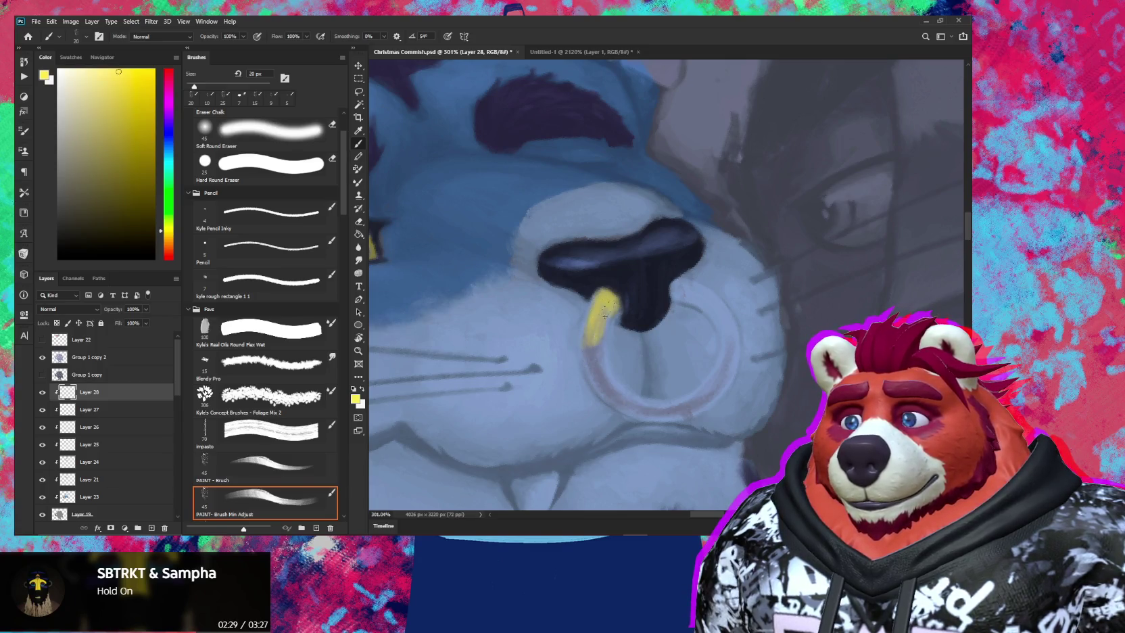
key("bracketleft")
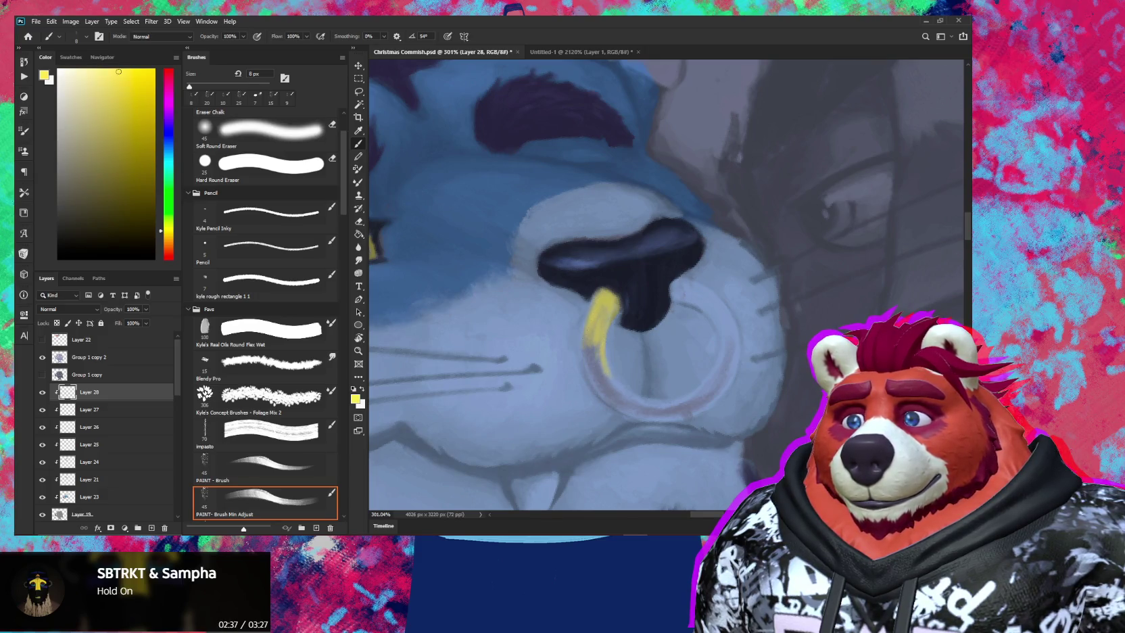
left_click_drag(587, 340, 598, 390)
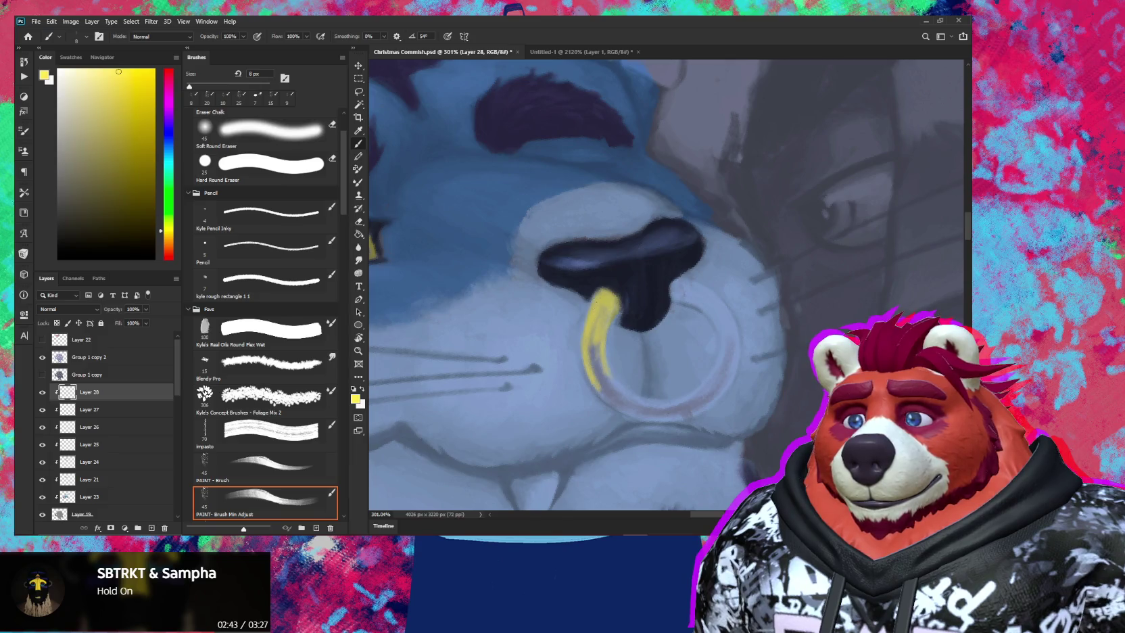
left_click_drag(588, 346, 600, 386)
Rotate the view about 90 degrees and build out the ring's lower yellow crescent
scroll(594, 348, "down", 2)
scroll(601, 334, "right", 2)
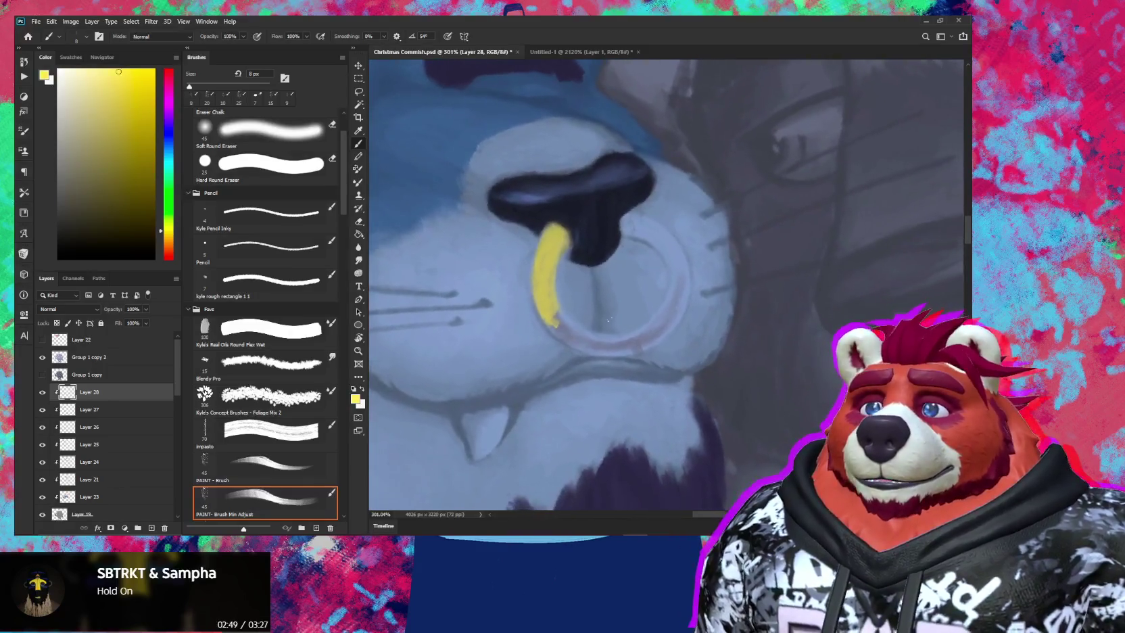
left_click_drag(608, 320, 601, 206)
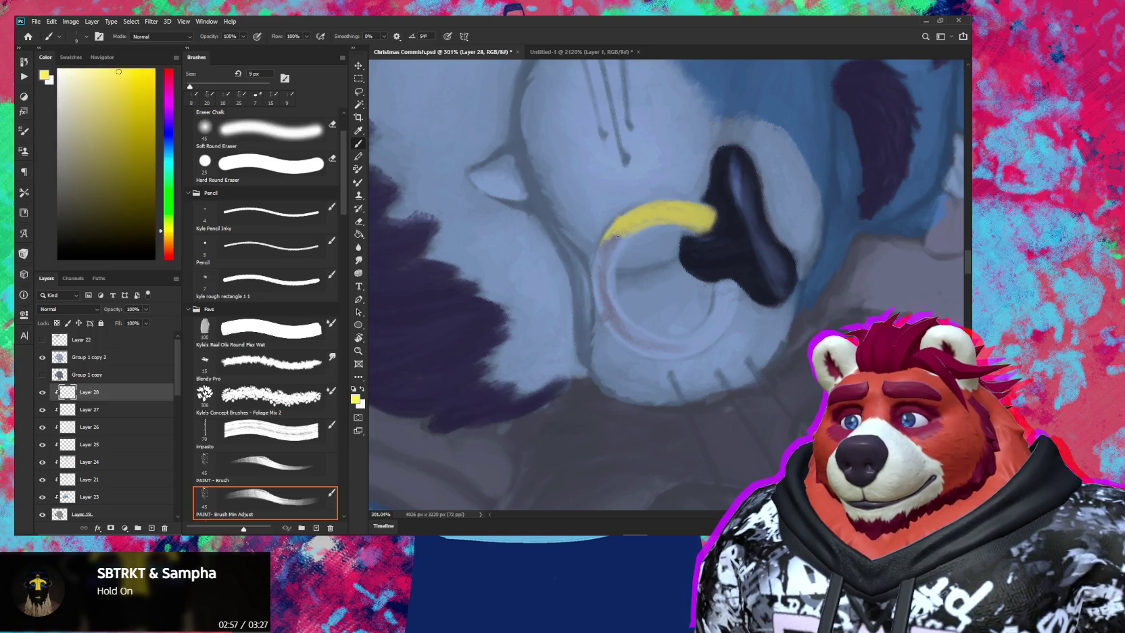
key("bracketright")
key("bracketright")
key("bracketright")
left_click_drag(611, 234, 603, 261)
key("bracketleft")
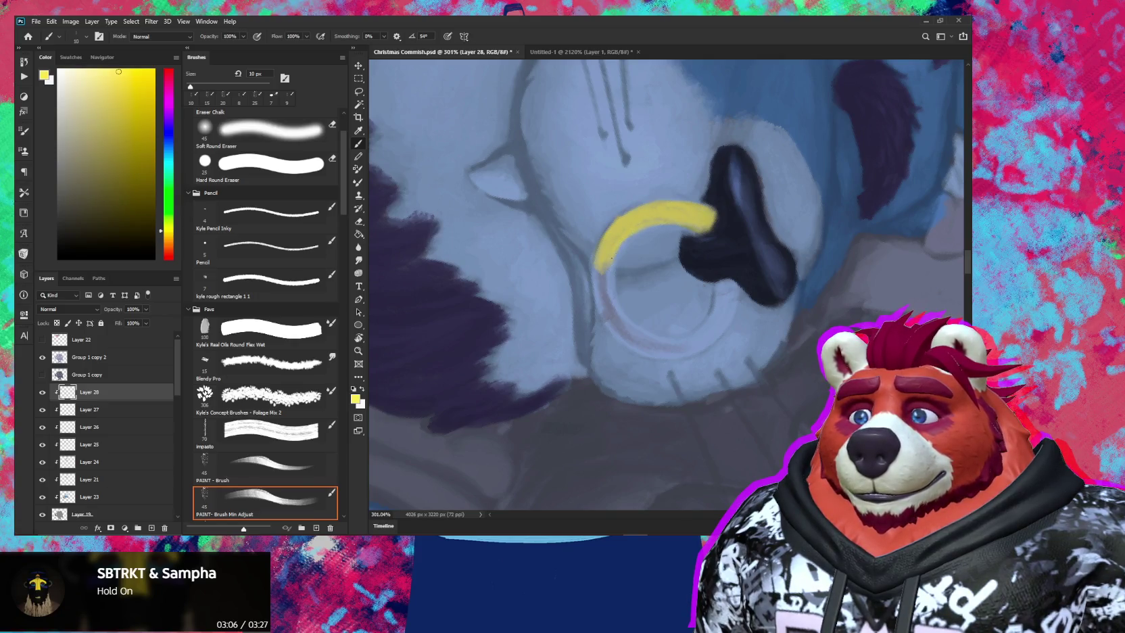
mouse_move(616, 308)
left_mouse_down()
mouse_move(598, 258)
mouse_move(618, 331)
left_mouse_up()
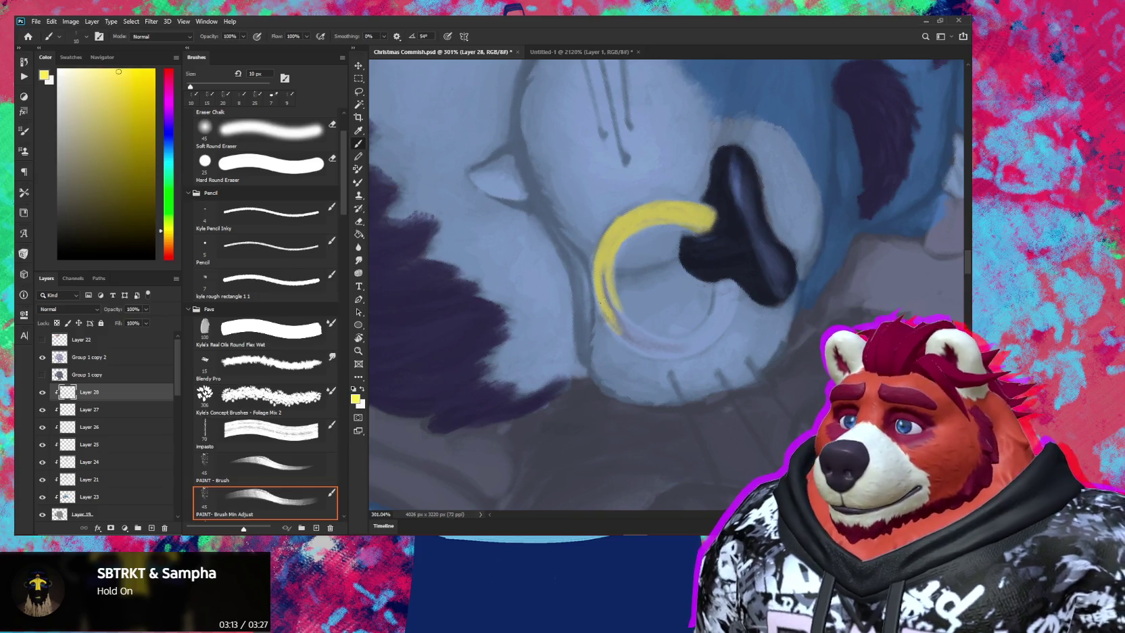
left_click_drag(604, 282, 617, 319)
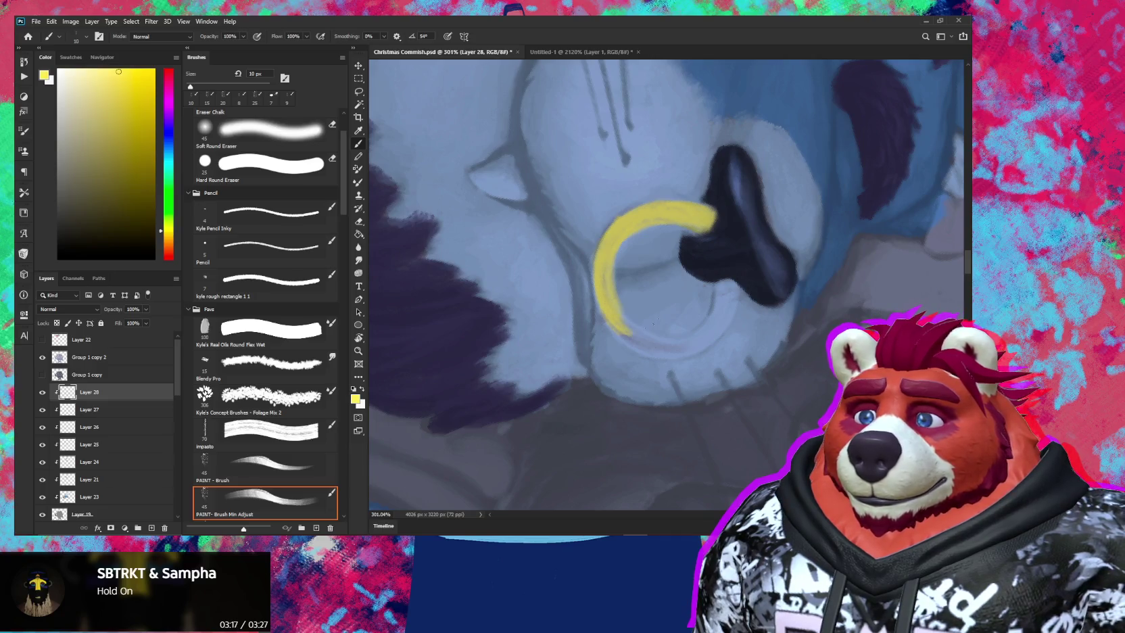
Tilt the view about -33 degrees and extend the crescent's right tip upward
key("r")
left_click_drag(674, 199, 626, 209)
key("b")
mouse_move(722, 296)
left_mouse_down()
mouse_move(712, 313)
mouse_move(648, 320)
mouse_move(653, 342)
mouse_move(659, 285)
left_mouse_up()
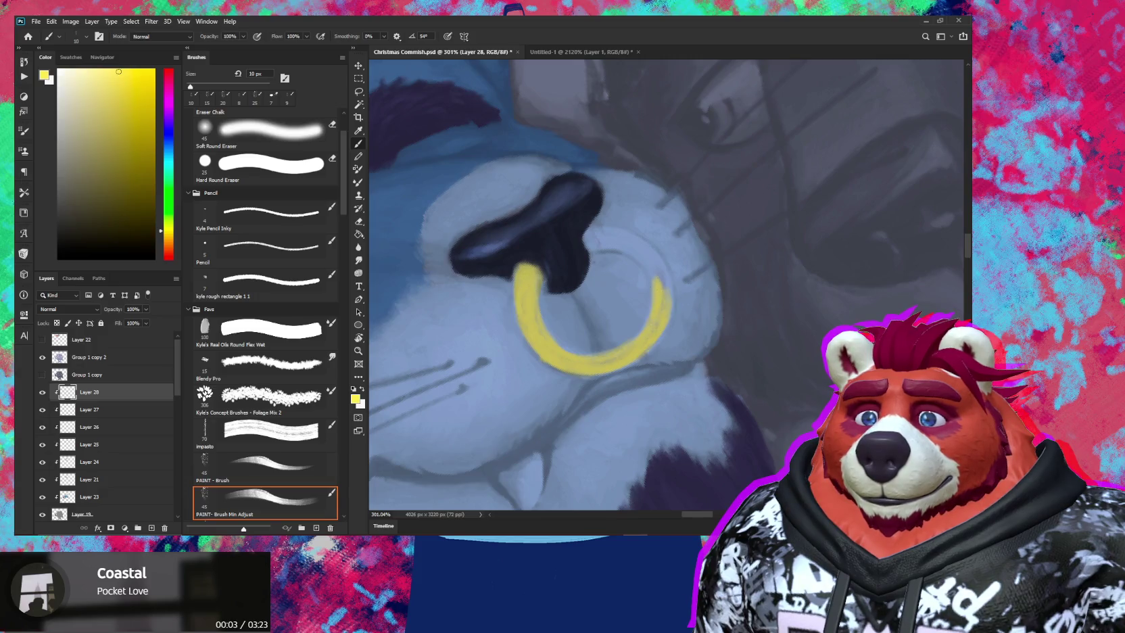
Add a bright stroke to the ring's tip and rotate the view to check the hoop
left_click_drag(654, 274, 662, 288)
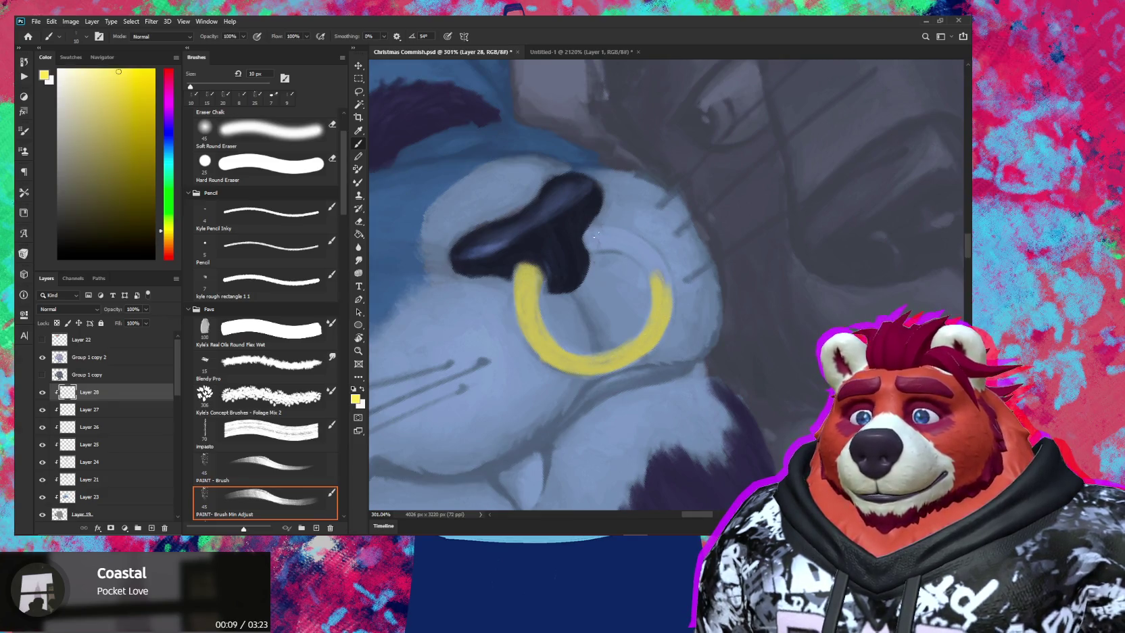
key("r")
mouse_move(678, 250)
left_mouse_down()
mouse_move(592, 314)
mouse_move(582, 301)
mouse_move(592, 320)
mouse_move(577, 313)
mouse_move(621, 280)
mouse_move(652, 286)
left_mouse_up()
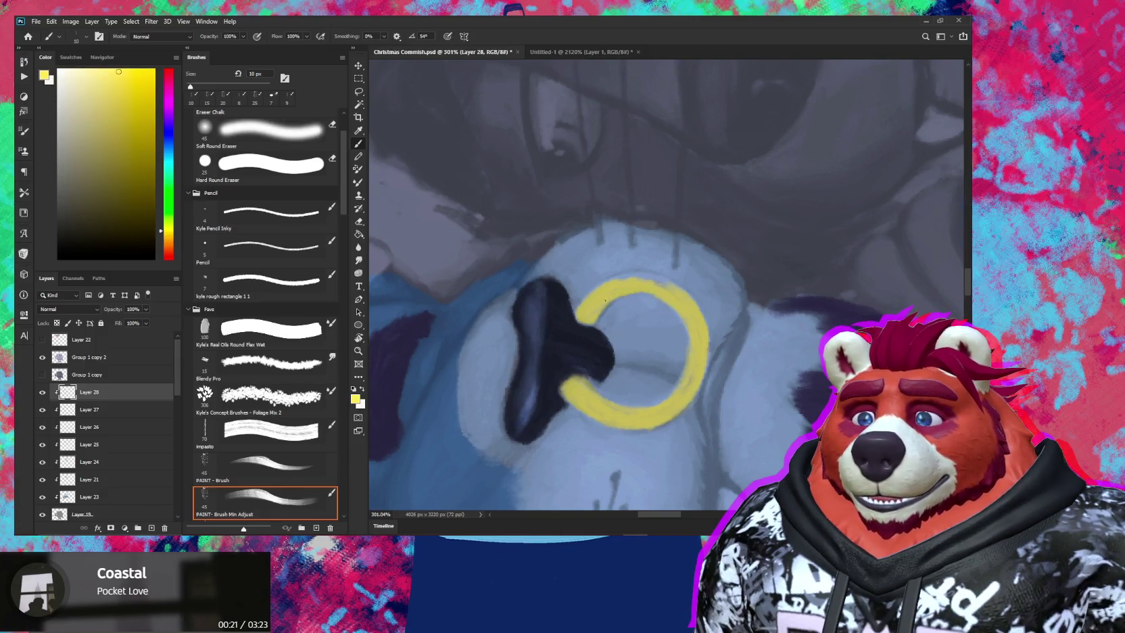
left_click_drag(690, 251, 653, 298)
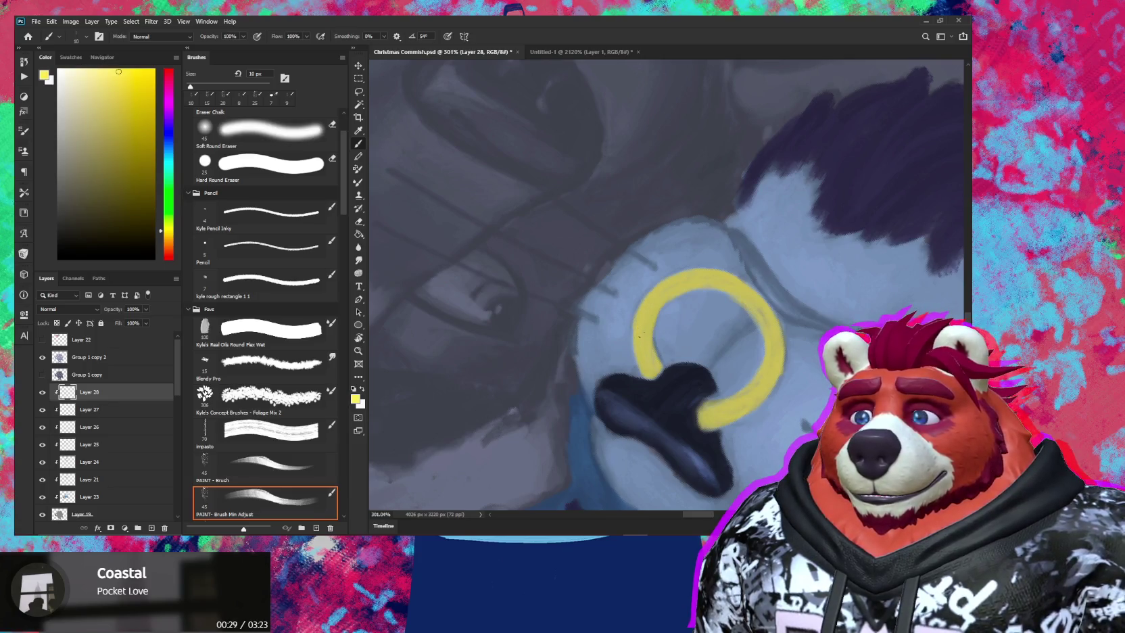
key("r")
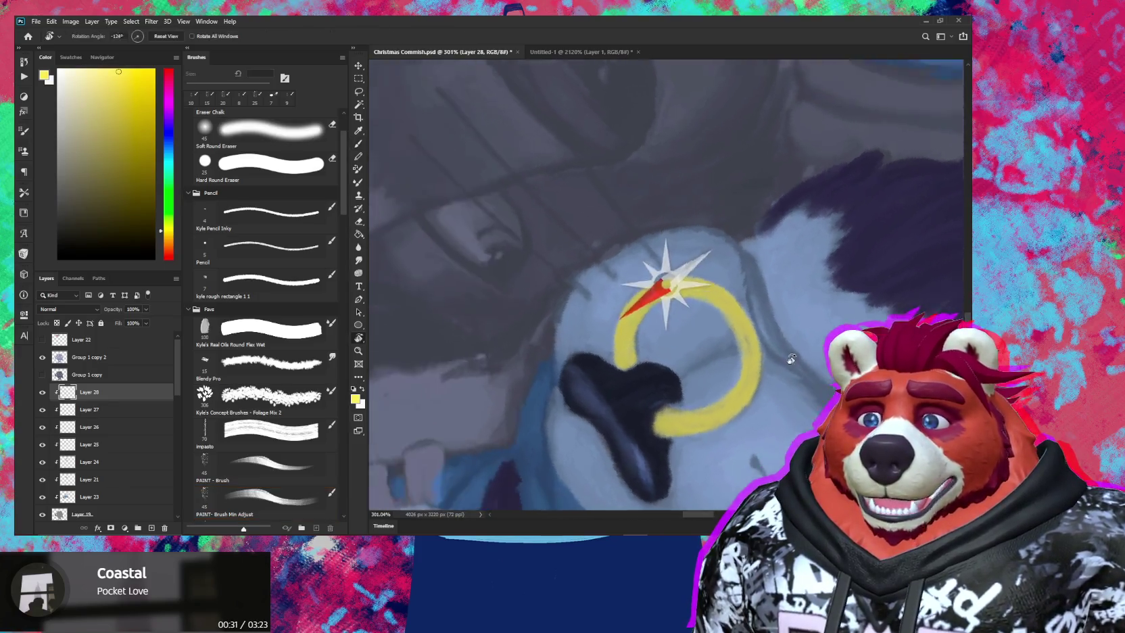
left_click_drag(746, 291, 646, 329)
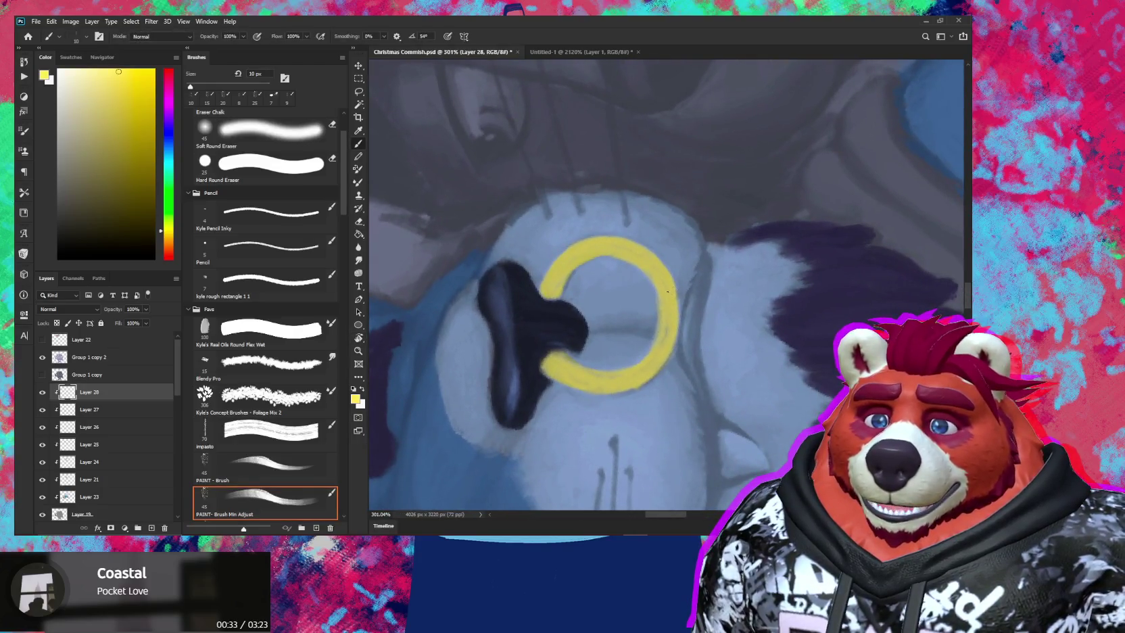
key("e")
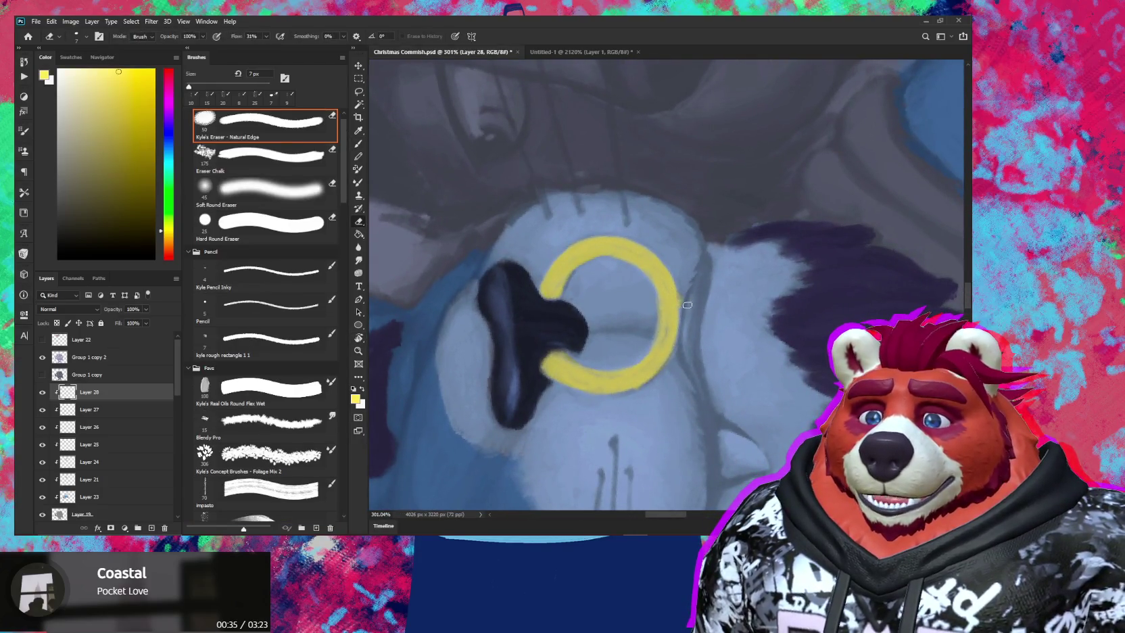
key("b")
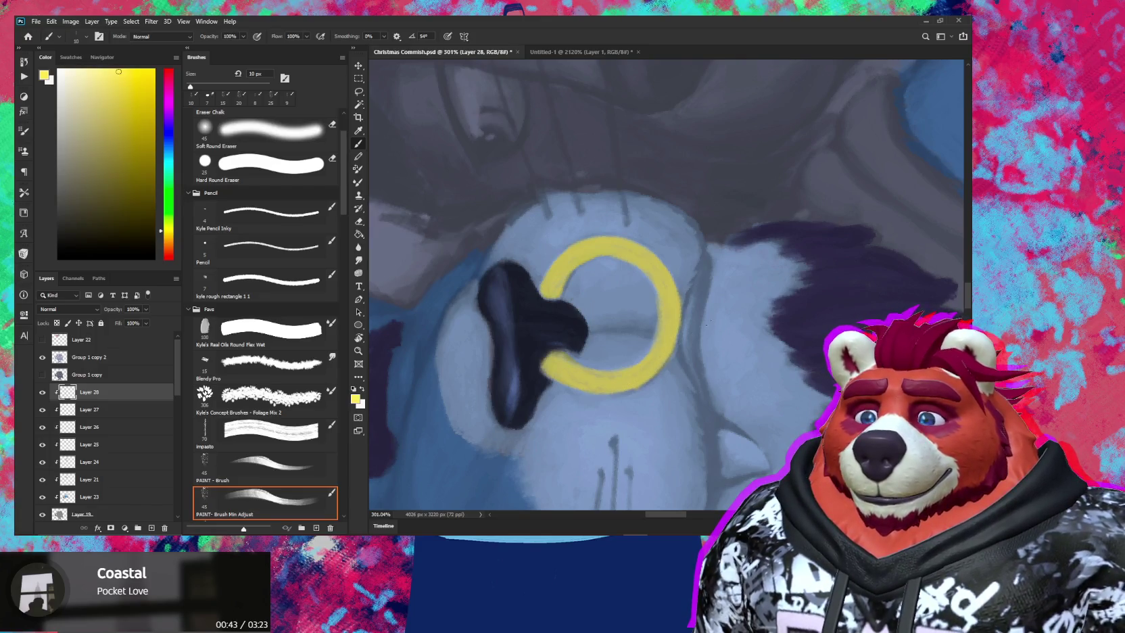
left_click_drag(626, 390, 598, 157)
key("e")
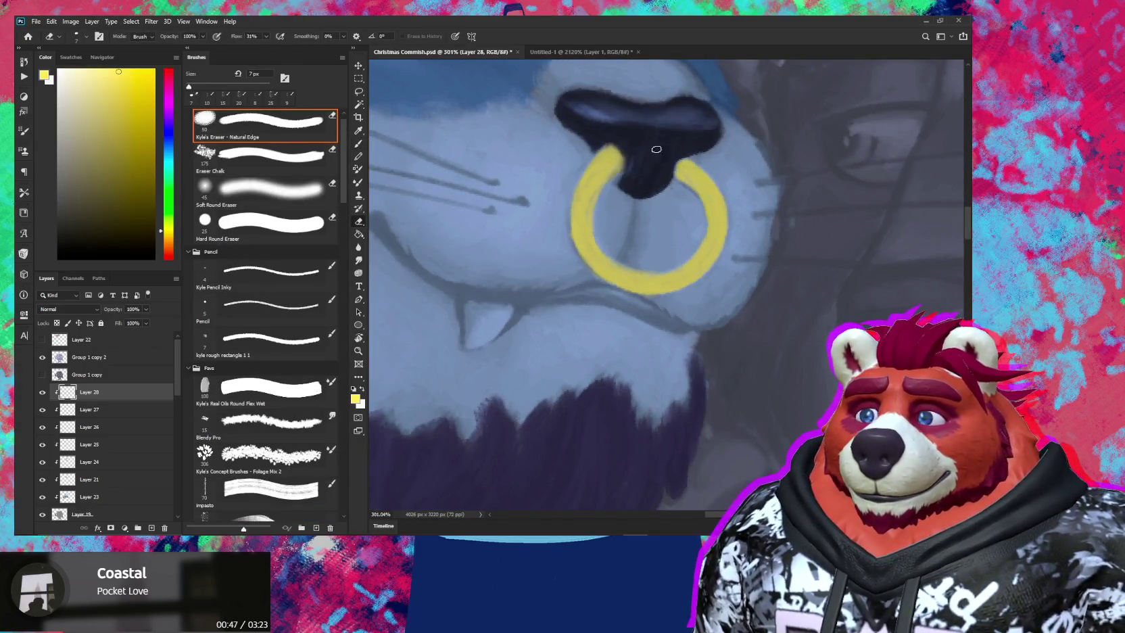
key("b")
key("e")
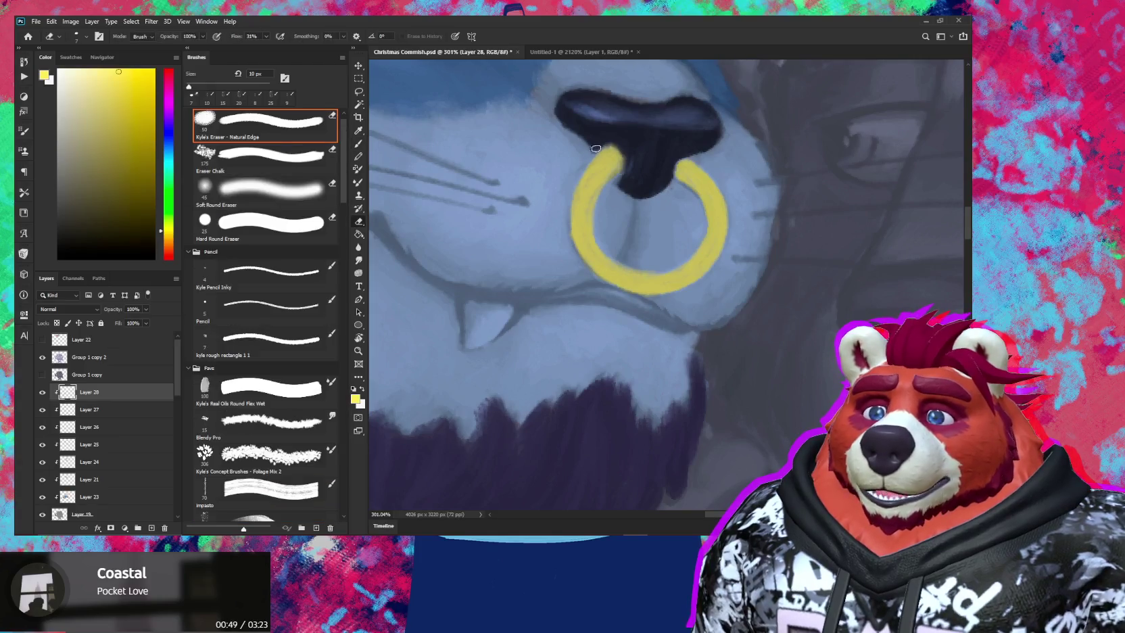
key("bracketleft")
key("bracketleft")
key("bracketleft")
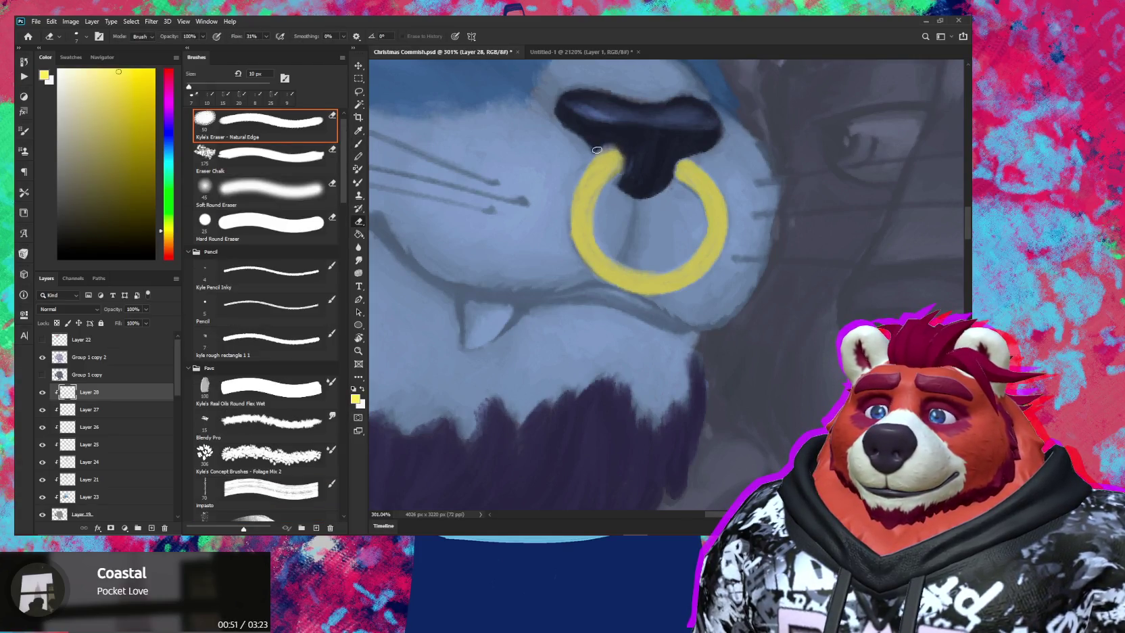
key("b")
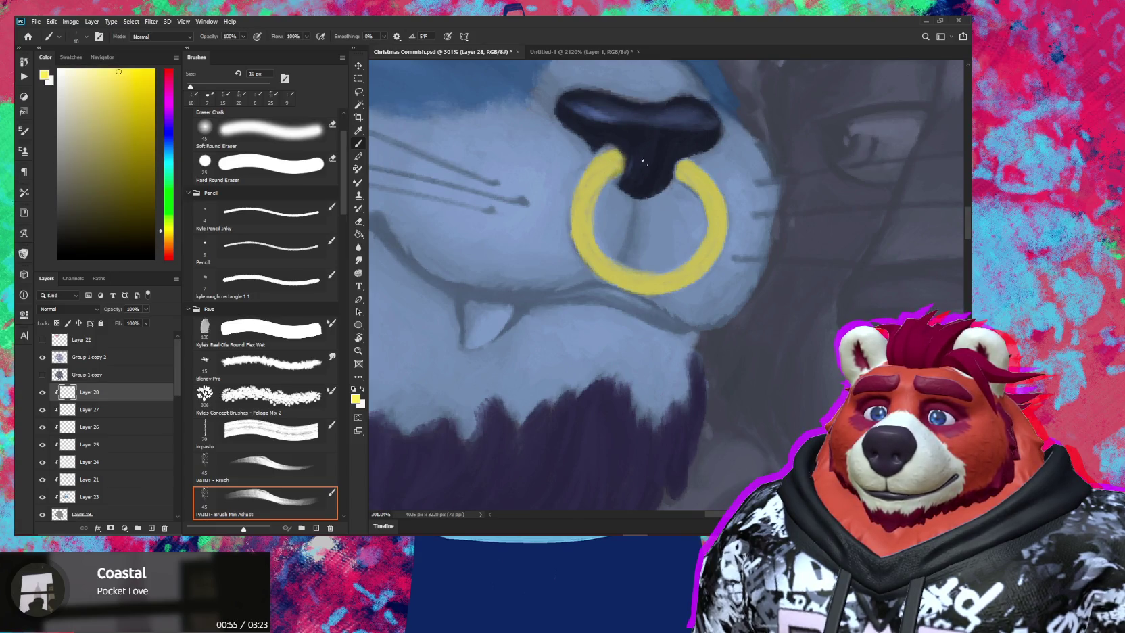
scroll(644, 162, "down", 6)
key("r")
mouse_move(695, 172)
left_mouse_down()
mouse_move(676, 203)
mouse_move(589, 207)
mouse_move(624, 208)
left_mouse_up()
key("z")
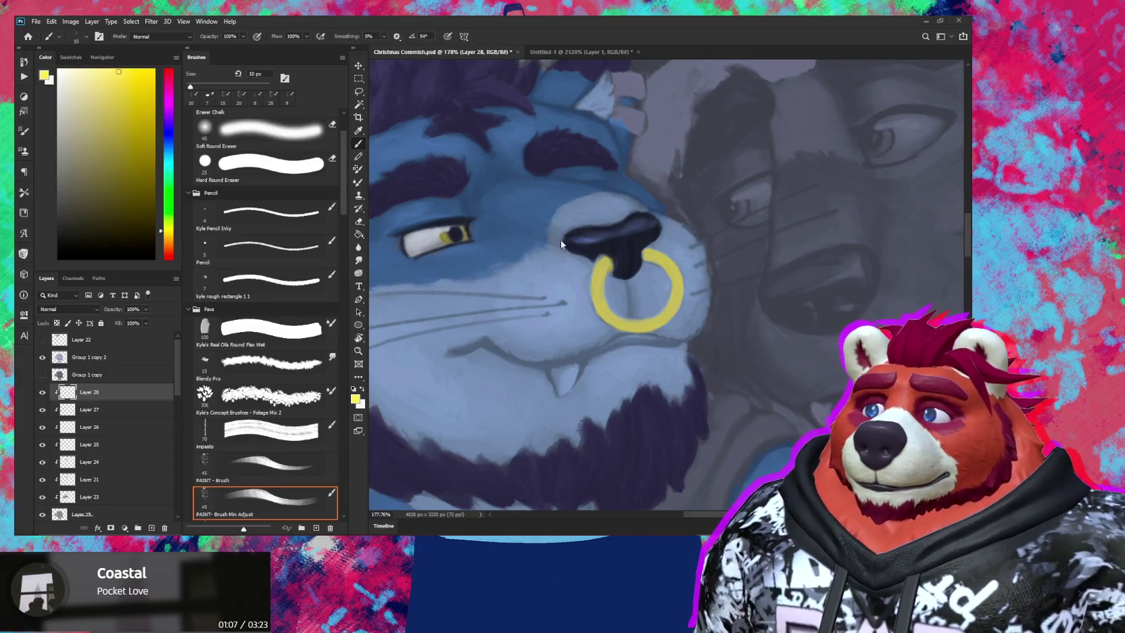
Zoom in on the nose and darken its lower-left edge on Layer 27 with the dark nose colour
key("z")
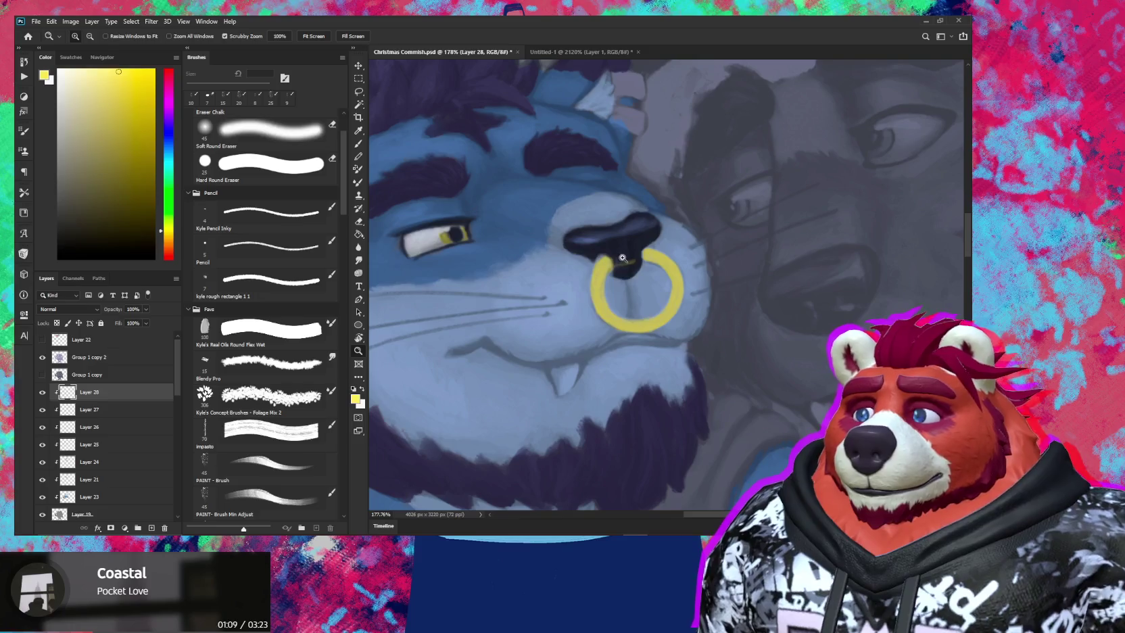
left_click_drag(629, 273, 604, 215)
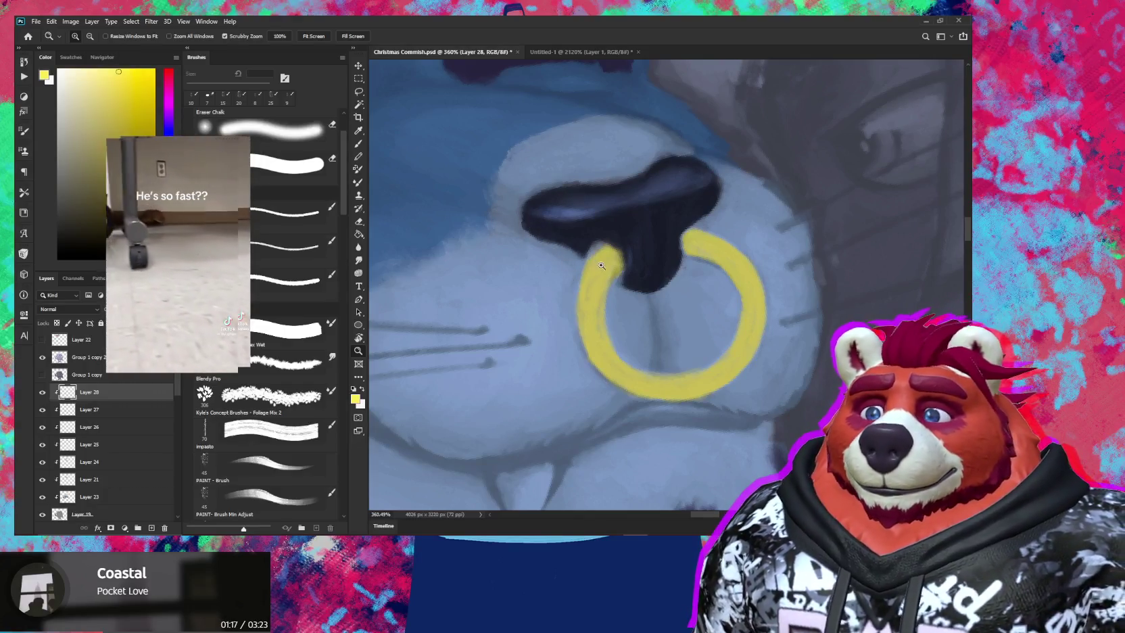
left_click(623, 244)
key("b")
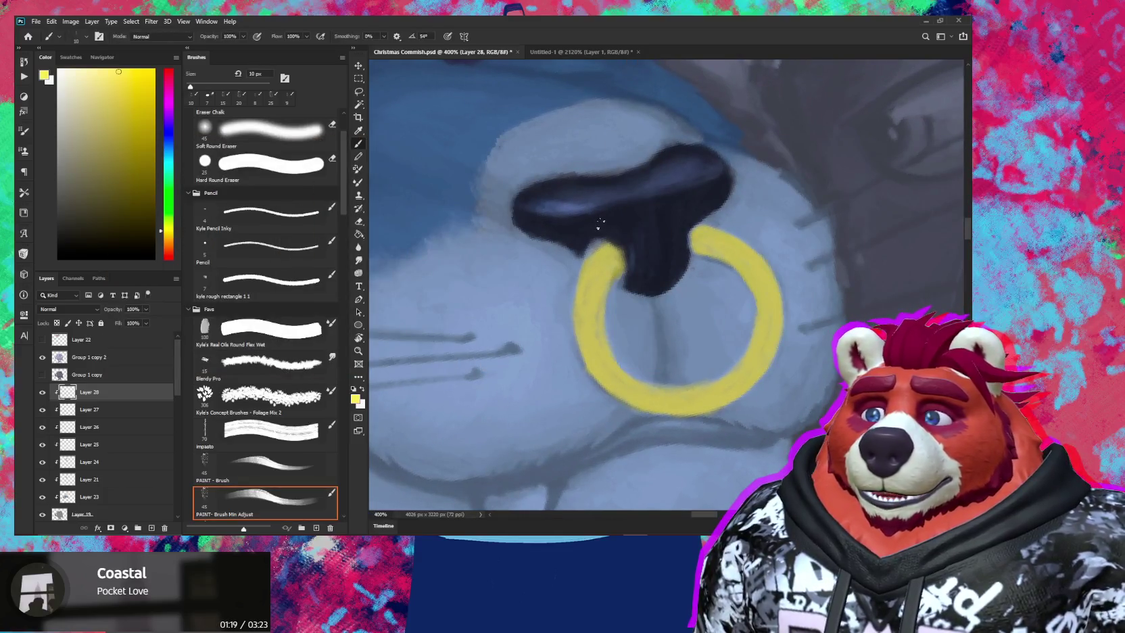
left_click(142, 410)
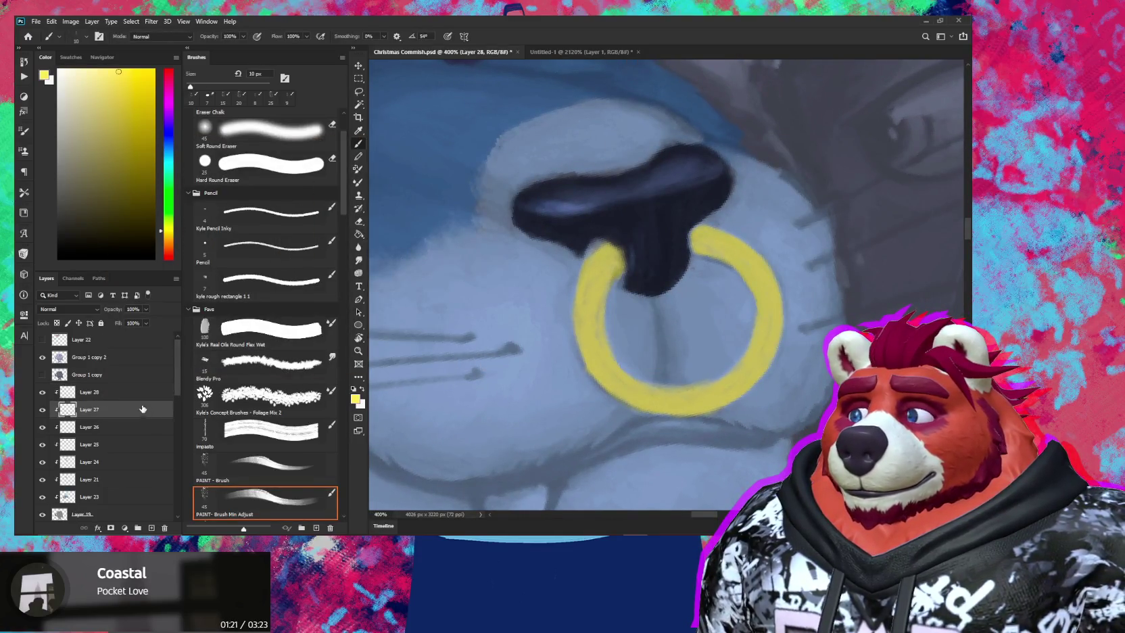
left_click(815, 153, "alt")
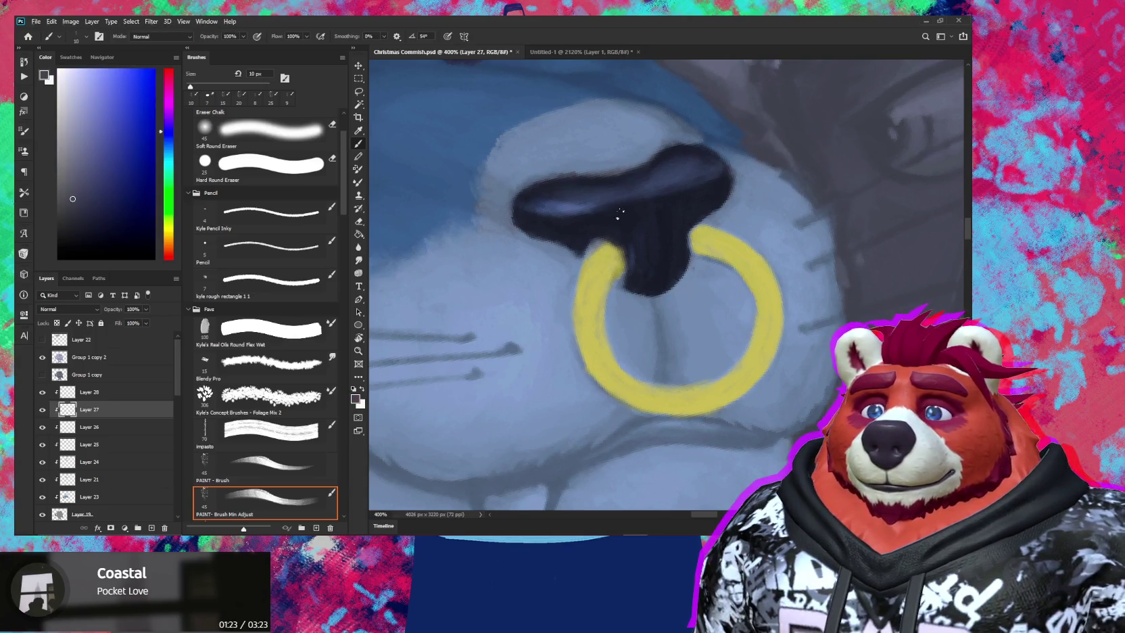
left_click_drag(599, 235, 599, 238)
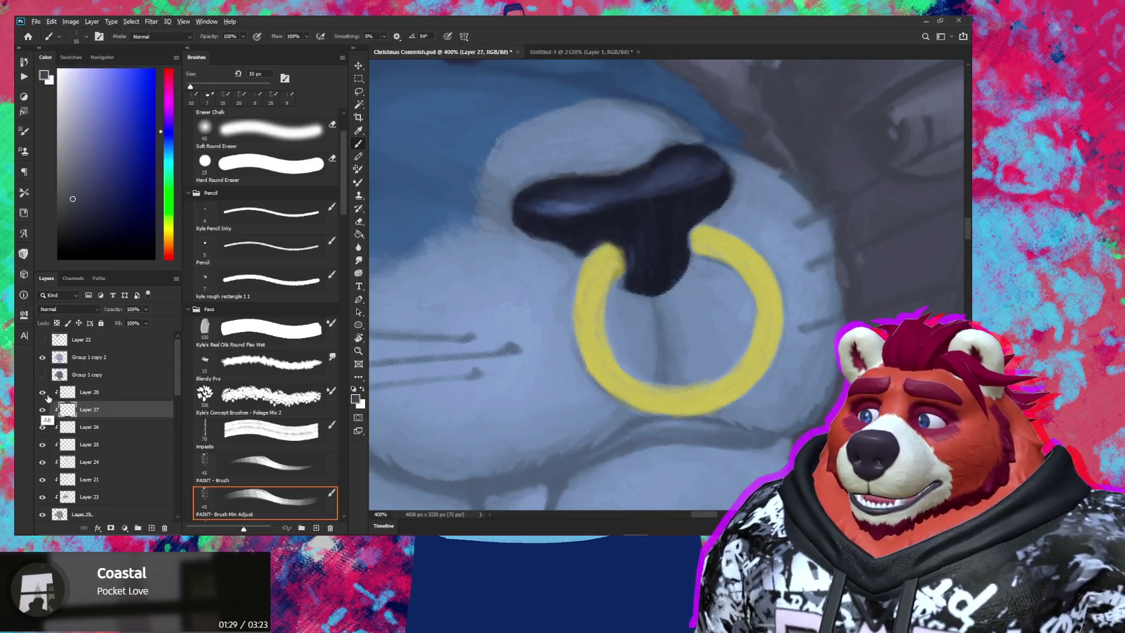
Sample a pale yellow from the isolated ring layer, then show all layers again
left_click(42, 394, "alt")
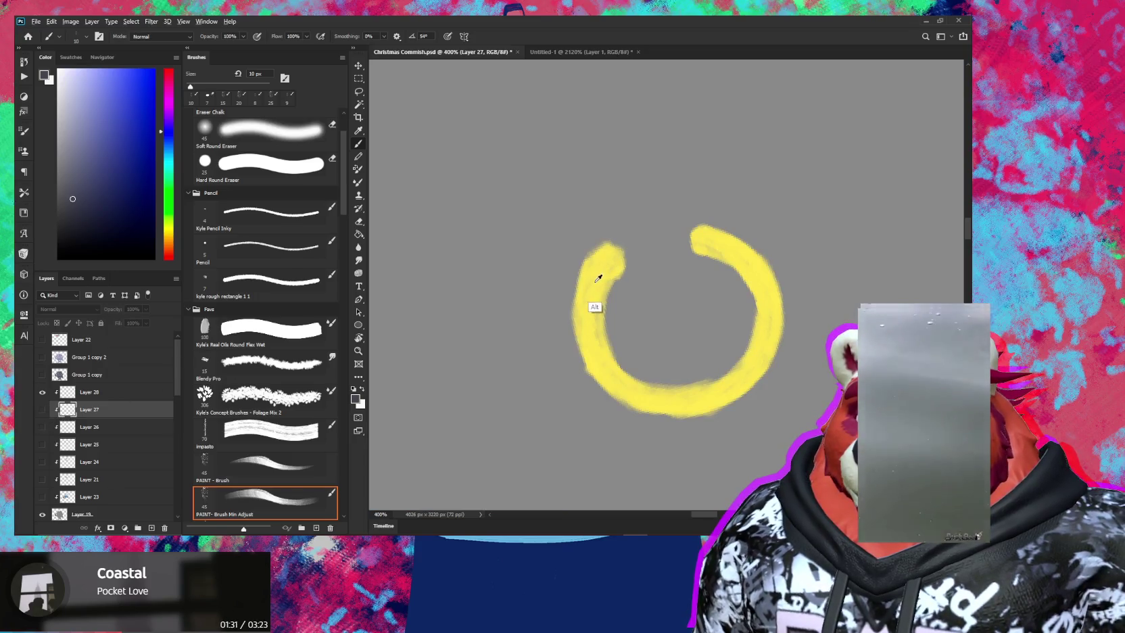
left_click(595, 283, "alt")
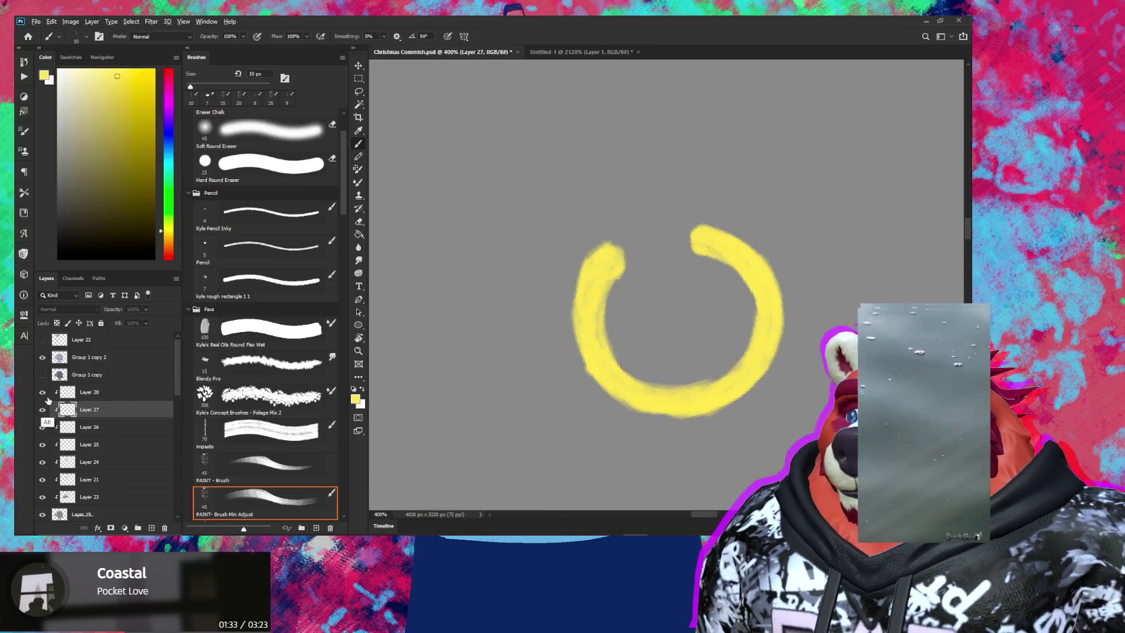
left_click(42, 393, "alt")
left_click(70, 70)
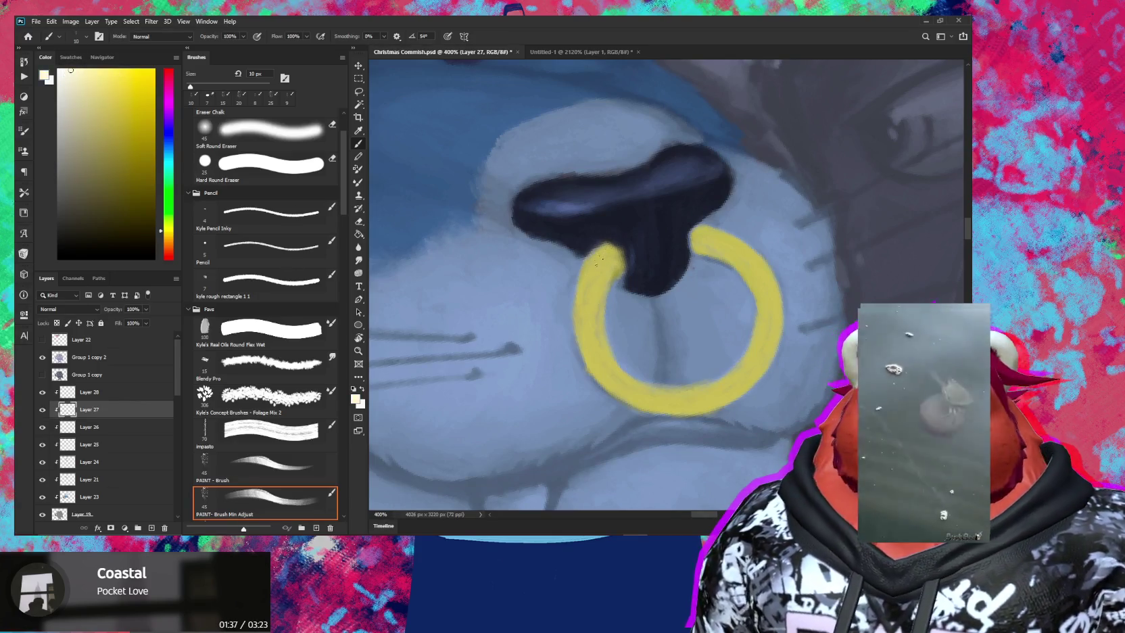
Paint pale cream highlights on the Layer 28 ring with a smaller brush and save
key("bracketleft")
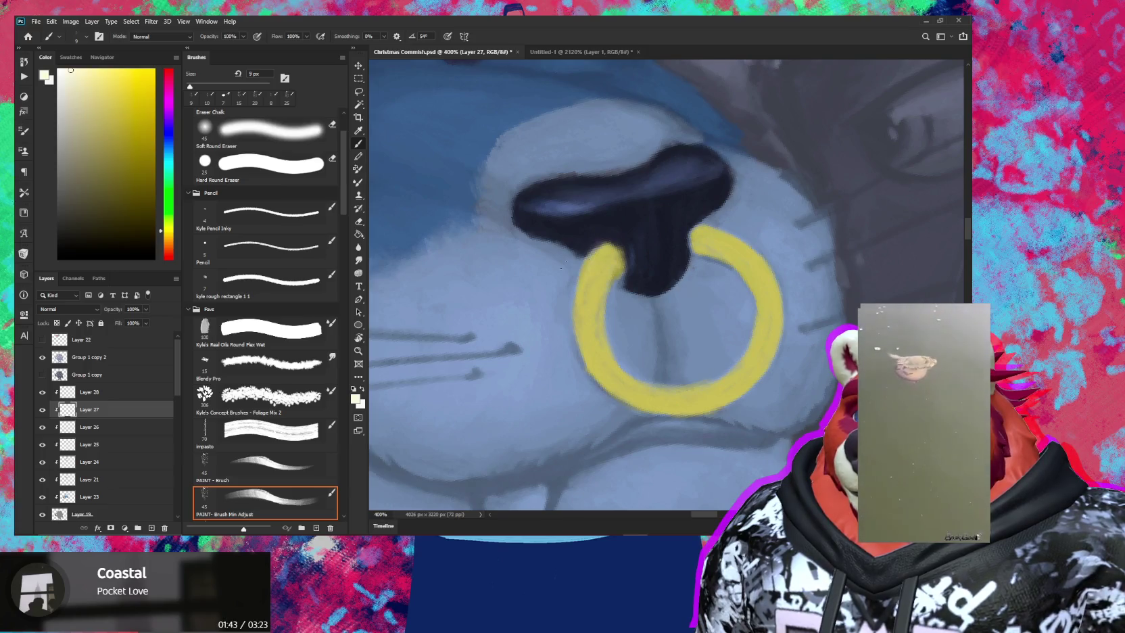
left_click(86, 392)
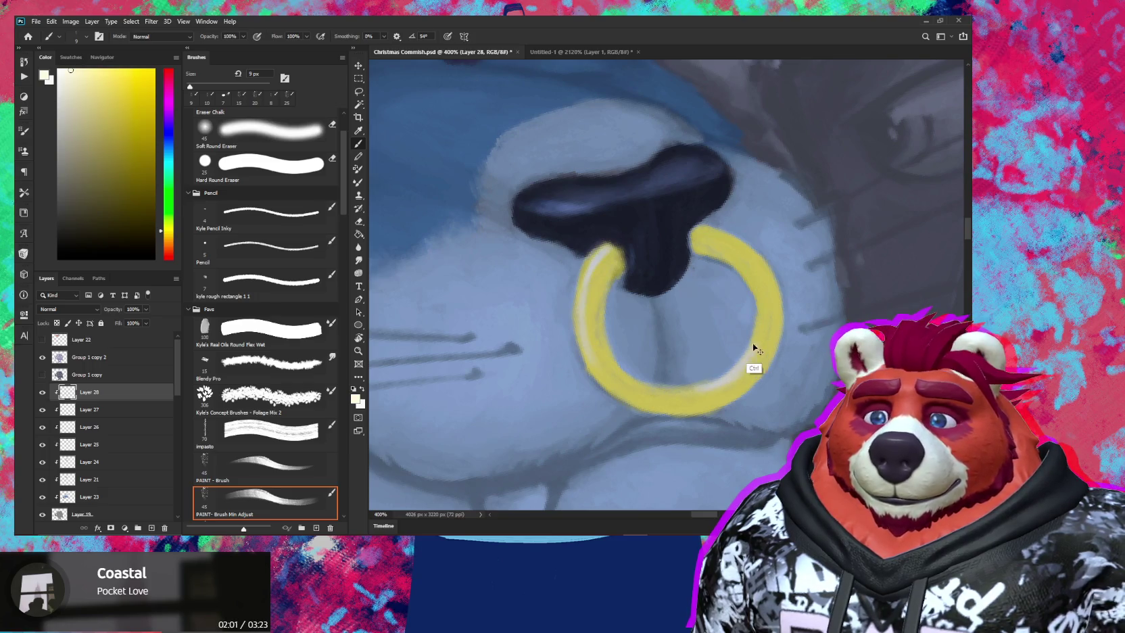
key("ctrl+s")
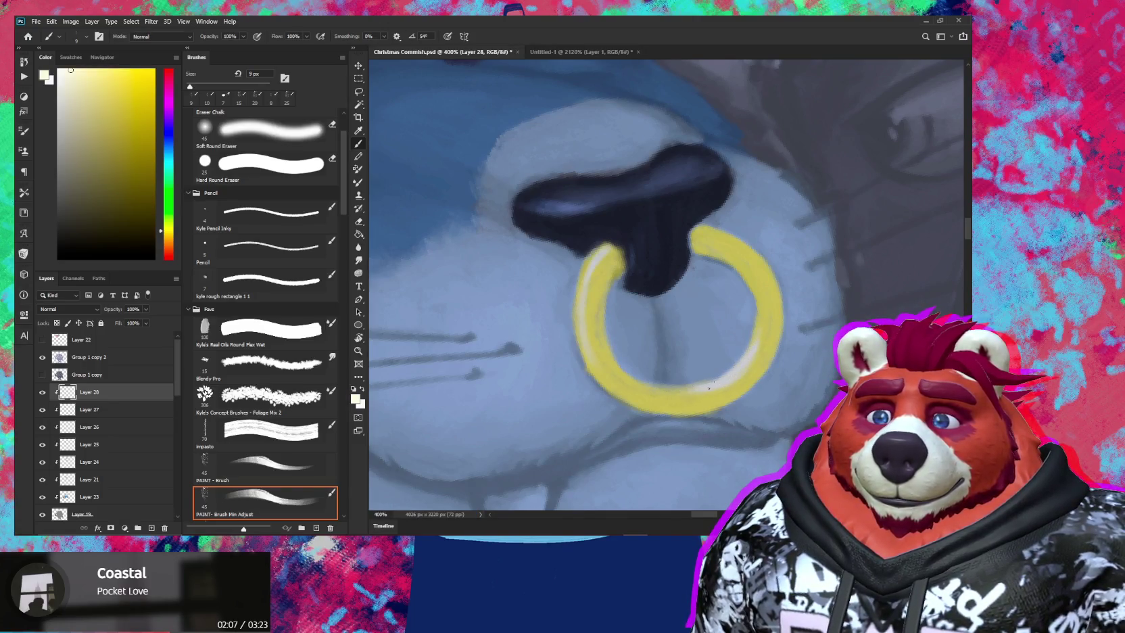
Touch up the ring highlights with the eraser and tilt the view slightly clockwise
key("e")
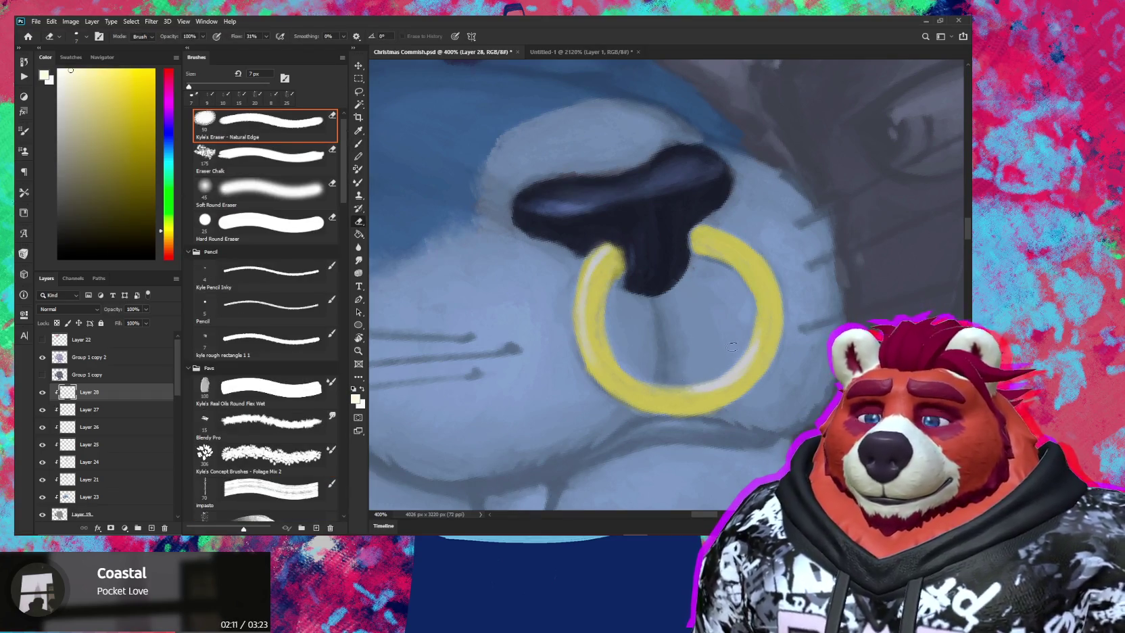
key("b")
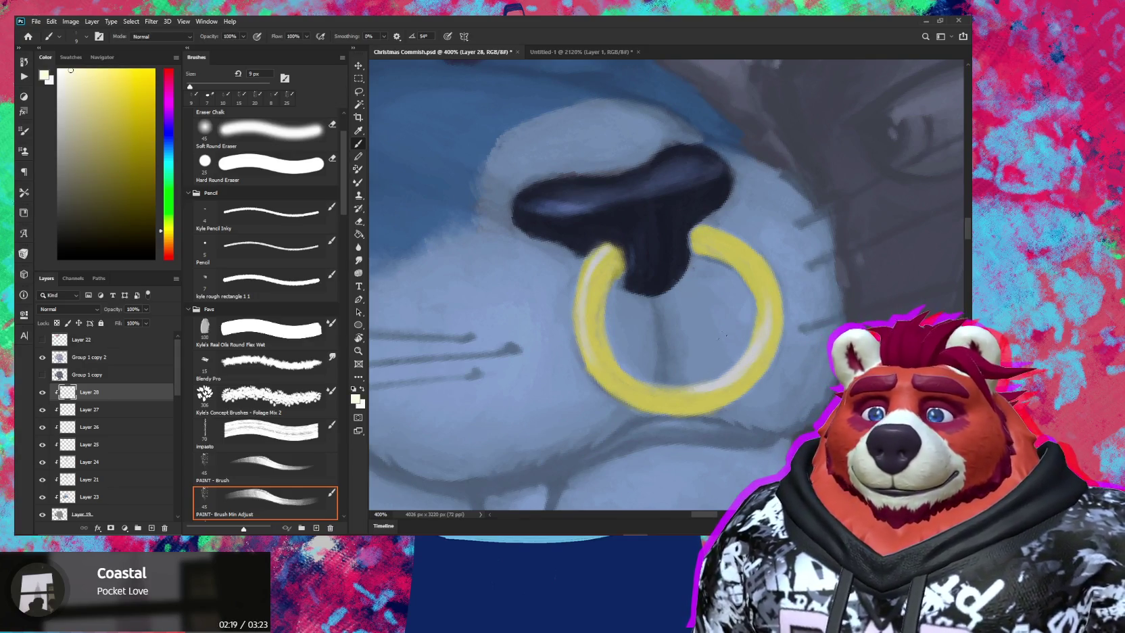
key("r")
mouse_move(820, 284)
left_mouse_down()
mouse_move(820, 299)
mouse_move(737, 360)
left_mouse_up()
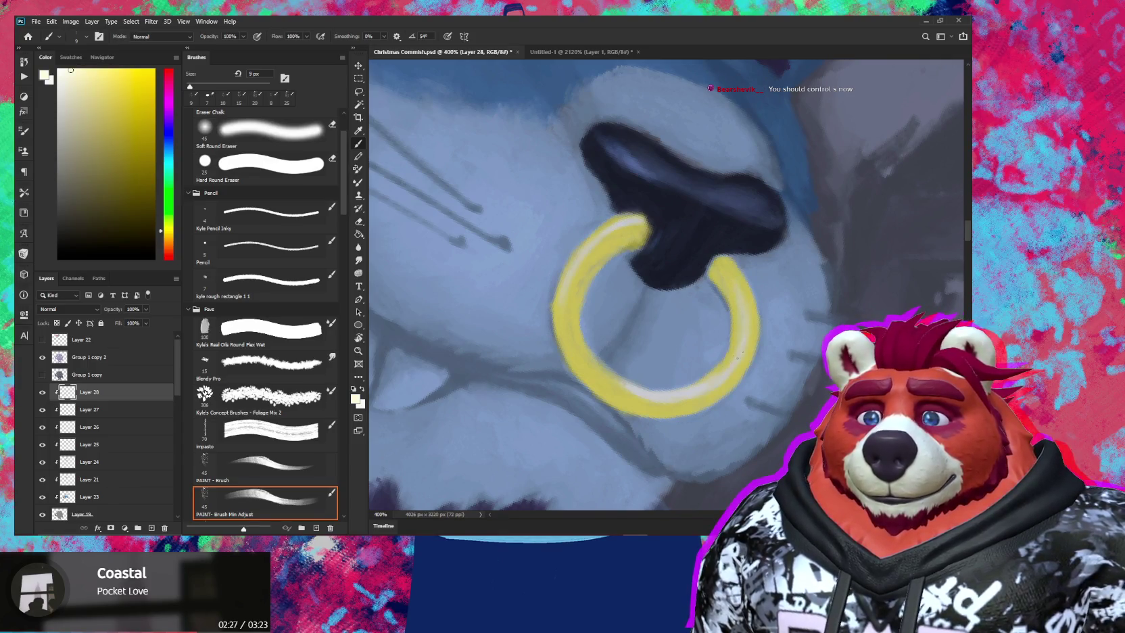
scroll(752, 259, "down", 5)
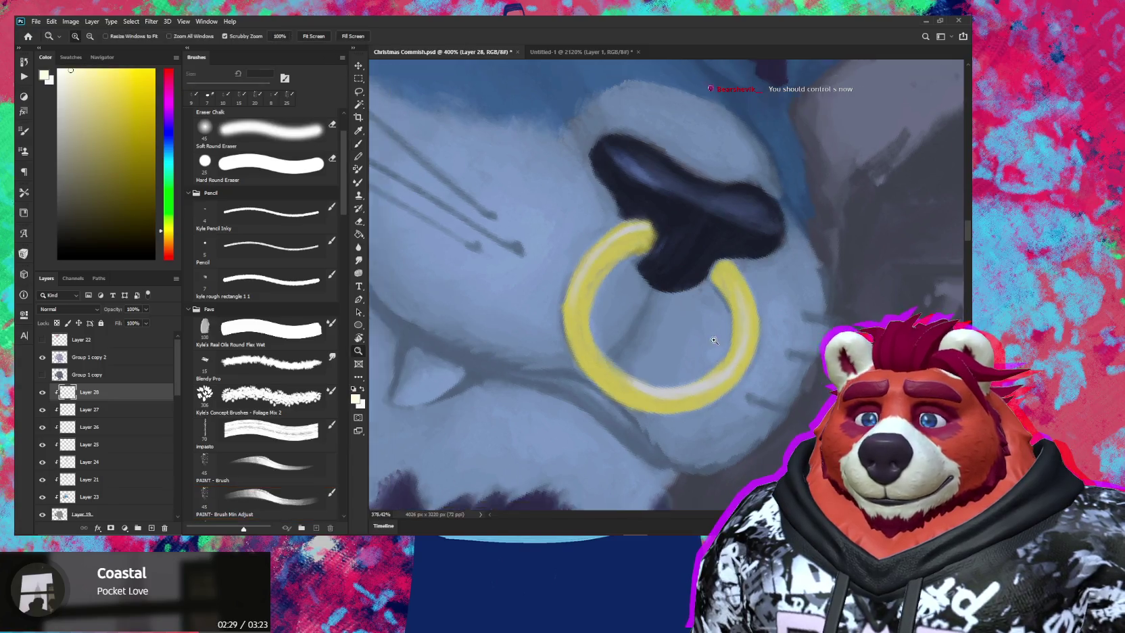
Paint sampled ring yellow over the dark patch at the ring's upper-left
key("r")
left_click_drag(751, 259, 744, 270)
key("b")
scroll(744, 263, "up", 5)
scroll(684, 284, "up", 2)
key("period")
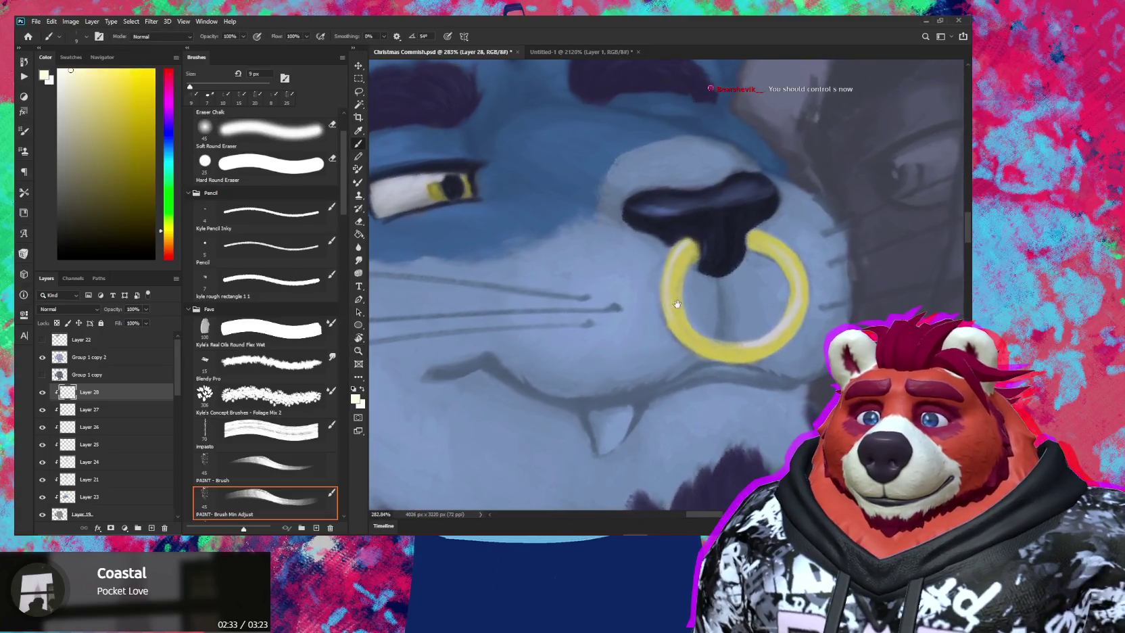
left_click(684, 284, "alt")
left_click(692, 283, "alt")
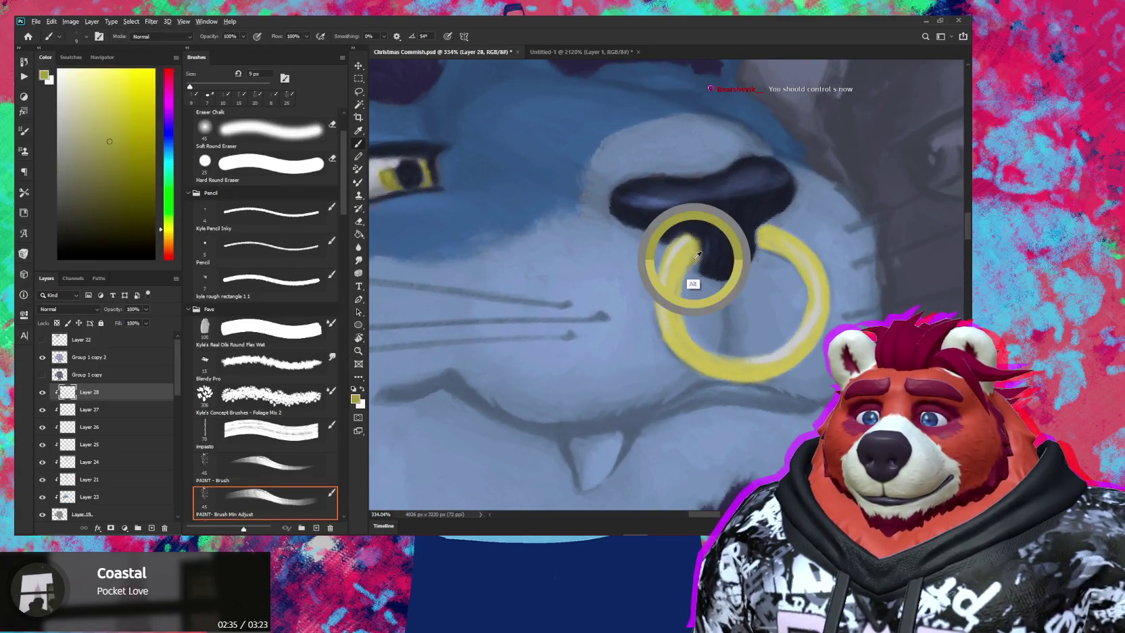
key("bracketright")
left_click_drag(688, 249, 696, 260)
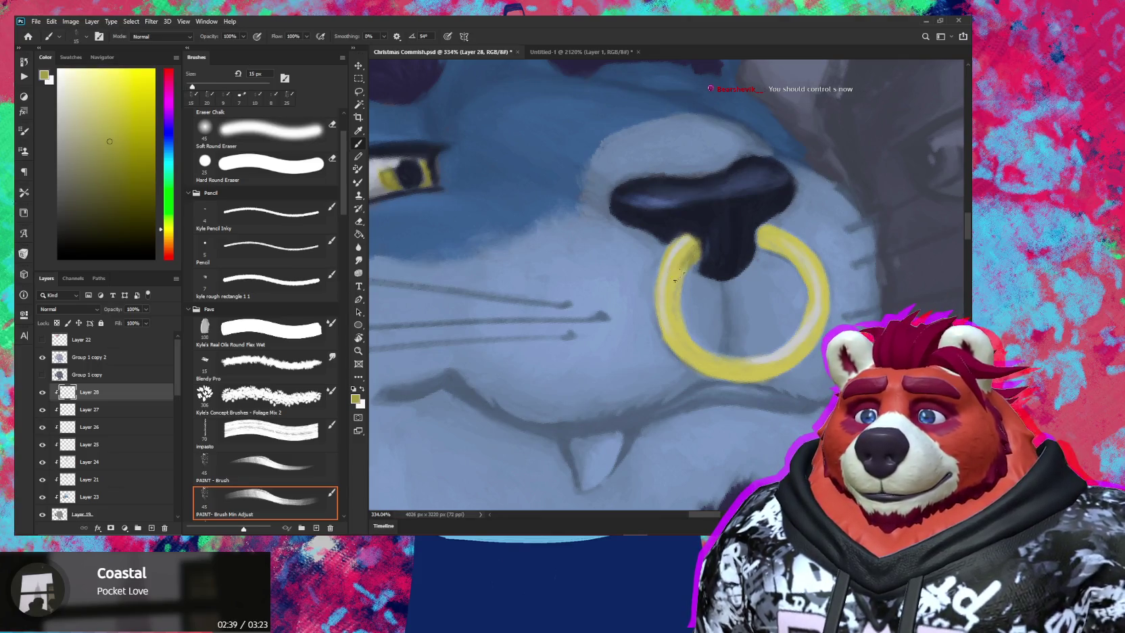
Refine the ring's upper-left shading with several resampled yellows and brush sizes
left_click(692, 243, "alt")
left_click(686, 256, "alt")
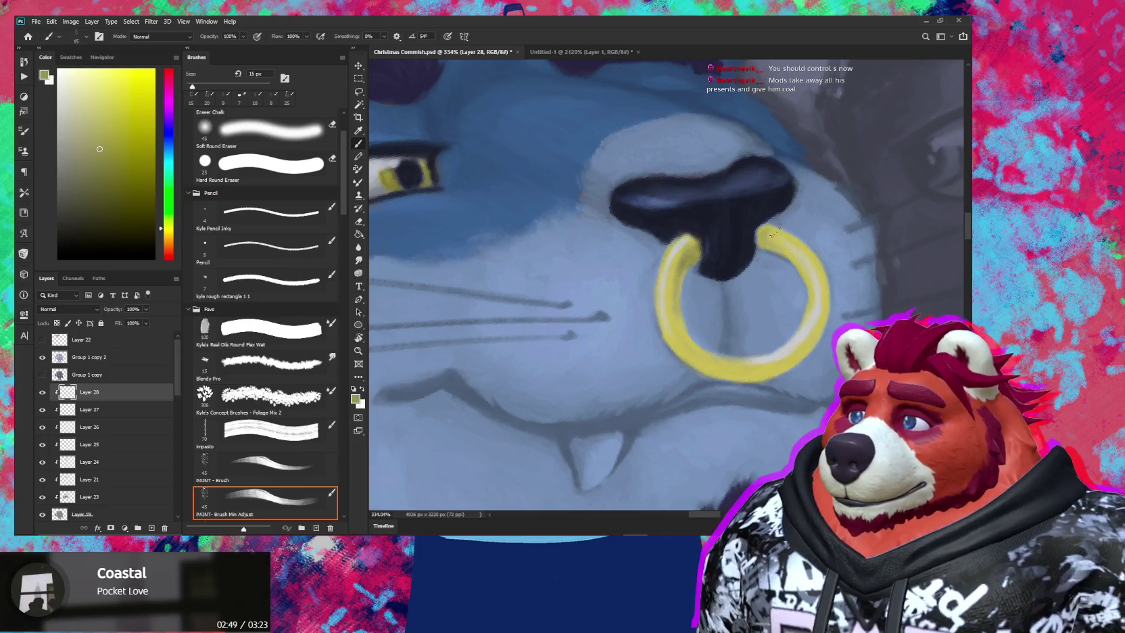
key("bracketright")
key("bracketleft")
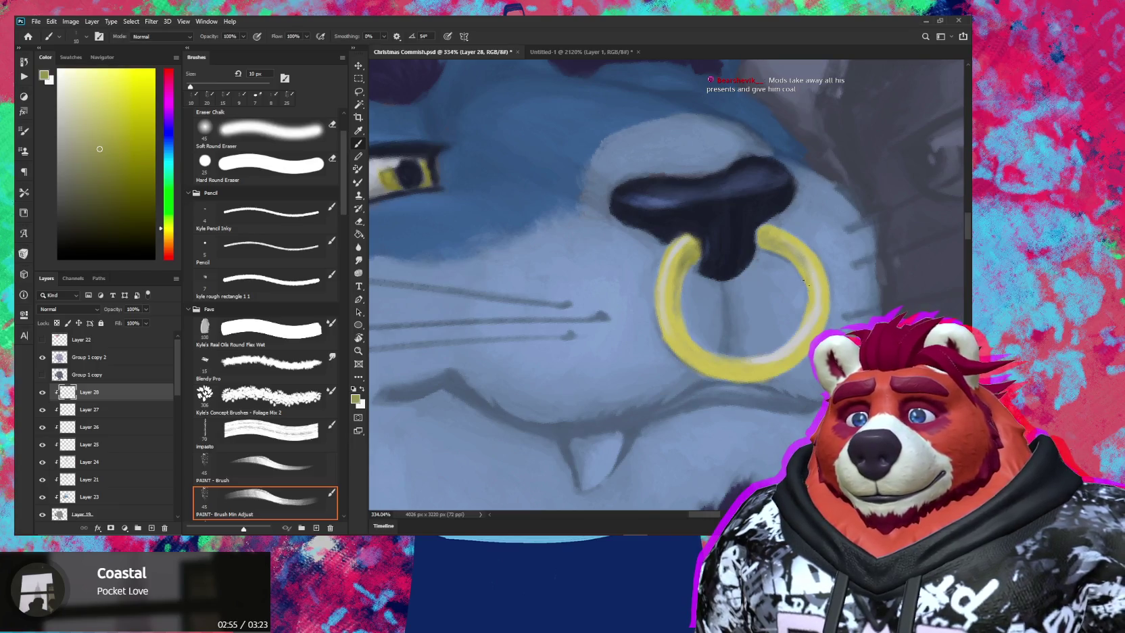
key("bracketright")
key("bracketright")
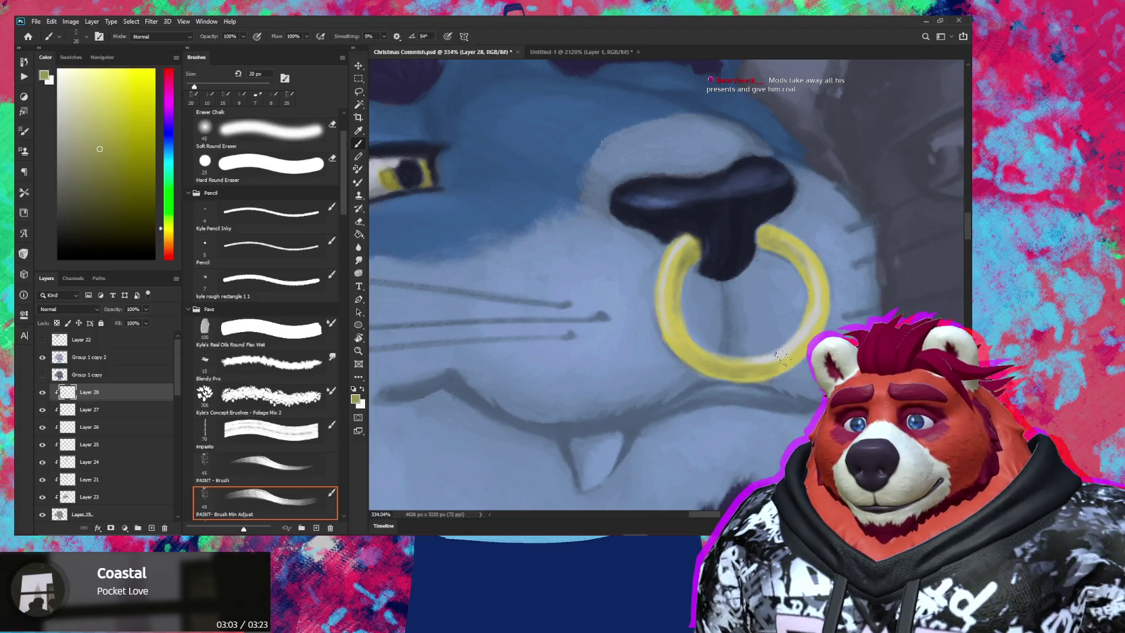
key("bracketleft")
key("bracketleft")
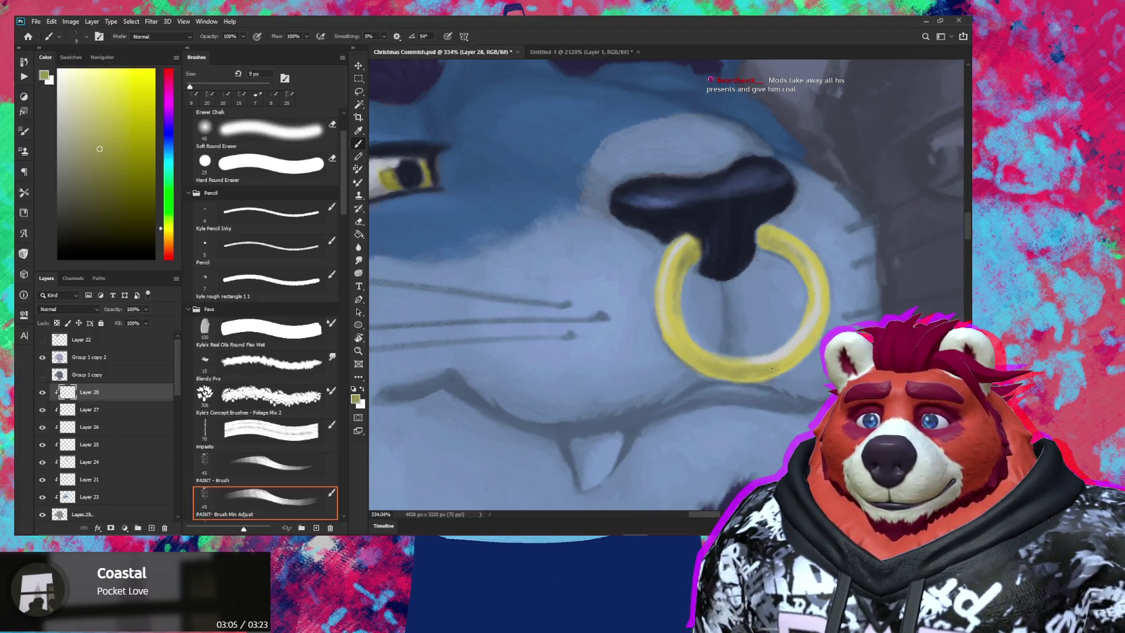
left_click(763, 372, "alt")
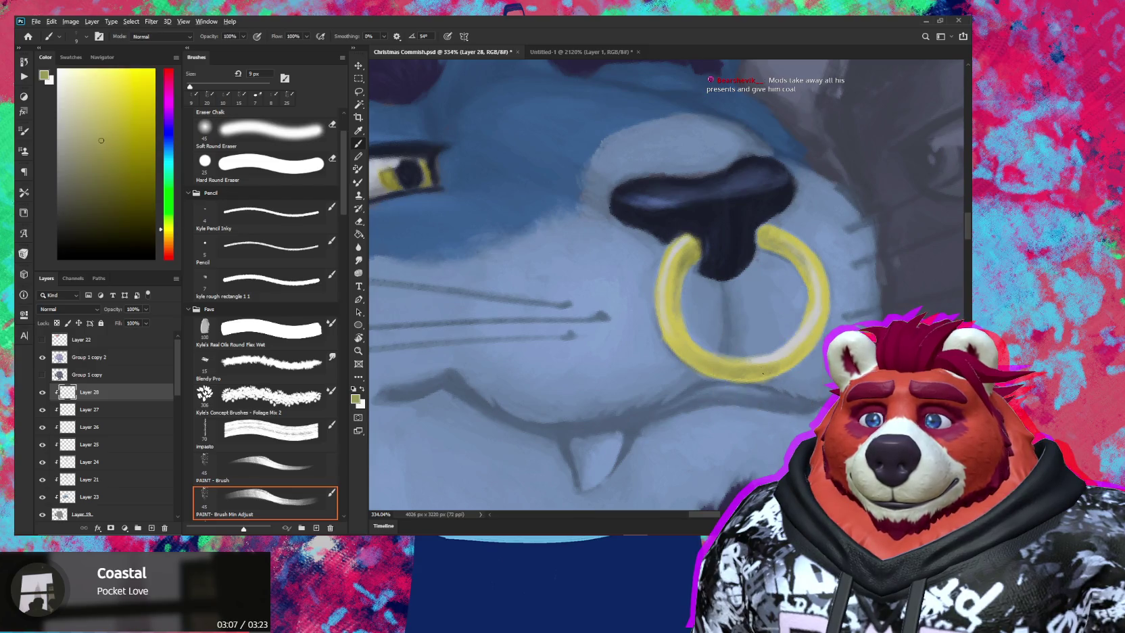
left_click(799, 349, "alt")
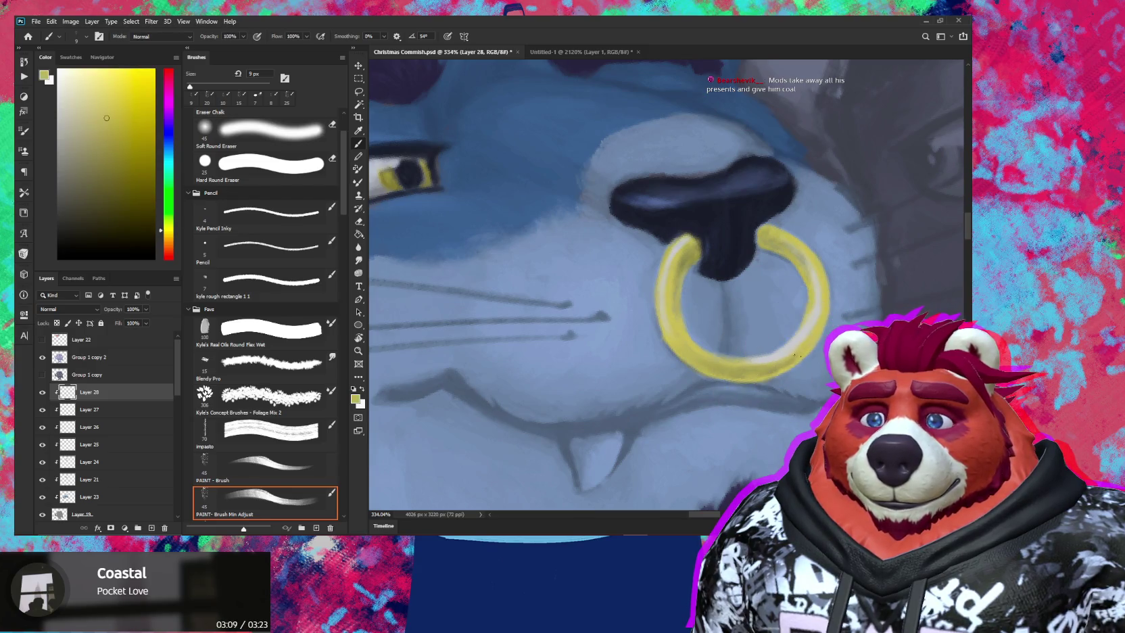
left_click(797, 347, "alt")
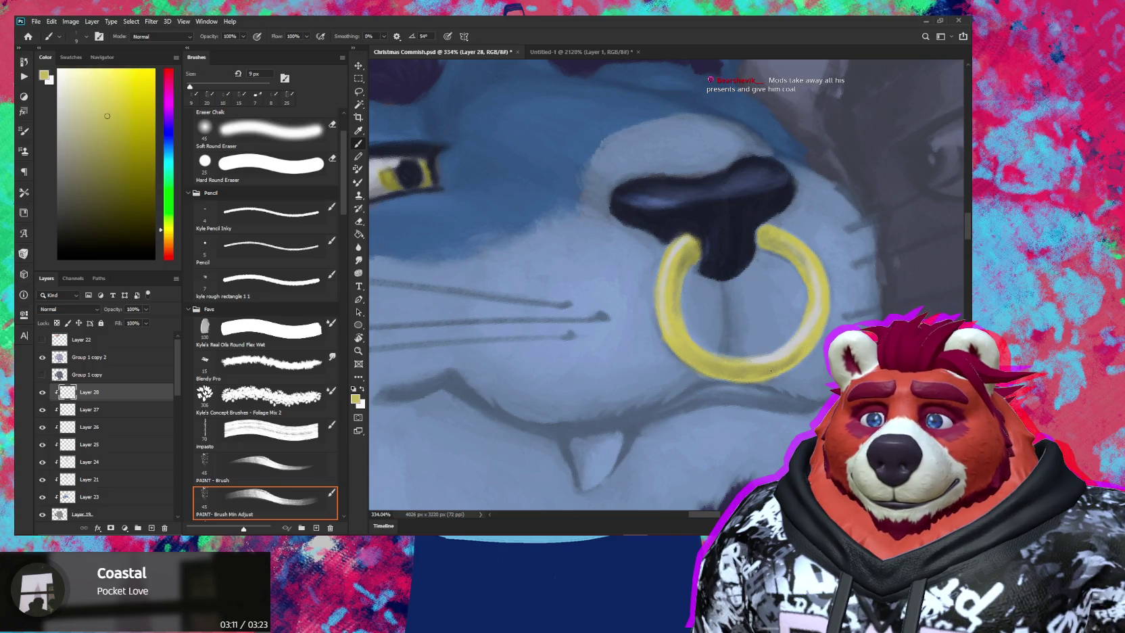
left_click(819, 334, "alt")
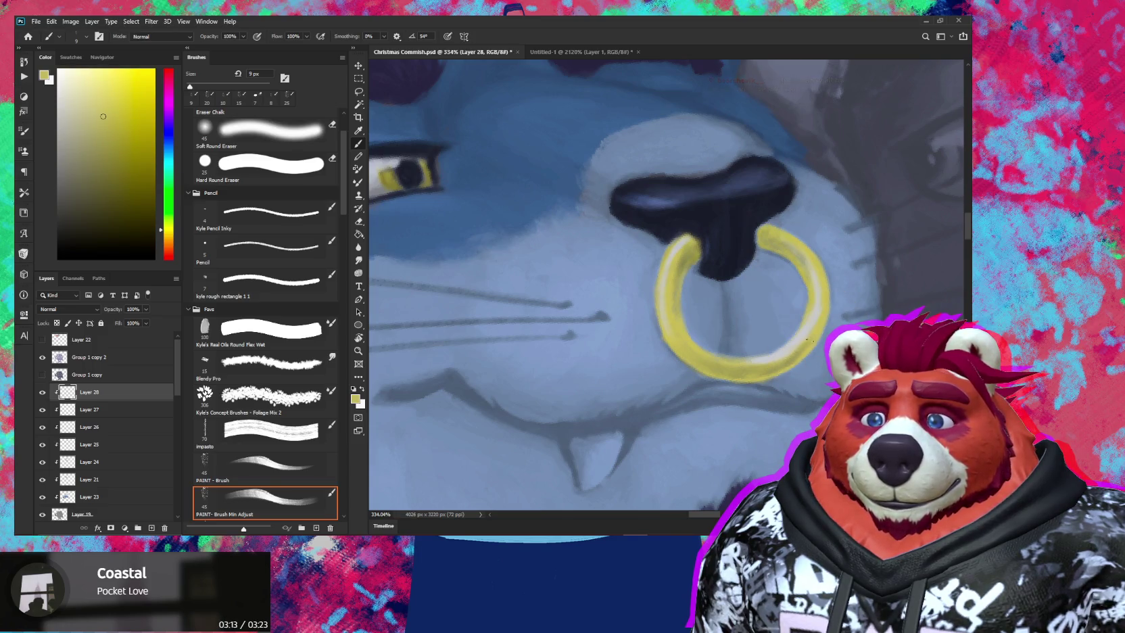
Review the ring zoomed, sample a pale blue-white, and show only the nose ring layer
key("z")
mouse_move(800, 359)
left_mouse_down()
mouse_move(728, 385)
mouse_move(787, 341)
left_mouse_up()
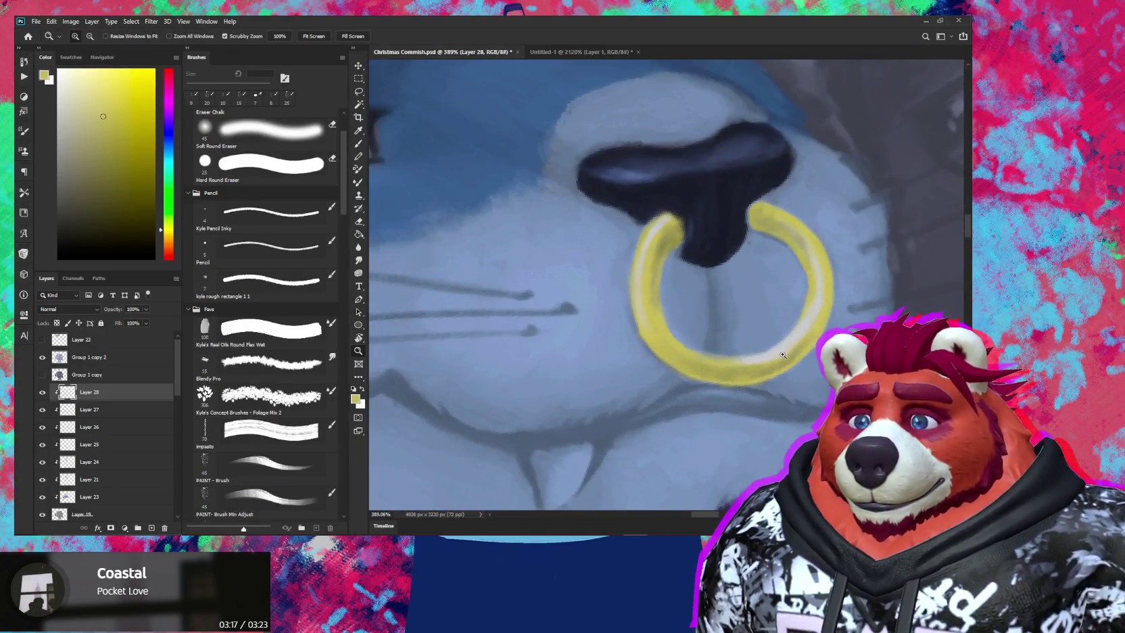
key("b")
left_click(799, 333, "alt")
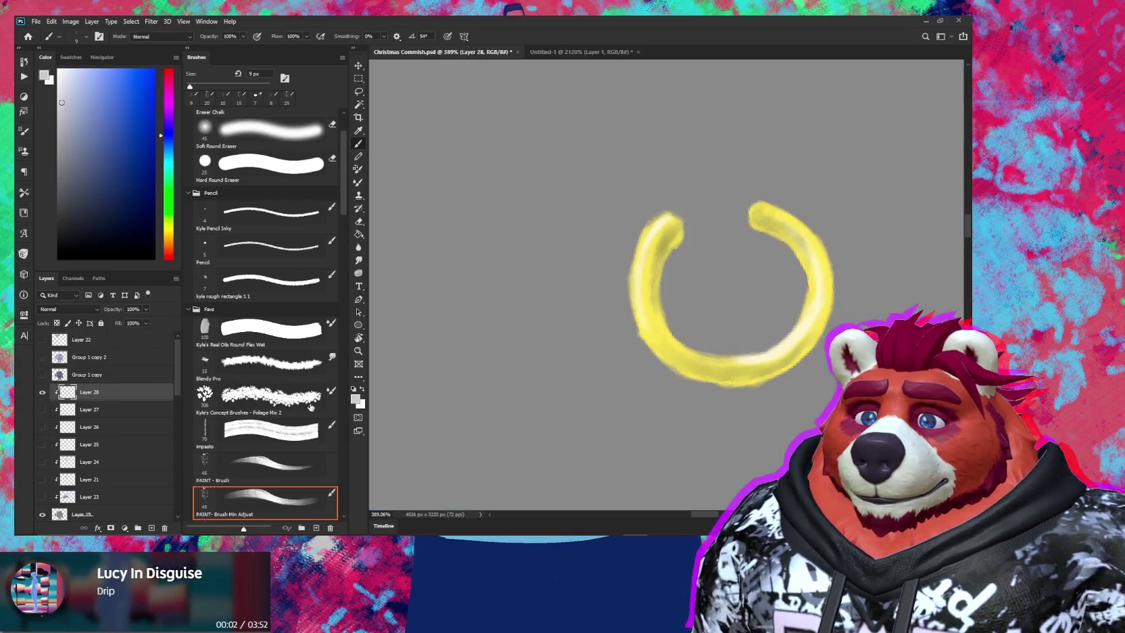
left_click(42, 392, "alt")
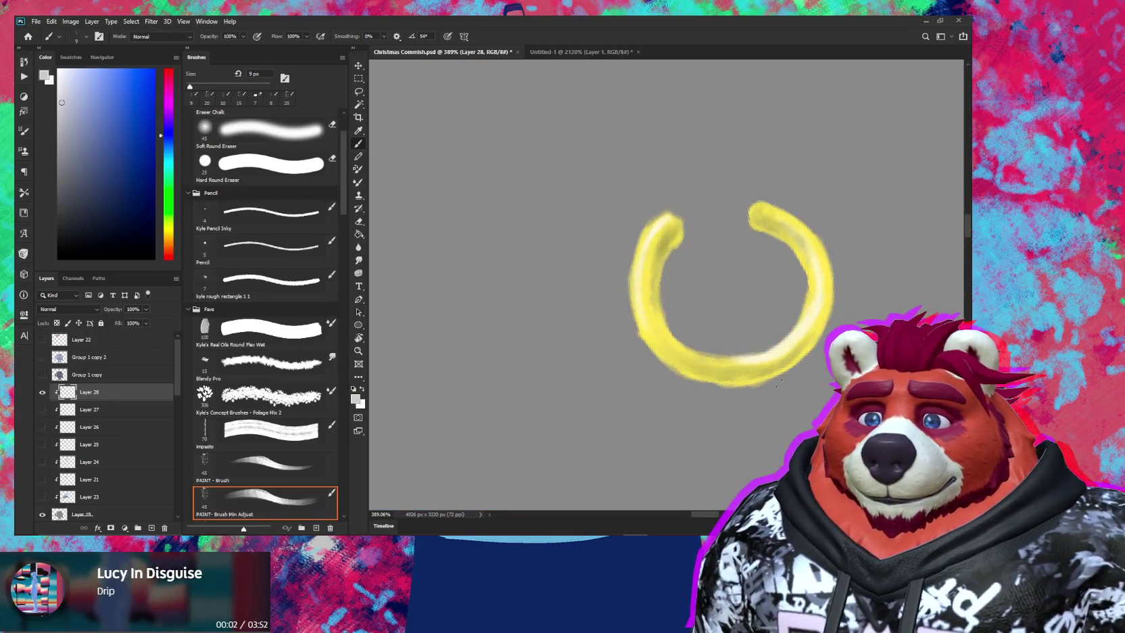
Paint pale and saturated yellow highlights on the soloed ring with a 9 px brush, erasing stray edges
left_click(742, 372, "alt")
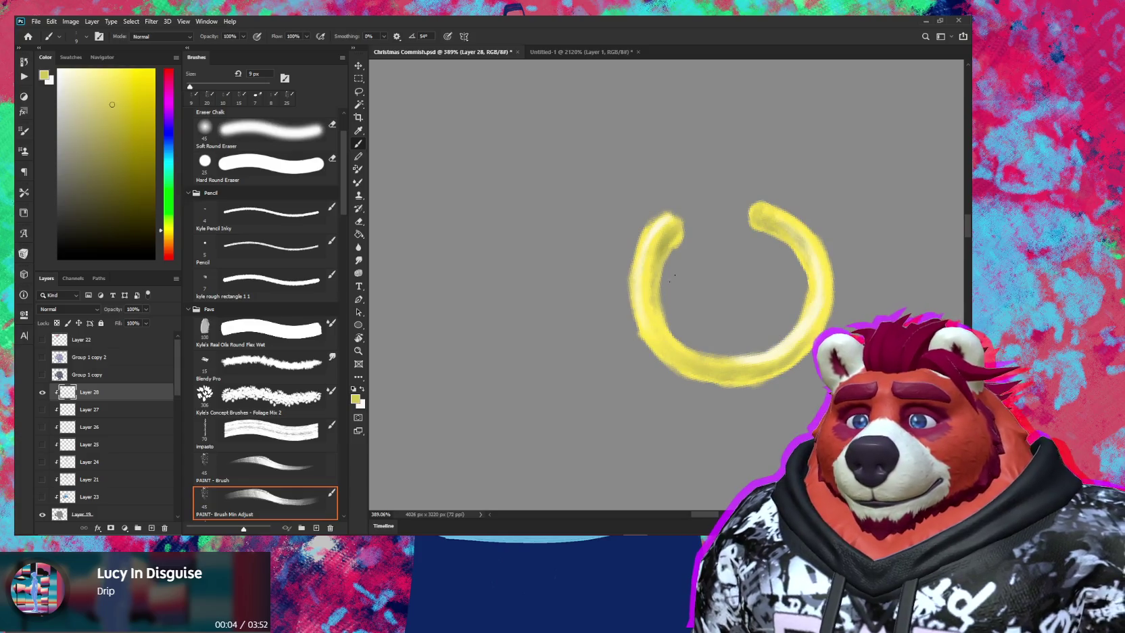
key("e")
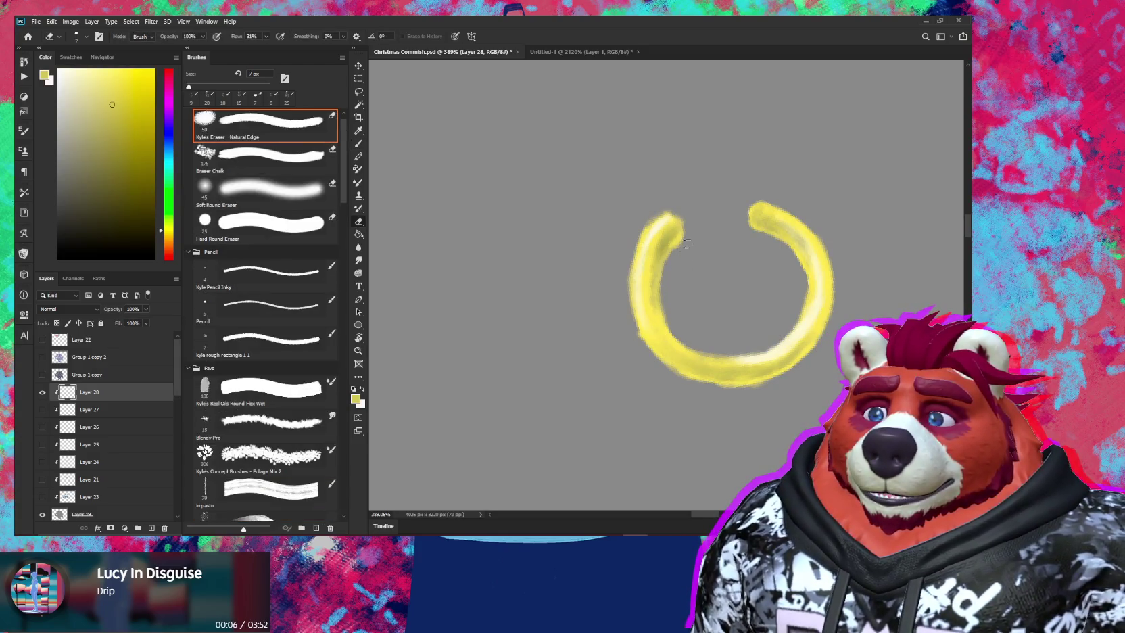
key("b")
left_click(657, 252, "alt")
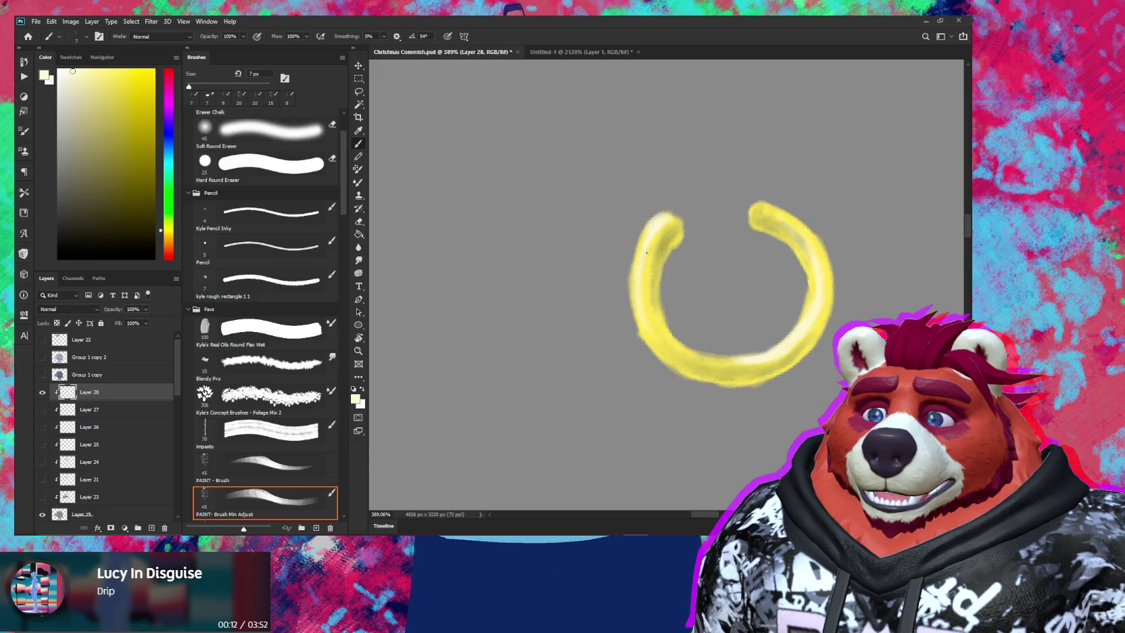
left_click(652, 267, "alt")
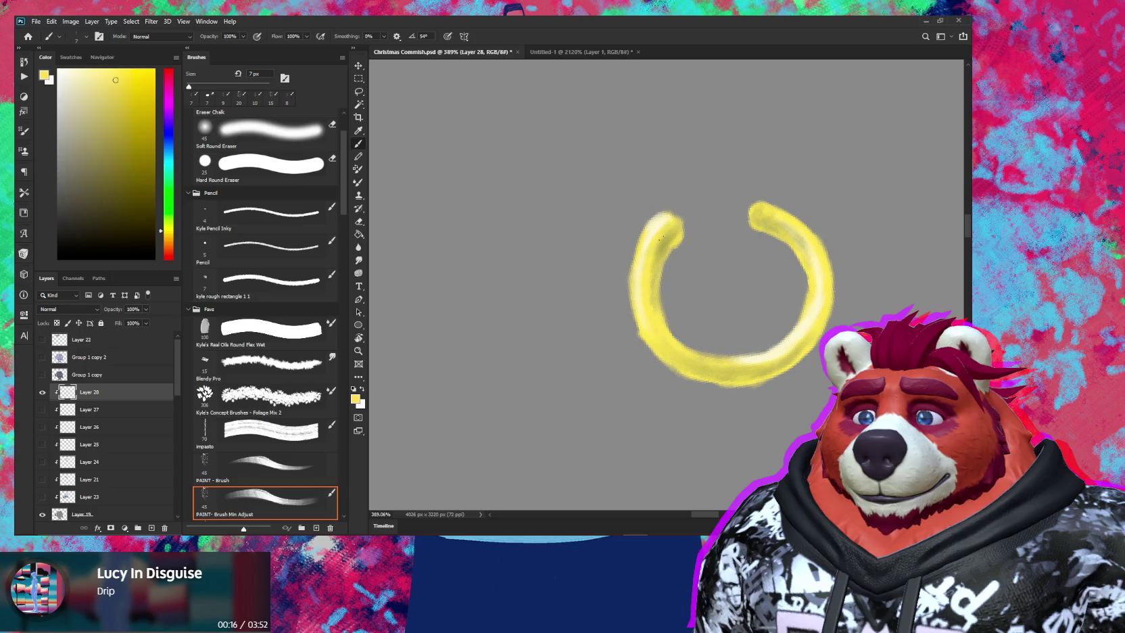
left_click(670, 234, "alt")
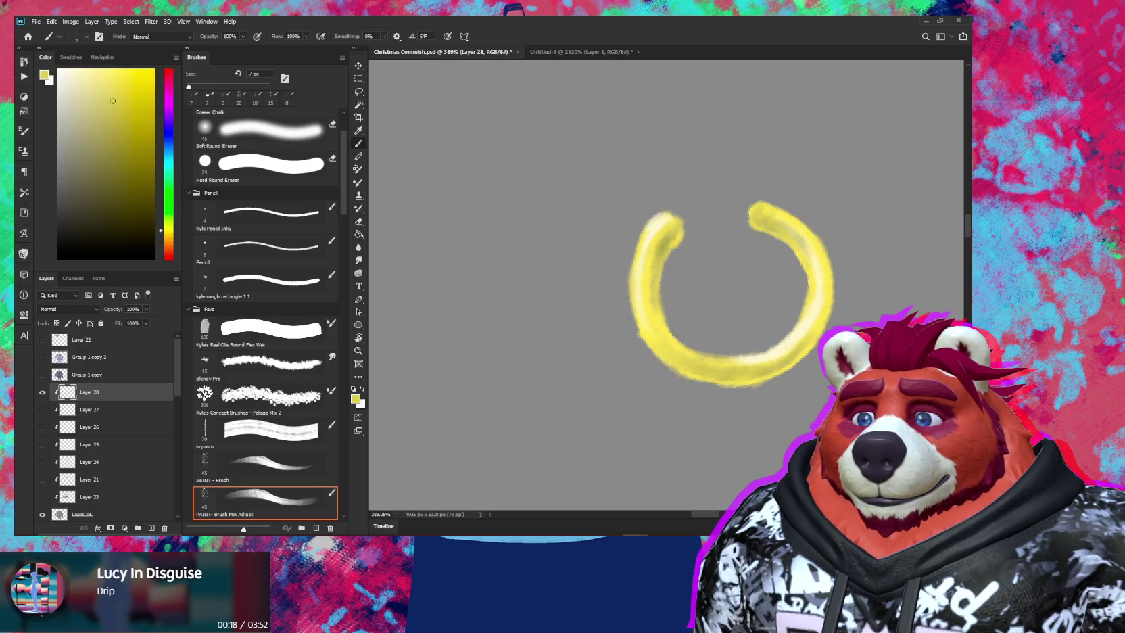
key("bracketright")
key("bracketright")
left_click(680, 235, "alt")
key("e")
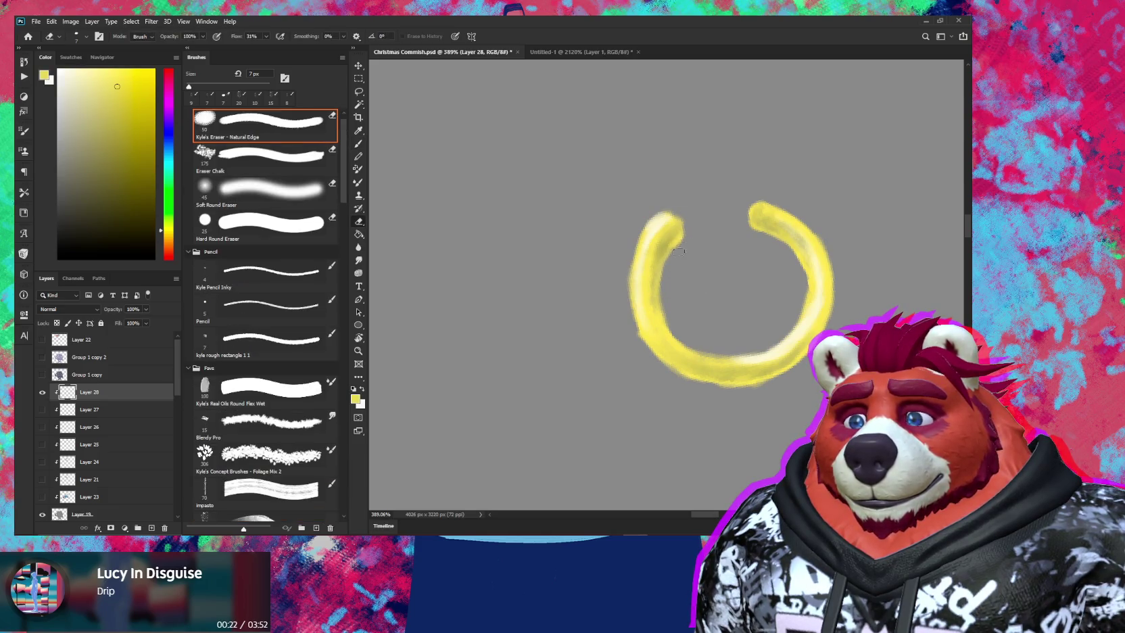
key("b")
Rework the ring's darker shading and bright highlights with an 8 px brush
left_click(646, 364, "alt")
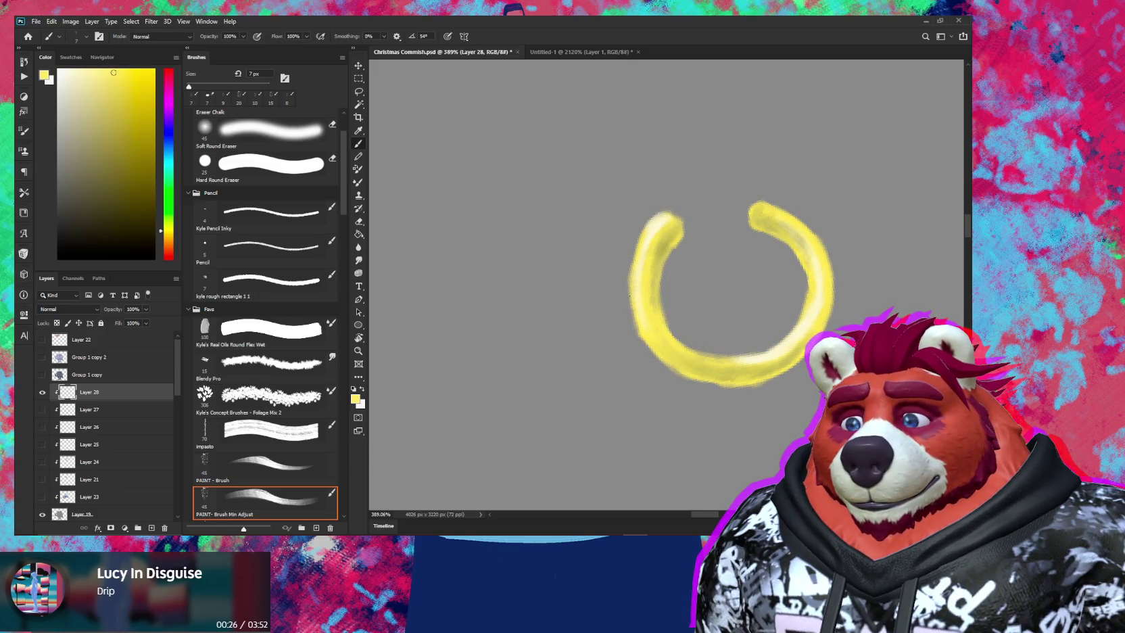
key("e")
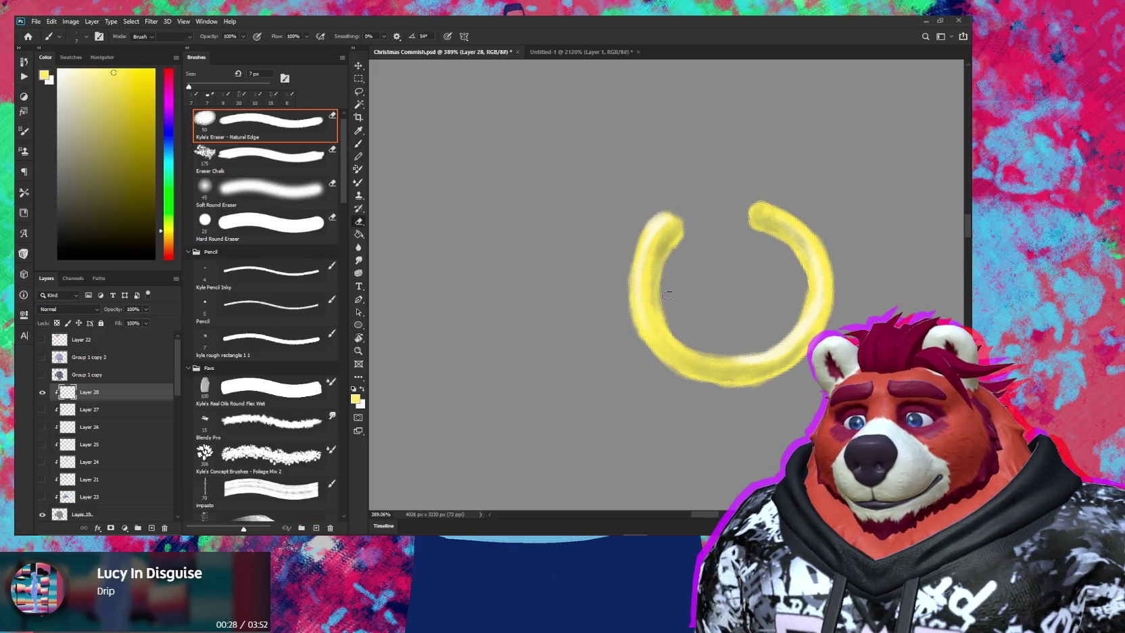
key("b")
left_click(657, 277, "alt")
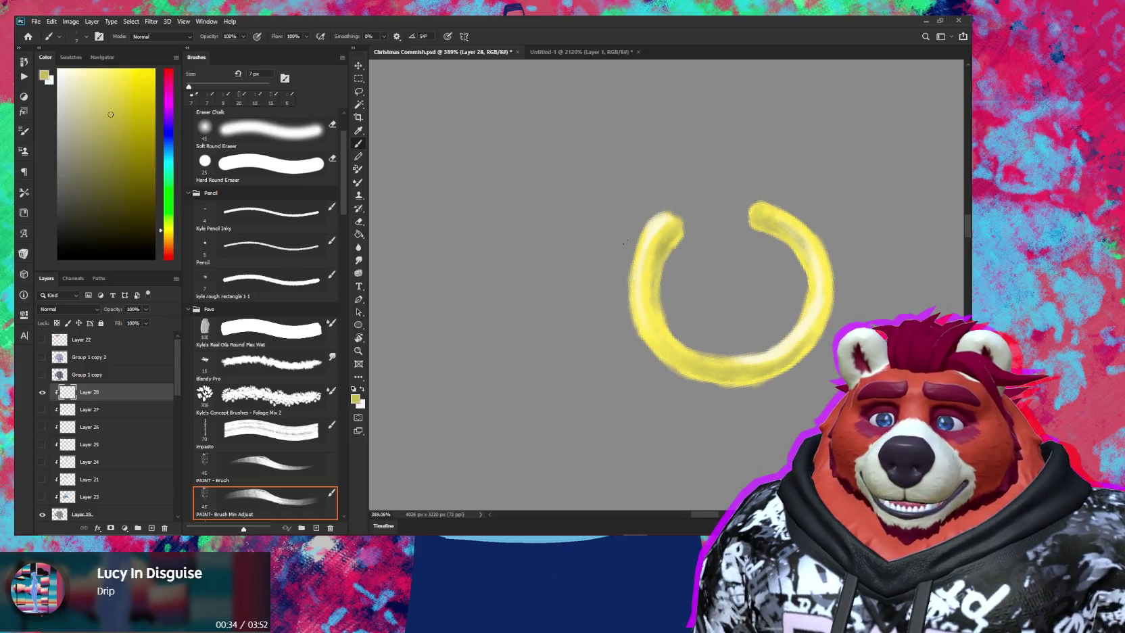
left_click(660, 250, "alt")
key("bracketright")
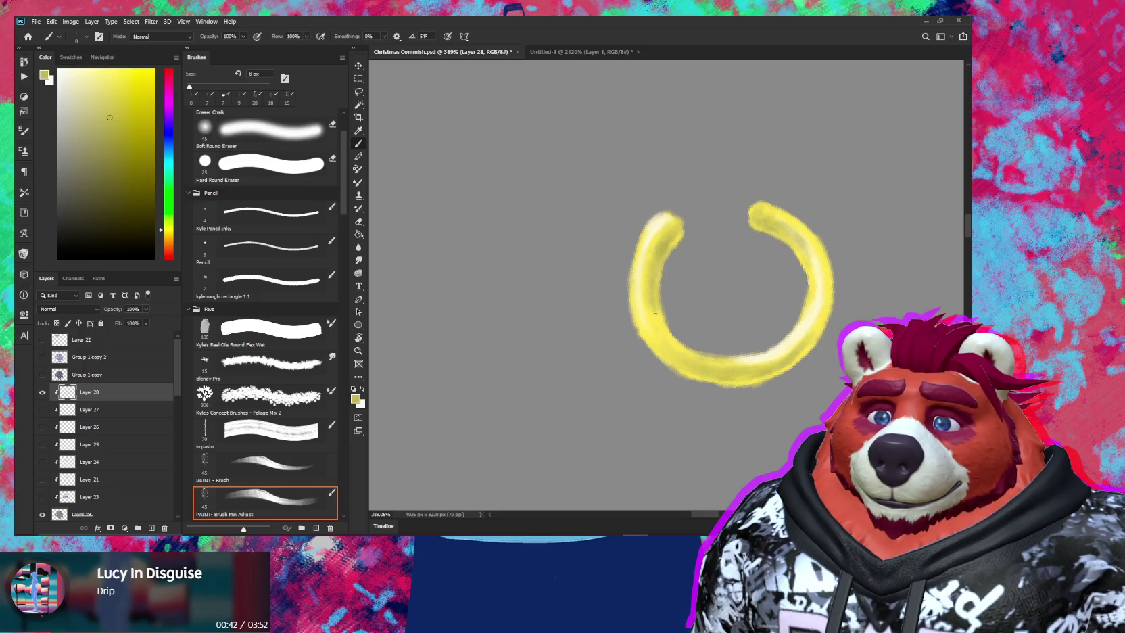
left_click(674, 244, "alt")
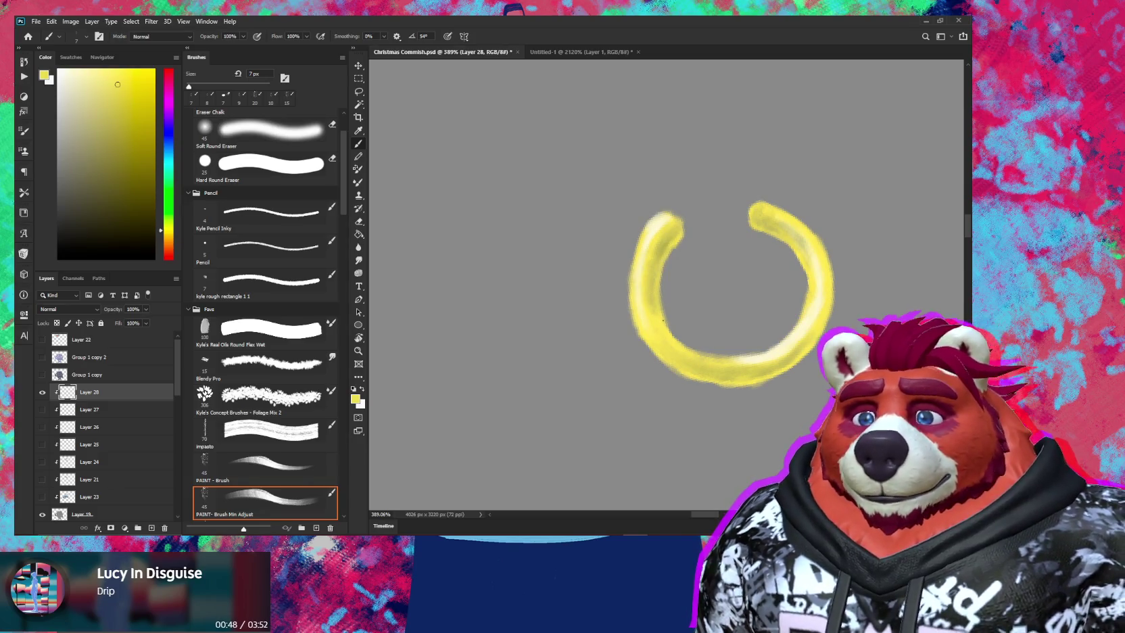
key("alt")
left_click(653, 323, "alt")
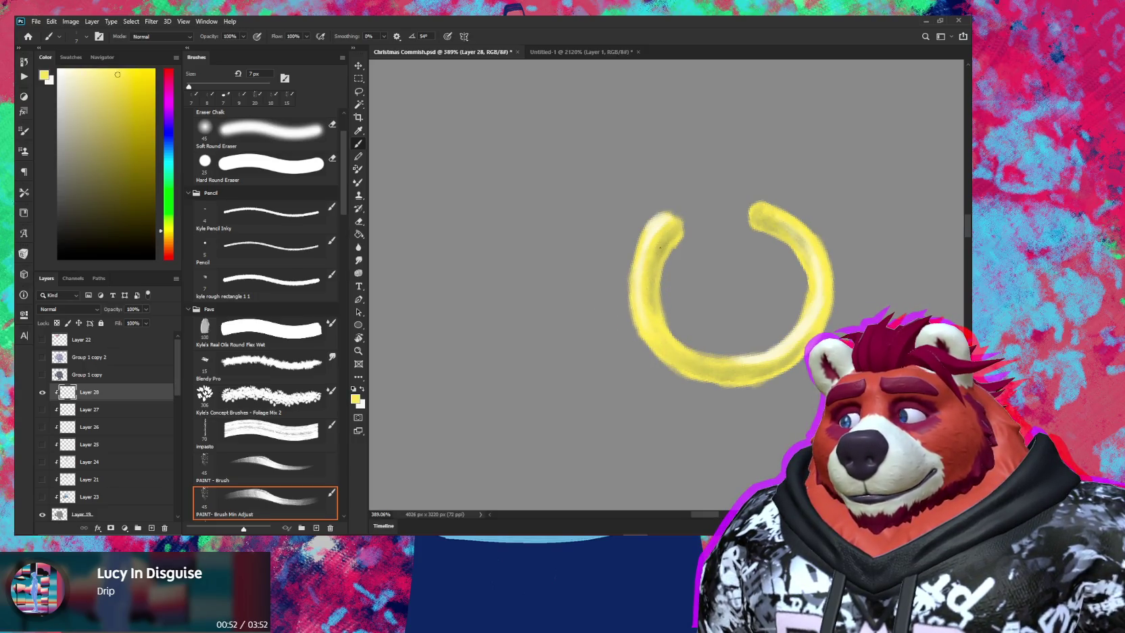
Zoom the view to 400% and rotate the canvas counter-clockwise
key("z")
left_click_drag(678, 294, 658, 237)
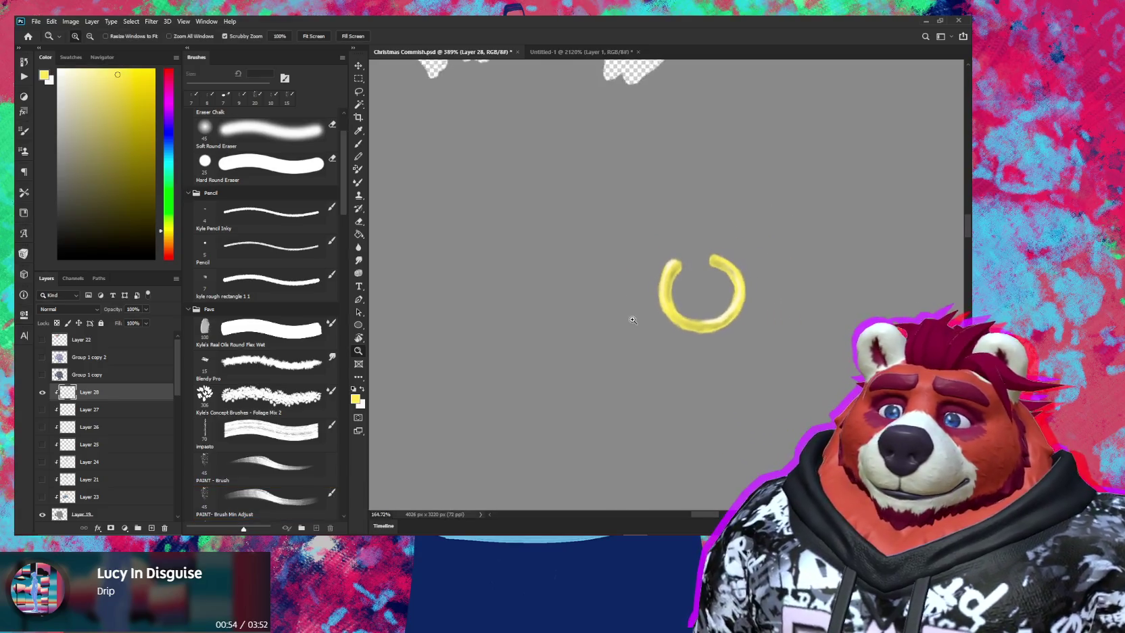
key("b")
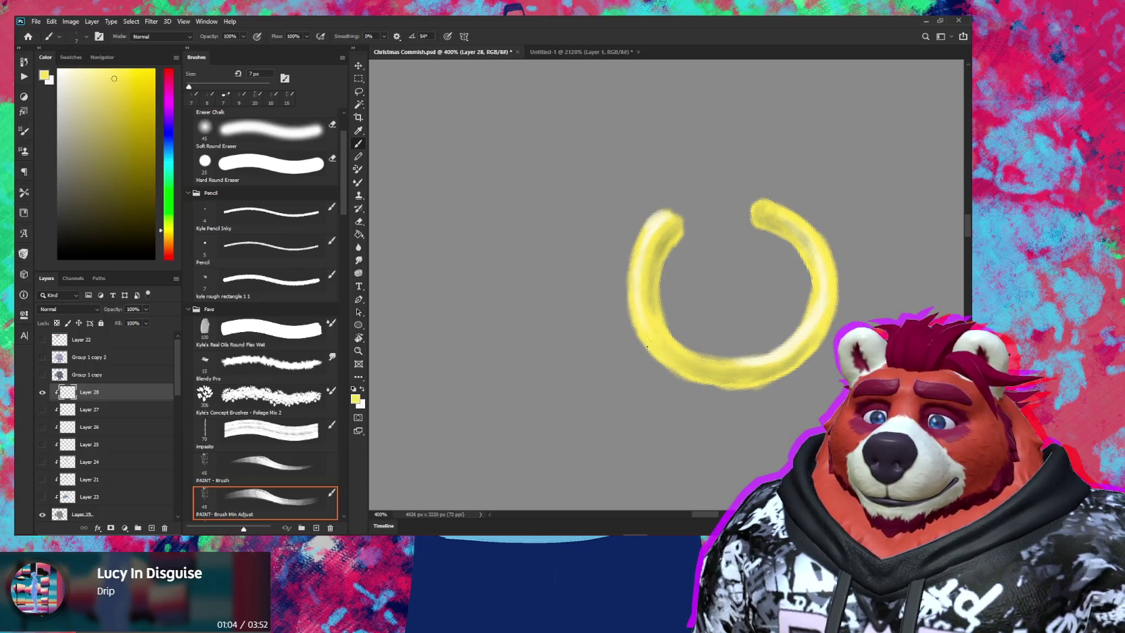
key("r")
left_click_drag(663, 356, 721, 323)
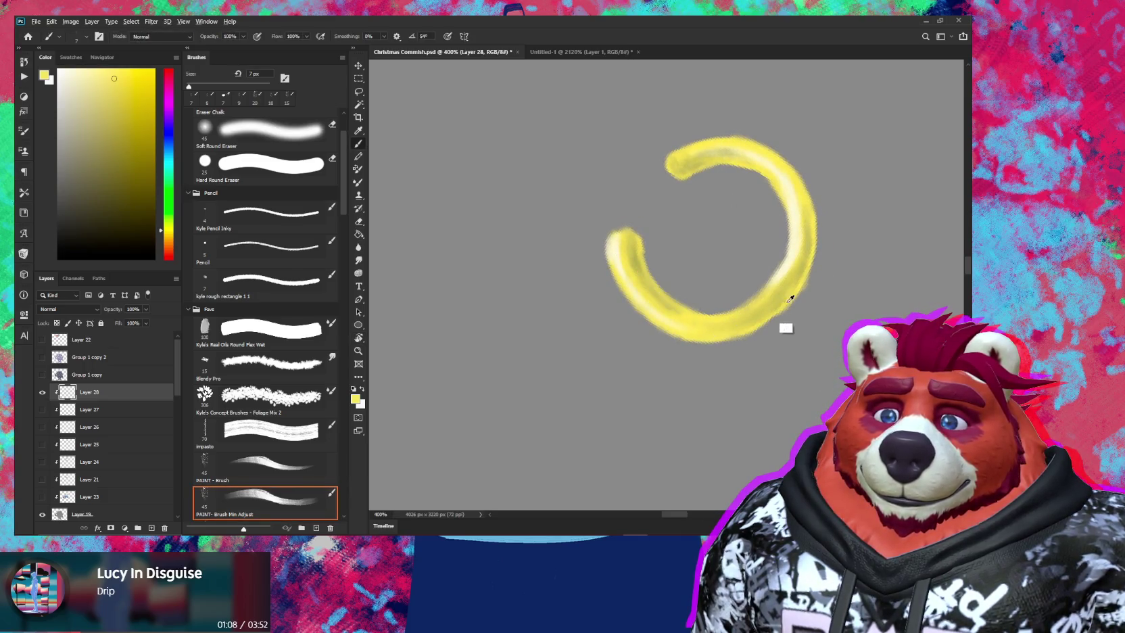
Erase stray ring edges, rotating the view so the ring's gap faces up
left_click(700, 330, "alt")
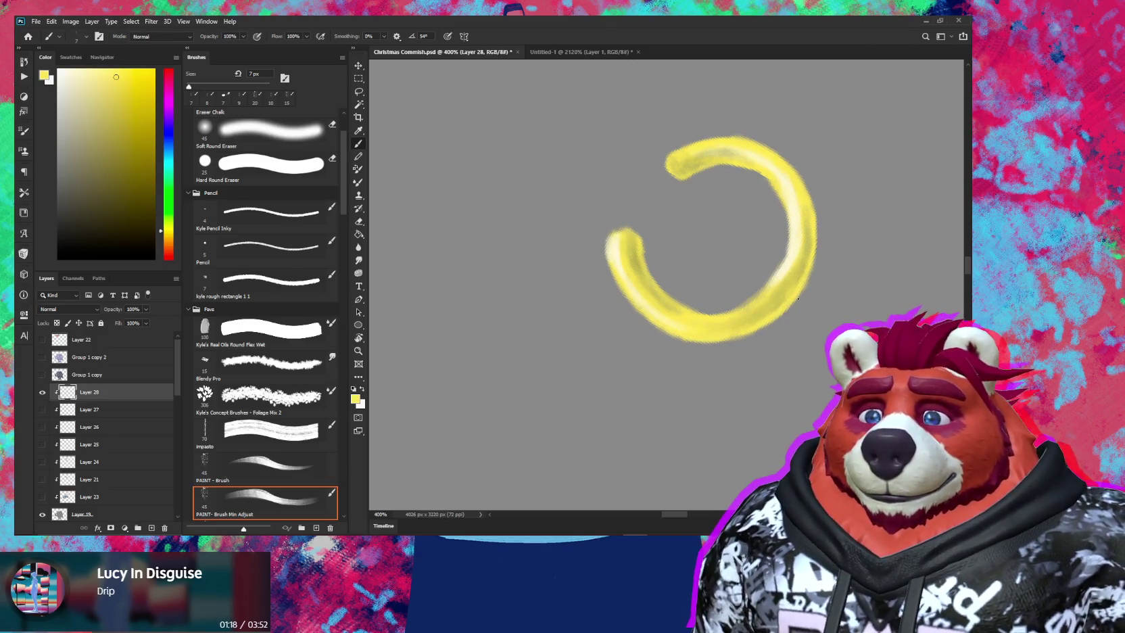
key("e")
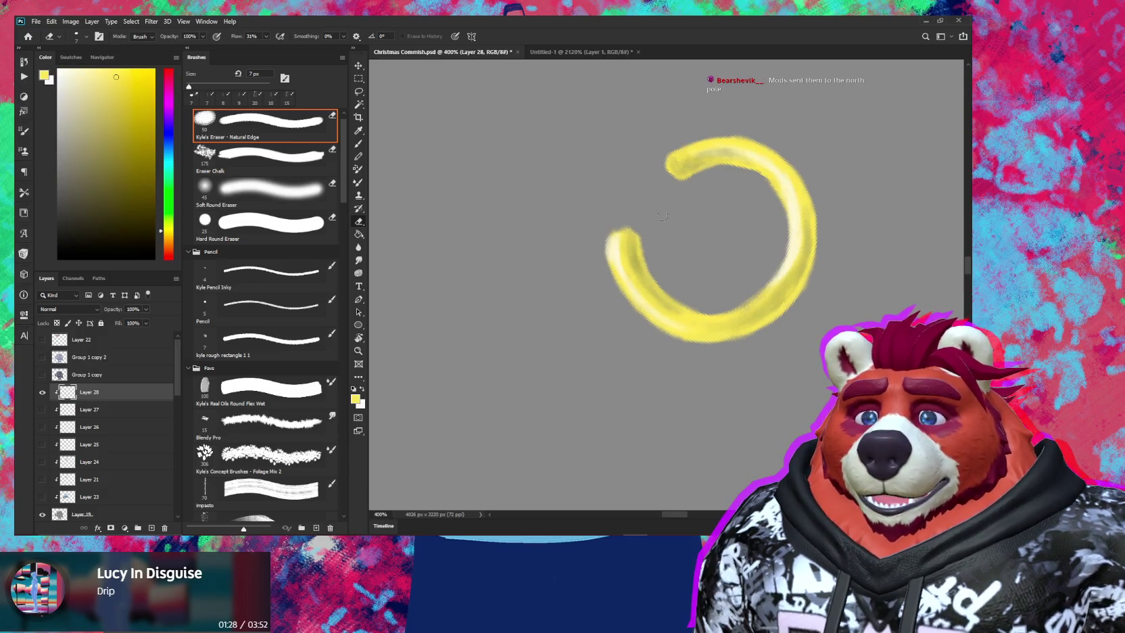
key("h")
key("r")
left_click_drag(780, 158, 768, 180)
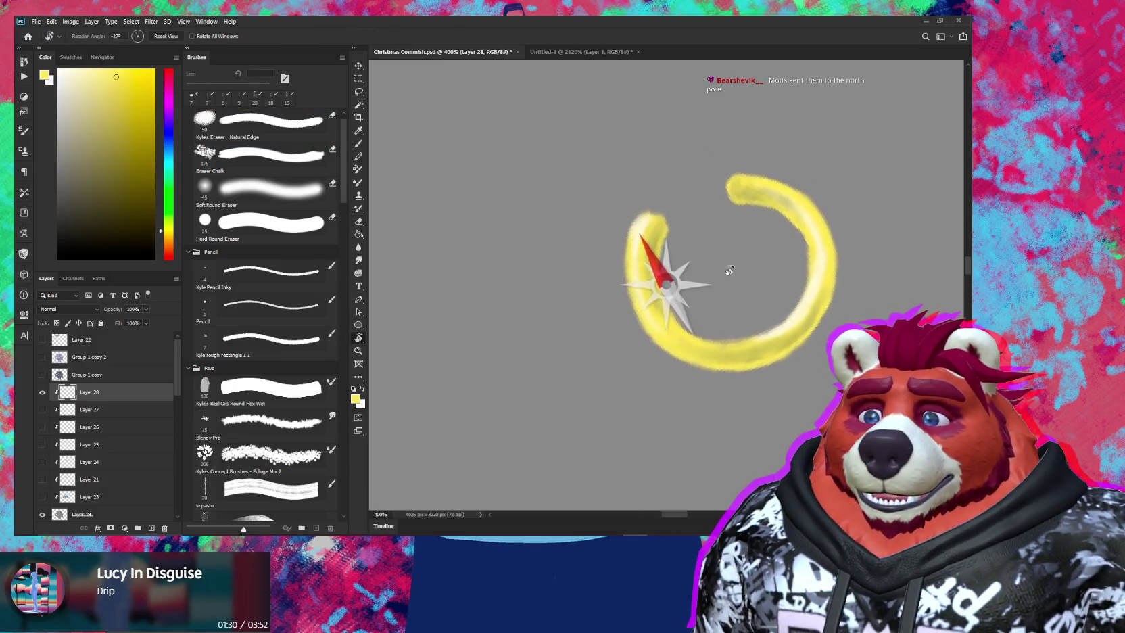
key("e")
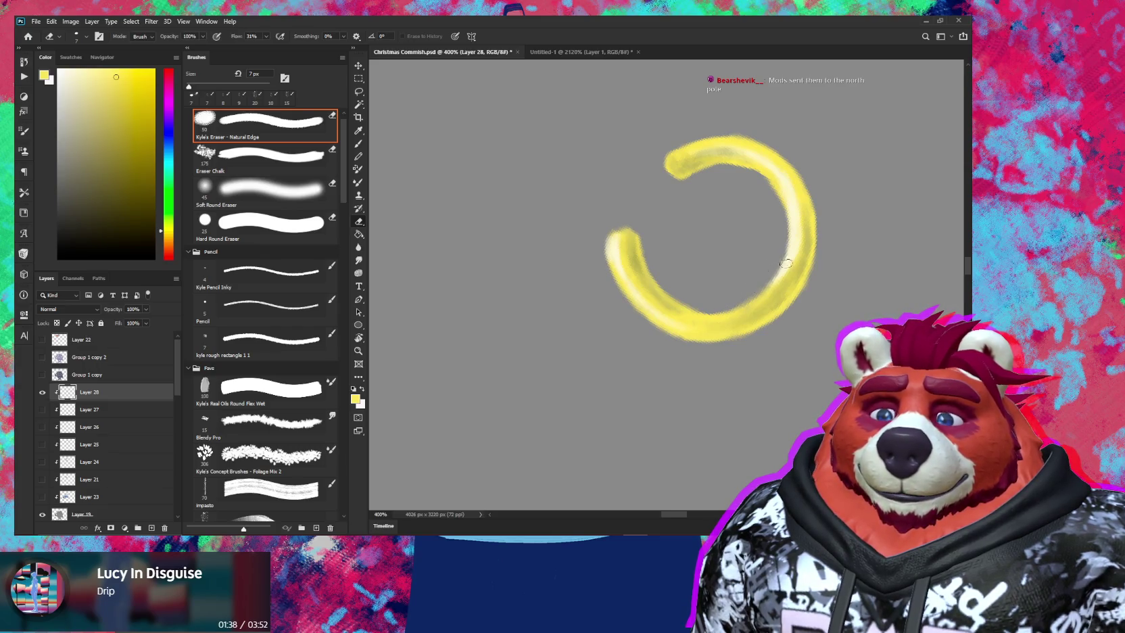
key("r")
left_click_drag(786, 263, 760, 324)
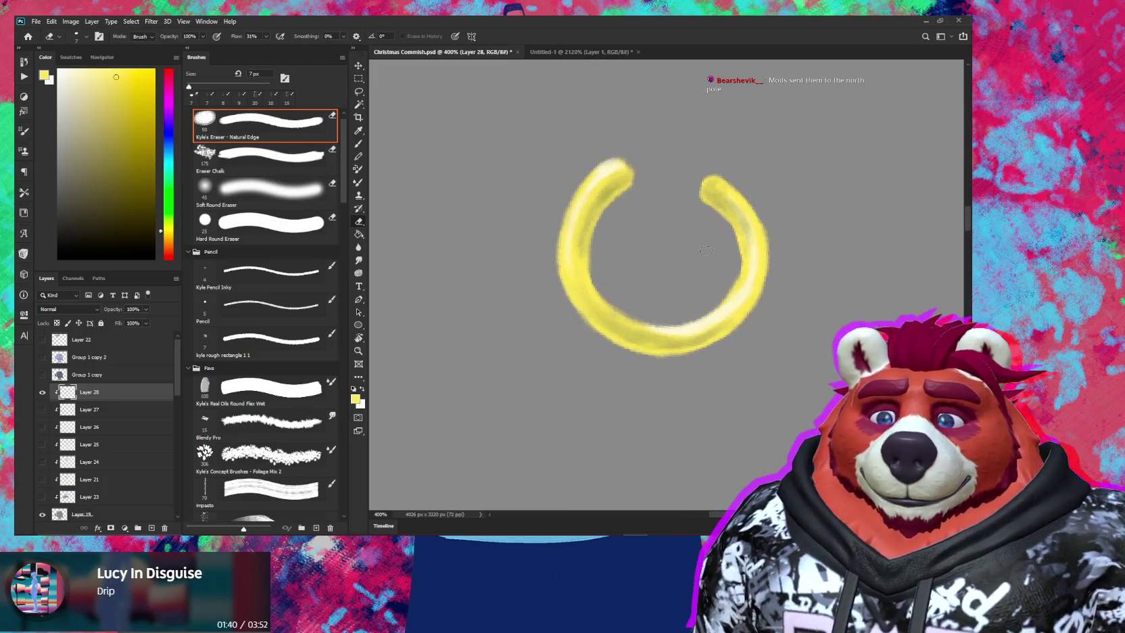
Brighten the ring with lighter sampled yellows at 8 px, then clean edges with the eraser
key("b")
left_click(710, 190, "alt")
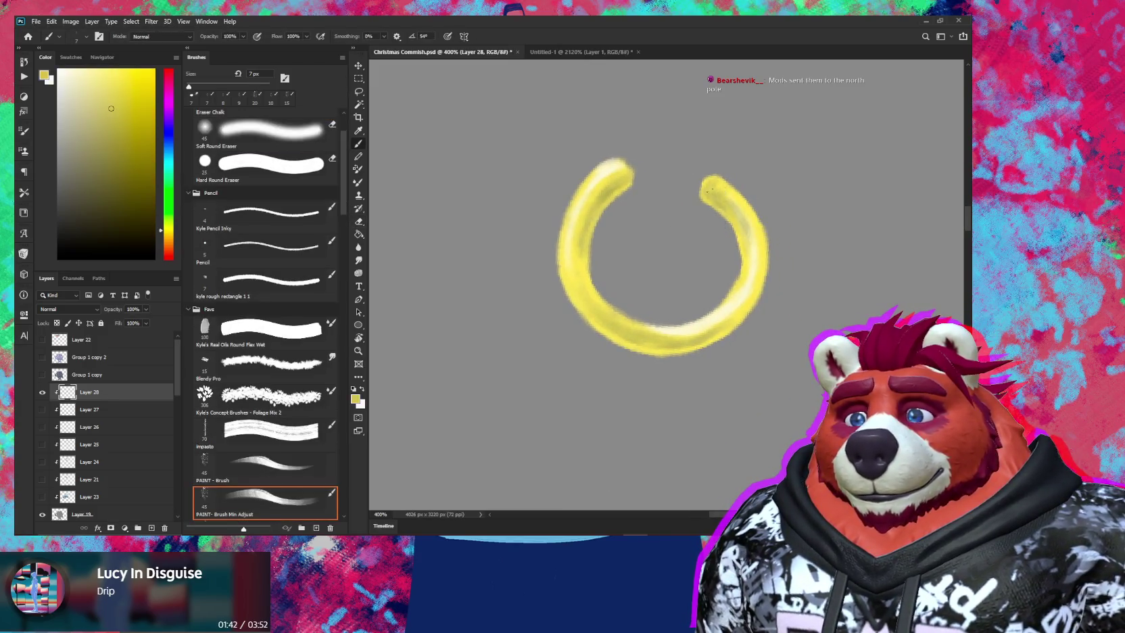
key("bracketright")
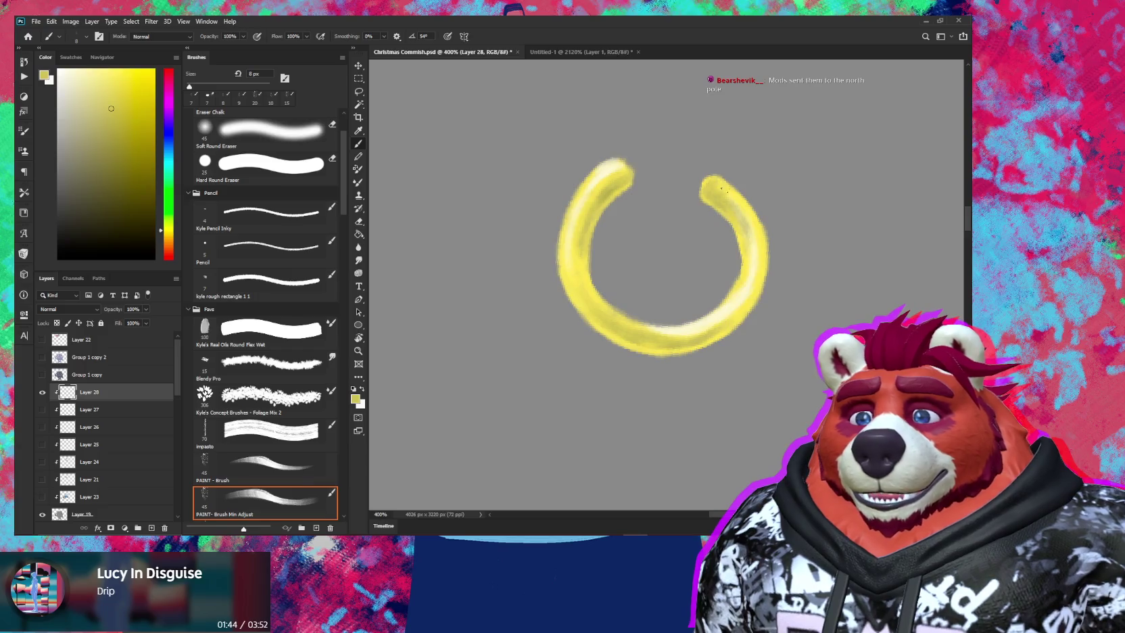
left_click(730, 217, "alt")
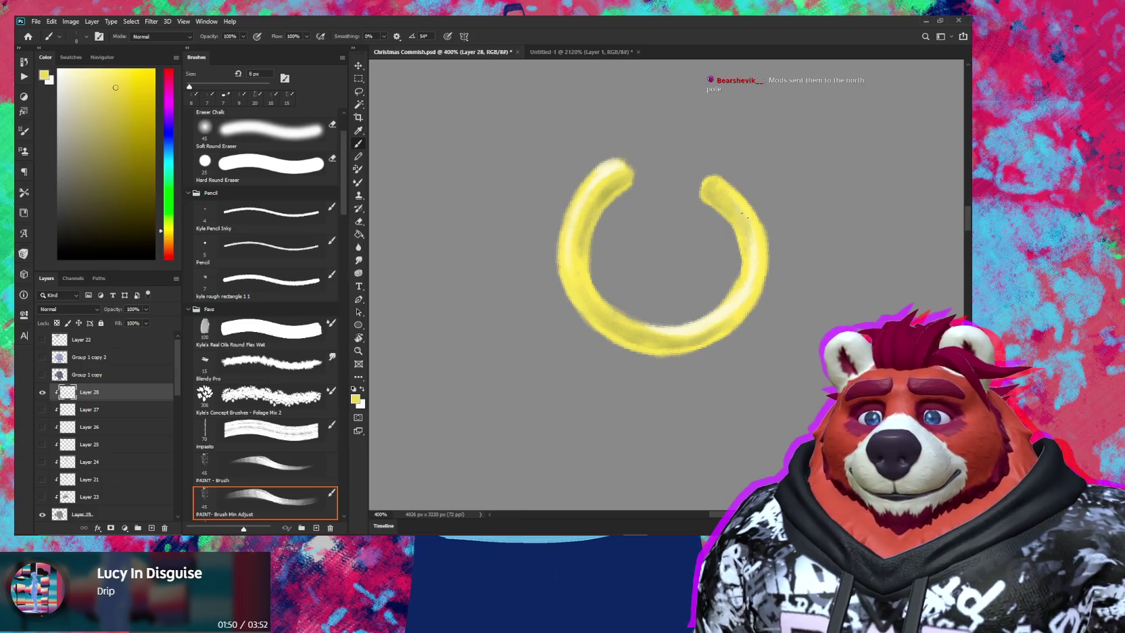
left_click(742, 223, "alt")
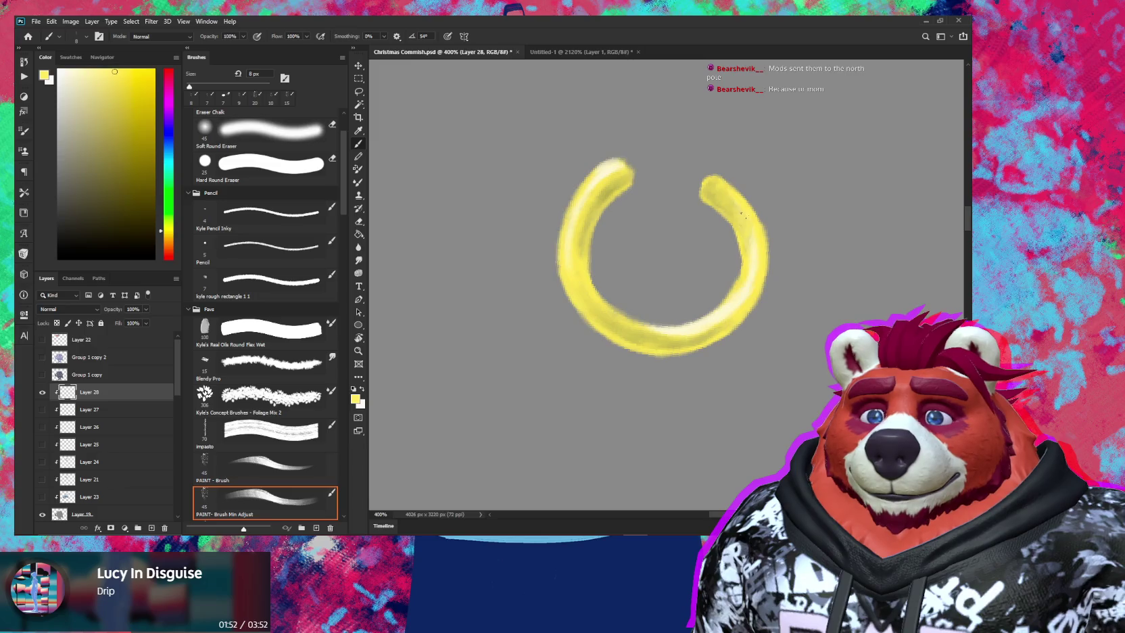
key("e")
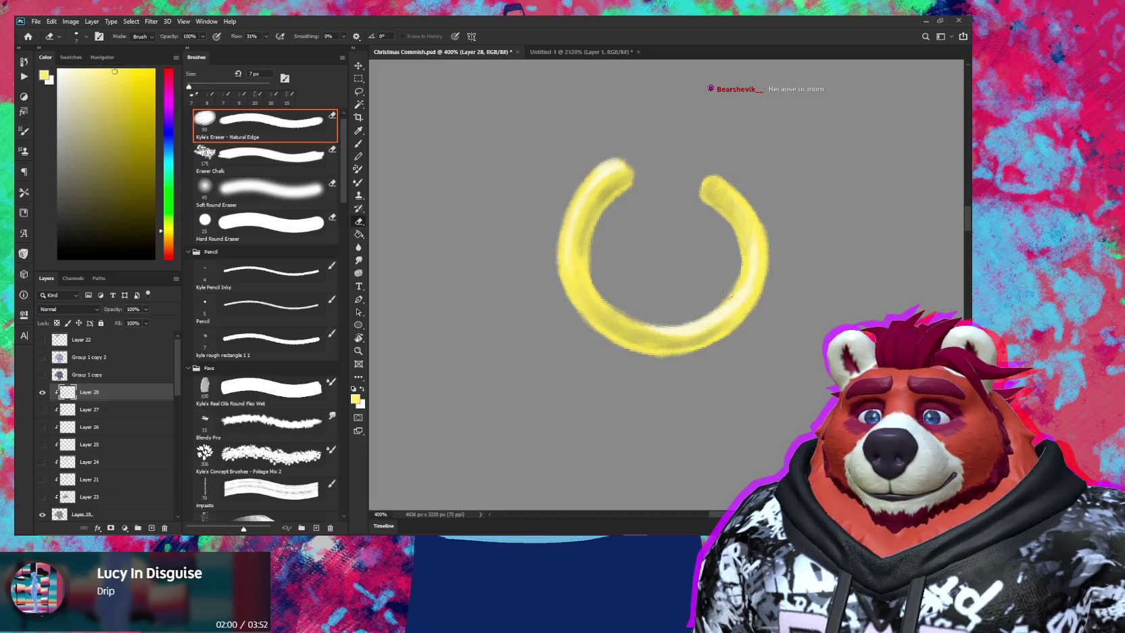
key("b")
Touch up the ring with resampled yellows at 6 px and zoom out to the whole head
left_click(591, 274, "alt")
key("bracketleft")
key("bracketleft")
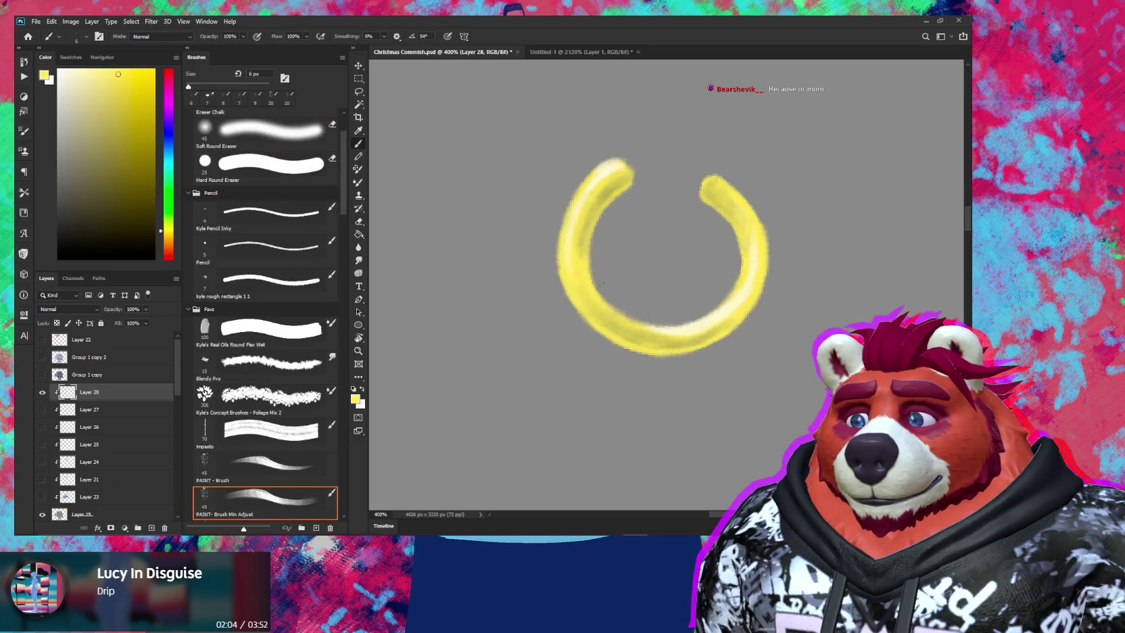
left_click(599, 331, "alt")
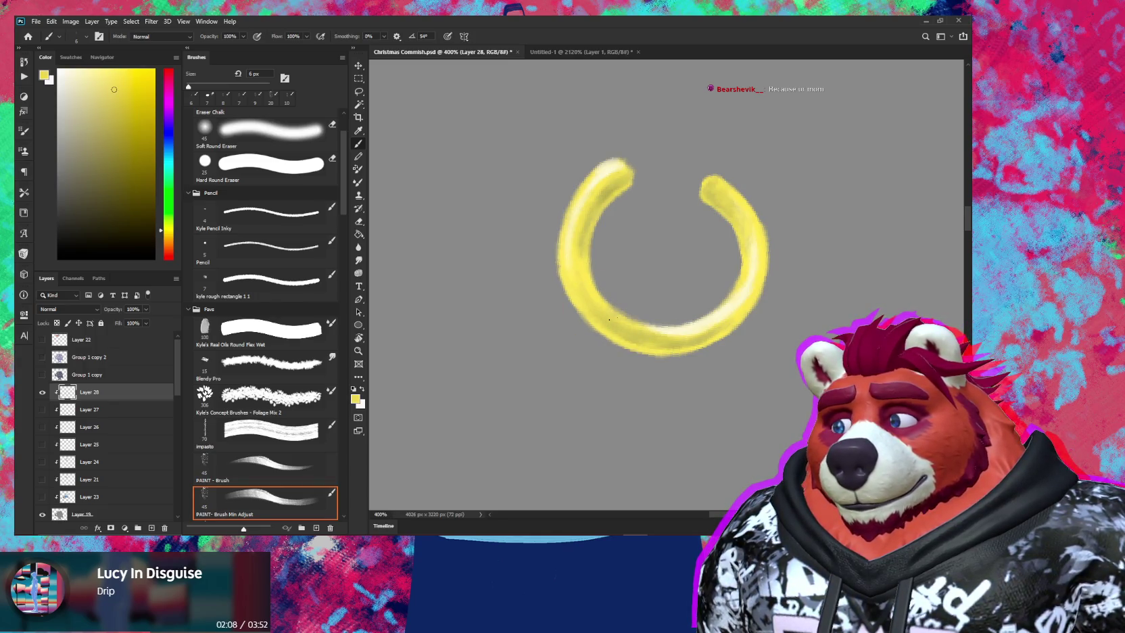
left_click(585, 297, "alt")
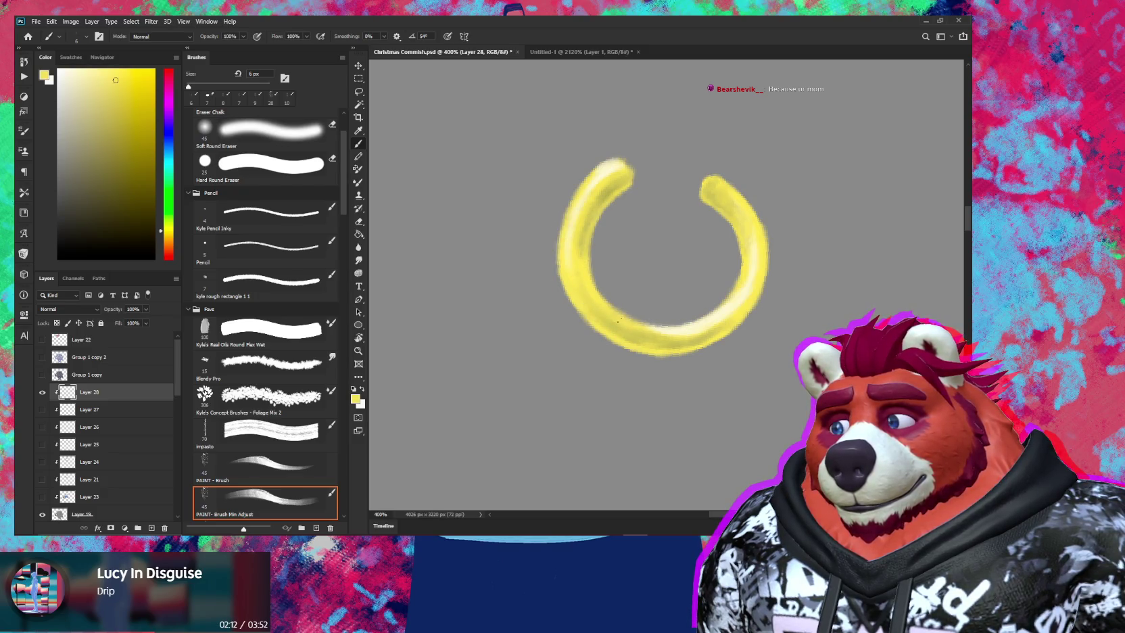
key("z")
mouse_move(716, 284)
left_mouse_down()
mouse_move(636, 290)
mouse_move(605, 321)
mouse_move(646, 283)
left_mouse_up()
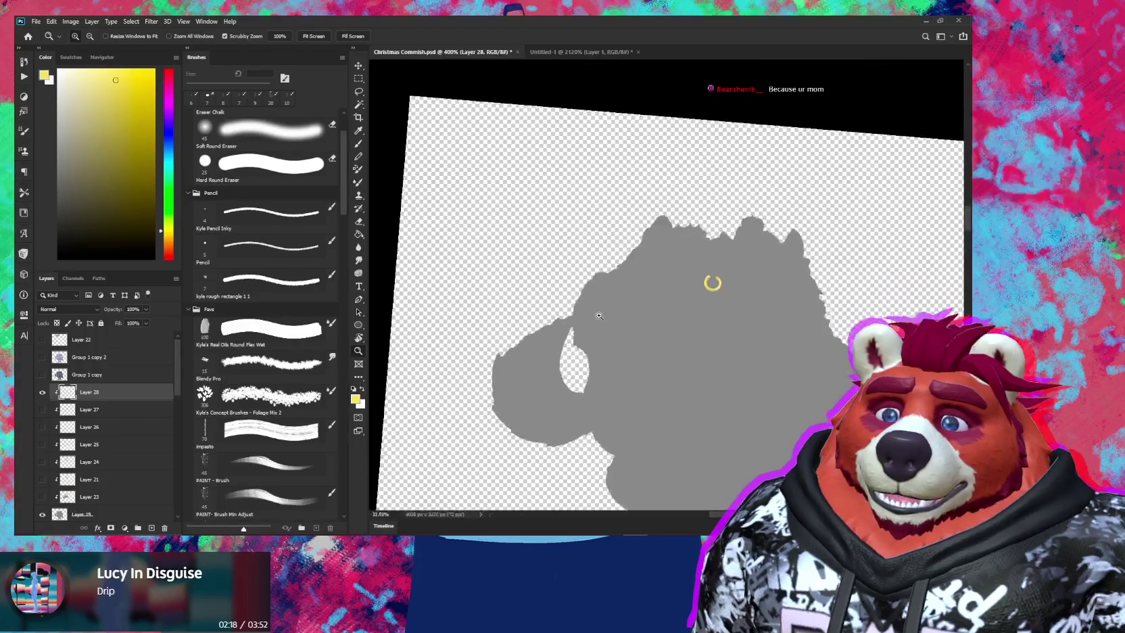
Show all layers, view the full artwork, then zoom in close on the nose ring
key("b")
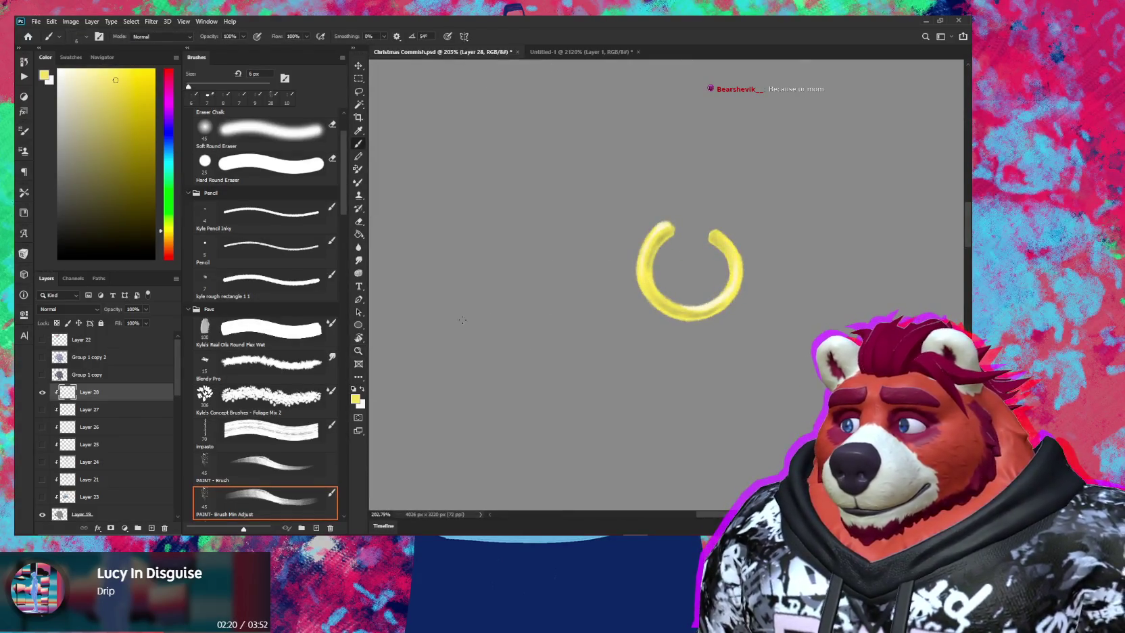
left_click(43, 395, "alt")
key("z")
left_click_drag(662, 304, 595, 306)
key("b")
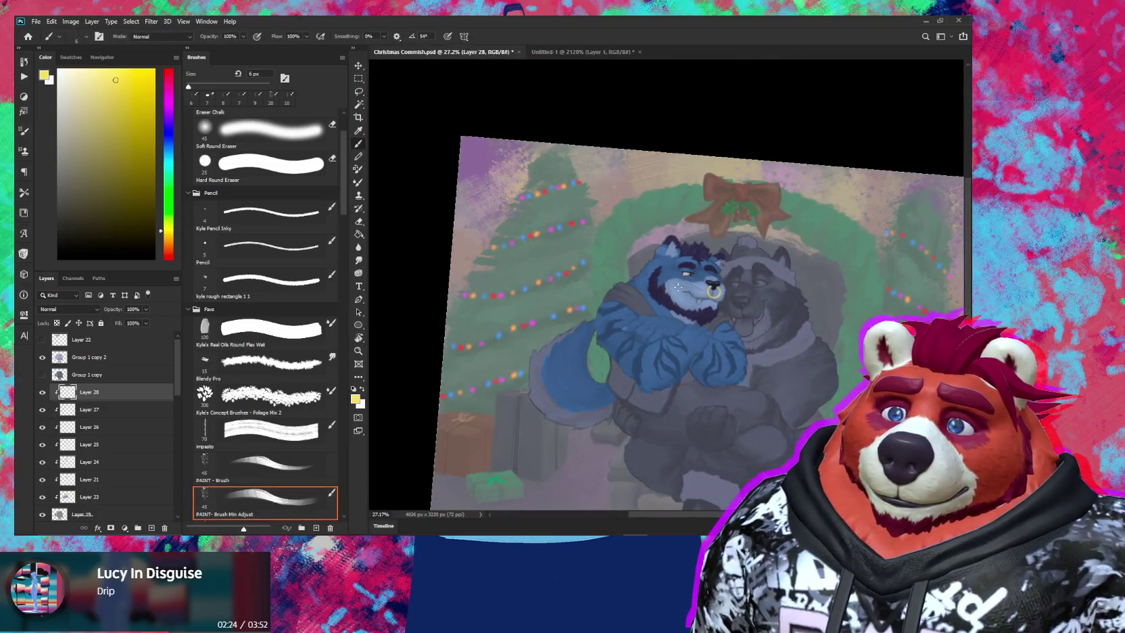
key("z")
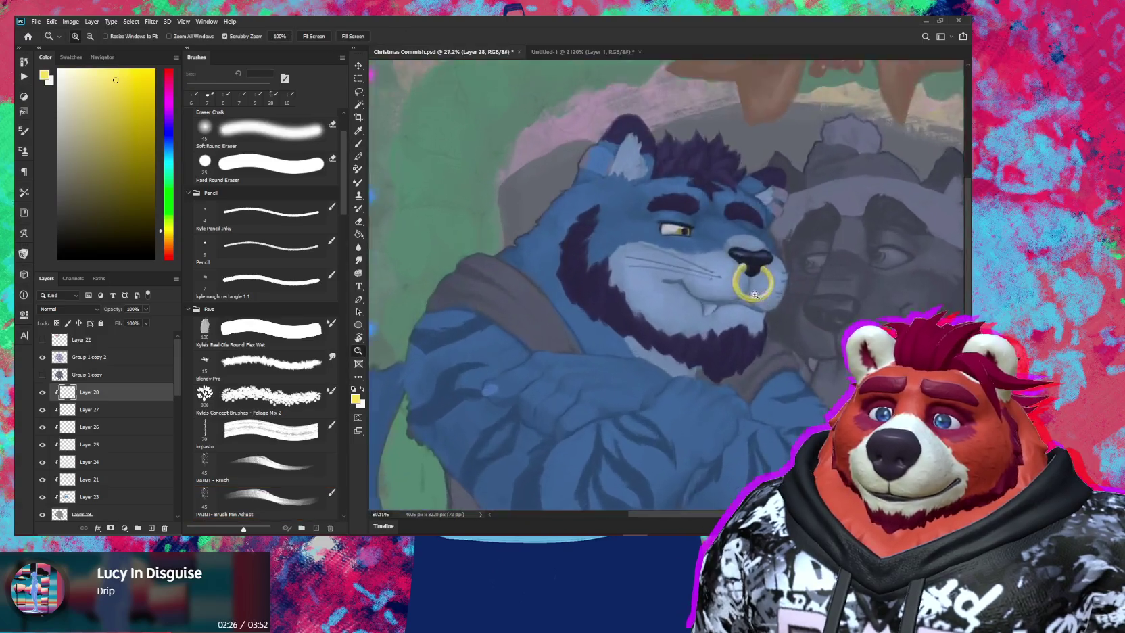
left_click_drag(716, 289, 797, 291)
left_click_drag(672, 313, 643, 305)
Sample the ring's darker and brighter yellows, enlarge the brush, and solo the ring layer
scroll(683, 260, "up", 3)
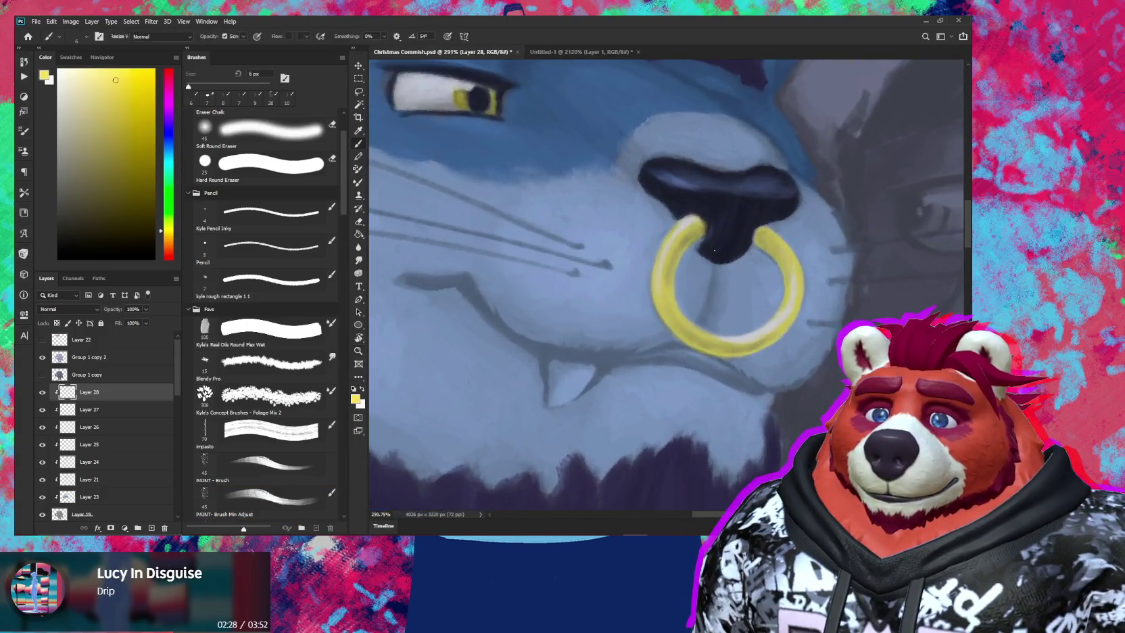
left_click(688, 237, "alt")
key("bracketright")
key("bracketright")
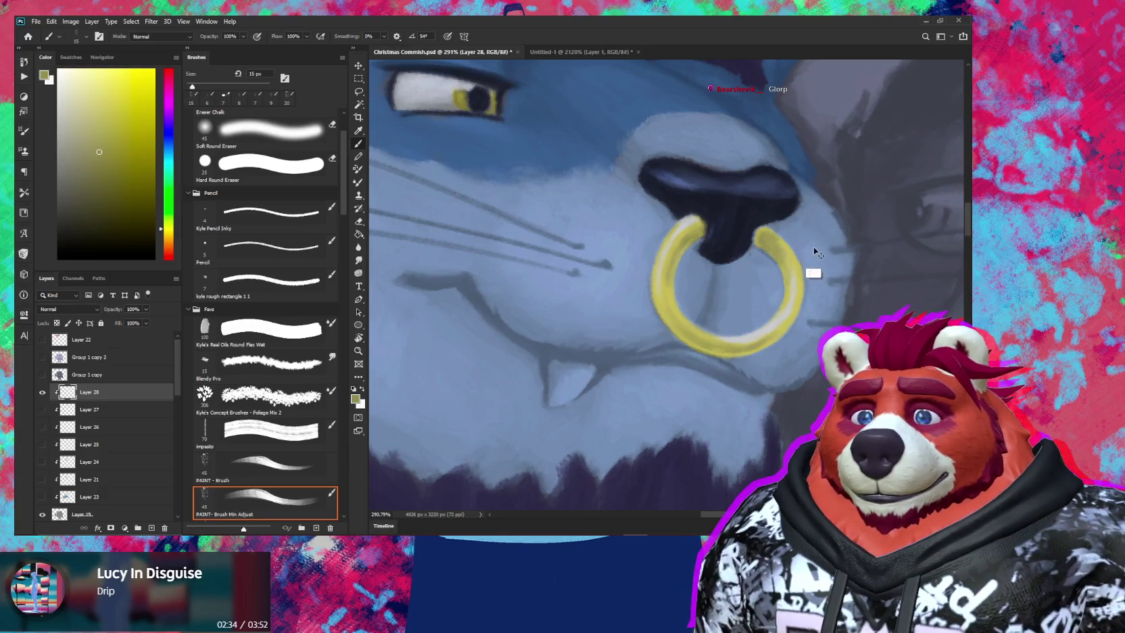
key("ctrl+comma")
left_click(761, 240, "alt")
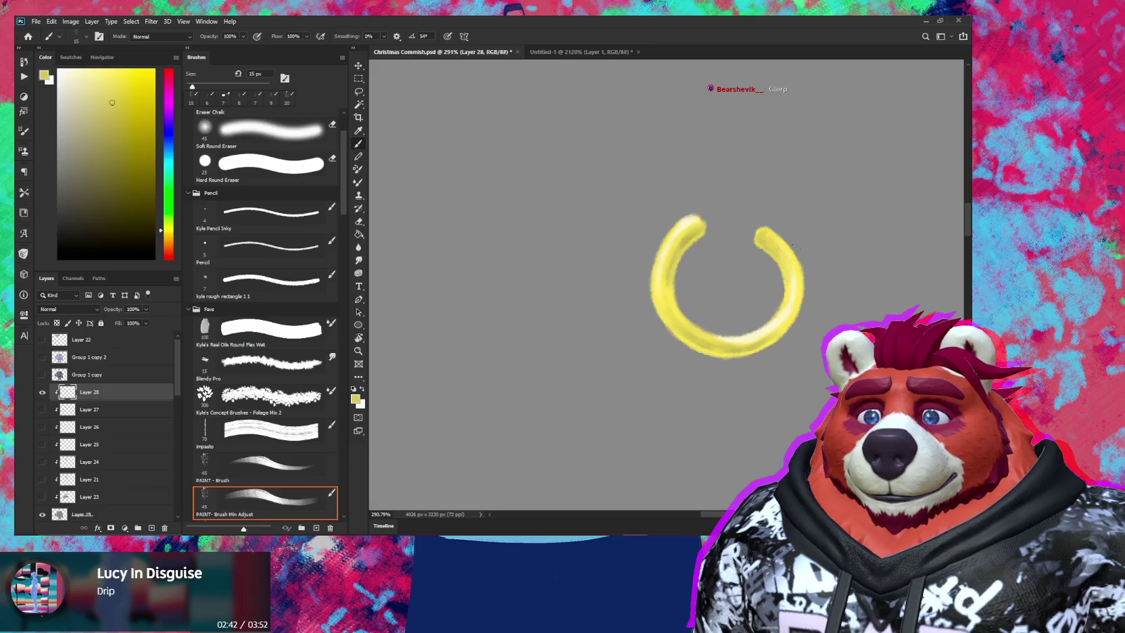
Preview a lower-lightness Hue/Saturation change on the ring, then cancel it
key("ctrl+u")
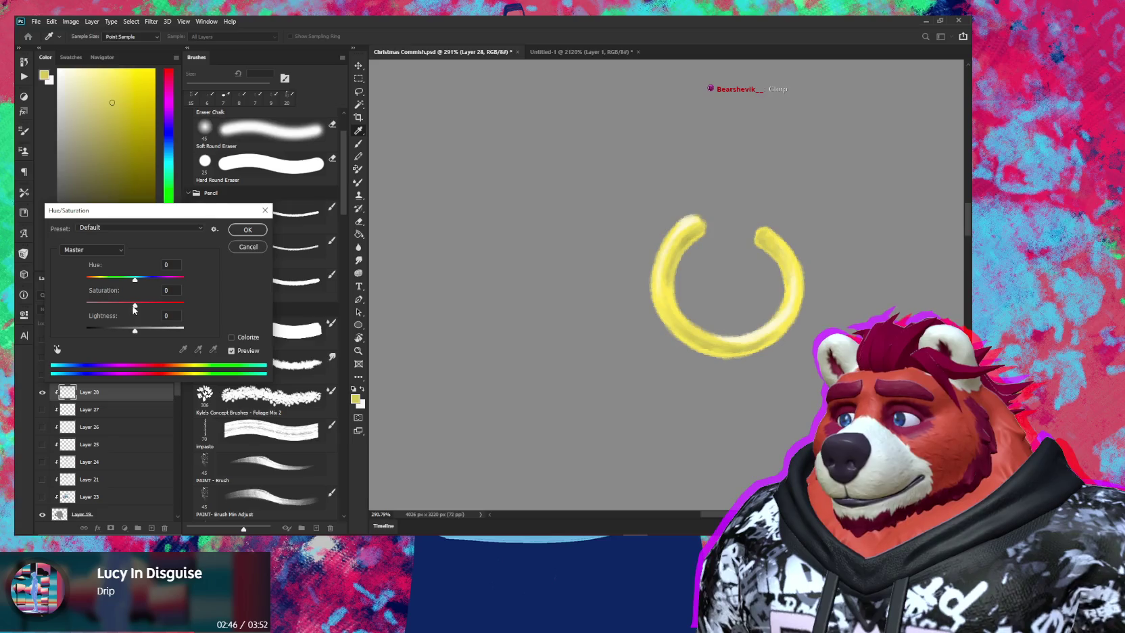
left_click_drag(133, 329, 133, 330)
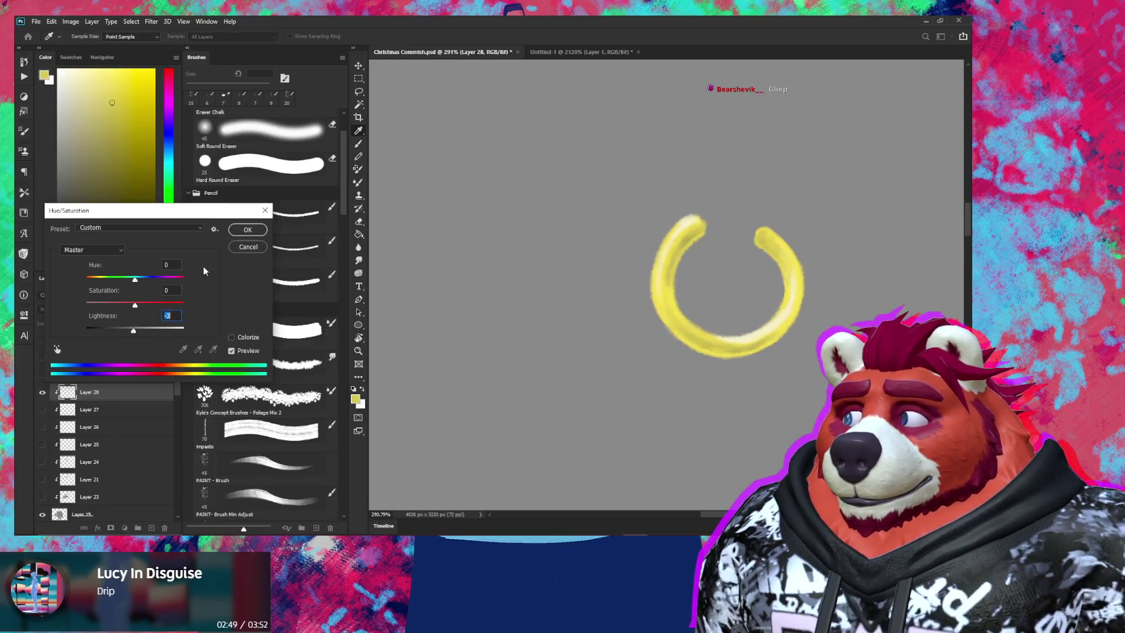
left_click(249, 247)
Apply Levels to the ring with input 71/0.59/241 and output 46/241
key("ctrl+l")
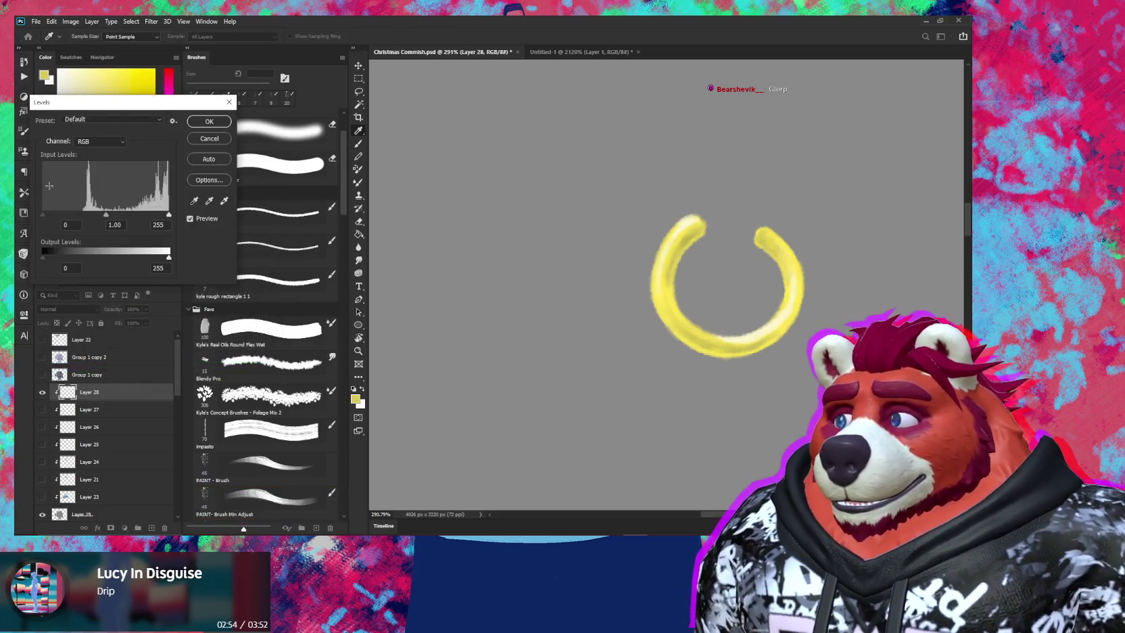
left_click_drag(42, 215, 165, 217)
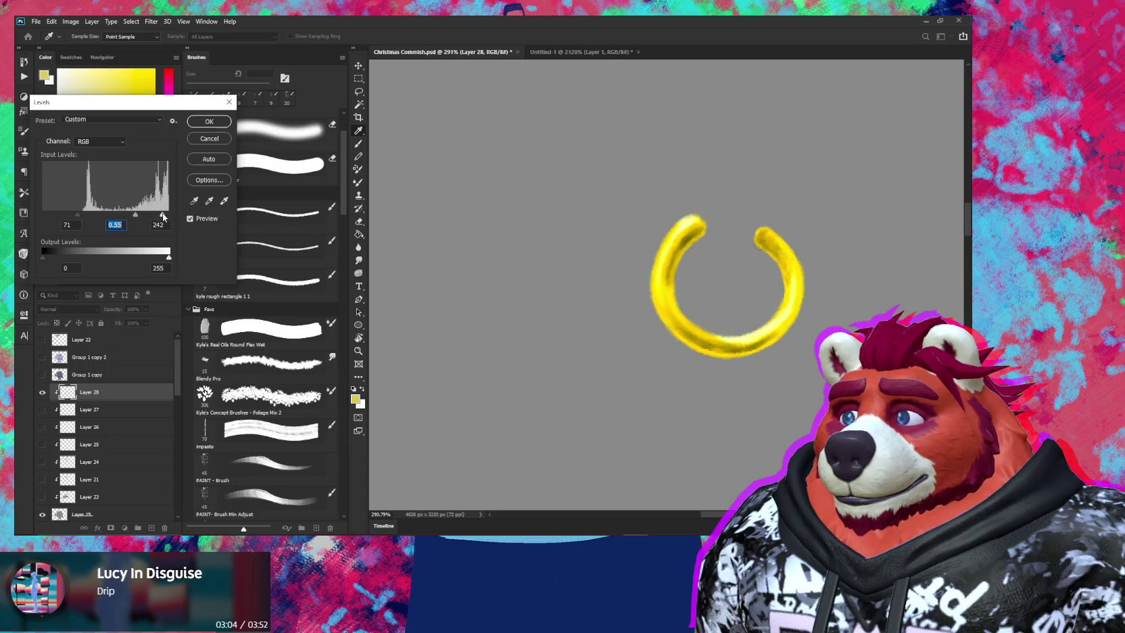
left_click(162, 215)
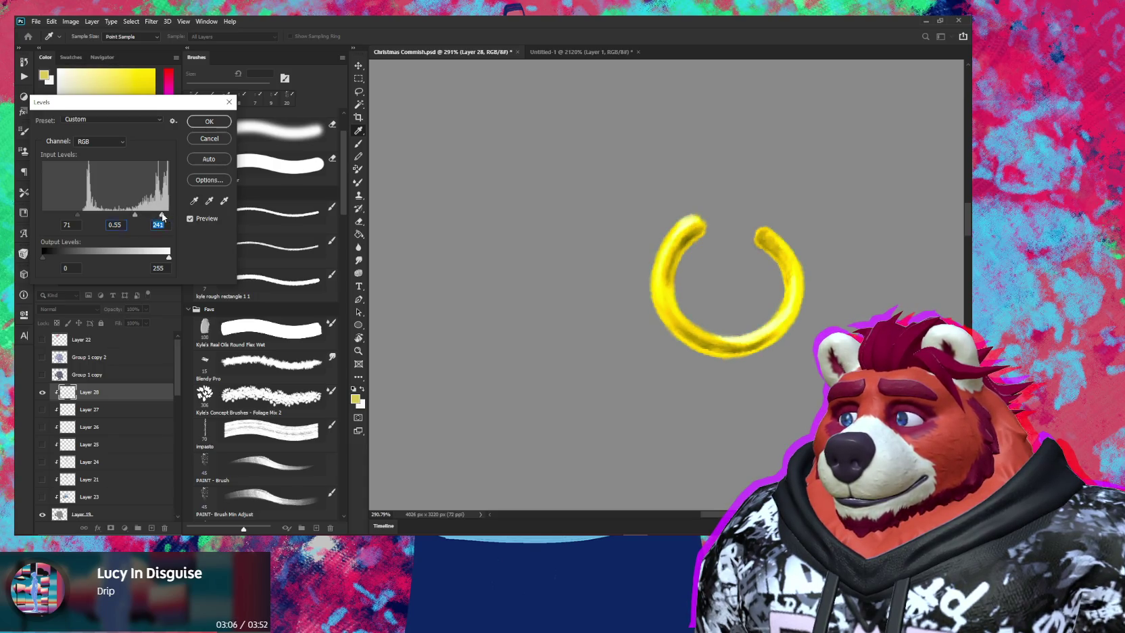
left_click(122, 221)
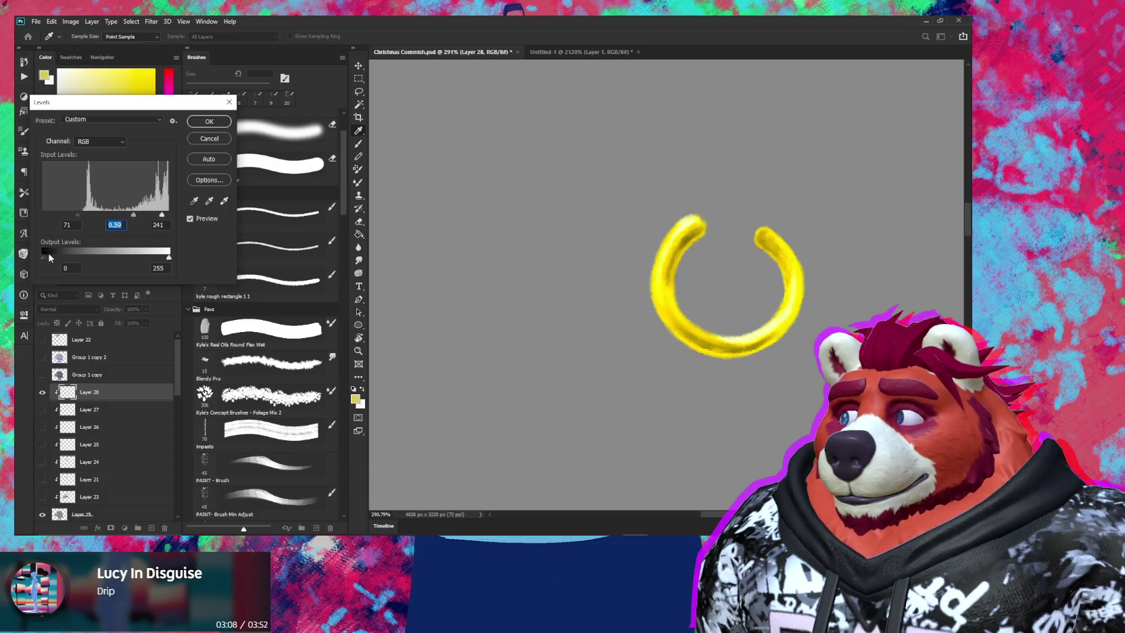
left_click_drag(166, 260, 162, 260)
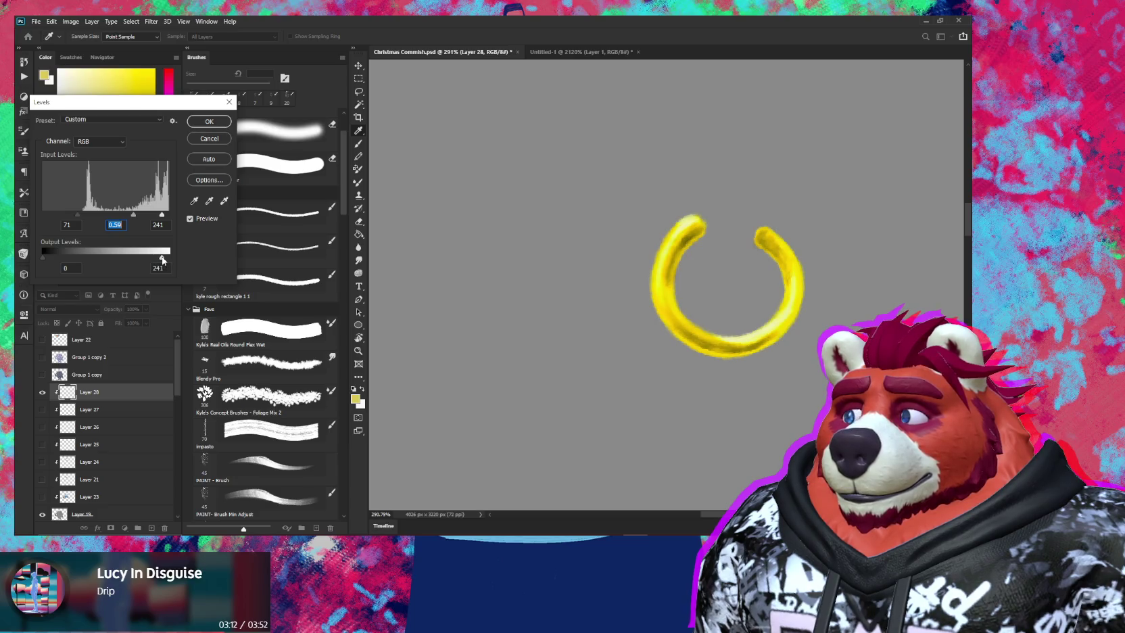
left_click(162, 259)
left_click_drag(46, 257, 65, 257)
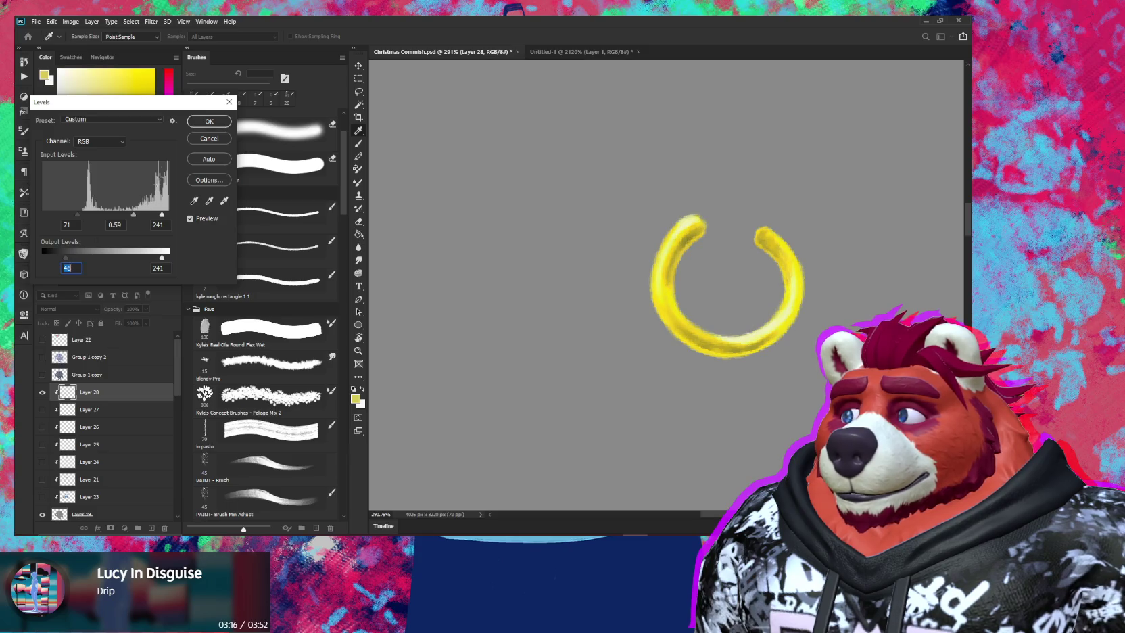
left_click(209, 121)
Show all layers and zoom out then back in to check the deep gold ring on the face
left_click(42, 392, "alt")
scroll(518, 335, "down", 5)
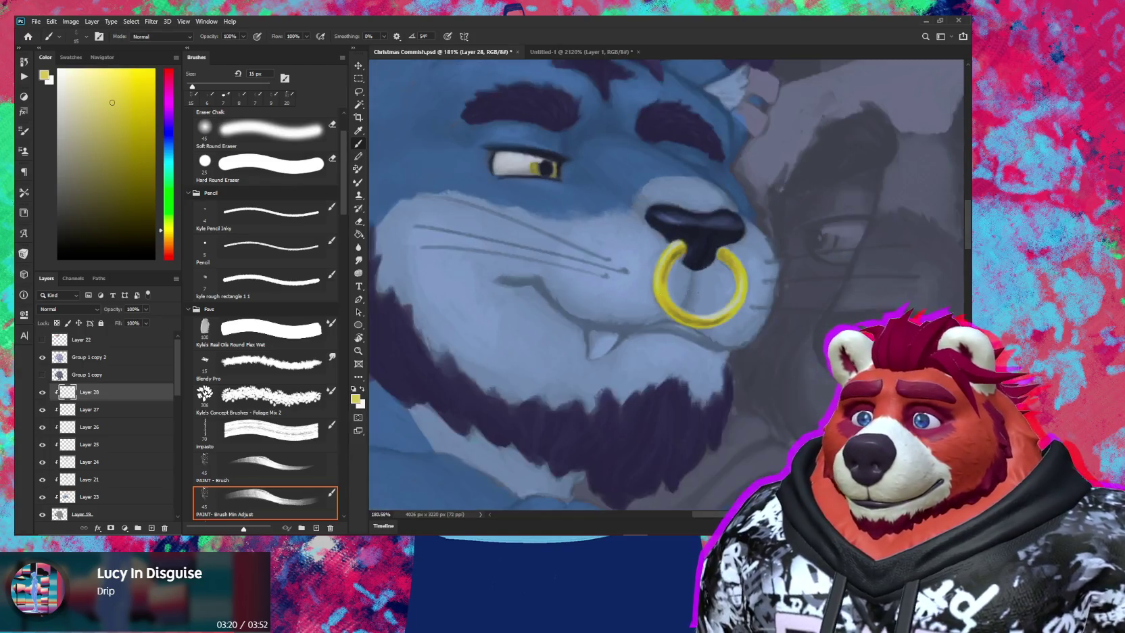
scroll(751, 364, "down", 3)
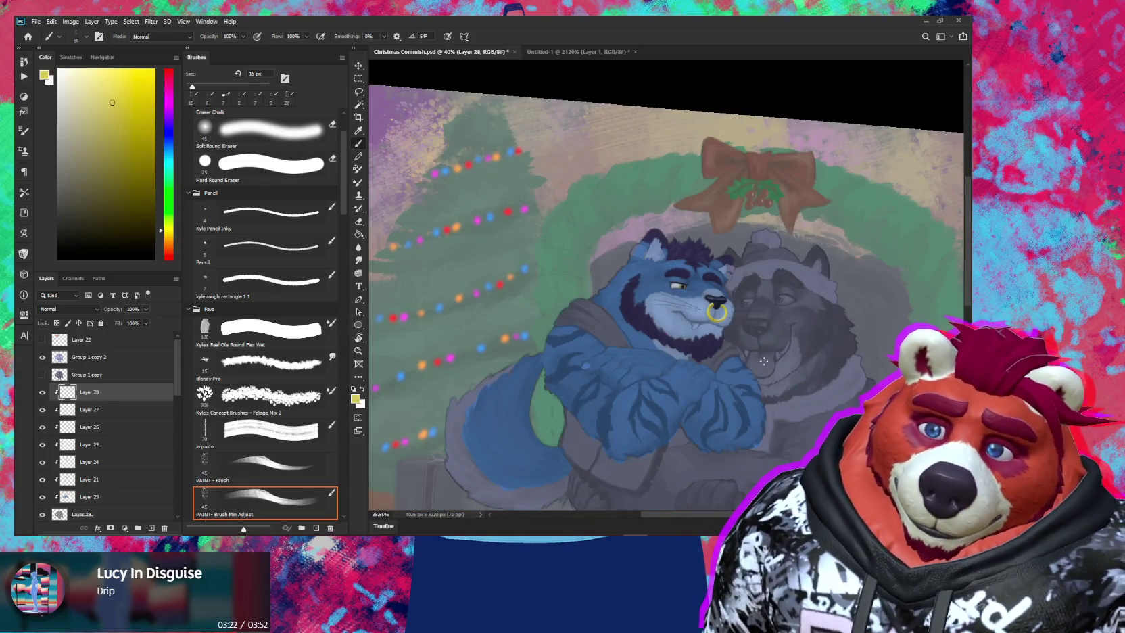
scroll(781, 386, "down", 2)
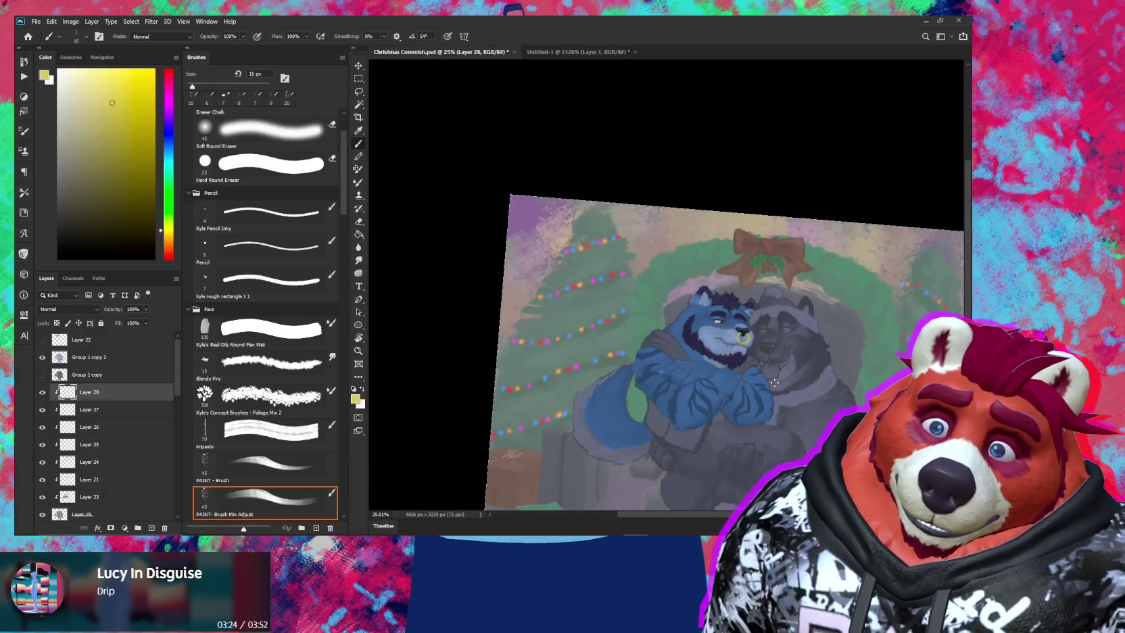
scroll(718, 362, "up", 3)
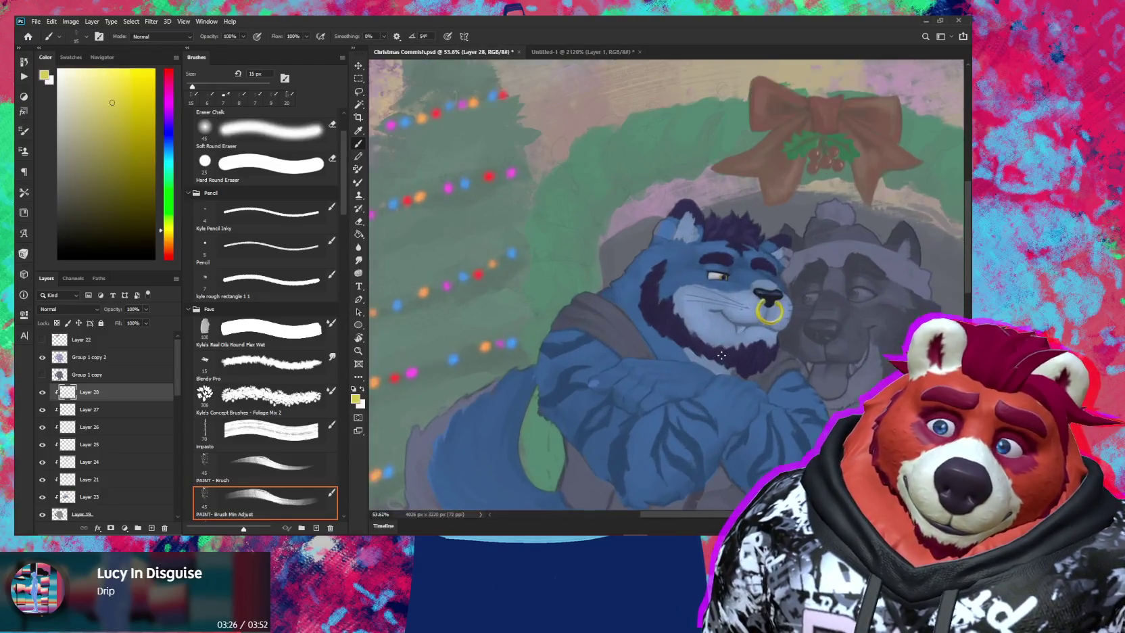
scroll(737, 368, "up", 1)
scroll(755, 374, "up", 1)
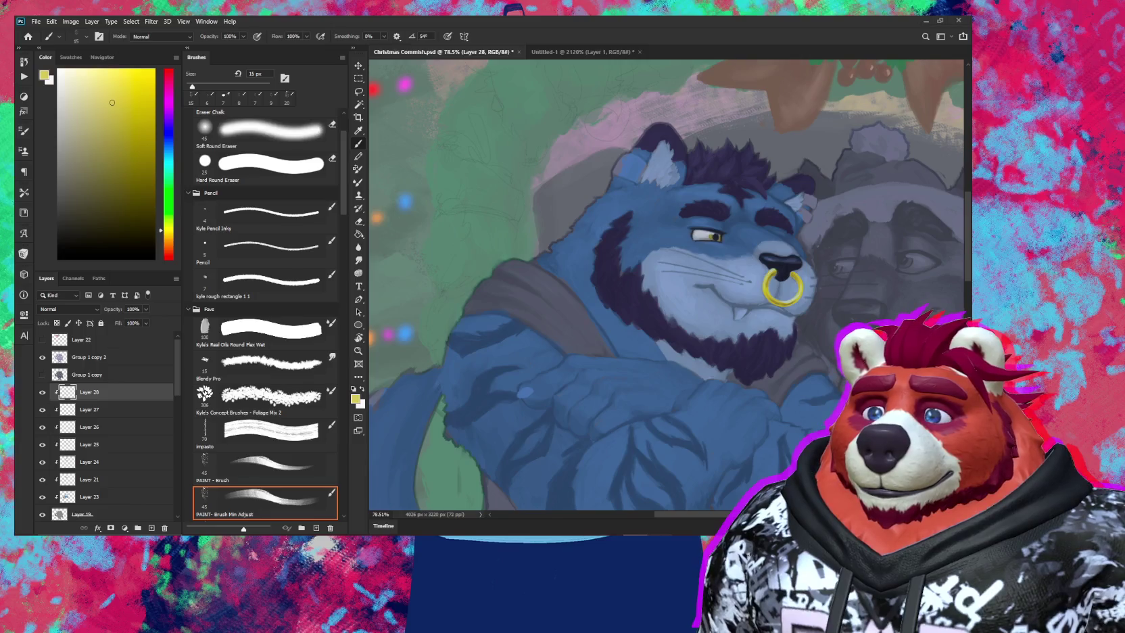
key("alt+Tab")
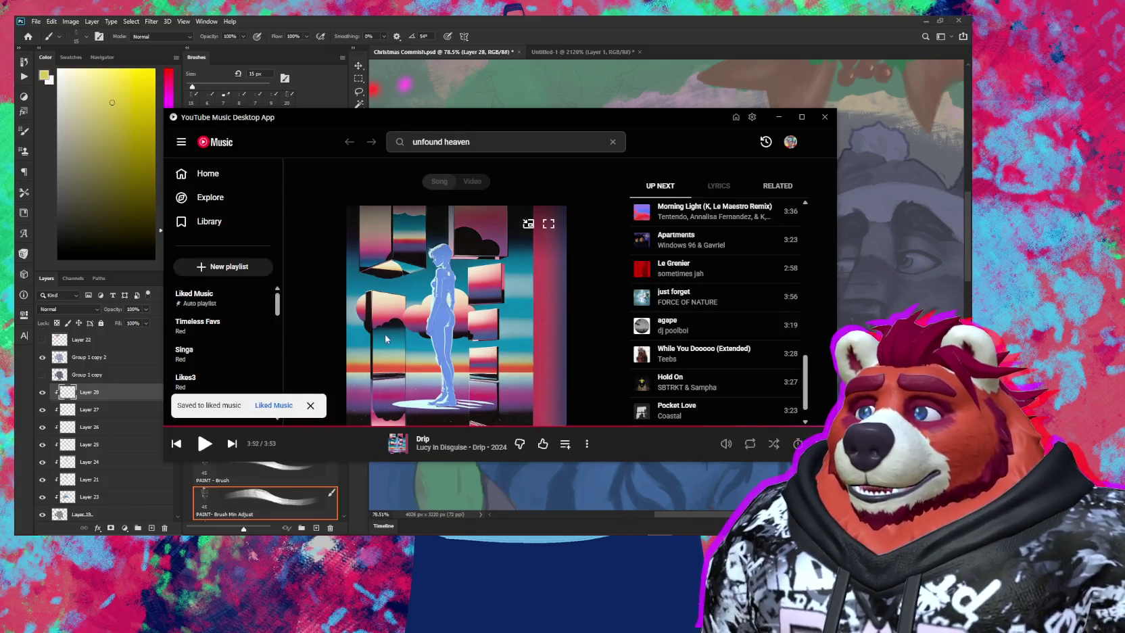
Browse the YouTube Music Home page and page through the Listen again picks
left_click(192, 174)
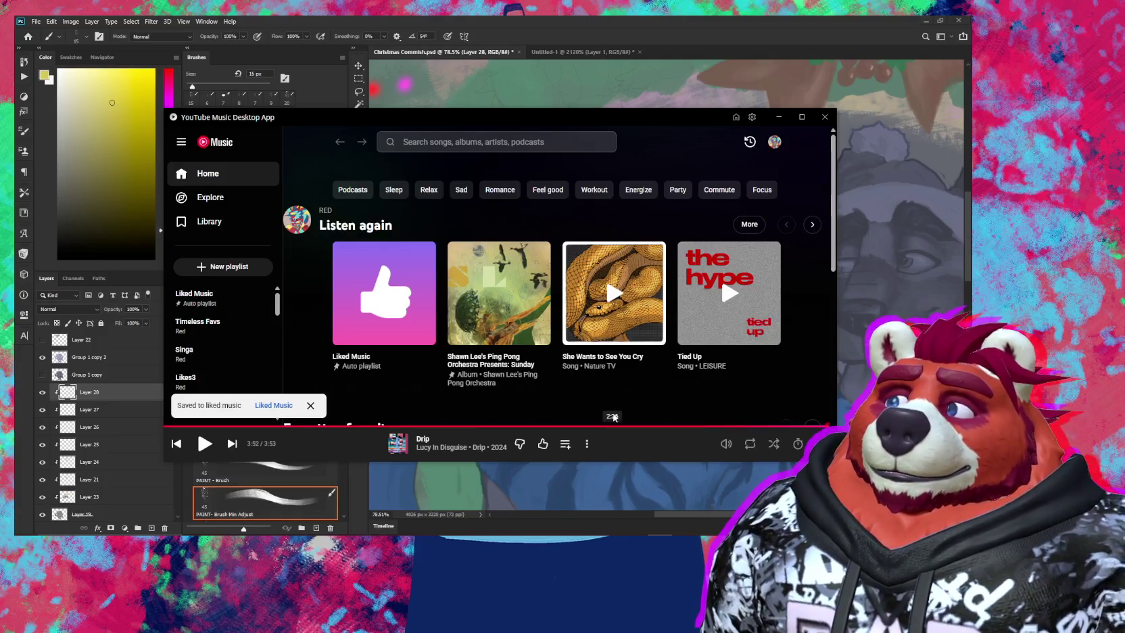
scroll(545, 271, "down", 4)
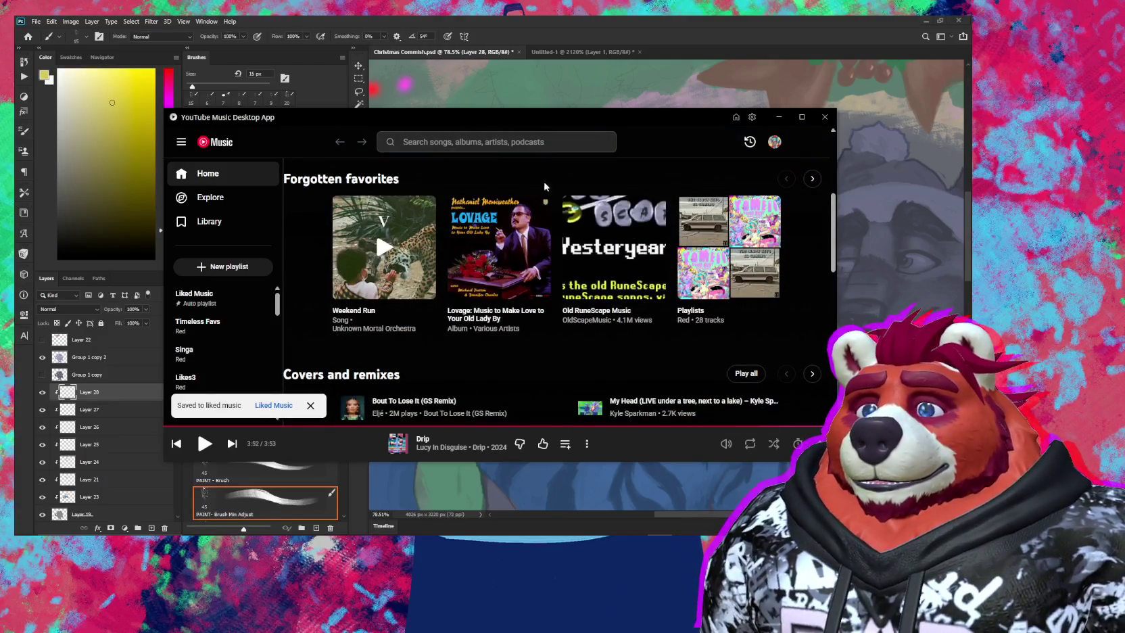
scroll(525, 269, "down", 2)
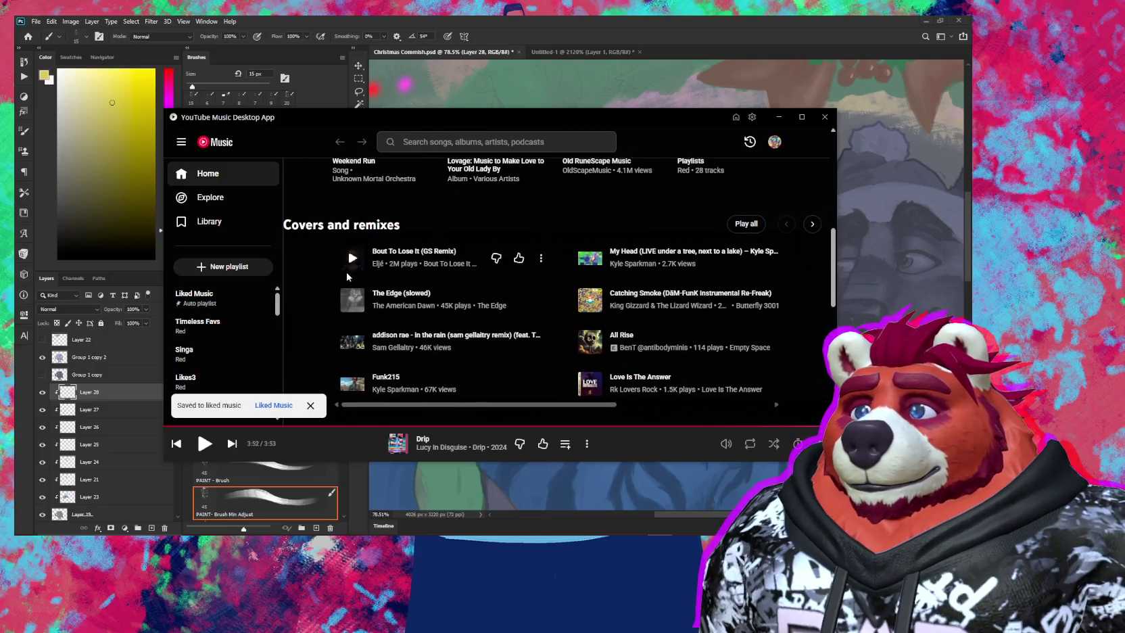
scroll(332, 272, "down", 3)
scroll(313, 270, "down", 3)
scroll(311, 280, "down", 3)
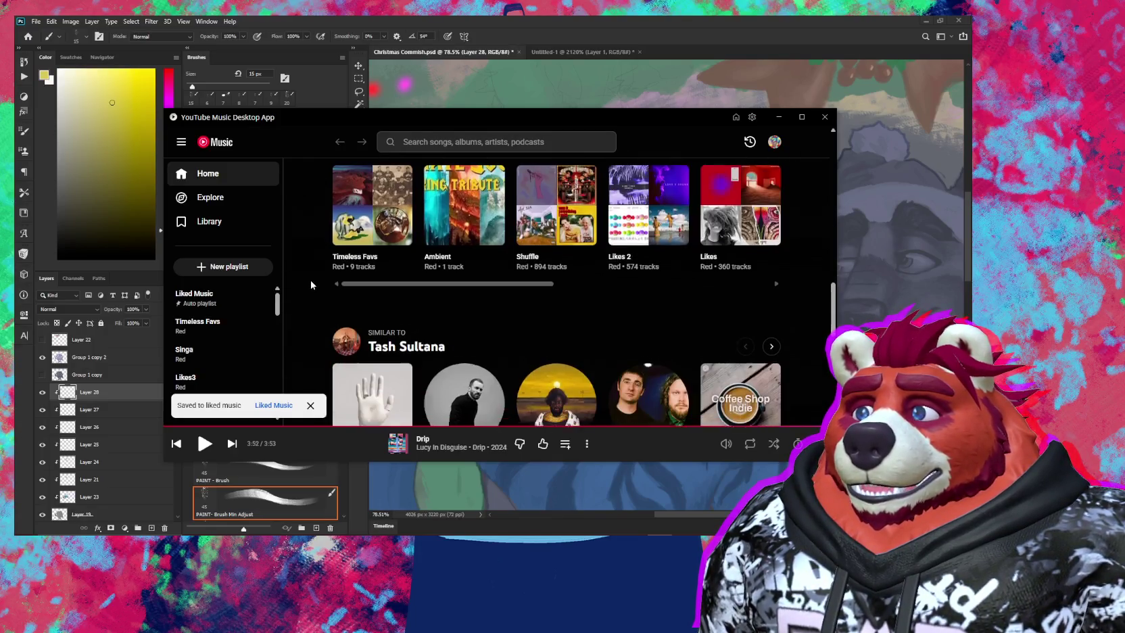
scroll(312, 286, "down", 3)
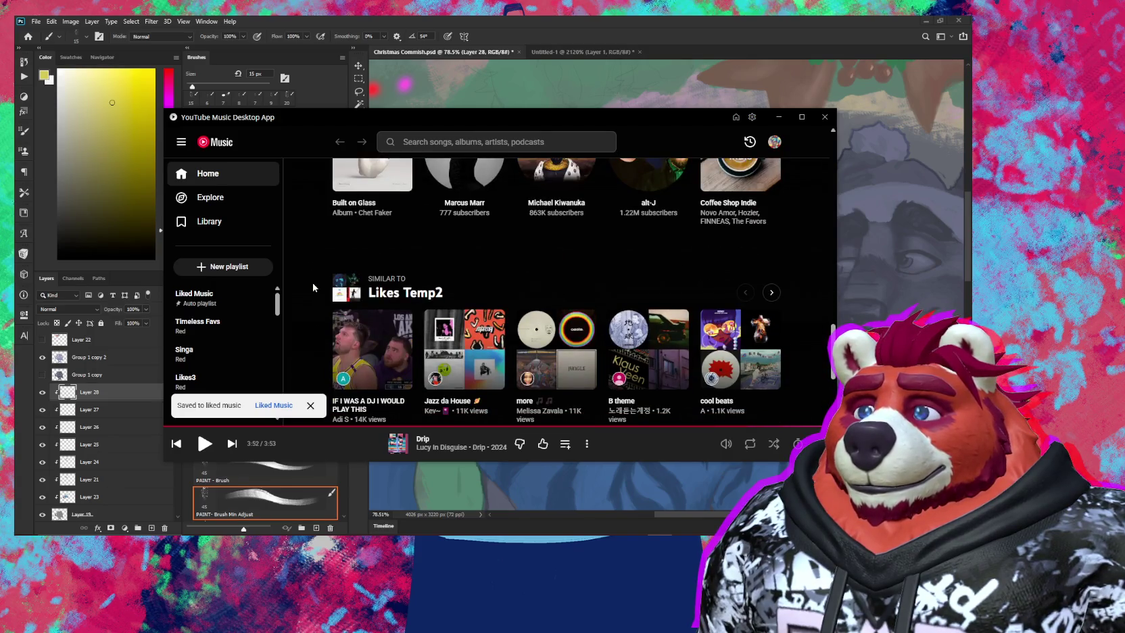
scroll(312, 287, "up", 2)
scroll(313, 287, "up", 3)
scroll(313, 287, "up", 3)
scroll(313, 288, "up", 3)
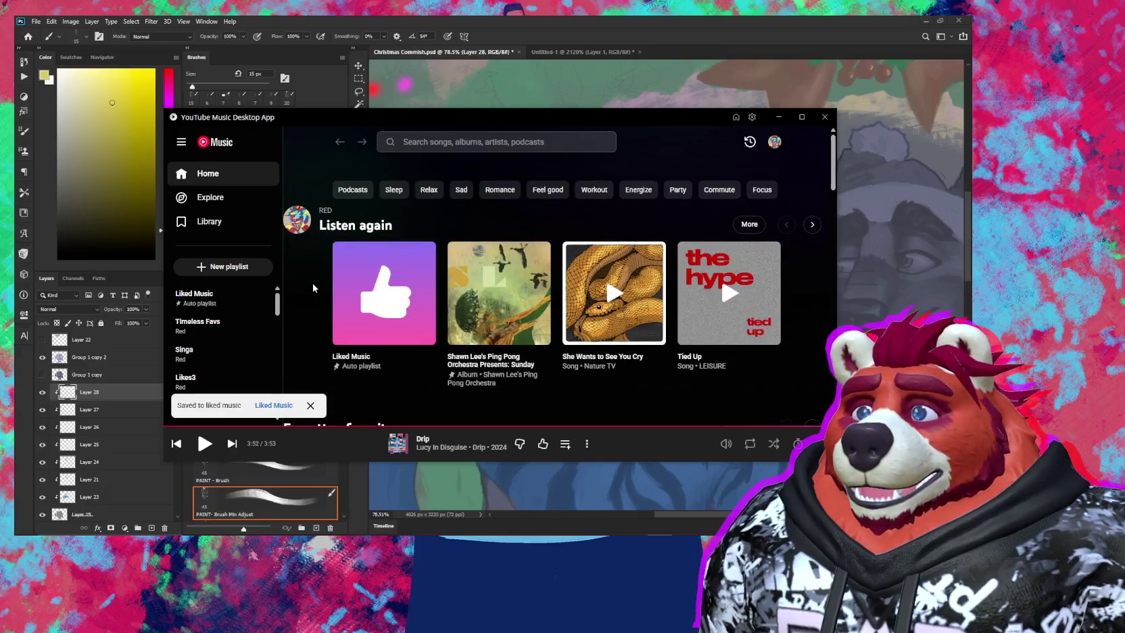
left_click(820, 227)
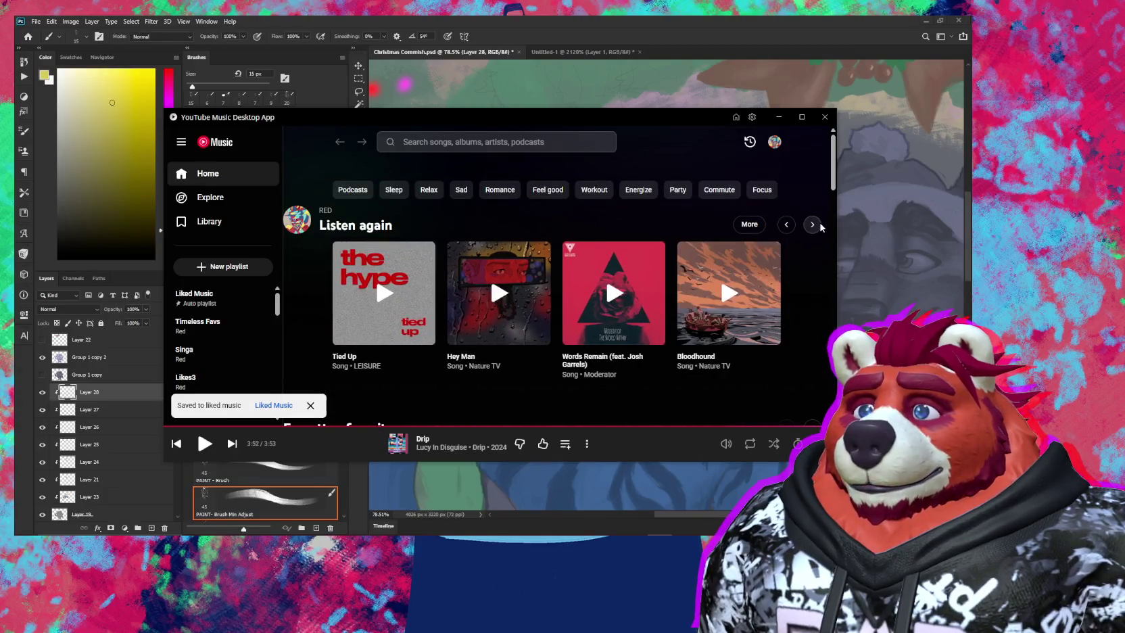
left_click(820, 227)
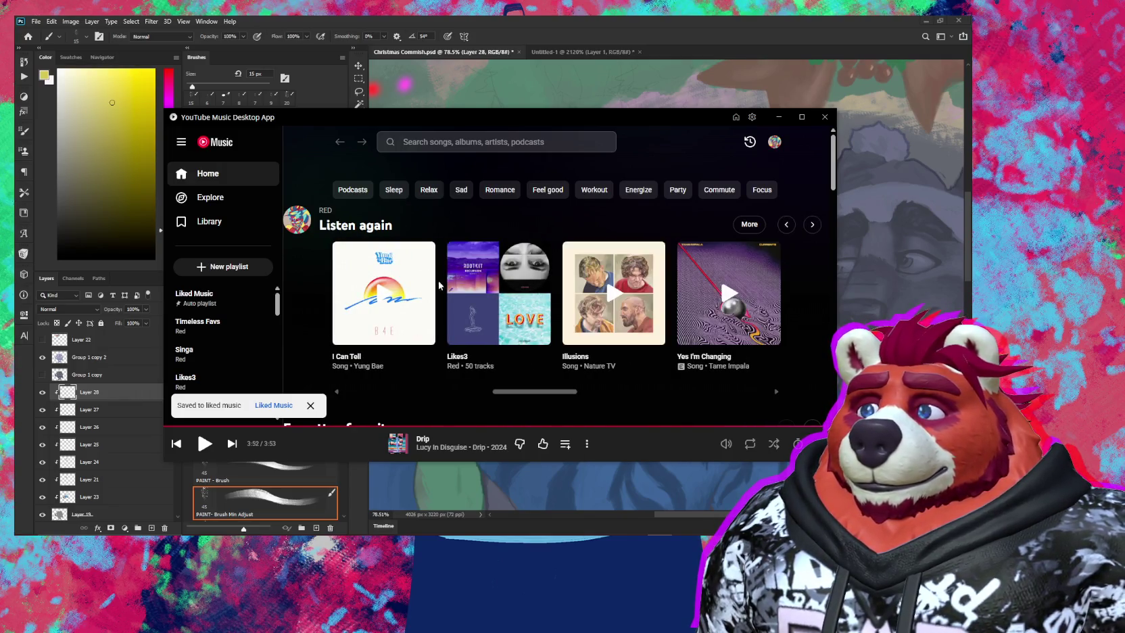
Start a mix from Yung Bae's 'I Can Tell', view the queue, and return to Photoshop
right_click(406, 263)
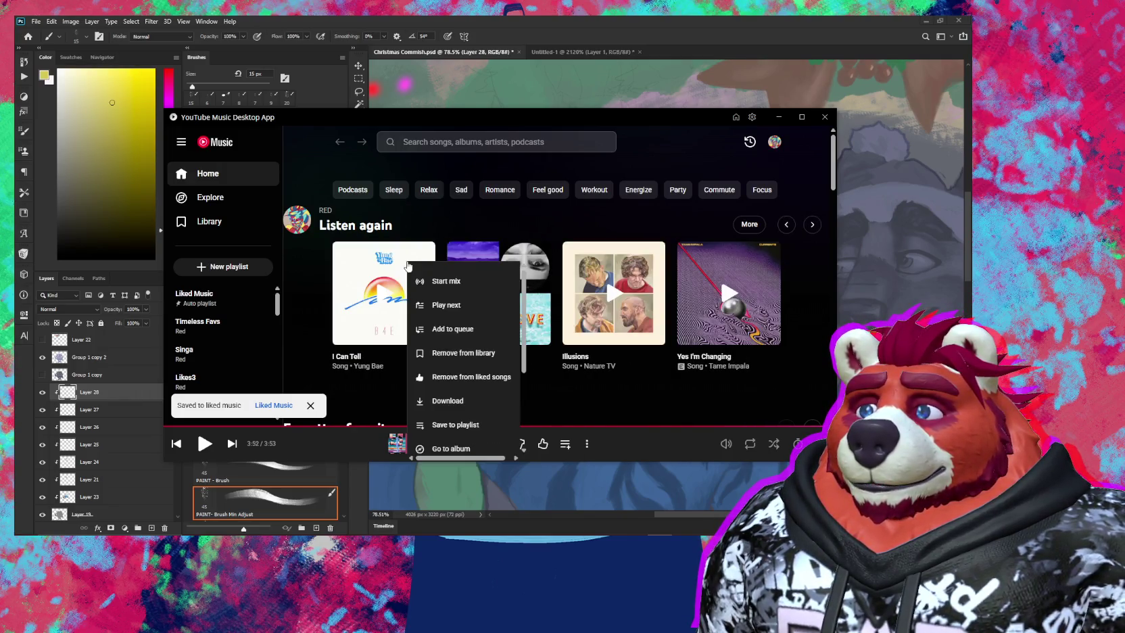
left_click(446, 281)
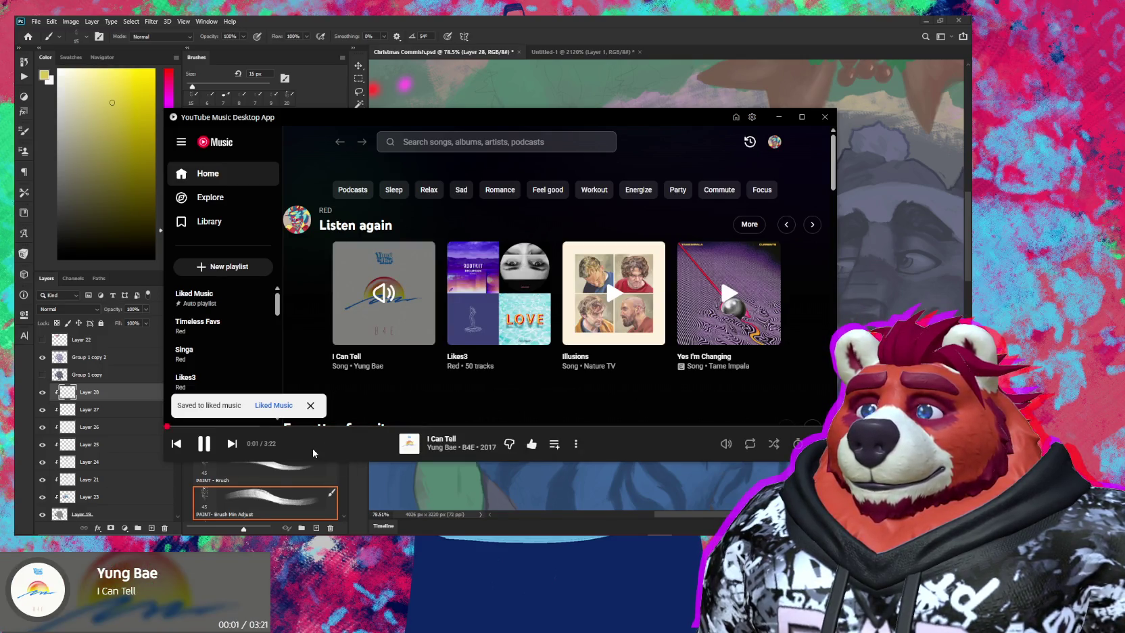
left_click(312, 448)
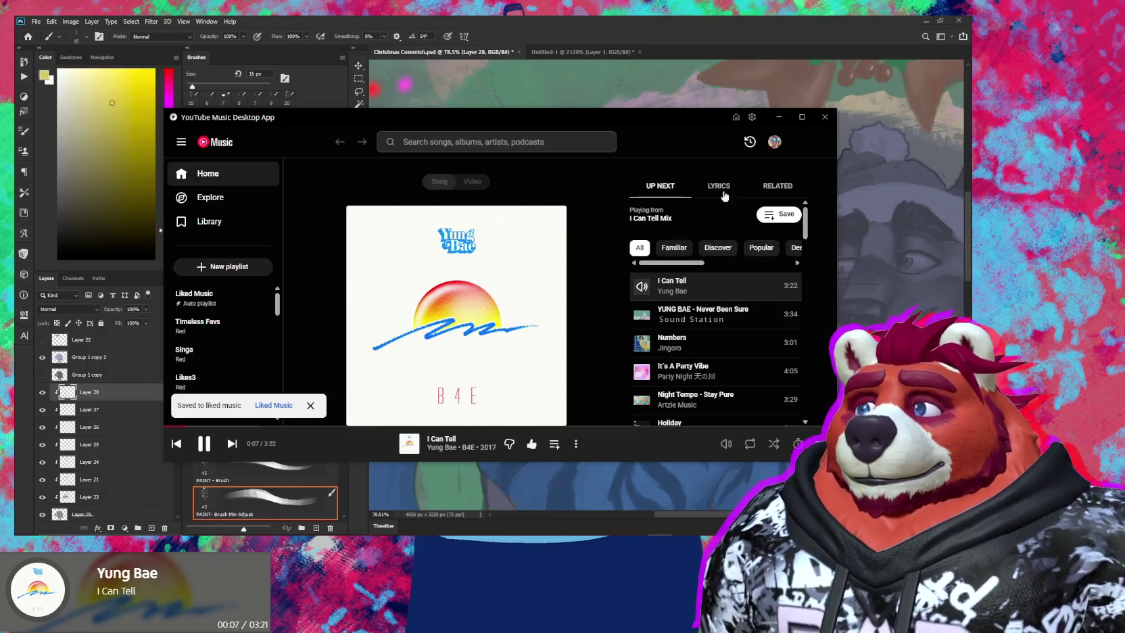
left_click(726, 36)
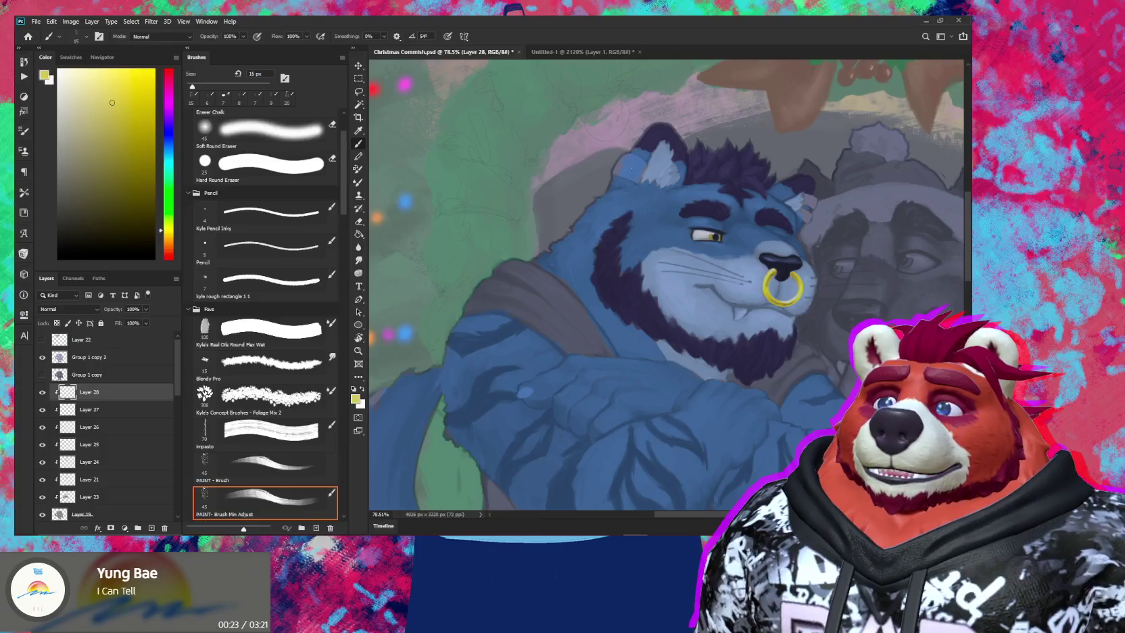
Zoom in on the tiger's ear and paint a flat yellow tag patch with a slightly larger brush
scroll(645, 181, "up", 2)
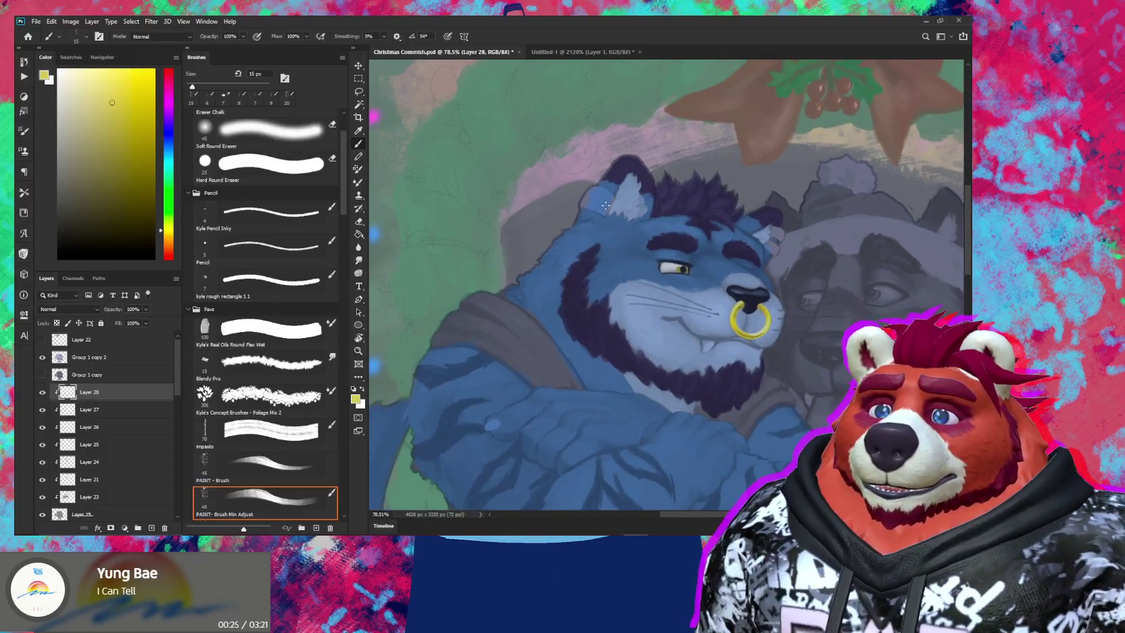
scroll(699, 294, "up", 3)
mouse_move(698, 294)
left_mouse_down()
mouse_move(653, 301)
mouse_move(598, 284)
left_mouse_up()
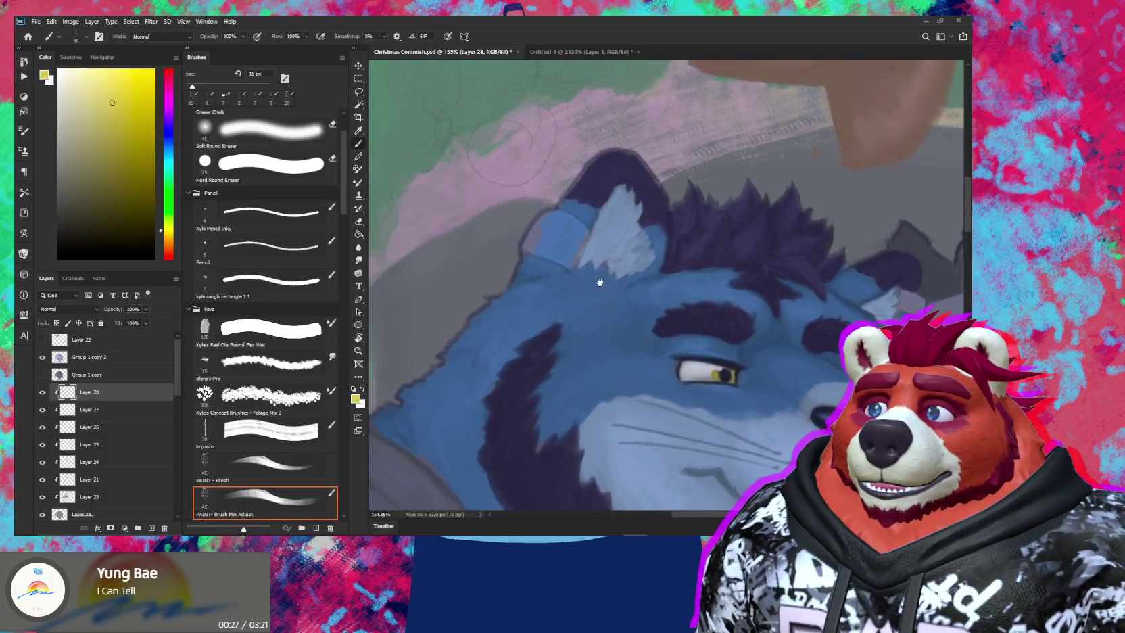
key("bracketright")
mouse_move(544, 234)
left_mouse_down()
mouse_move(534, 251)
mouse_move(549, 249)
left_mouse_up()
mouse_move(549, 263)
left_mouse_down()
mouse_move(581, 241)
mouse_move(566, 268)
left_mouse_up()
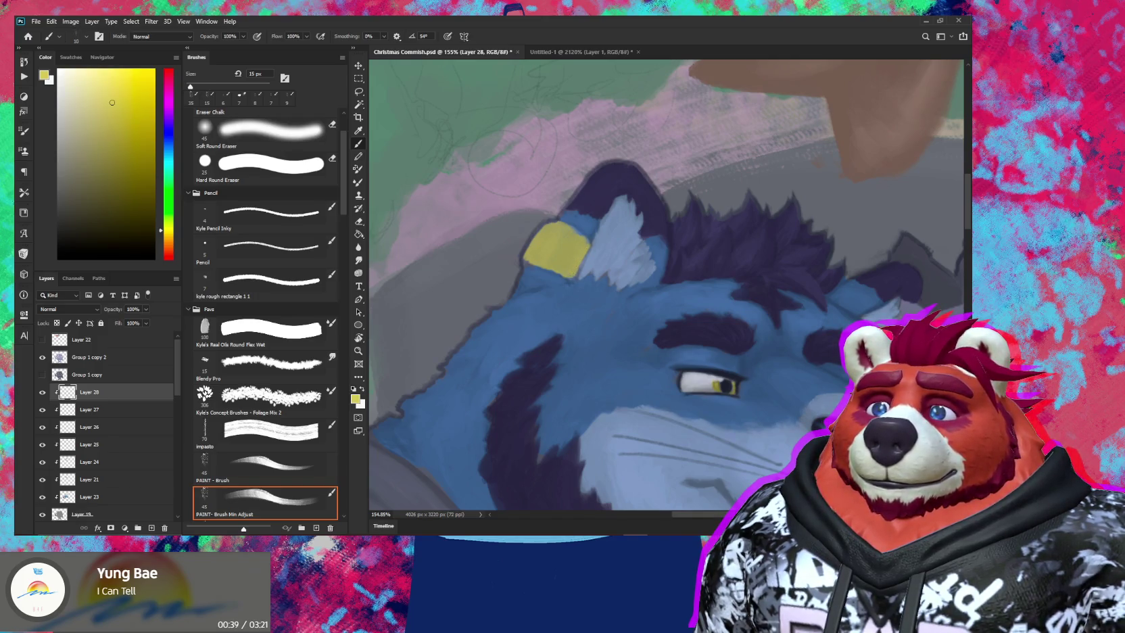
Rotate the view along the ear and keep painting with a one-pixel-smaller brush
scroll(561, 250, "up", 5)
key("r")
mouse_move(716, 203)
left_mouse_down()
mouse_move(663, 169)
mouse_move(689, 172)
left_mouse_up()
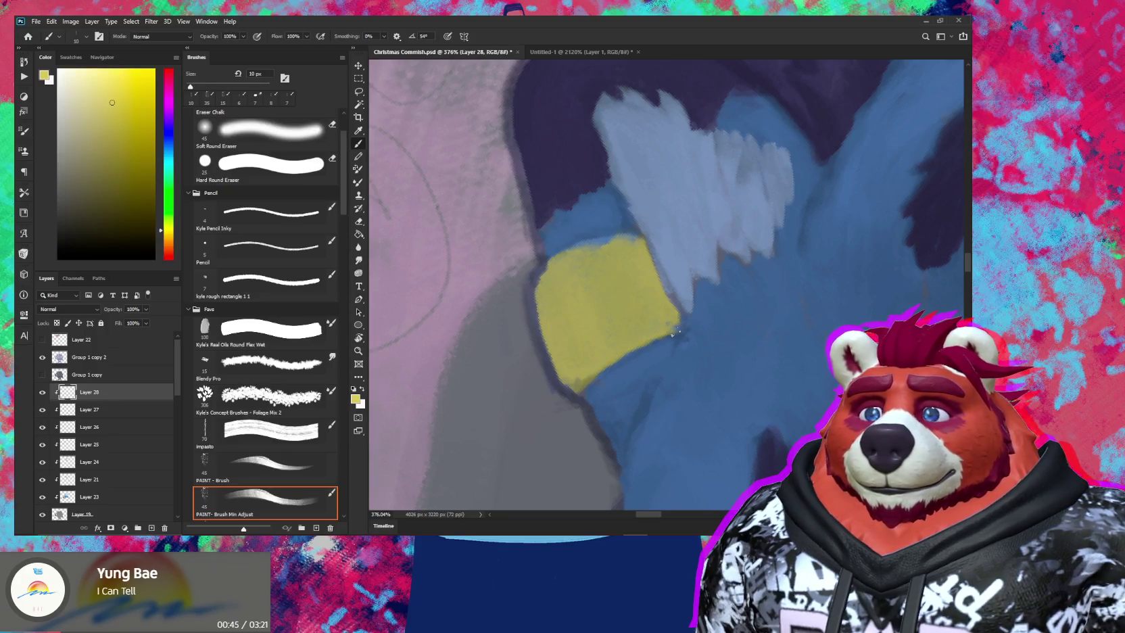
key("bracketleft")
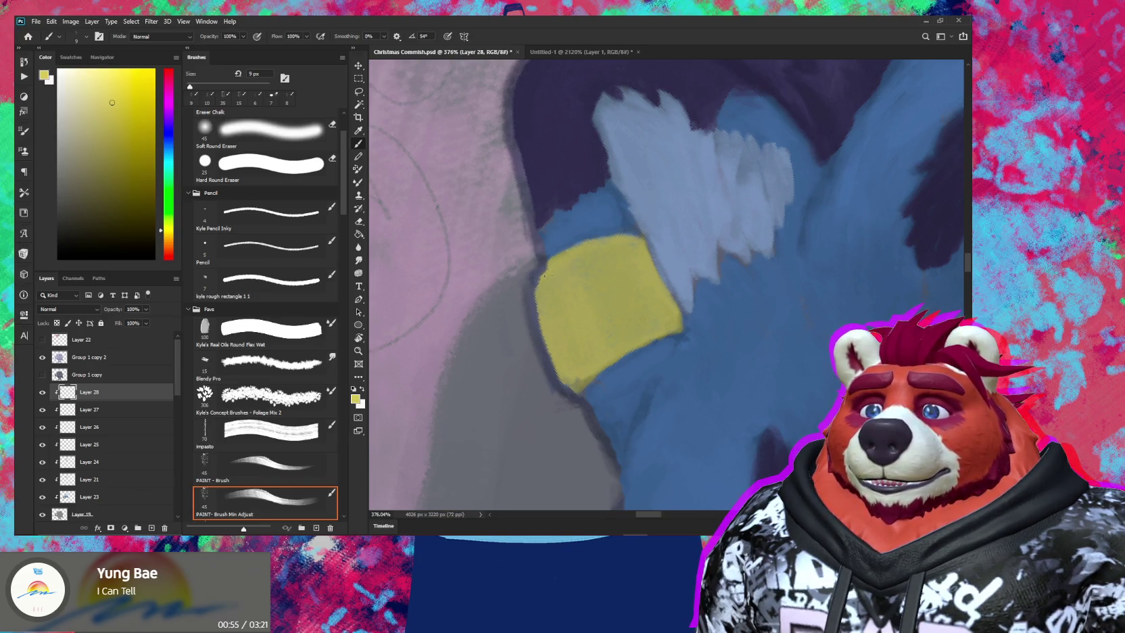
left_click_drag(176, 362, 179, 380)
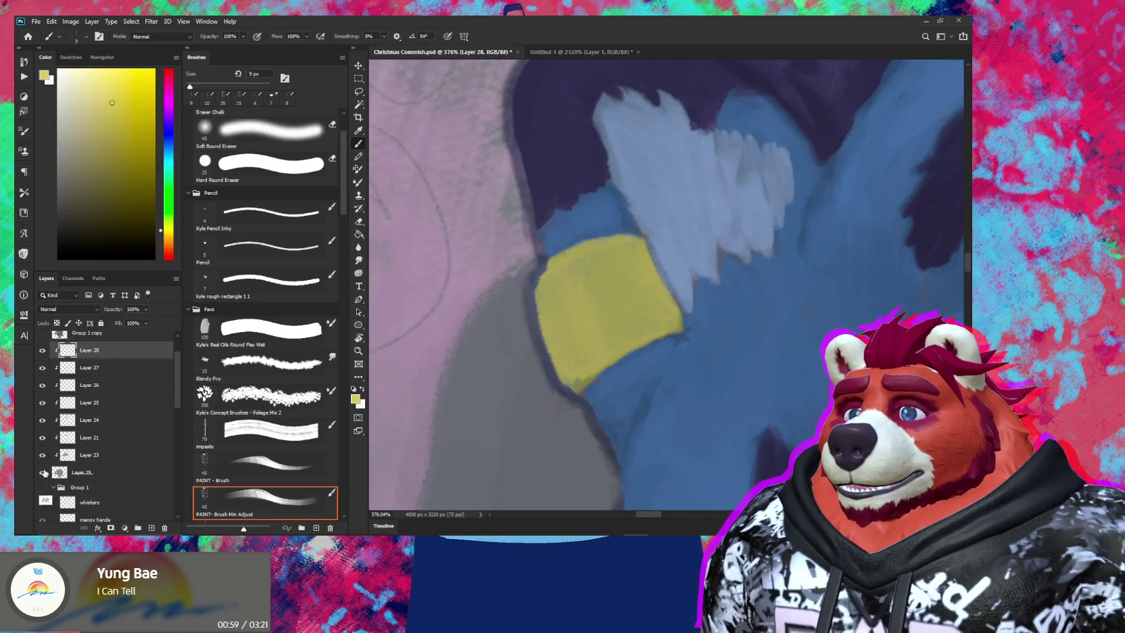
Select Layer 19 and sample its silhouette grey as the paint colour, keeping all layers visible
left_click(42, 472, "alt")
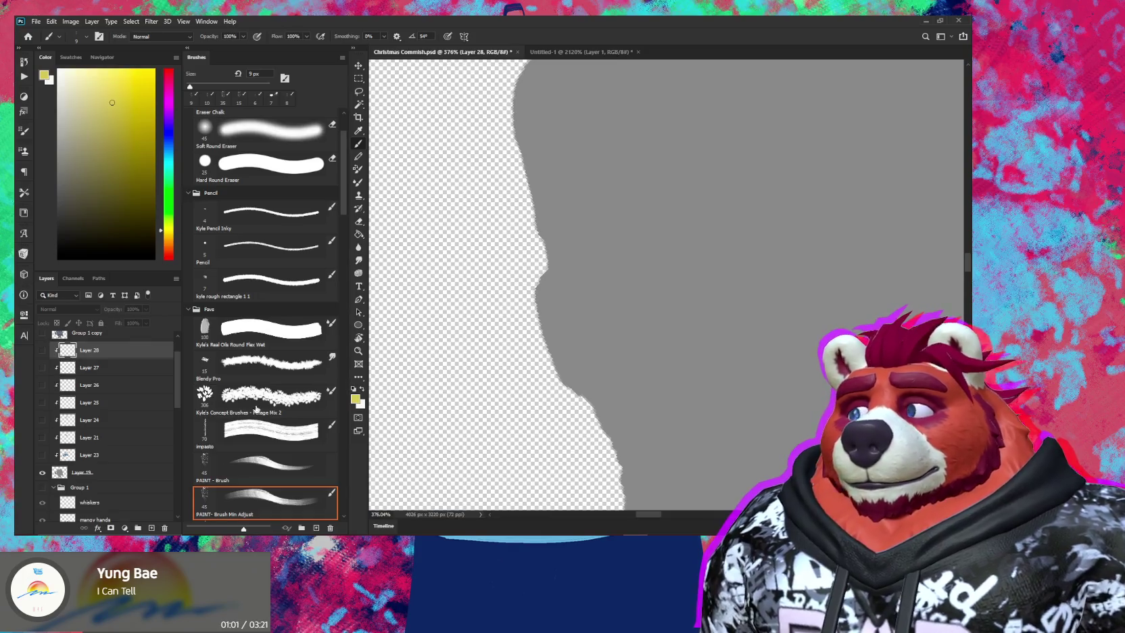
left_click(139, 473)
left_click(598, 301, "alt")
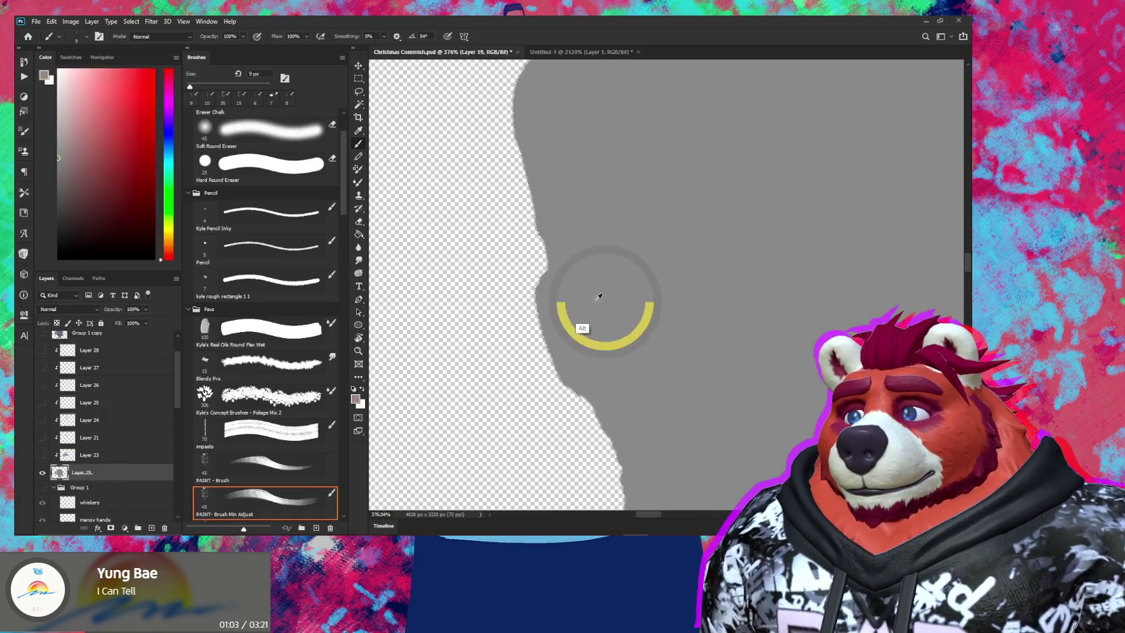
left_click(42, 471, "alt")
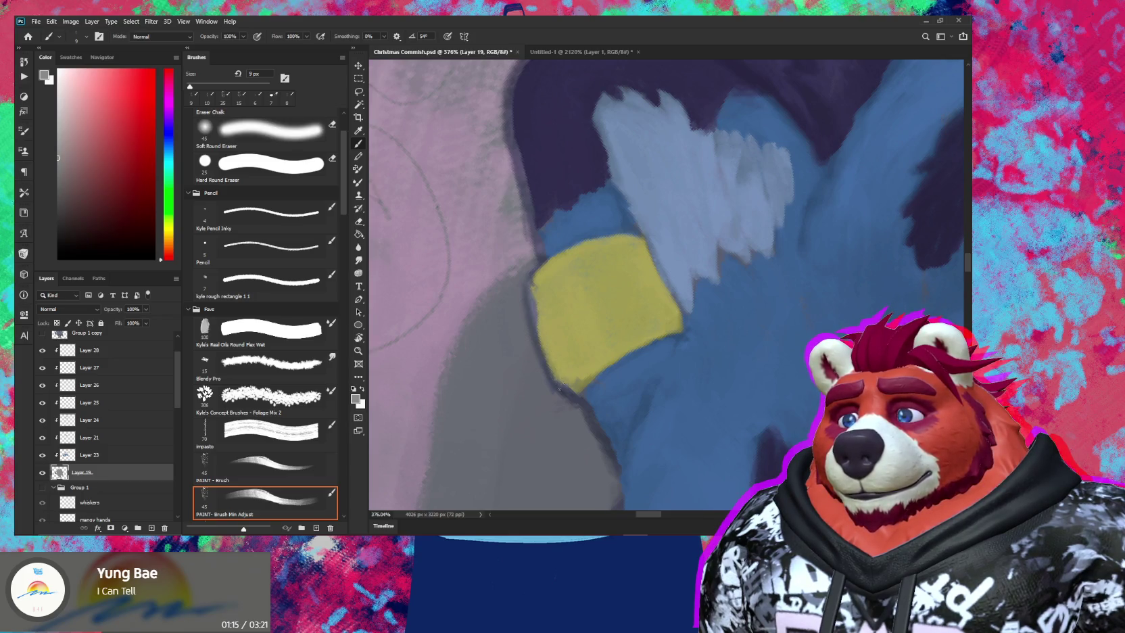
Darken the tagged ear's outer edge with dark strokes, rotating the view to follow it
scroll(575, 299, "up", 3)
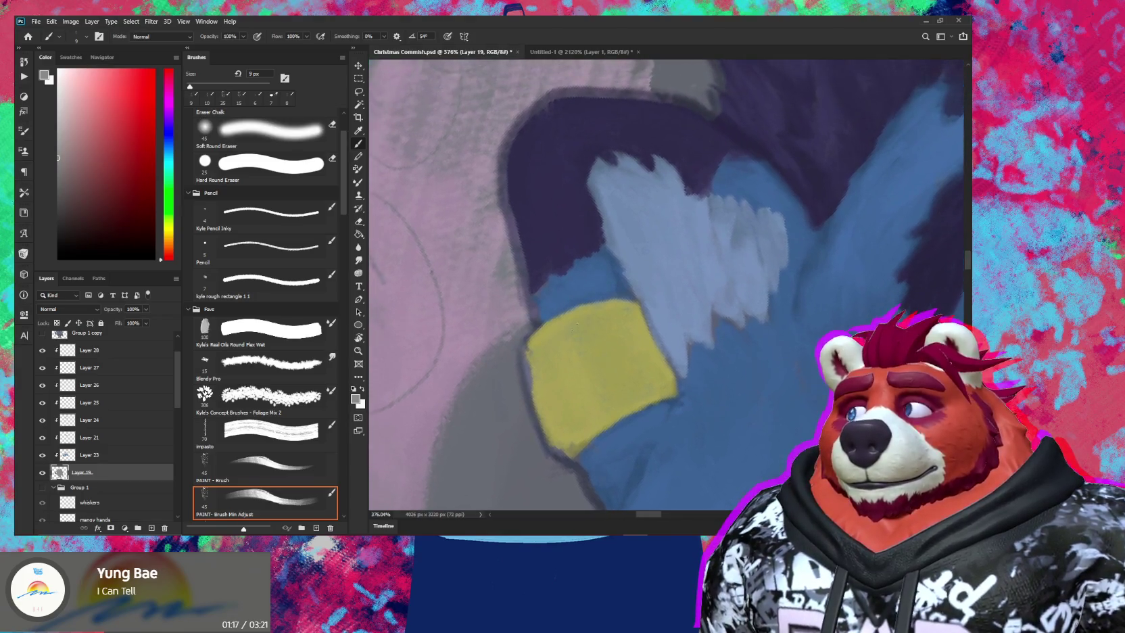
mouse_move(524, 269)
left_mouse_down()
mouse_move(518, 143)
mouse_move(504, 166)
mouse_move(549, 110)
left_mouse_up()
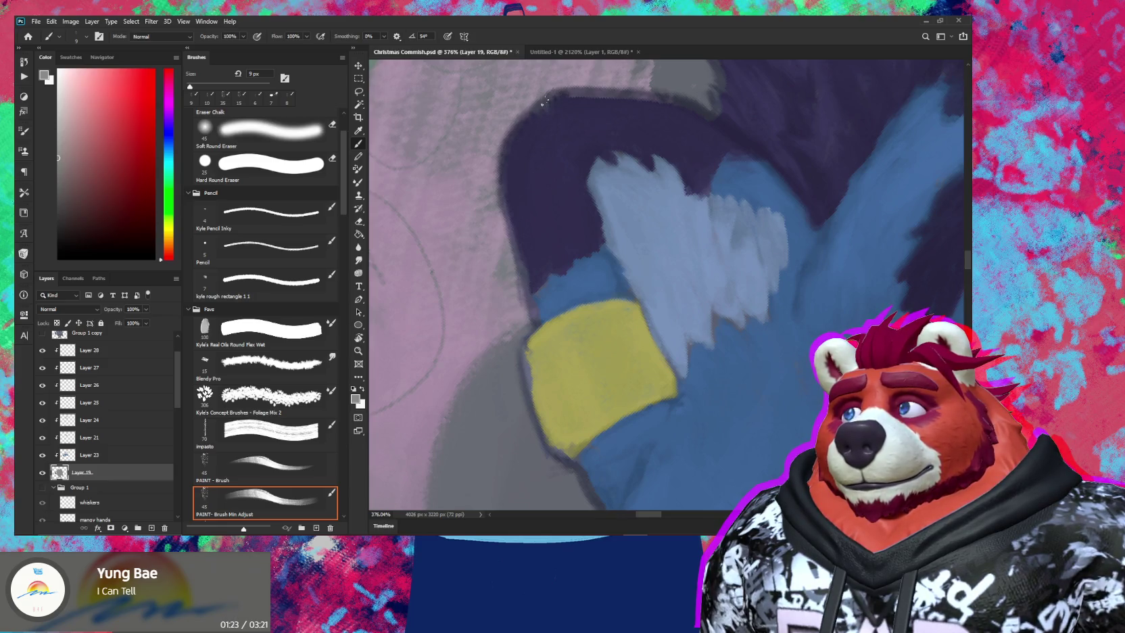
left_click_drag(512, 221, 524, 276)
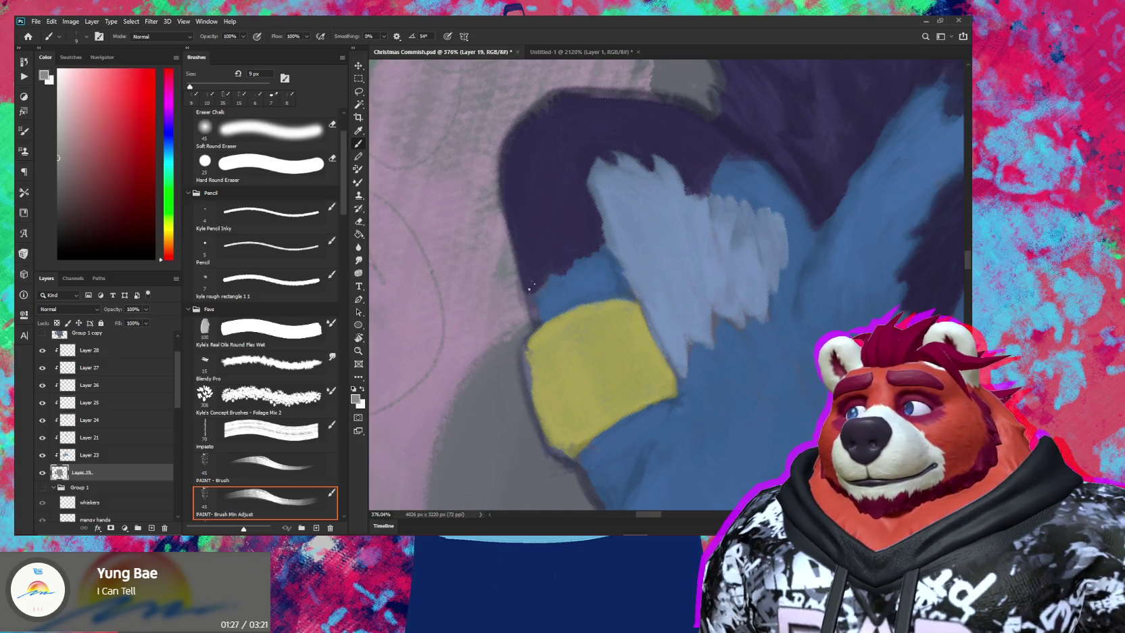
key("r")
mouse_move(565, 259)
left_mouse_down()
mouse_move(602, 296)
mouse_move(680, 207)
left_mouse_up()
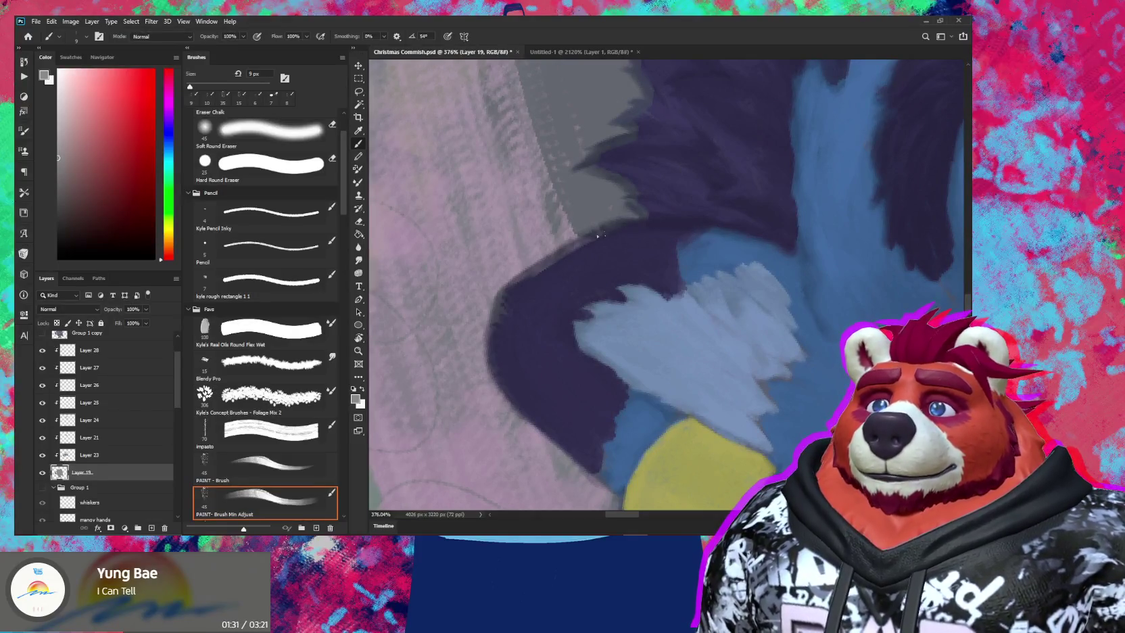
left_click_drag(577, 241, 501, 296)
Refine the spiky dark purple fur across the tiger's head with a smaller brush
left_click_drag(638, 140, 610, 227)
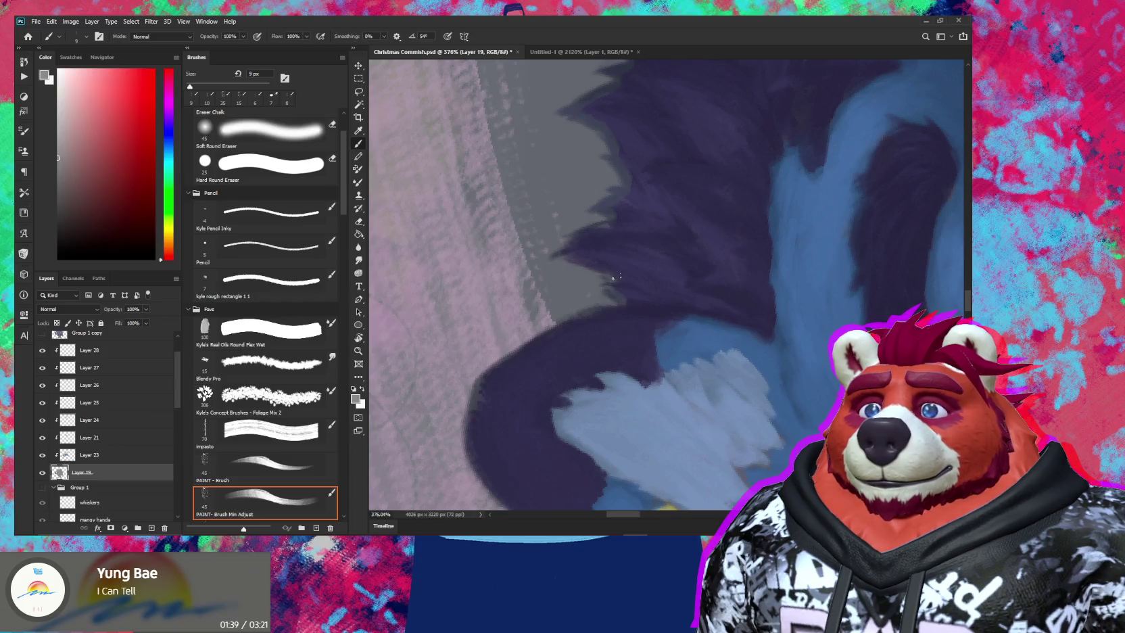
key("r")
left_click_drag(610, 287, 677, 307)
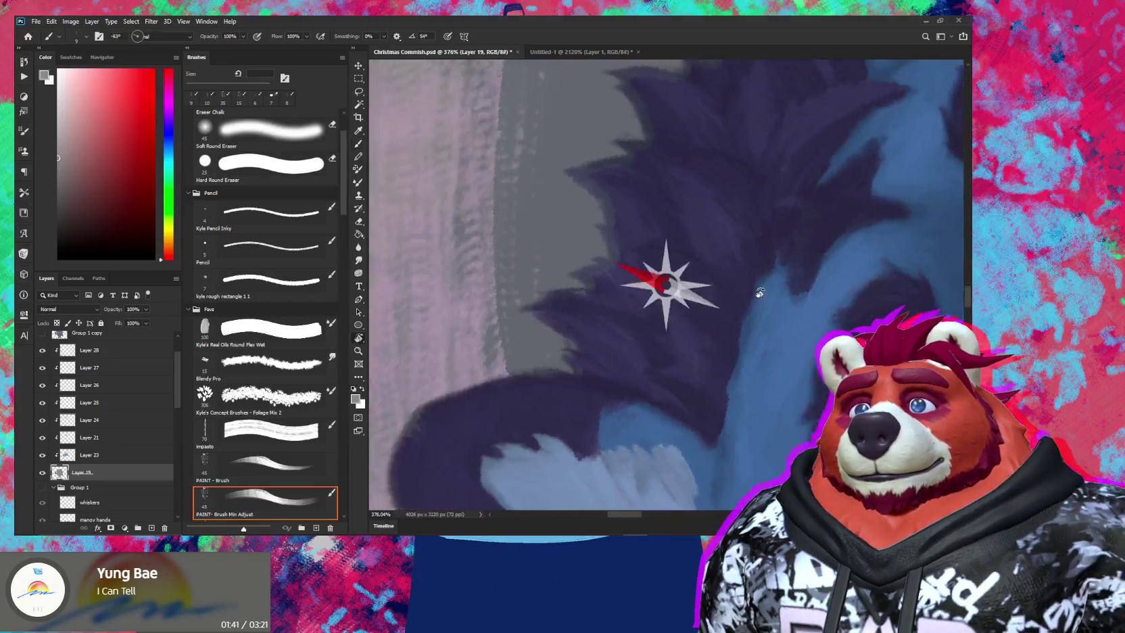
key("b")
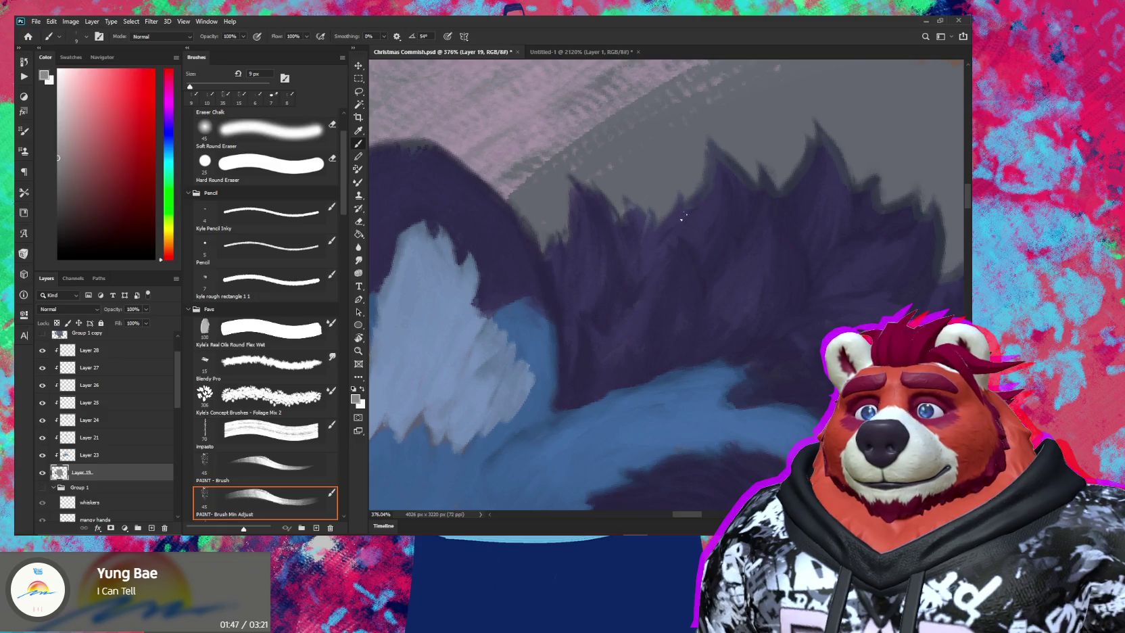
key("bracketleft")
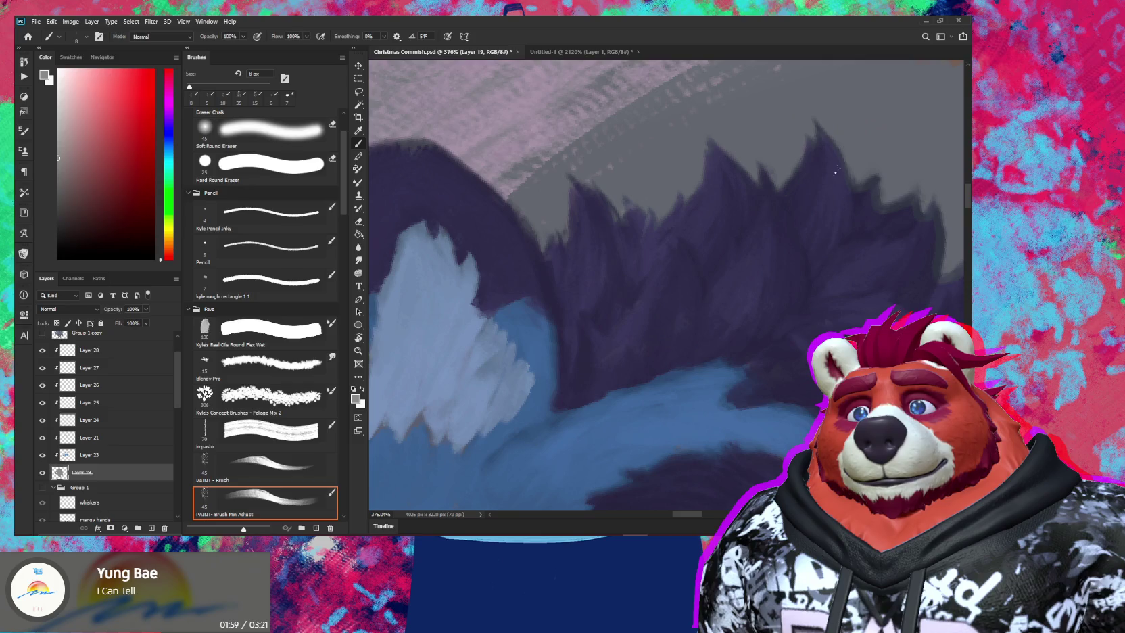
mouse_move(843, 198)
left_mouse_down()
mouse_move(698, 259)
mouse_move(730, 221)
left_mouse_up()
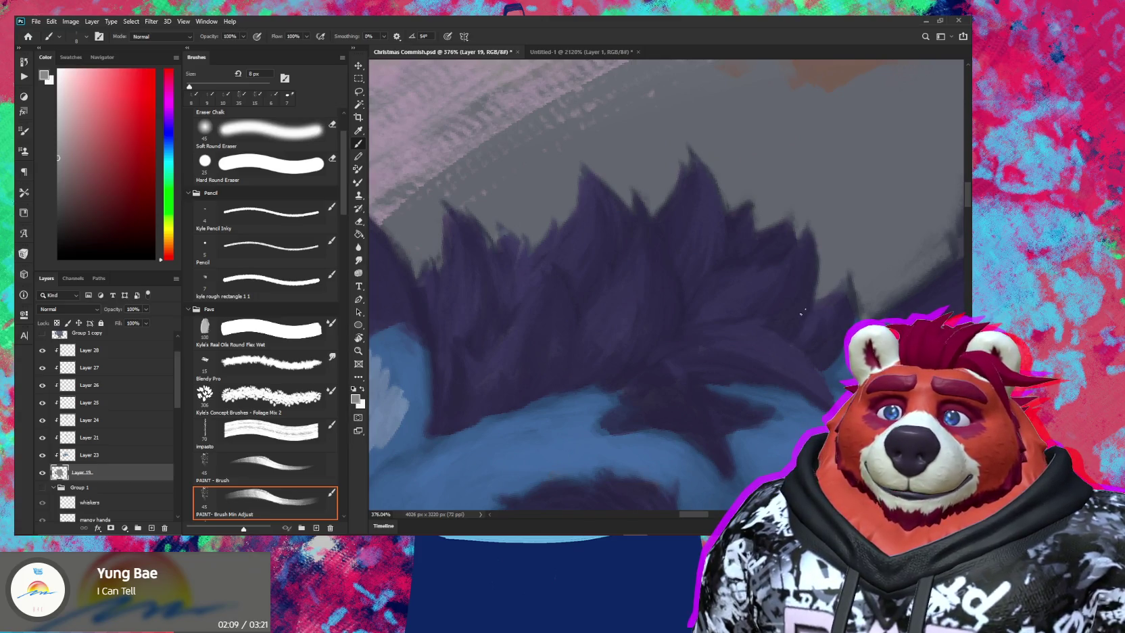
mouse_move(832, 329)
left_mouse_down()
mouse_move(673, 328)
mouse_move(555, 349)
left_mouse_up()
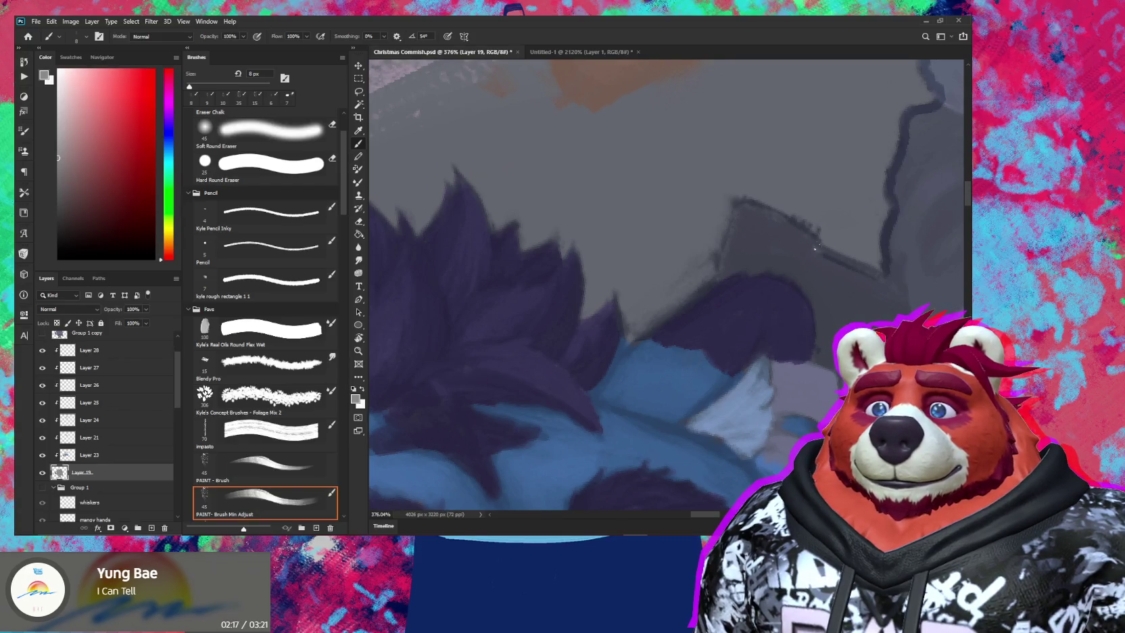
scroll(822, 261, "down", 6)
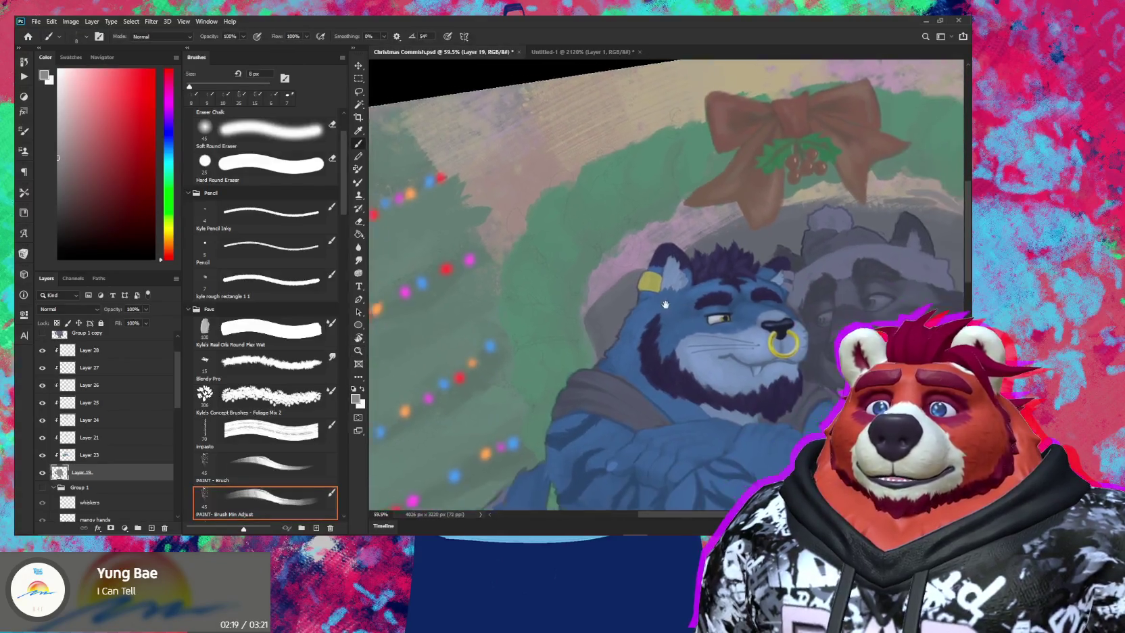
Isolate Layer 28, sample the nose ring's gold, then make every layer visible again
left_click_drag(713, 338, 587, 328)
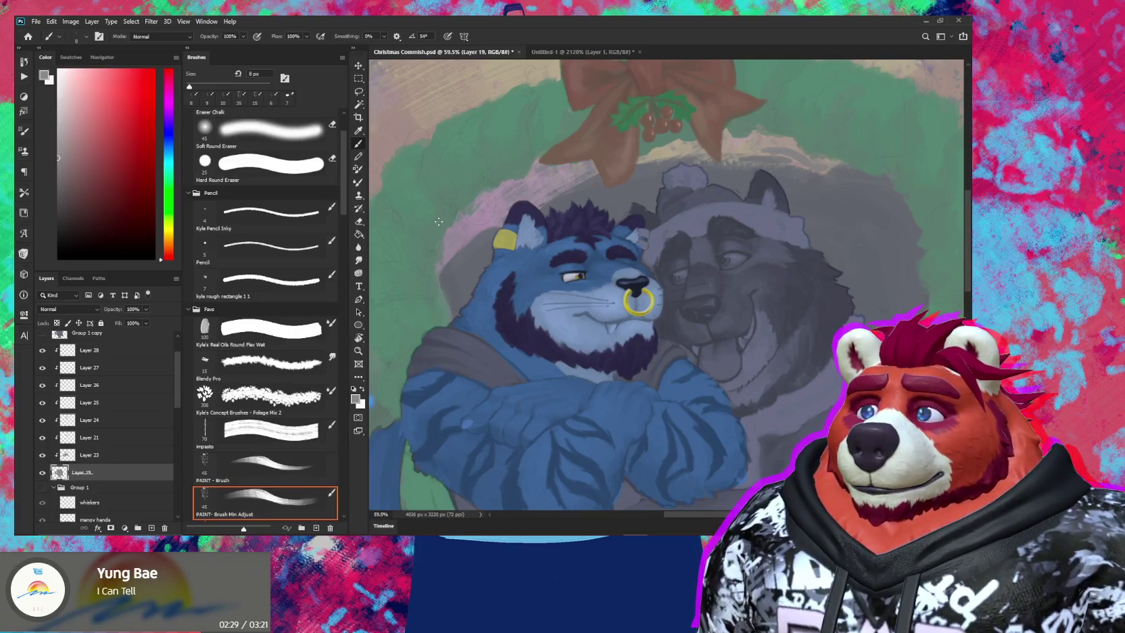
scroll(120, 395, "up", 2)
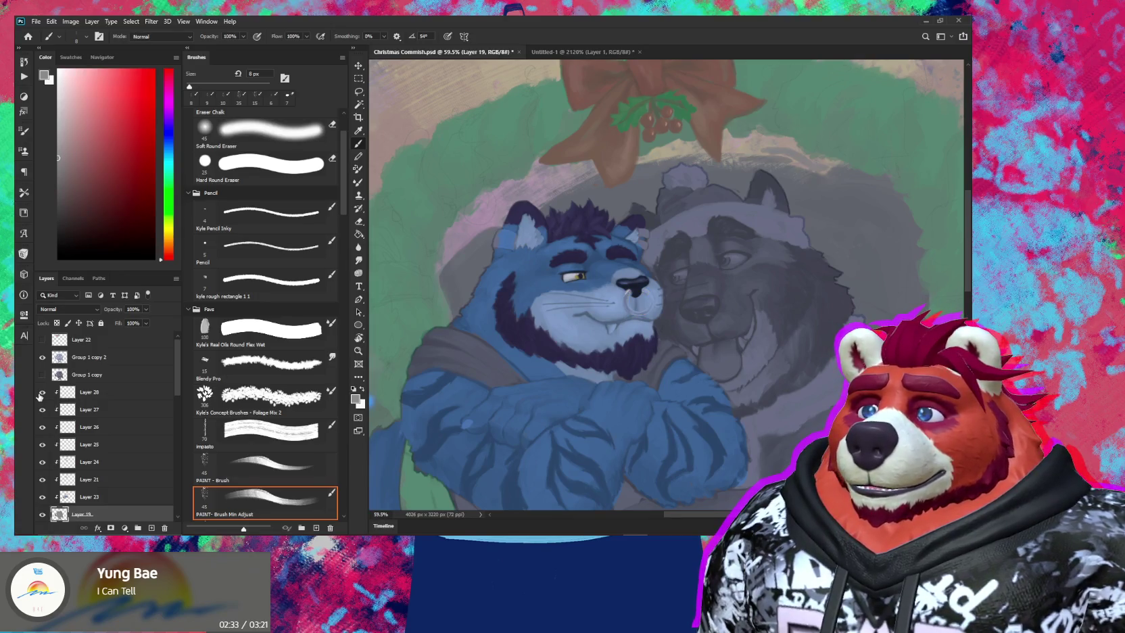
left_click(42, 393, "alt")
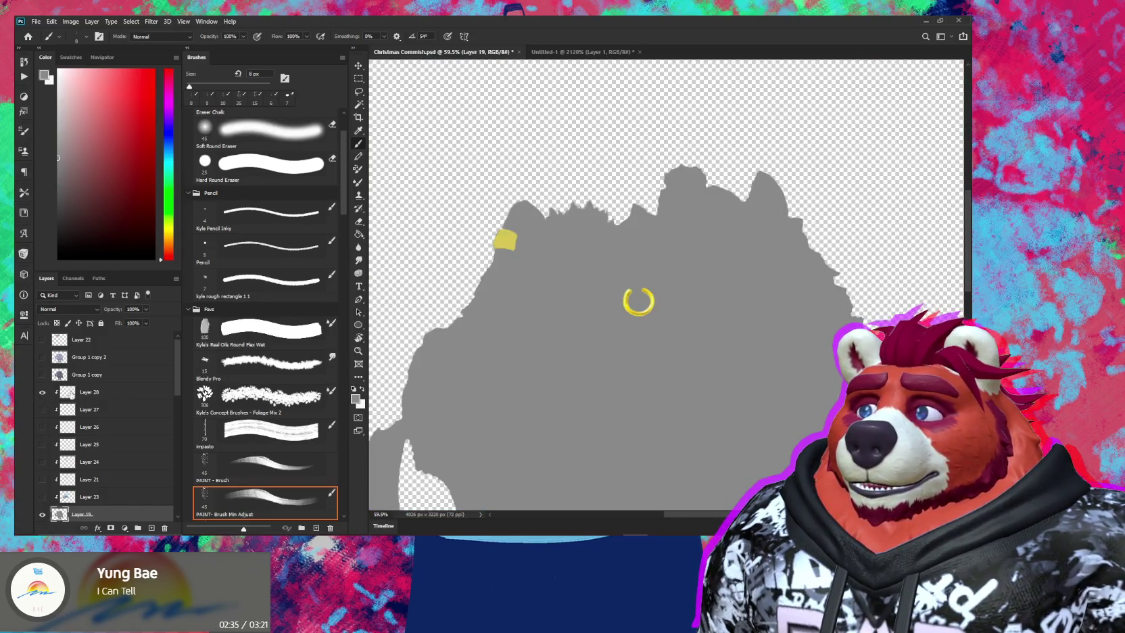
scroll(627, 375, "up", 3)
scroll(660, 227, "up", 2)
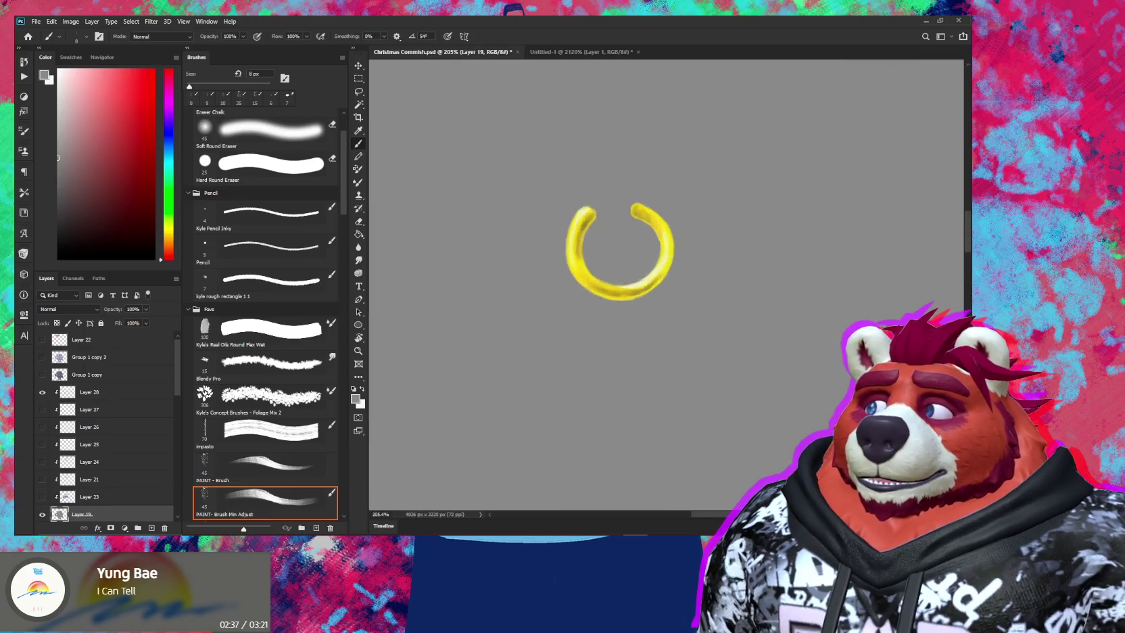
scroll(660, 227, "up", 2)
left_click(582, 235, "alt")
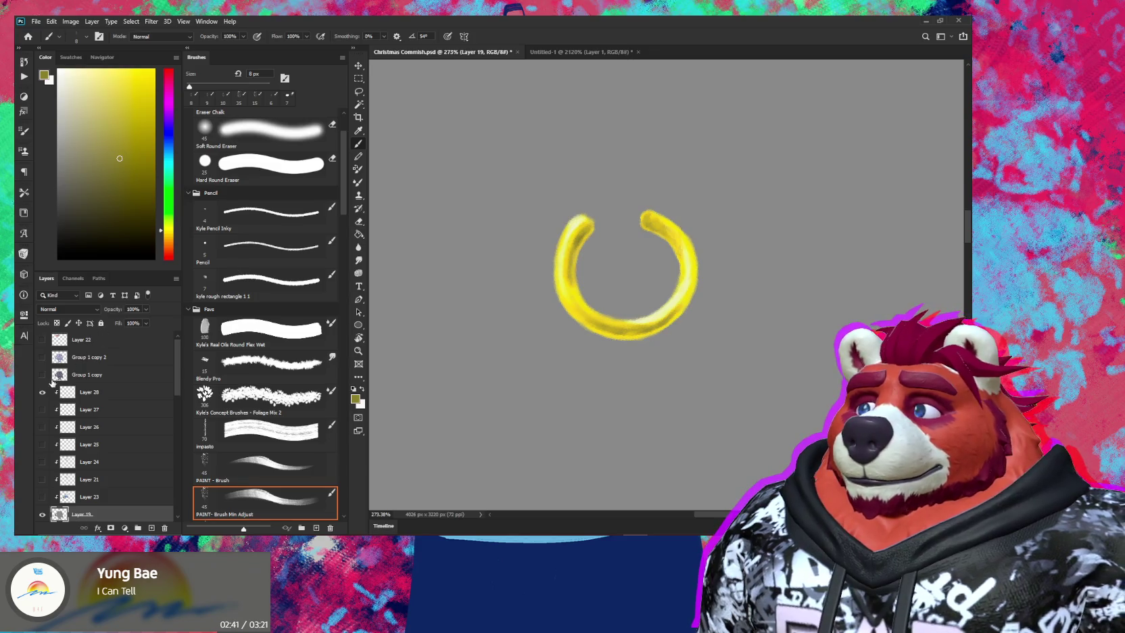
left_click_drag(42, 357, 42, 497)
scroll(613, 274, "down", 2)
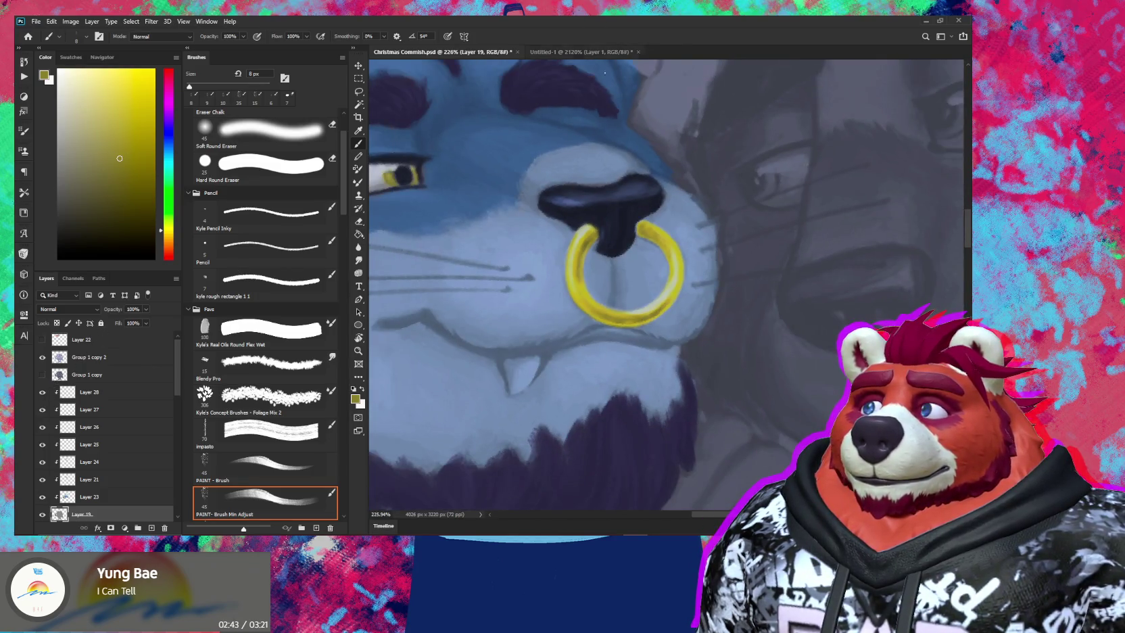
left_click_drag(605, 73, 797, 404)
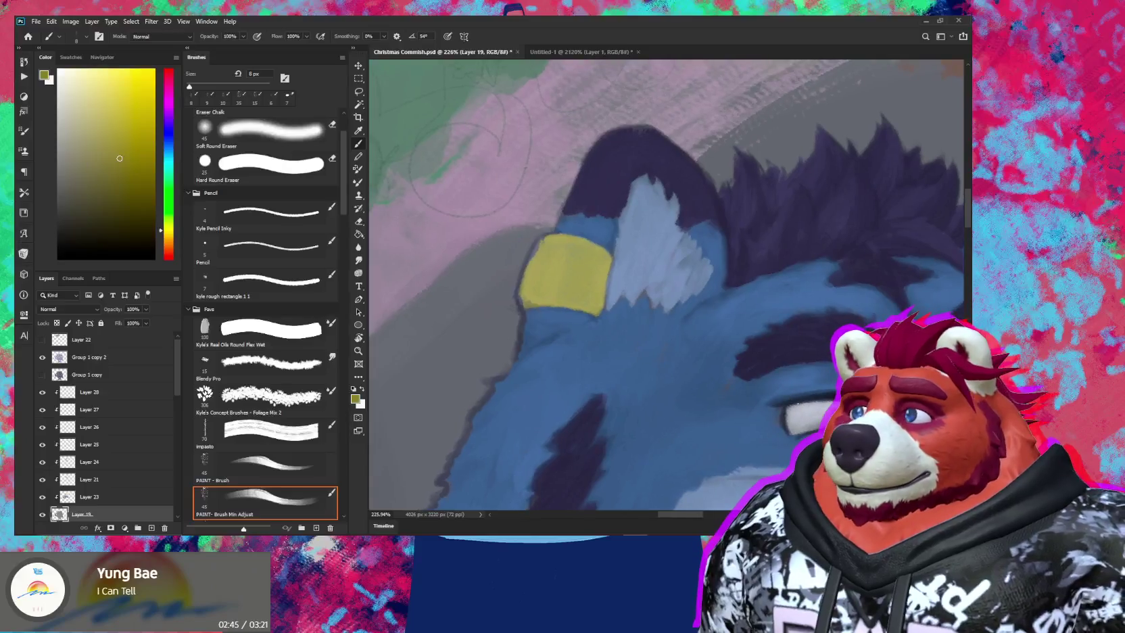